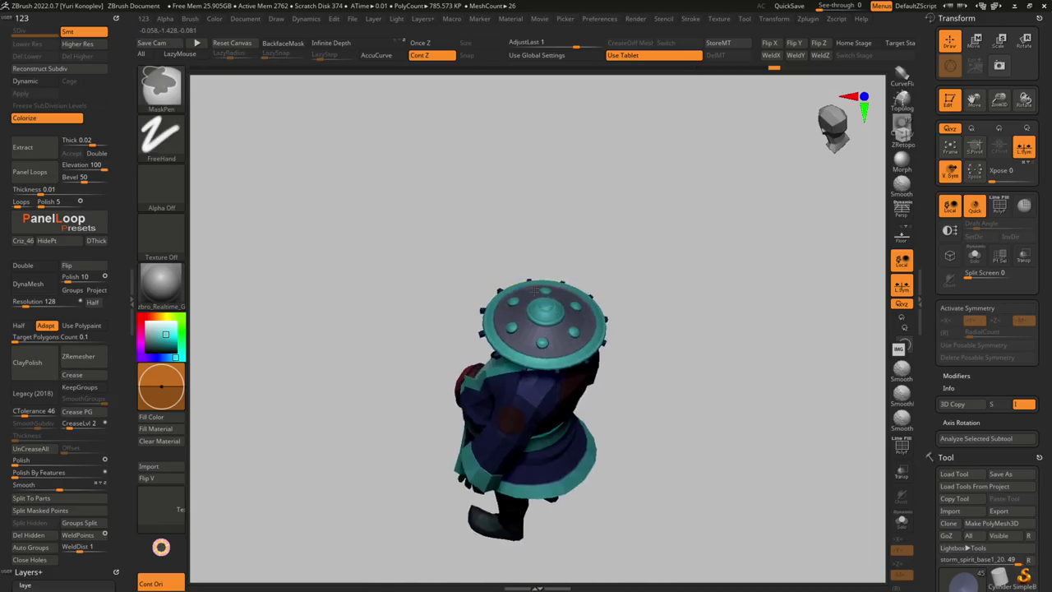
Apply the glossy zbro EyeReflect matcap to the hat's centre dome and studs
key(b)
key(z)
key(m)
mouse_move(557, 343)
ctrl+right_down()
mouse_move(559, 362)
mouse_move(494, 329)
mouse_move(168, 370)
ctrl+right_up()
key(m)
click(158, 288)
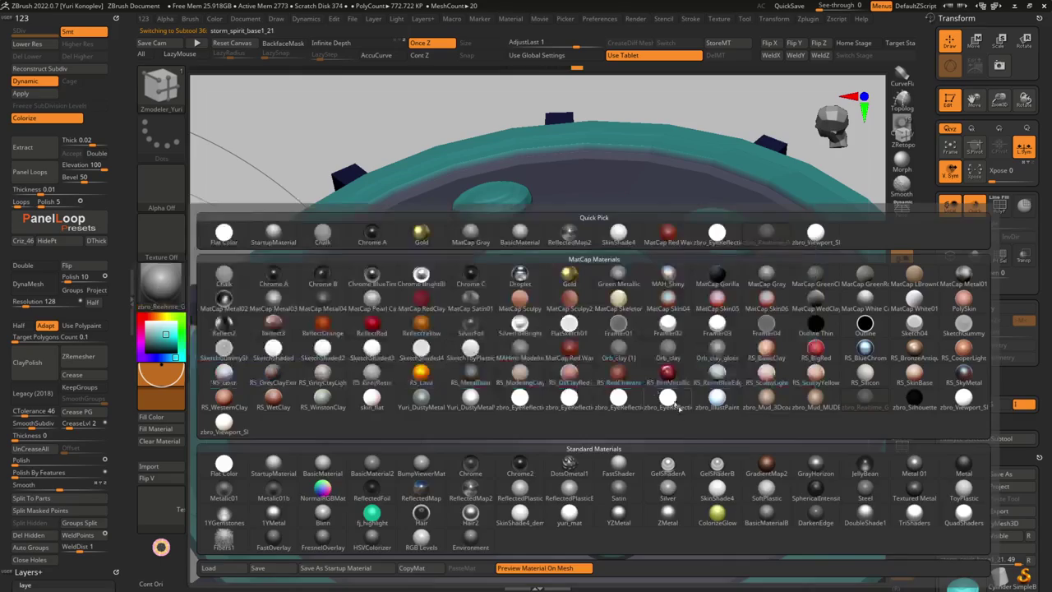
click(709, 403)
key(m)
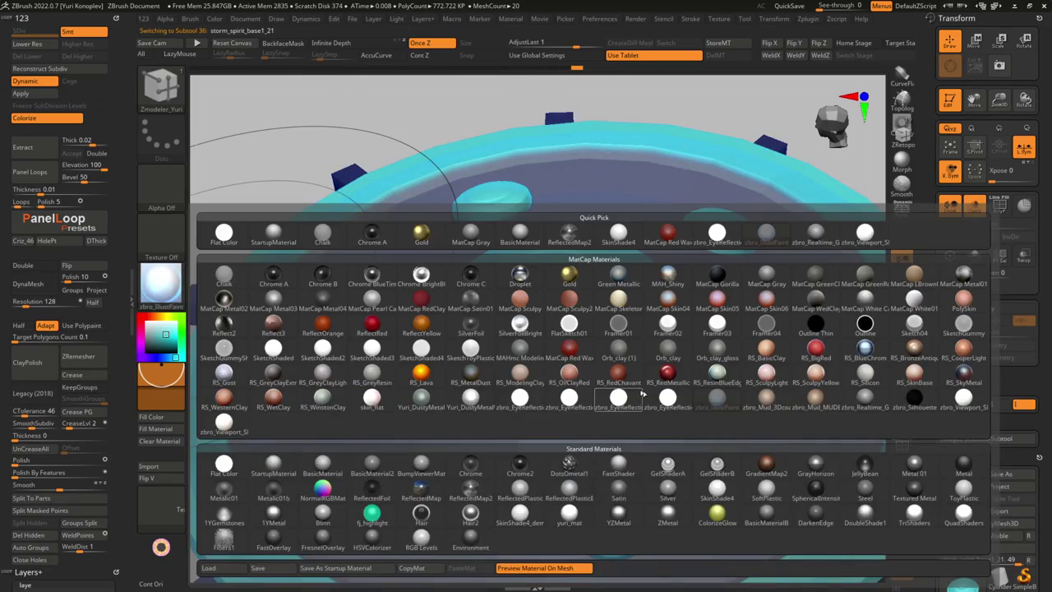
click(618, 399)
mouse_move(595, 384)
right_down()
mouse_move(531, 336)
mouse_move(534, 366)
right_up()
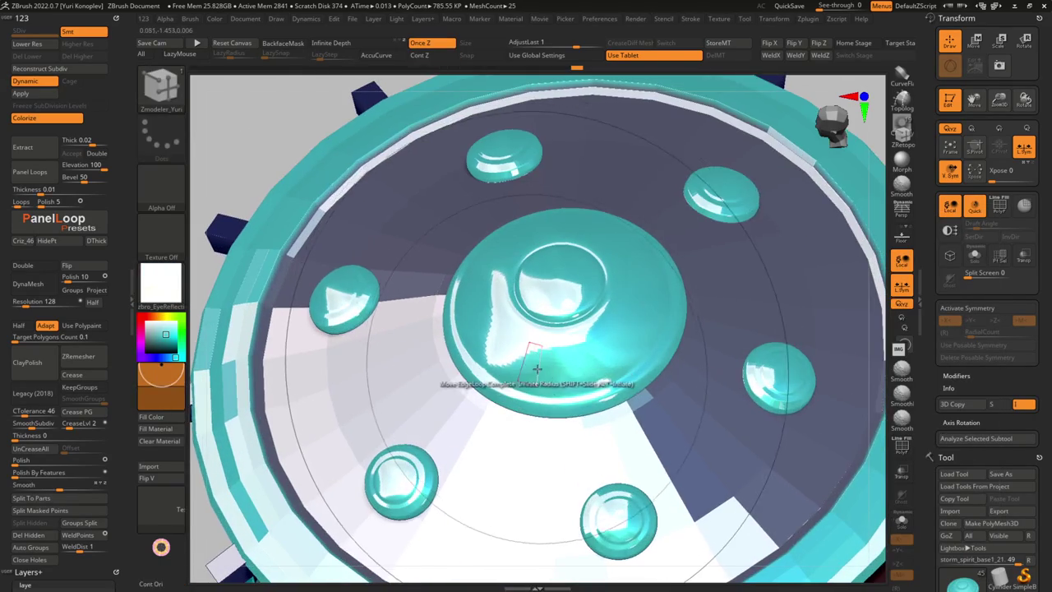
Move the dome's edge loops with ZModeler's Move Infinite Radius and show PolyFrame on the hat
key(space)
click(531, 342)
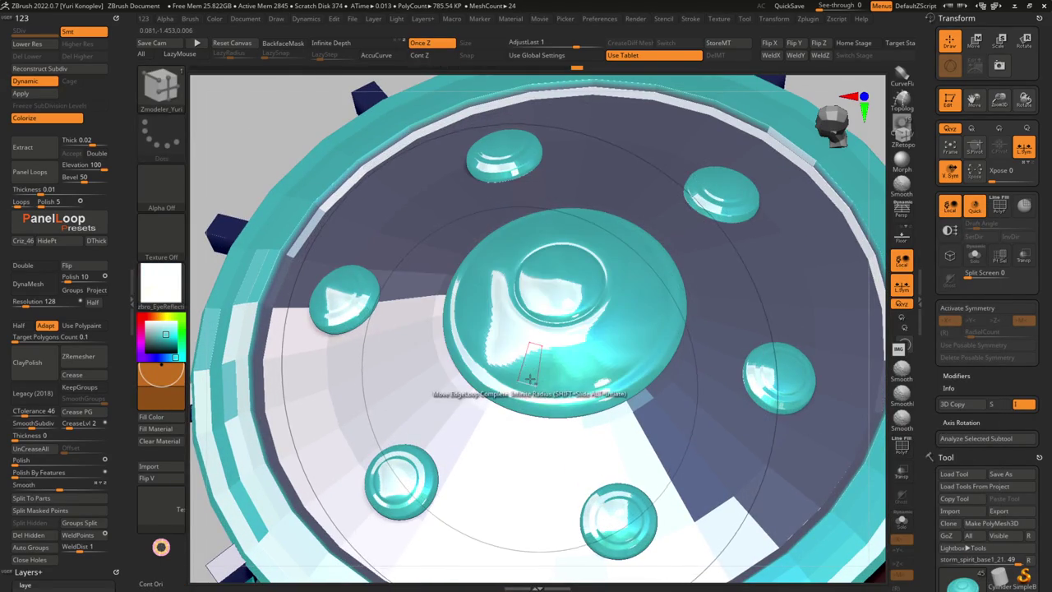
mouse_move(534, 392)
right_down()
mouse_move(533, 351)
mouse_move(627, 355)
right_up()
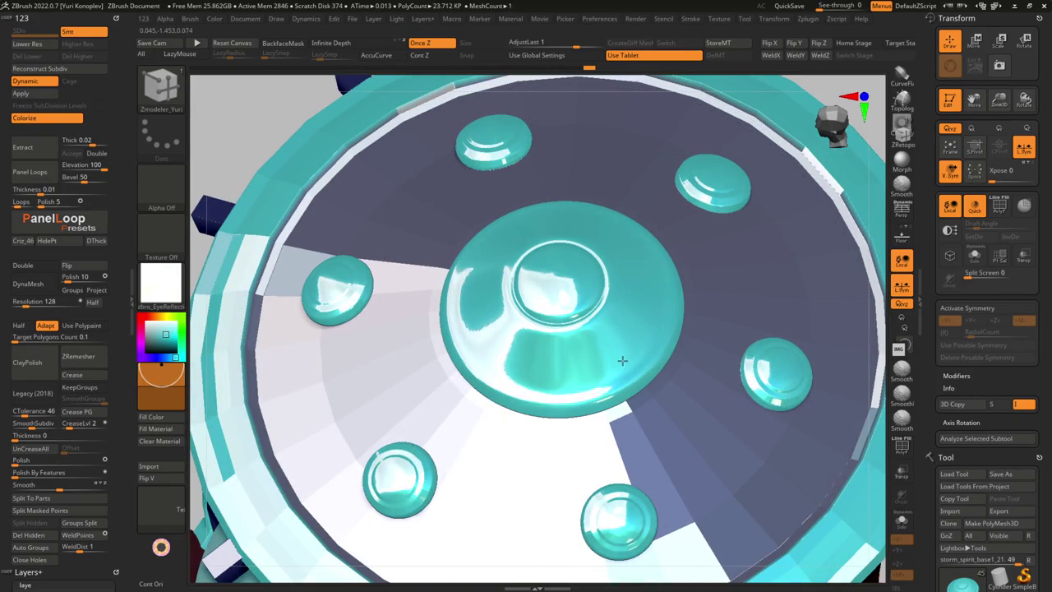
mouse_move(597, 364)
ctrl+right_down()
mouse_move(439, 310)
mouse_move(443, 361)
mouse_move(526, 329)
mouse_move(537, 265)
mouse_move(558, 345)
mouse_move(539, 334)
mouse_move(508, 341)
mouse_move(542, 399)
mouse_move(475, 355)
ctrl+right_up()
key(shift+f)
key(shift+f)
Slide the dome's edge loops with ZModeler, then view the character wearing the hat
key(b)
key(z)
key(m)
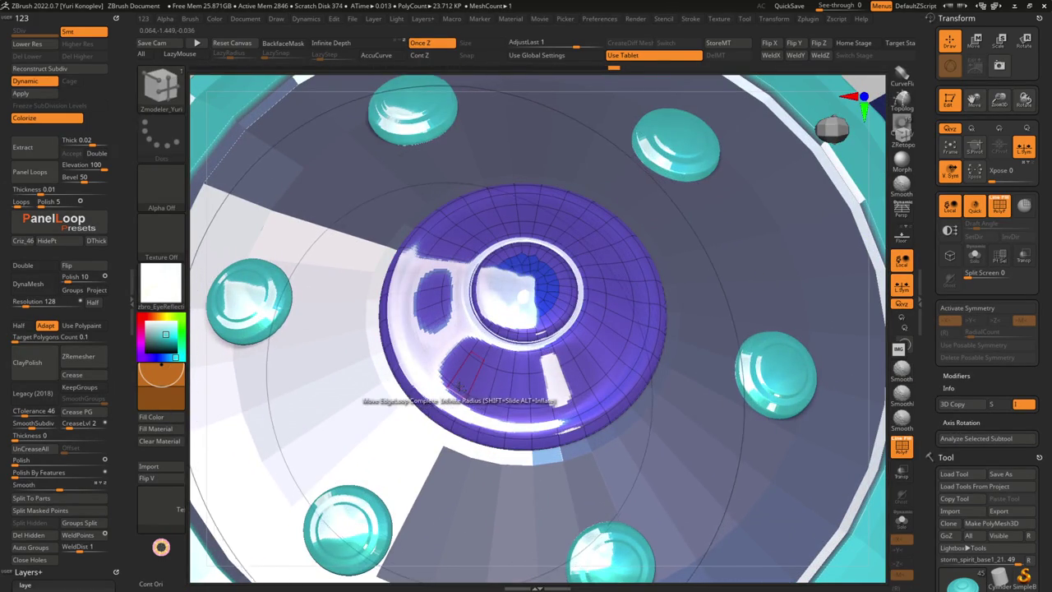
mouse_move(450, 391)
ctrl+right_down()
mouse_move(493, 428)
mouse_move(475, 384)
ctrl+right_up()
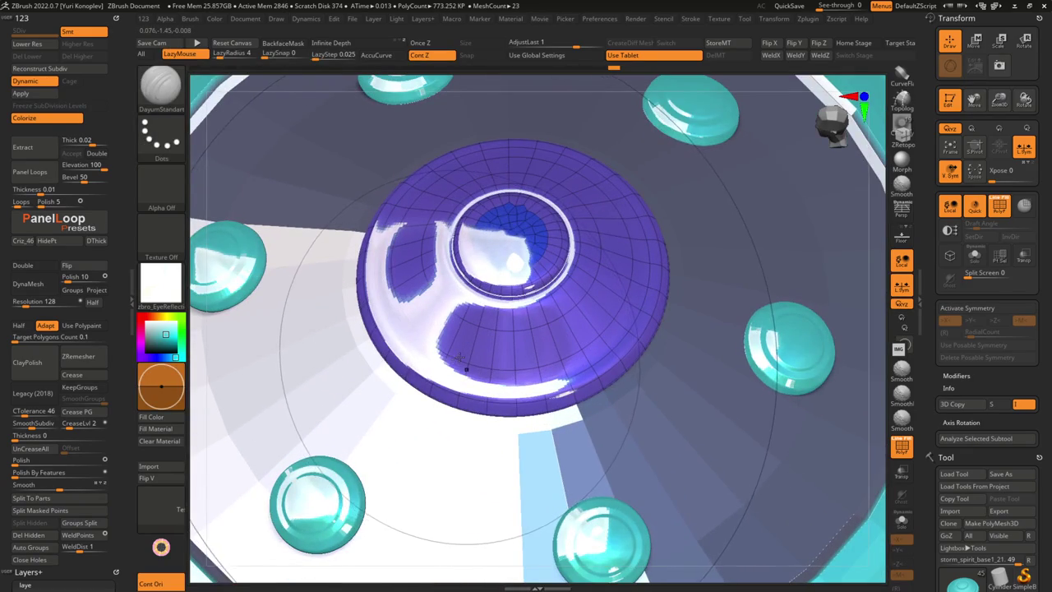
key(space)
click(511, 280)
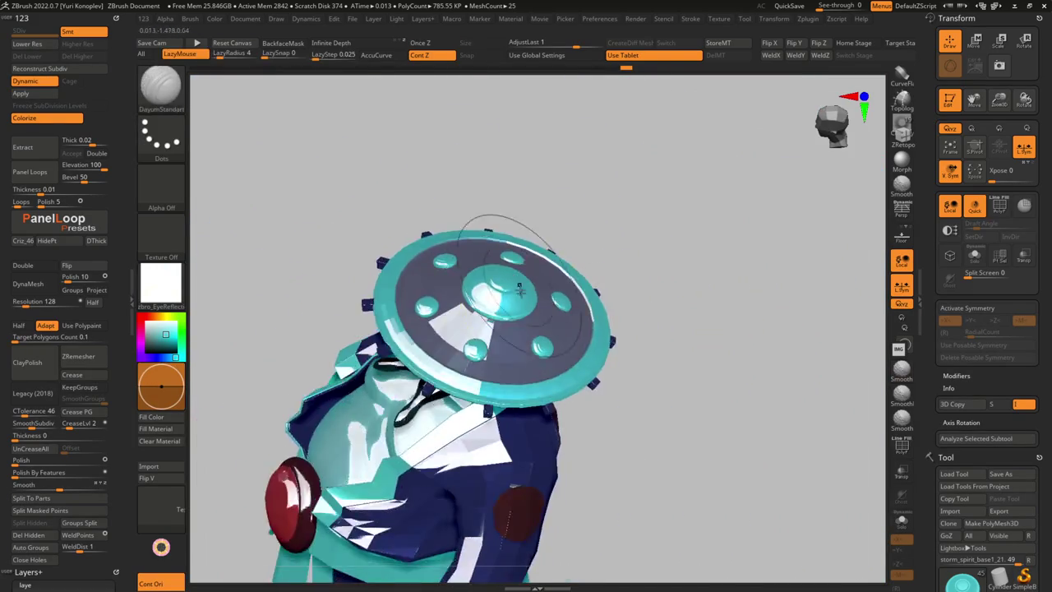
mouse_move(485, 292)
right_down()
mouse_move(478, 330)
mouse_move(477, 304)
mouse_move(490, 361)
right_up()
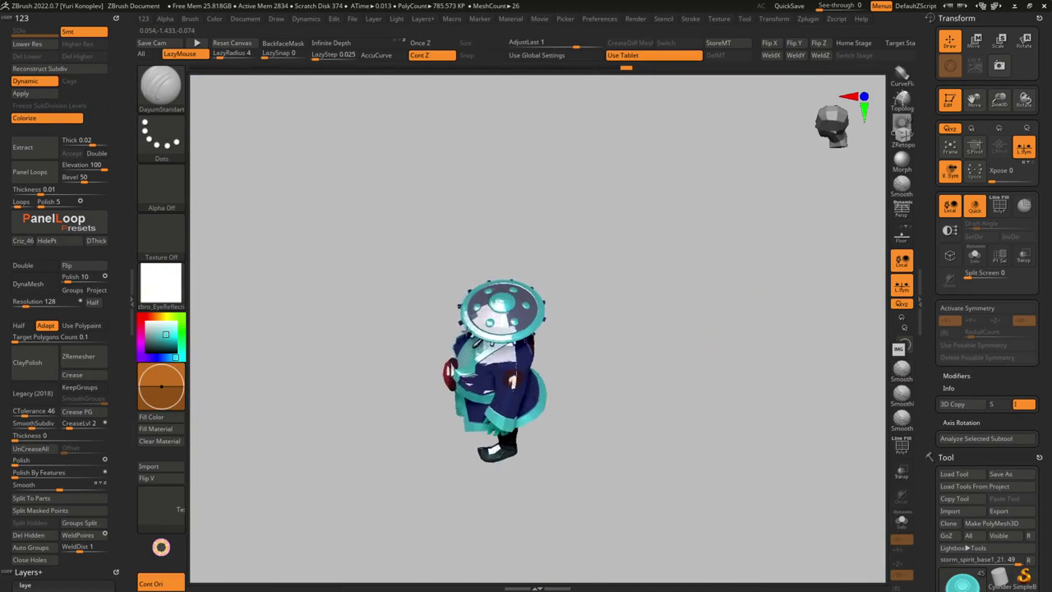
mouse_move(456, 321)
ctrl+right_down()
mouse_move(545, 418)
mouse_move(554, 380)
mouse_move(584, 425)
mouse_move(538, 357)
ctrl+right_up()
Reshape the small octagonal stud into a rounded button with ZModeler under PolyFrame
key(b)
key(z)
key(m)
key(shift+f)
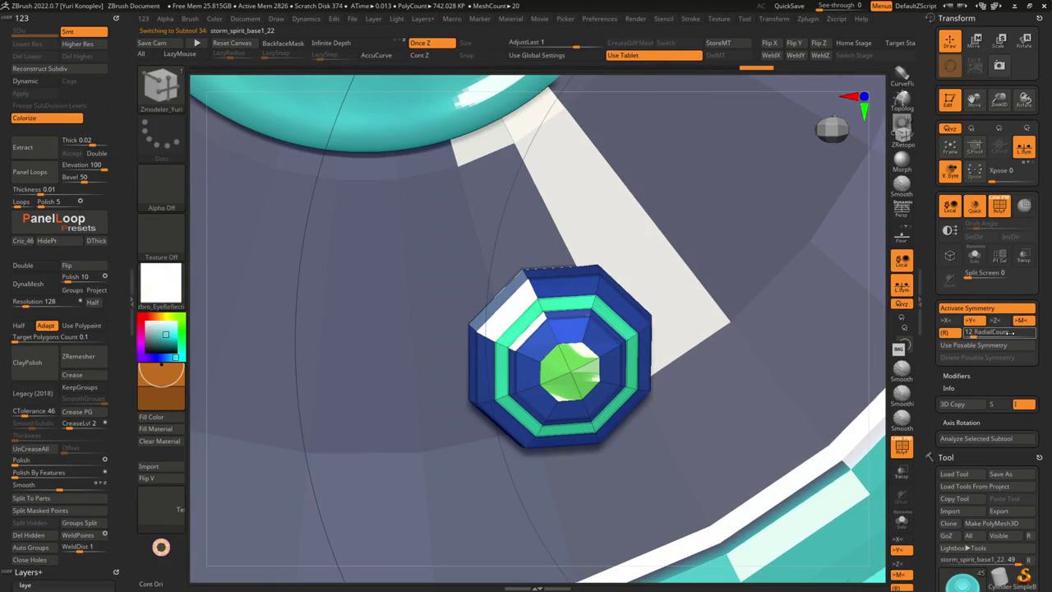
mouse_move(624, 296)
right_down()
mouse_move(547, 305)
mouse_move(531, 334)
right_up()
key(space)
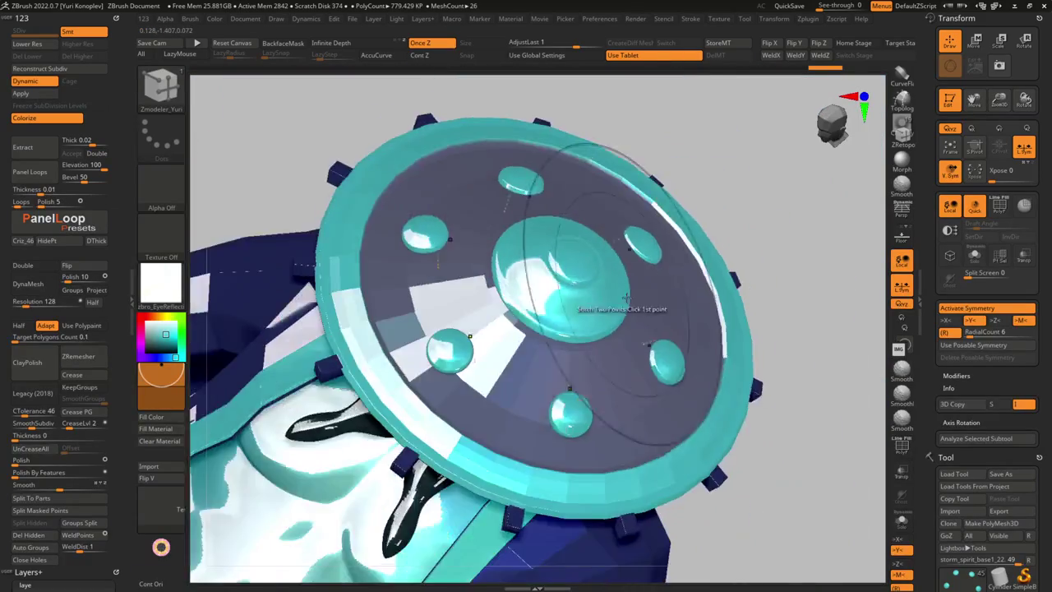
alt+right_drag(626, 297, 544, 303)
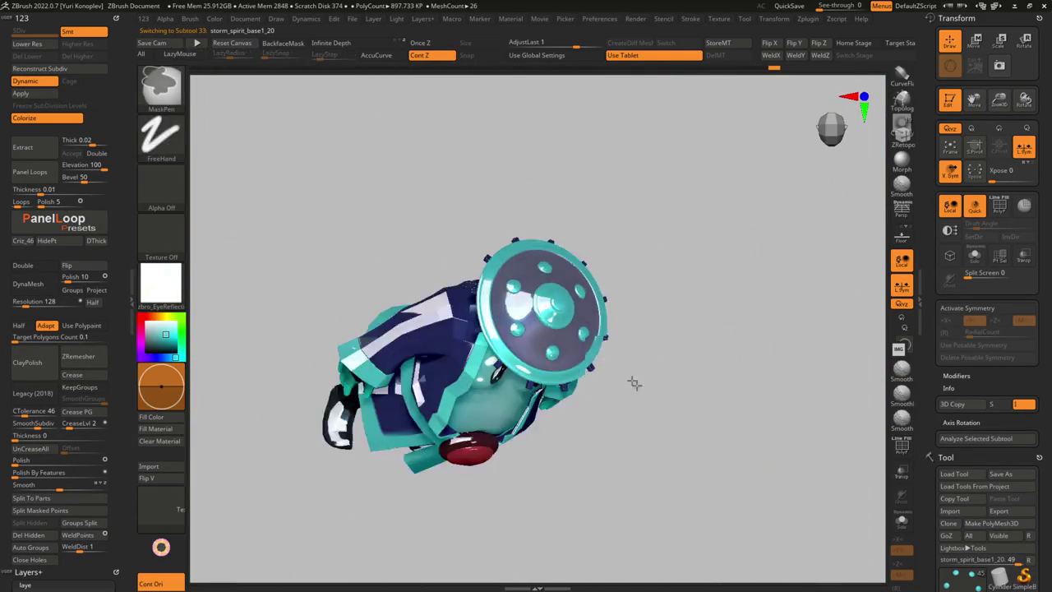
drag(641, 271, 593, 274)
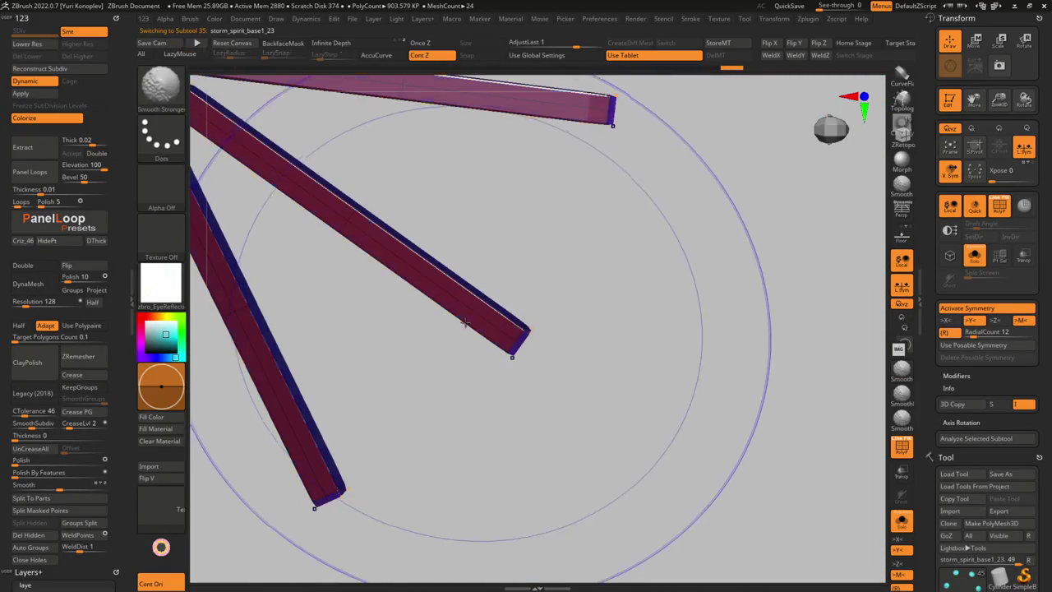
Extrude the spoke bar ends with ZModeler's QMesh A Poly action under radial symmetry
key(space)
click(437, 278)
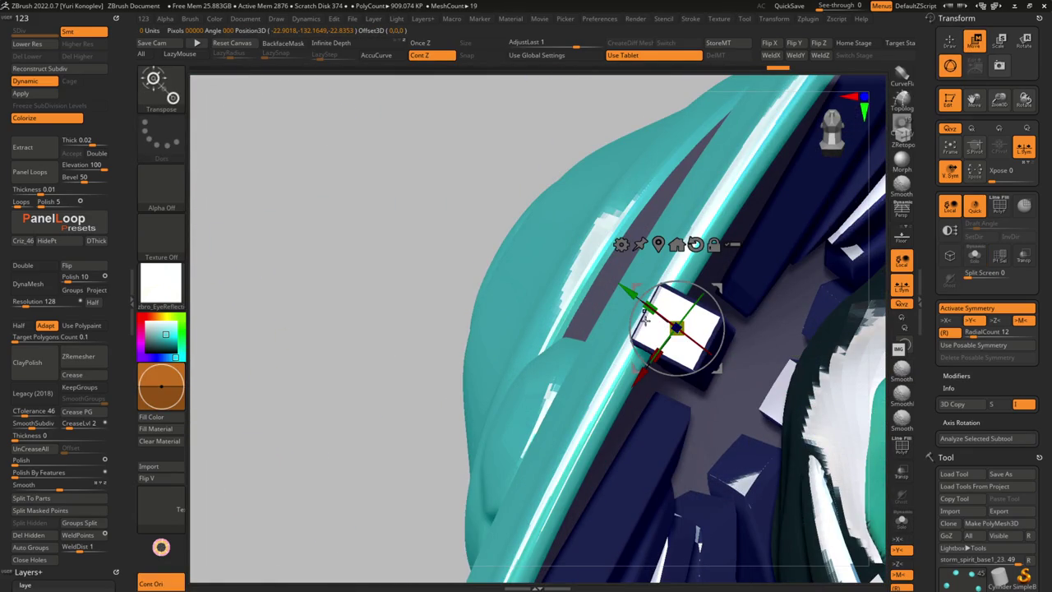
Turn on Dynamic Subdiv and nudge the spoke bars' white end block into place
key(d)
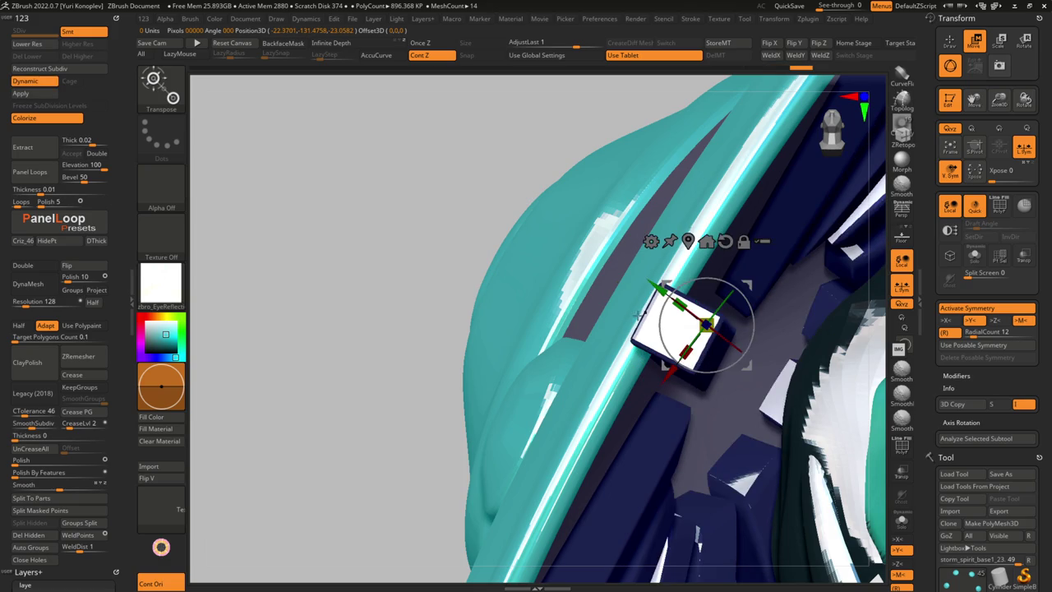
drag(695, 340, 705, 344)
mouse_move(705, 343)
right_down()
mouse_move(496, 262)
mouse_move(638, 305)
right_up()
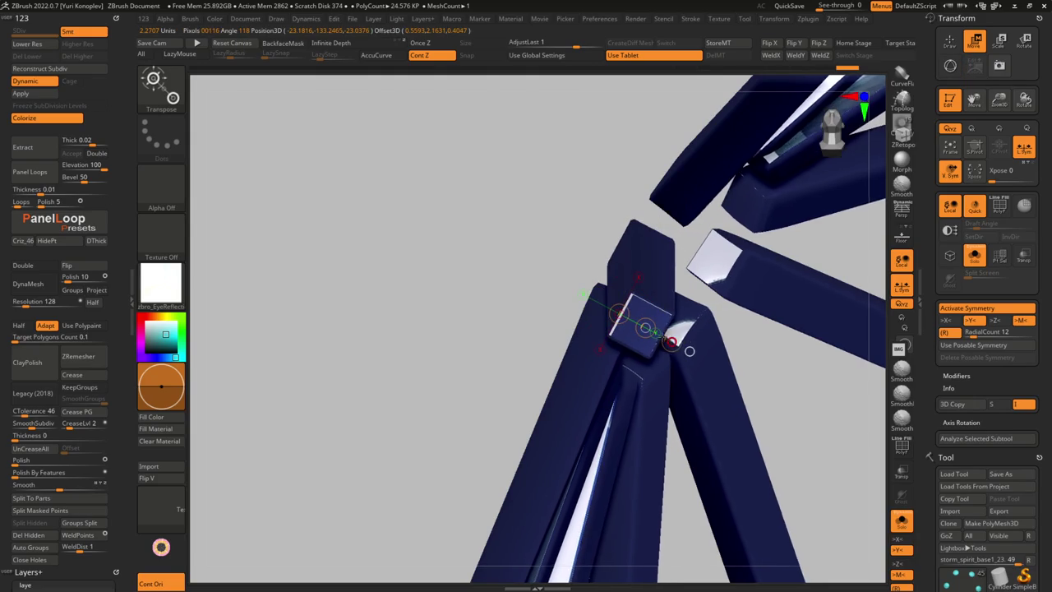
right_drag(689, 350, 493, 237)
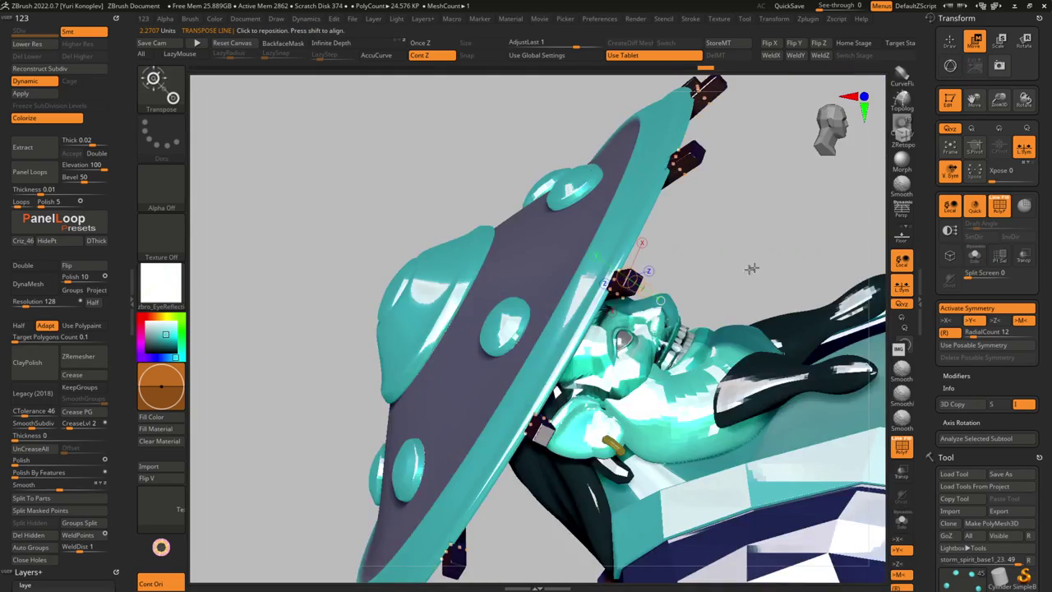
right_drag(794, 244, 896, 428)
Move the end blocks with the Transpose Move gizmo so they sit beneath the brim
key(q)
mouse_move(620, 215)
right_down()
mouse_move(660, 183)
mouse_move(496, 245)
mouse_move(493, 258)
mouse_move(503, 250)
right_up()
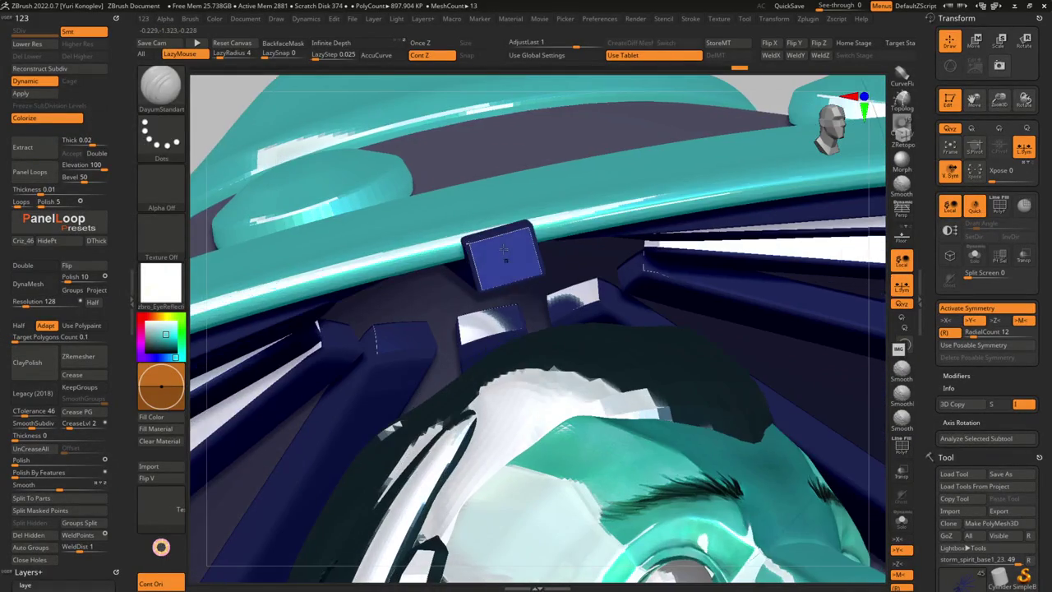
key(w)
drag(499, 232, 516, 305)
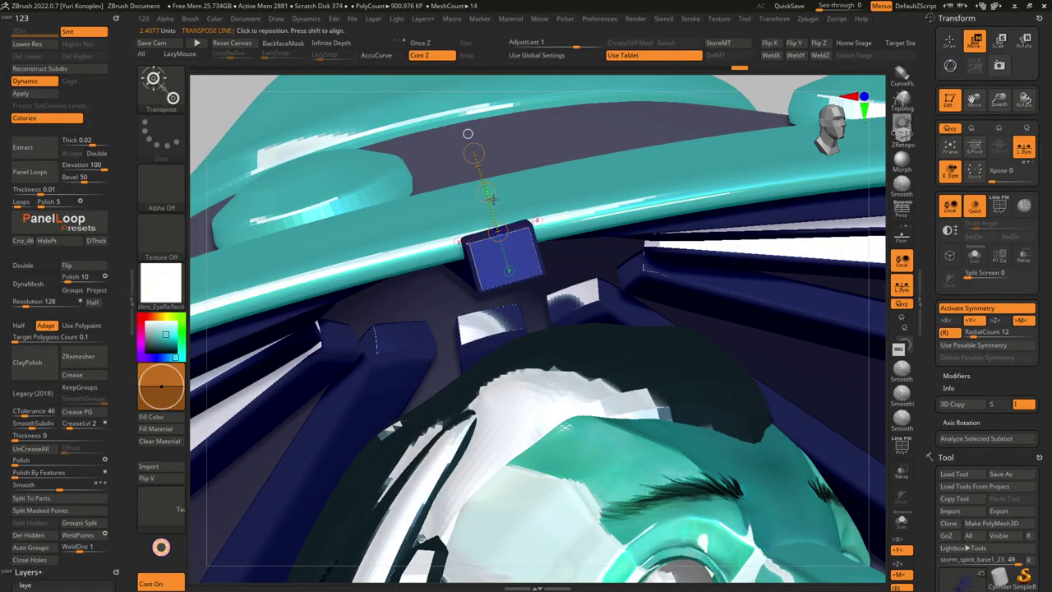
right_drag(485, 194, 487, 203)
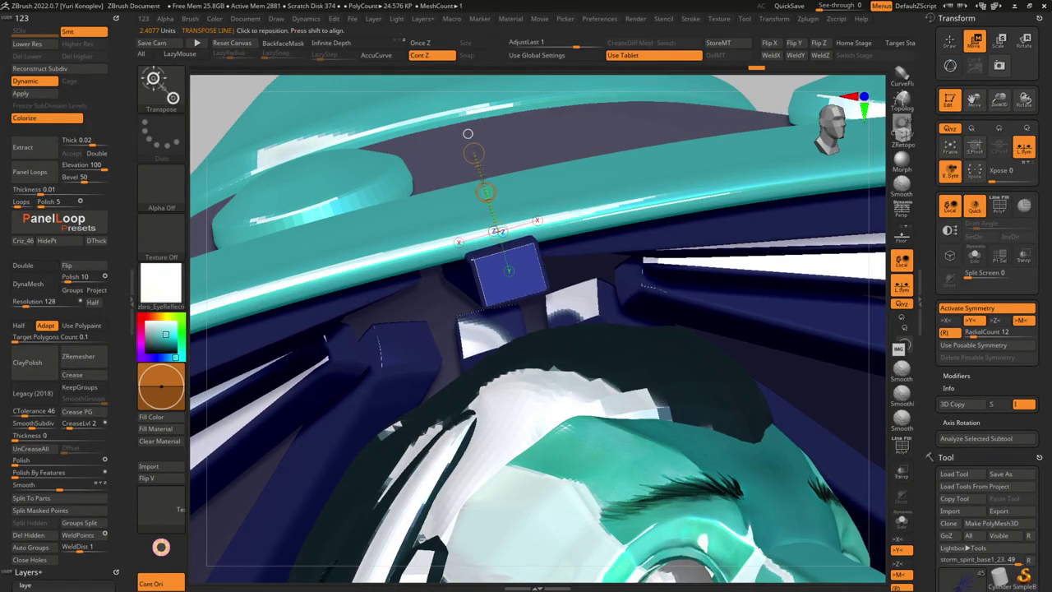
mouse_move(545, 225)
right_down()
mouse_move(490, 272)
mouse_move(522, 325)
mouse_move(668, 359)
mouse_move(672, 341)
right_up()
Orbit around the character and bring up ZModeler edge actions on the soloed purple rim strip
key(w)
right_drag(754, 391, 732, 362)
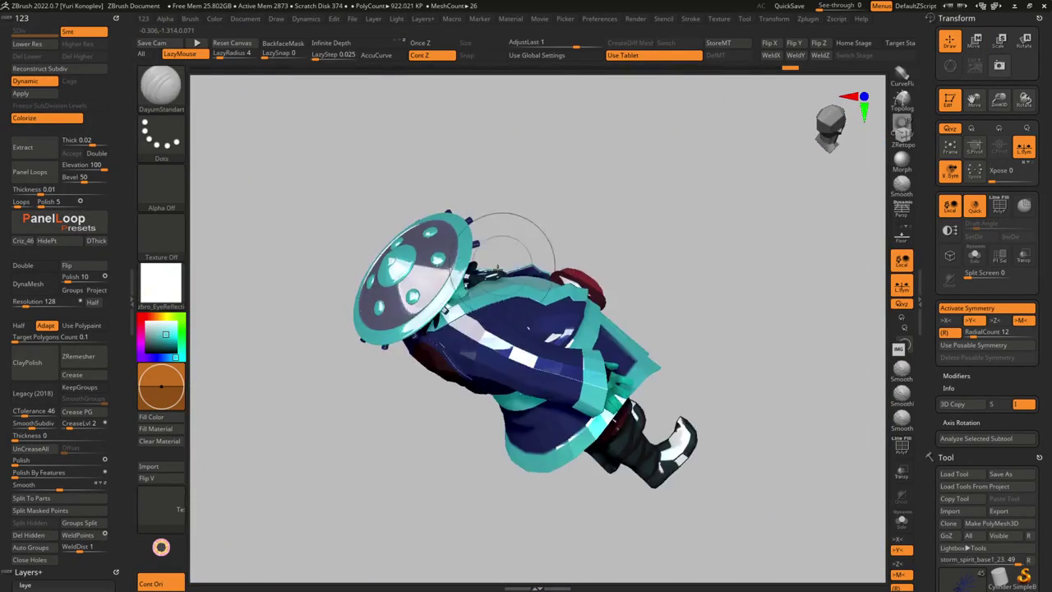
mouse_move(503, 329)
right_down()
mouse_move(461, 337)
mouse_move(468, 340)
right_up()
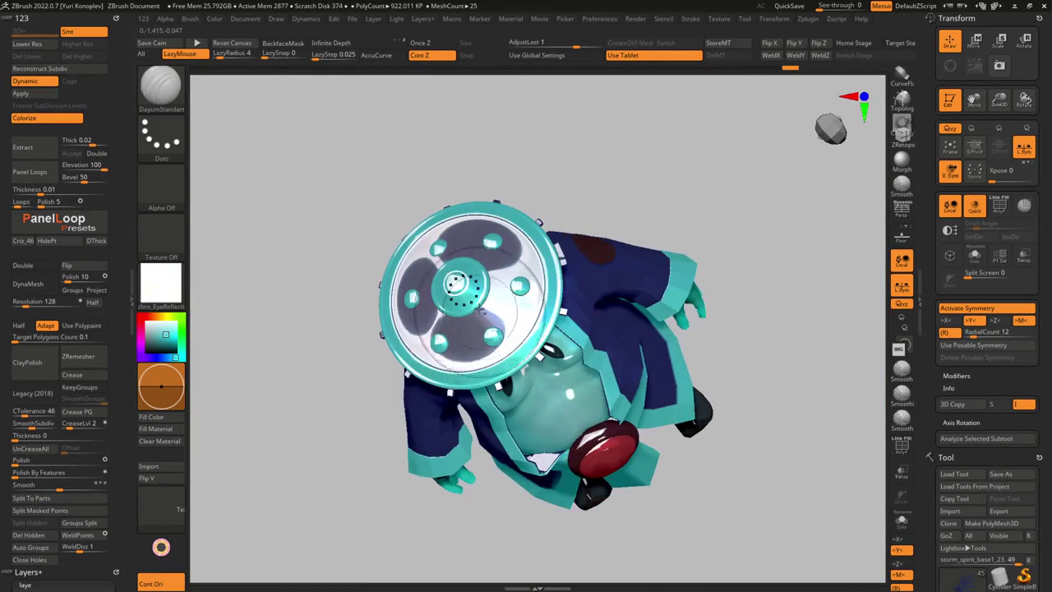
ctrl+right_drag(482, 310, 488, 328)
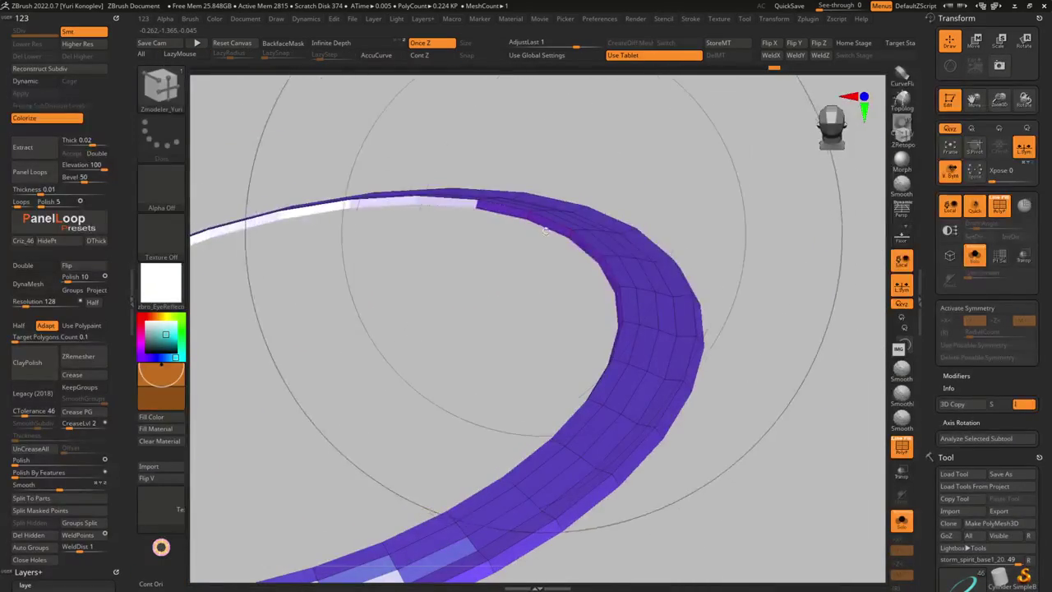
key(space)
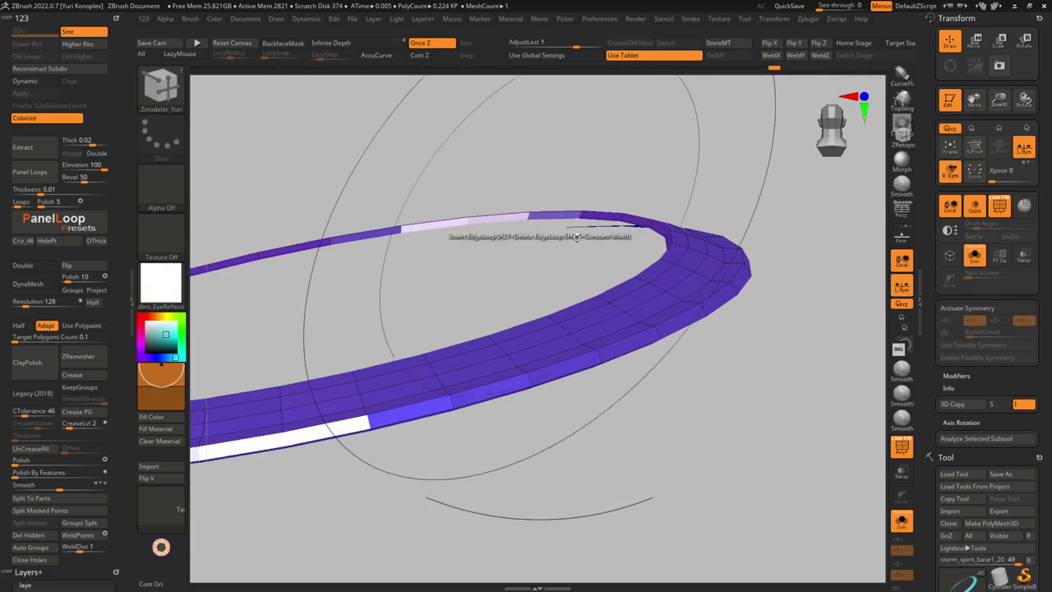
Insert a single edge loop in the rim strip, QuickSave, and preview it with Dynamic Subdiv
drag(586, 220, 765, 22)
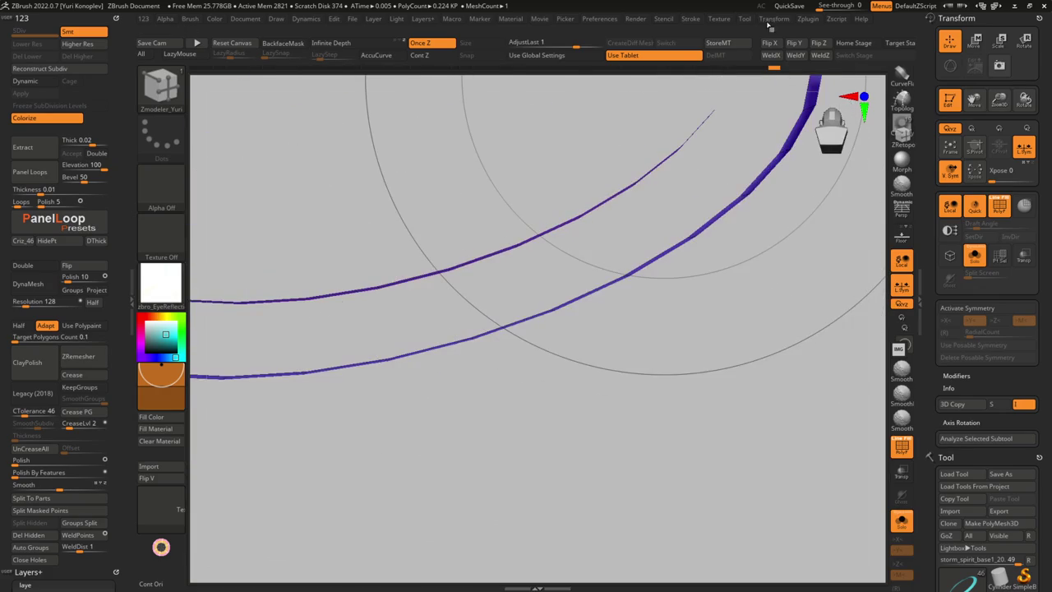
click(794, 6)
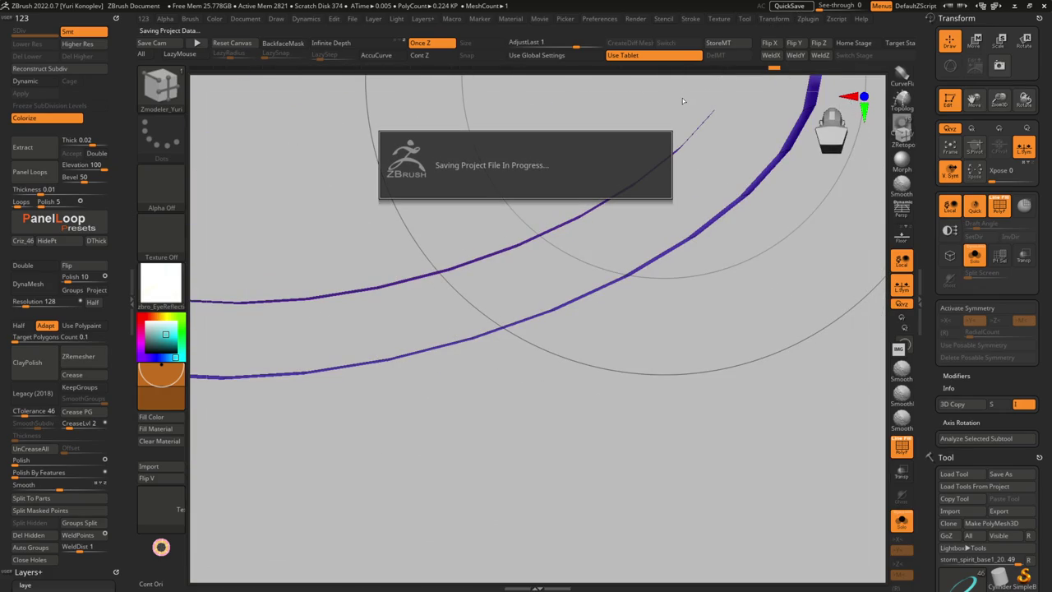
mouse_move(667, 213)
mouse_down()
mouse_move(707, 200)
mouse_move(695, 172)
mouse_move(766, 224)
mouse_move(782, 211)
mouse_move(775, 305)
mouse_move(643, 306)
mouse_move(641, 360)
mouse_move(606, 277)
mouse_move(573, 270)
mouse_move(575, 299)
mouse_move(505, 329)
mouse_move(620, 271)
mouse_move(646, 226)
mouse_move(625, 246)
mouse_move(567, 251)
mouse_move(641, 299)
mouse_move(608, 271)
mouse_move(593, 239)
mouse_move(596, 132)
mouse_move(630, 284)
mouse_move(606, 293)
mouse_move(557, 266)
mouse_move(716, 328)
mouse_move(595, 270)
mouse_move(716, 277)
mouse_move(698, 220)
mouse_move(693, 267)
mouse_move(612, 261)
mouse_move(622, 200)
mouse_move(676, 239)
mouse_move(639, 245)
mouse_up()
key(d)
Select the storm_spirit_base1_24 disc subtool and solo it with PolyFrame in ZModeler
alt+click(594, 239)
key(shift+f)
key(shift+s)
key(b)
key(z)
key(m)
right_drag(641, 258, 664, 243)
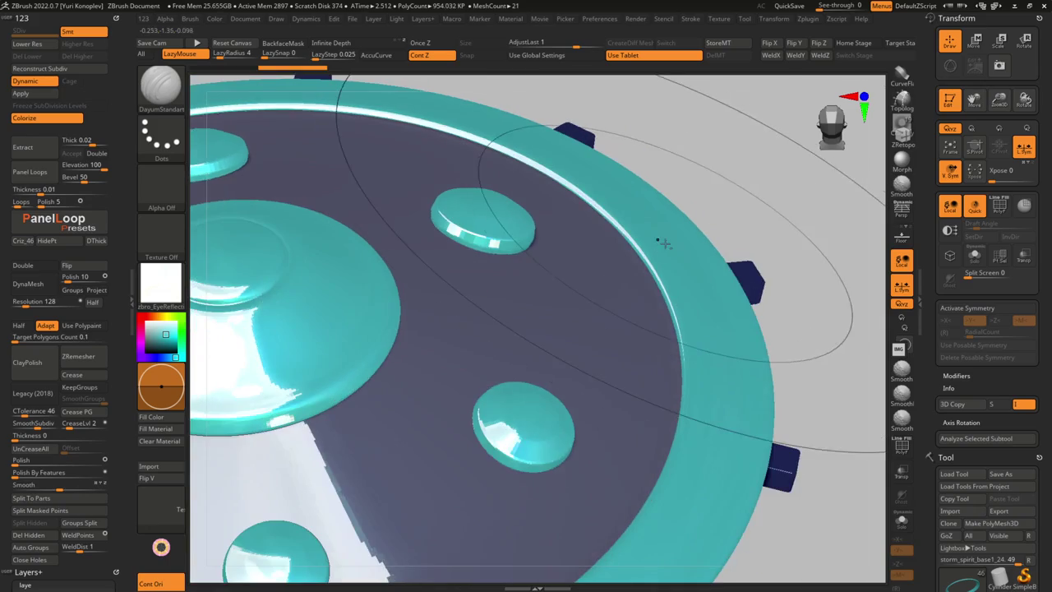
Return to Draw mode and show PolyFrame on the isolated hat disc
key(w)
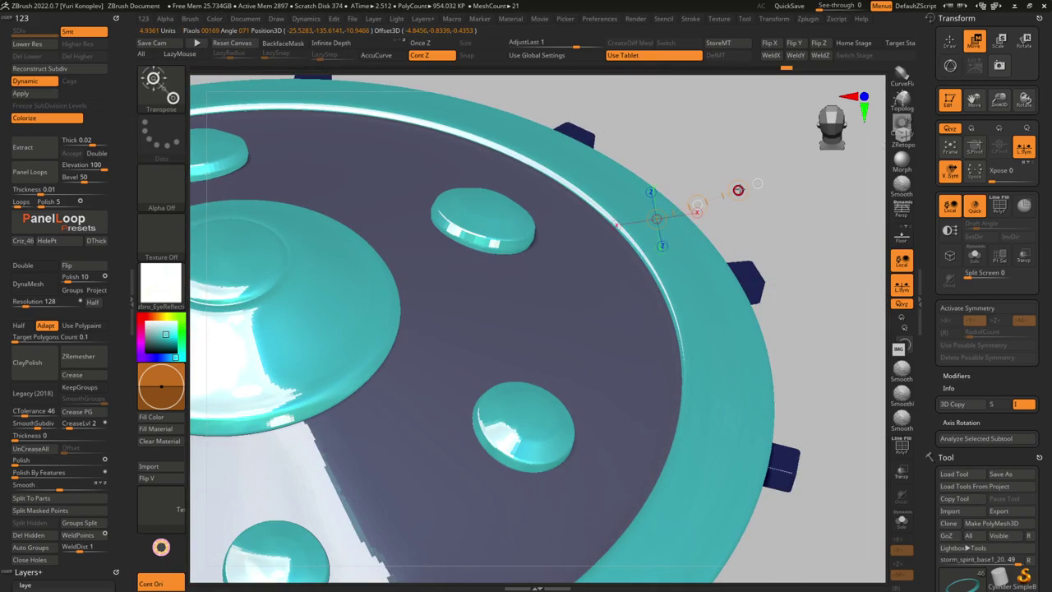
key(q)
mouse_move(757, 183)
right_down()
mouse_move(622, 343)
mouse_move(650, 275)
mouse_move(616, 375)
right_up()
key(shift+f)
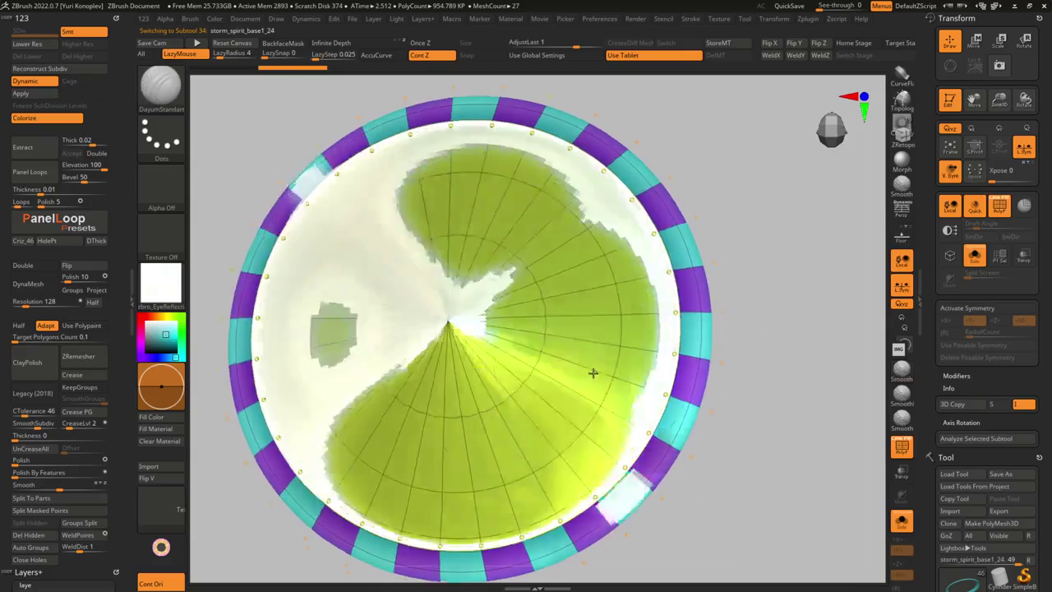
Isolate the disc and lasso-hide its centre polygons, checking it with Dynamic Subdiv and PolyFrame
key(shift+alt+s)
mouse_move(451, 328)
ctrl+shift+mouse_down()
mouse_move(441, 320)
mouse_move(473, 320)
ctrl+shift+mouse_up()
right_drag(473, 321, 575, 375)
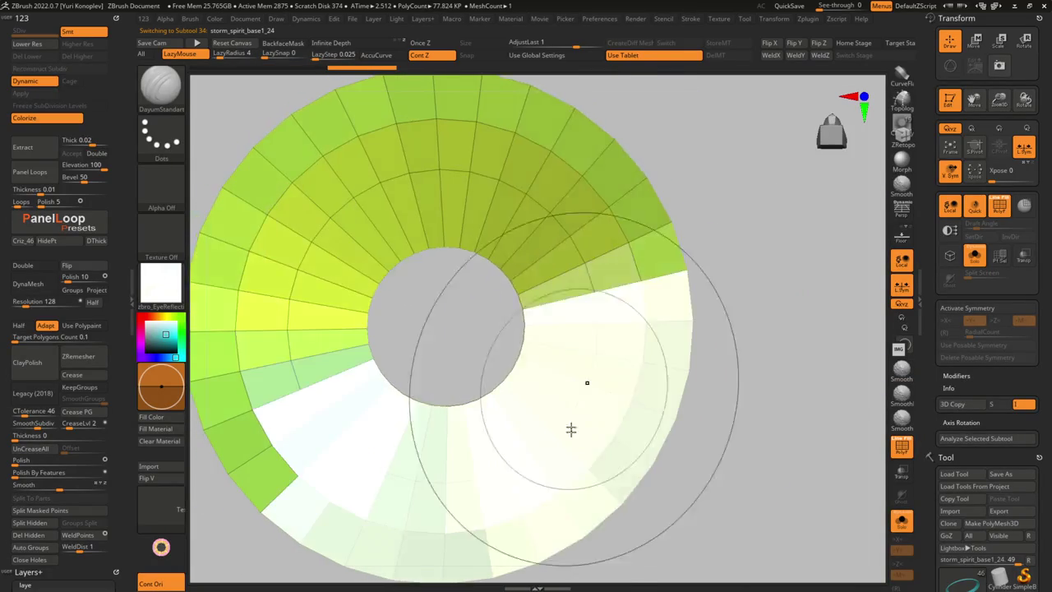
mouse_move(466, 386)
right_down()
mouse_move(514, 422)
mouse_move(517, 364)
mouse_move(517, 376)
mouse_move(541, 389)
mouse_move(540, 317)
mouse_move(553, 418)
mouse_move(568, 441)
mouse_move(549, 389)
mouse_move(584, 421)
mouse_move(559, 413)
mouse_move(575, 427)
mouse_move(639, 434)
mouse_move(528, 420)
right_up()
key(b)
key(z)
key(m)
key(d)
key(ctrl+shift+s)
key(ctrl+shift+s)
key(shift+f)
key(shift+d)
Remove the disc's hidden centre polygons with Del Hidden to open a central hole
key(b)
key(z)
key(m)
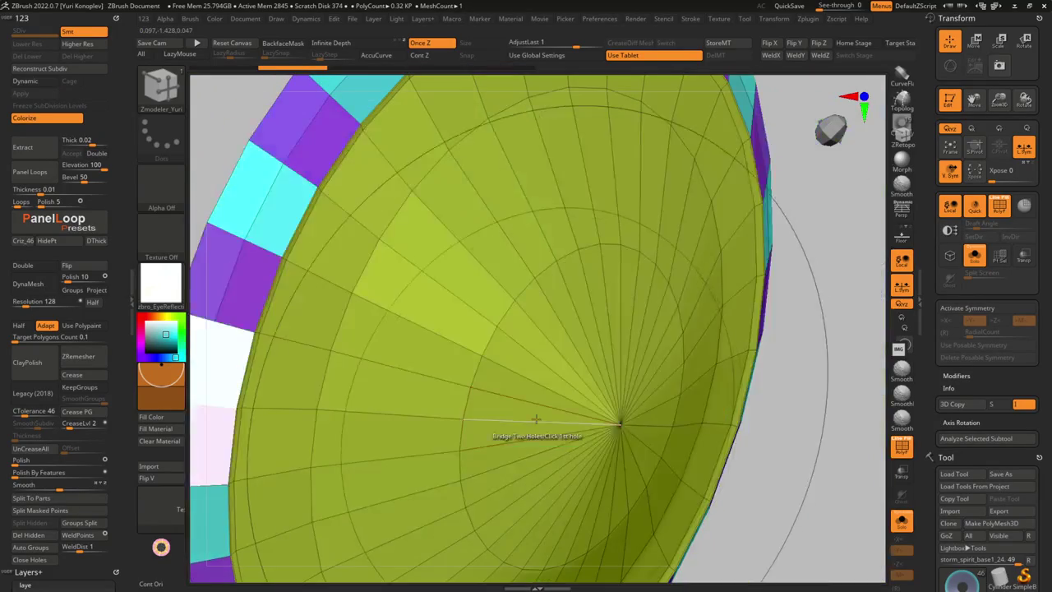
right_click(527, 420)
click(501, 270)
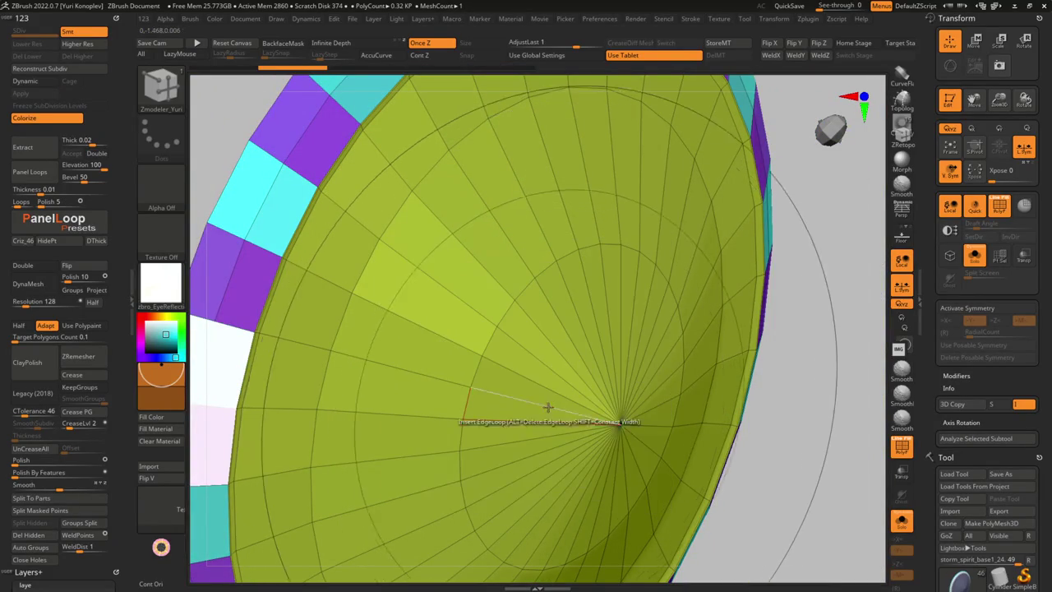
ctrl+shift+drag(549, 426, 610, 401)
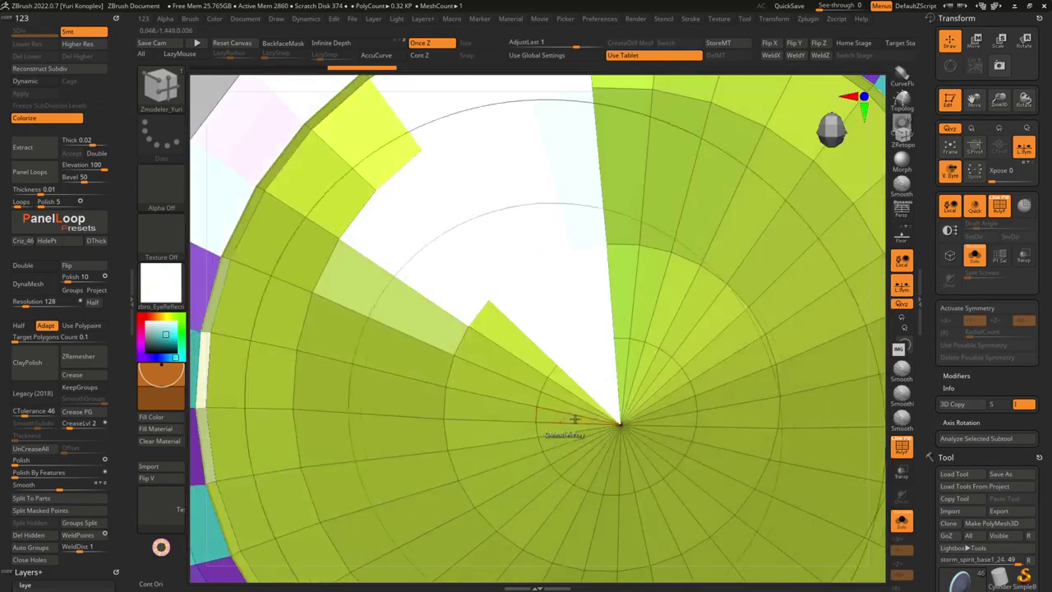
key(f)
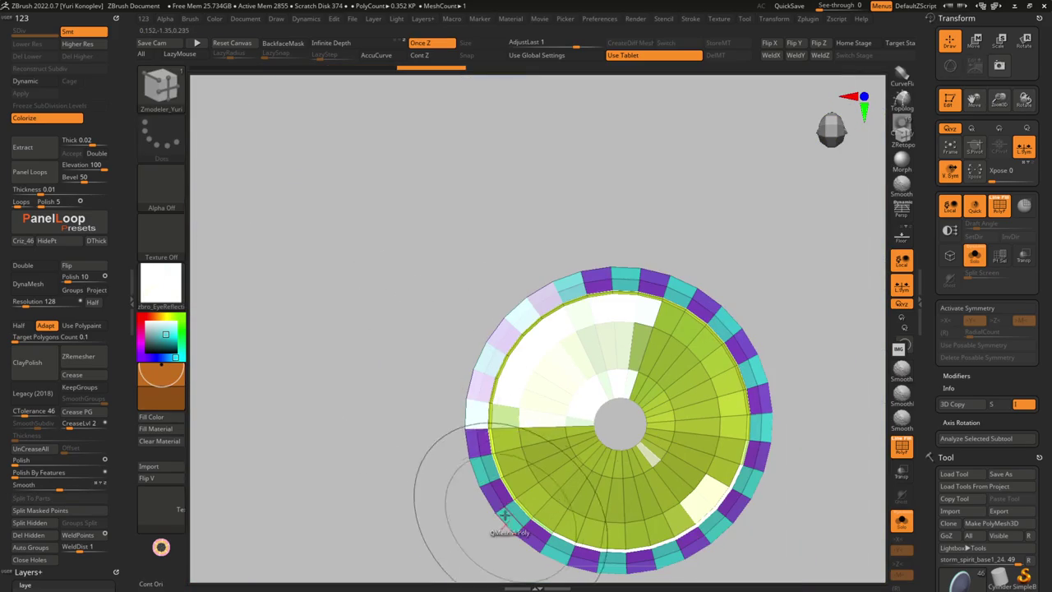
key(space)
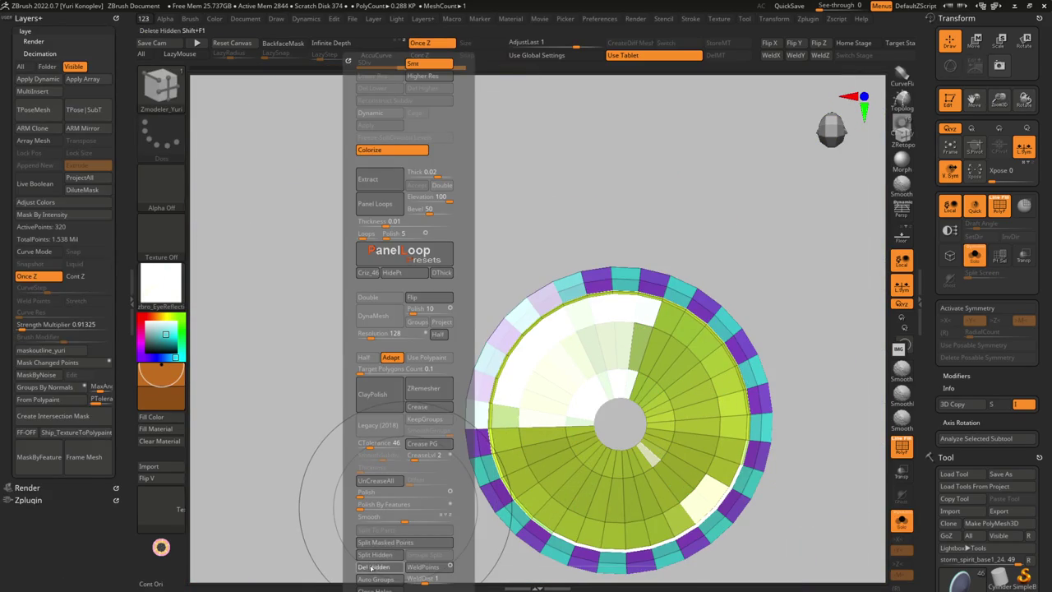
Hide the disc's coloured rim polygroups, keeping only the green face visible
mouse_move(370, 567)
mouse_down()
mouse_move(660, 424)
mouse_move(661, 382)
mouse_up()
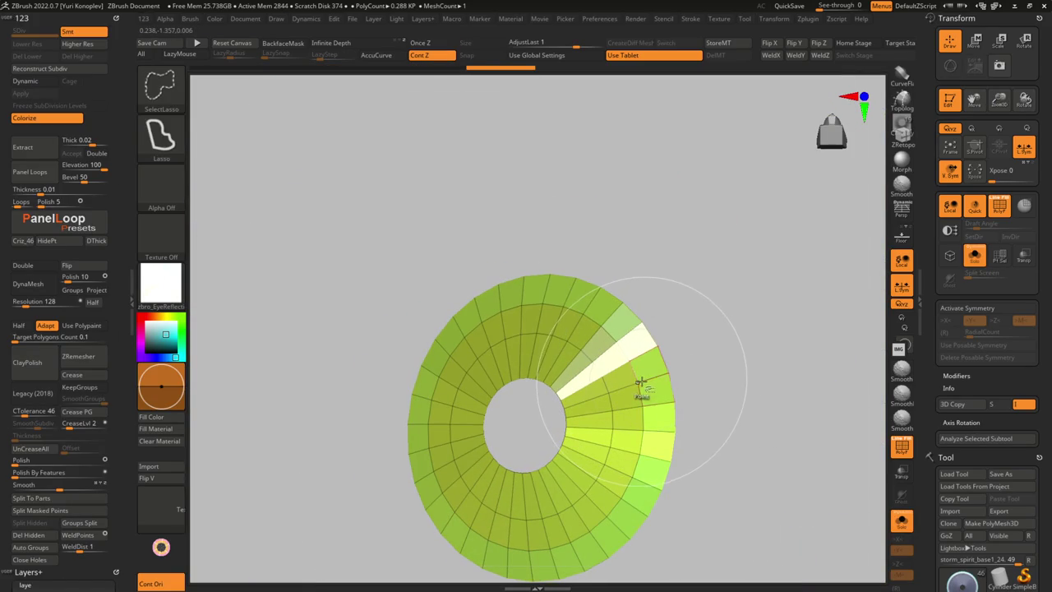
drag(644, 378, 672, 396)
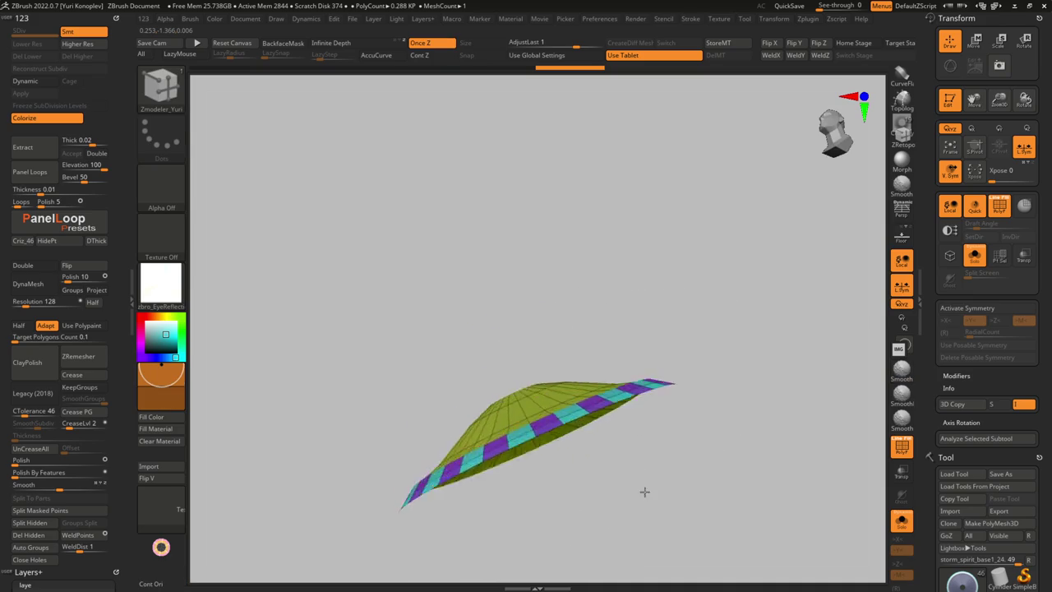
scroll(672, 397, up, 2)
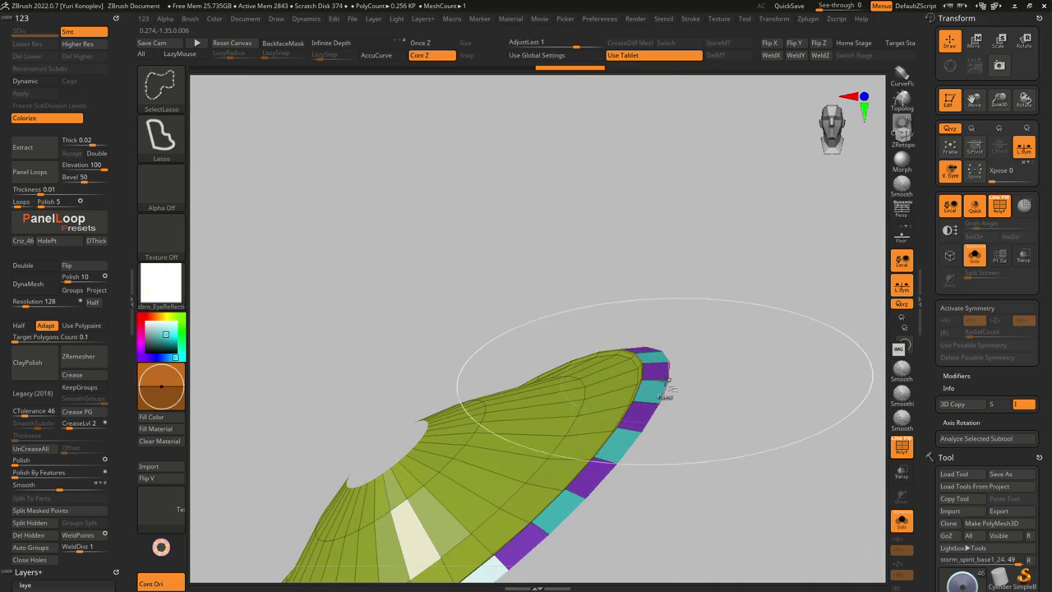
drag(670, 390, 660, 359)
key(space)
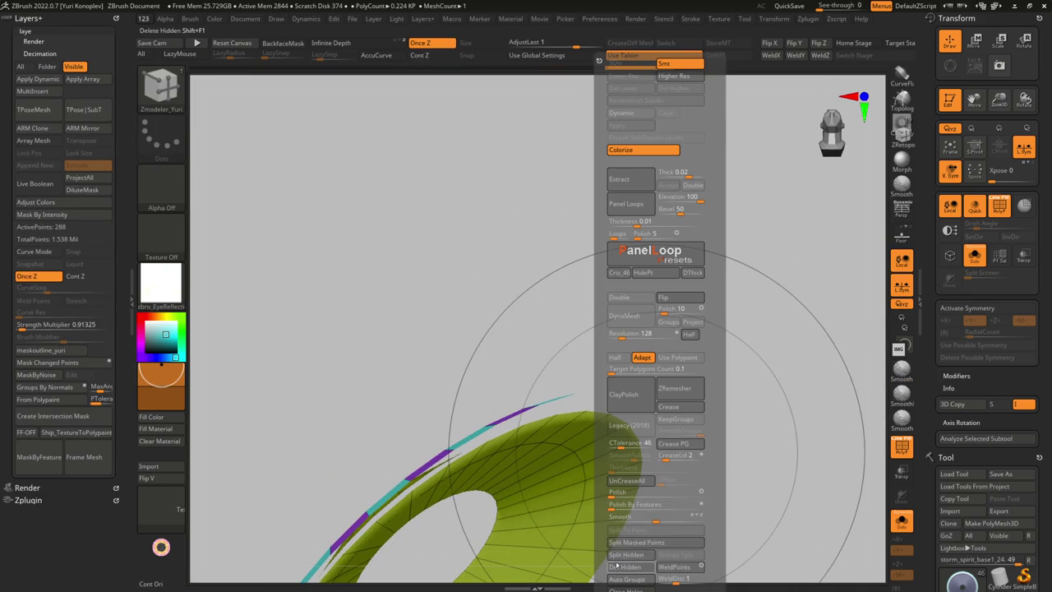
drag(635, 428, 624, 327)
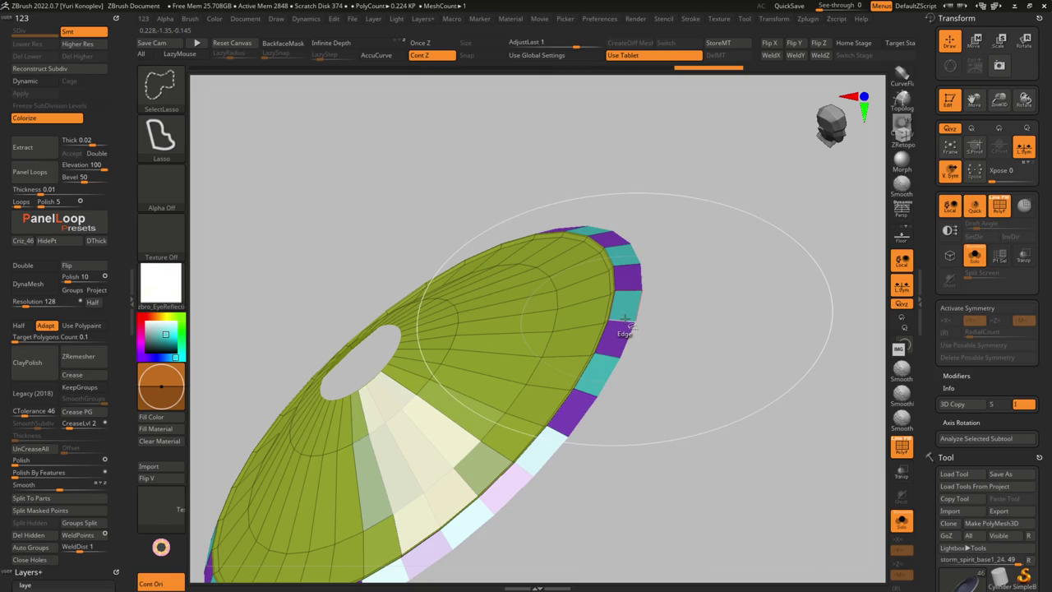
ctrl+shift+click(617, 321)
mouse_move(637, 316)
mouse_down()
mouse_move(606, 390)
mouse_move(599, 447)
mouse_up()
Delete the hidden rim polygons and view the green ring on the full character
key(b)
key(z)
key(m)
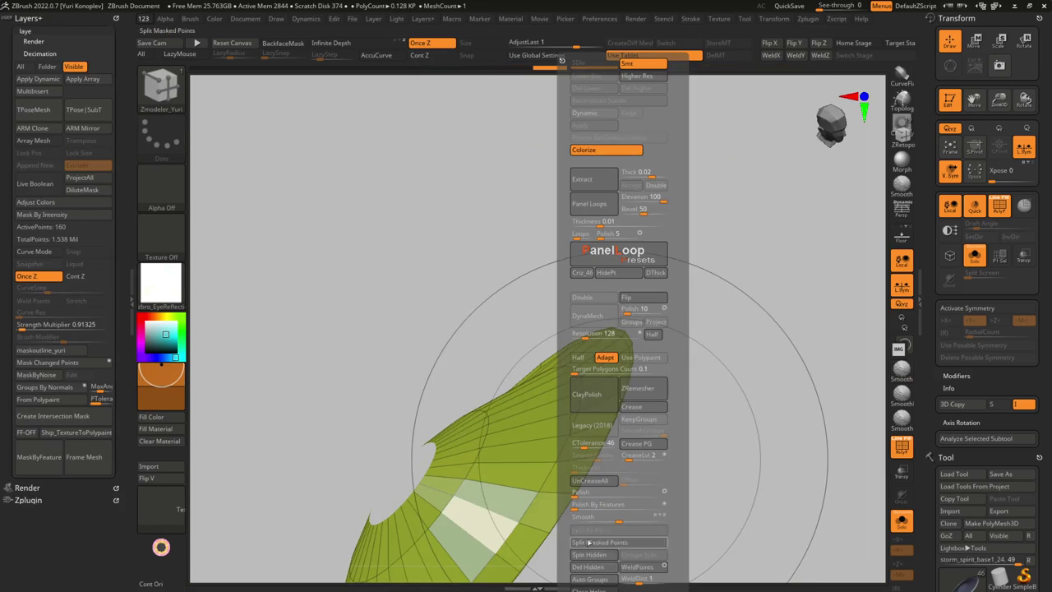
click(578, 567)
drag(545, 341, 540, 351)
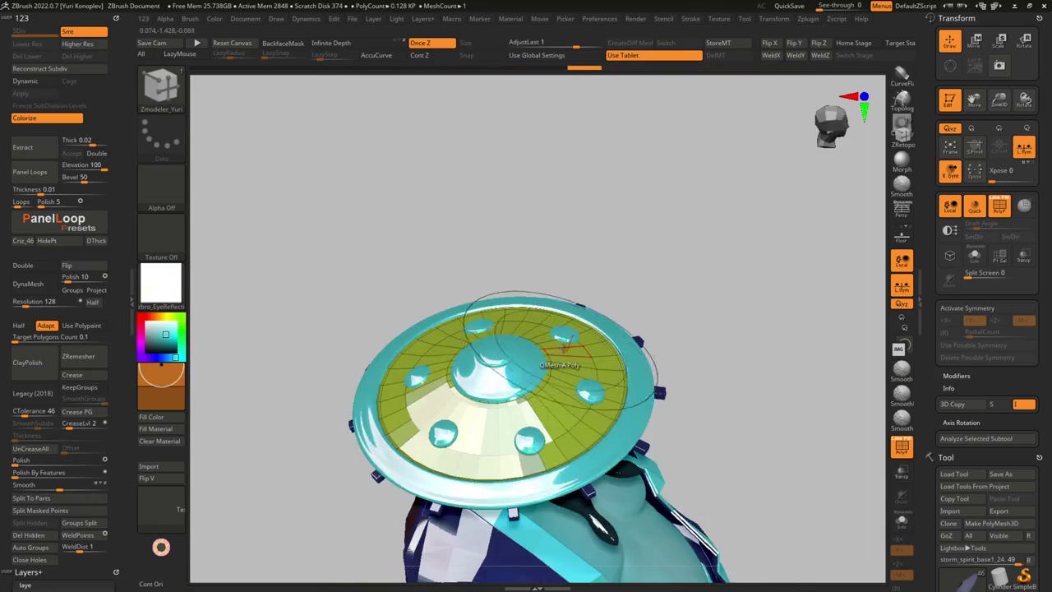
drag(538, 405, 584, 408)
mouse_move(854, 329)
mouse_down()
mouse_move(559, 380)
mouse_move(469, 295)
mouse_up()
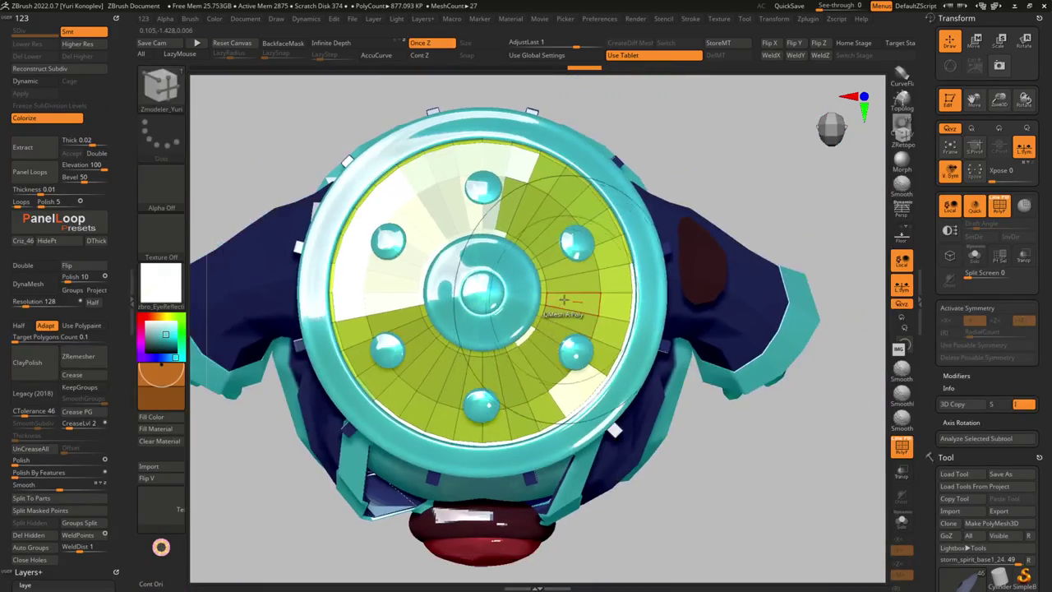
Activate (R) symmetry with RadialCount 16, bevel an edge loop across the ring, then solo it
scroll(587, 369, up, 5)
scroll(598, 289, up, 3)
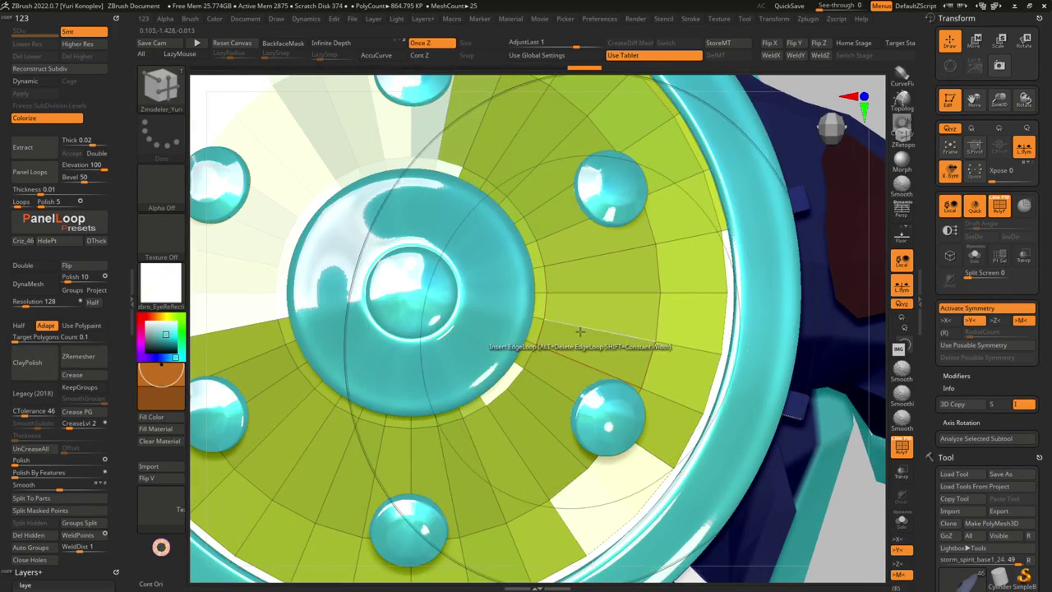
scroll(577, 328, down, 5)
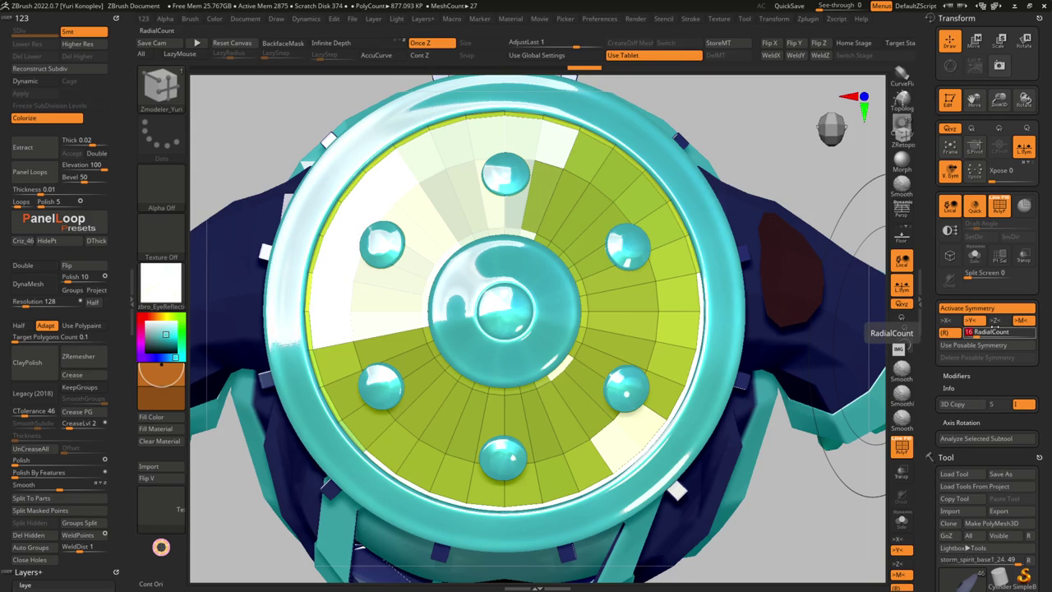
key(space)
click(485, 267)
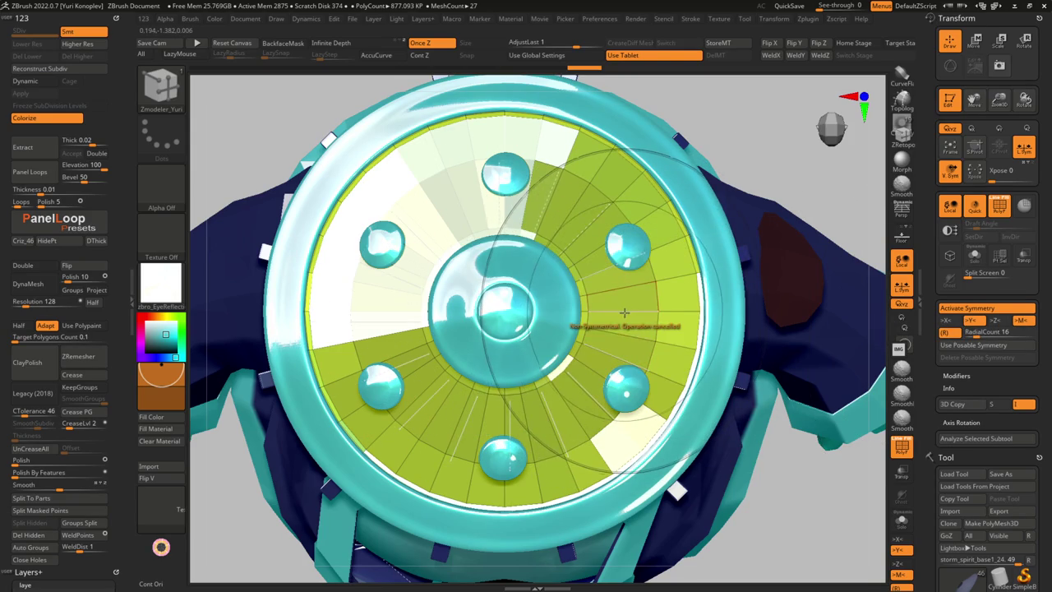
drag(634, 309, 658, 309)
key(ctrl+shift+f)
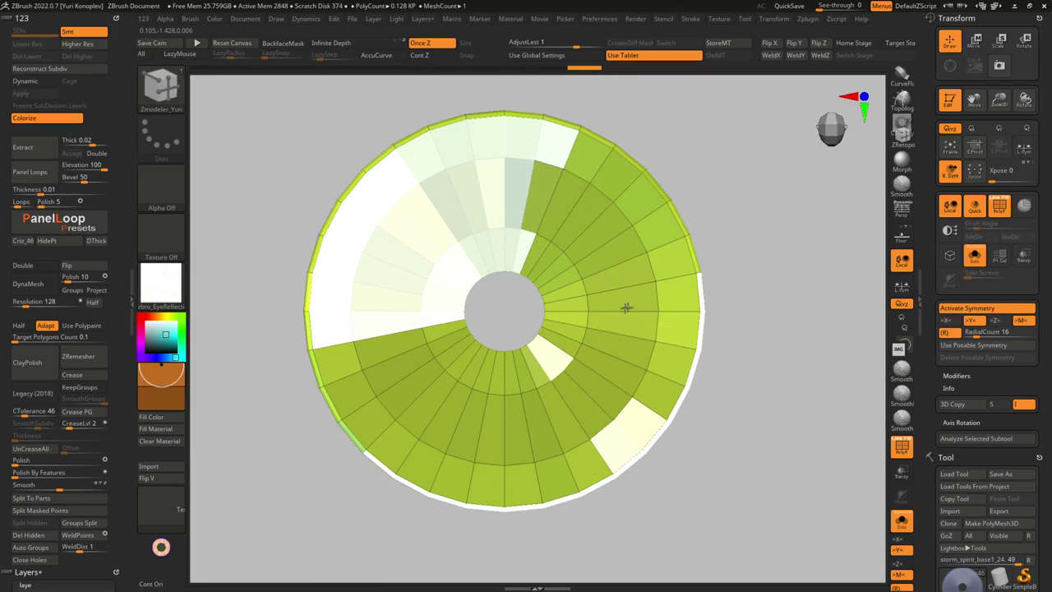
Switch to Transpose Move and toggle Solo to check the green ring against the character
scroll(623, 316, up, 2)
scroll(623, 317, up, 2)
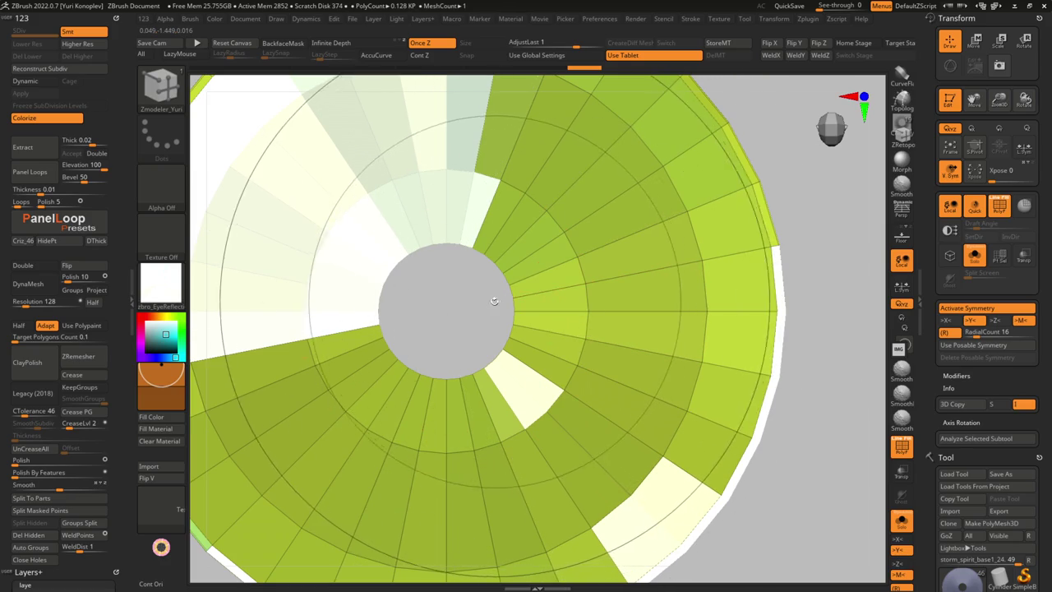
key(w)
scroll(555, 362, down, 3)
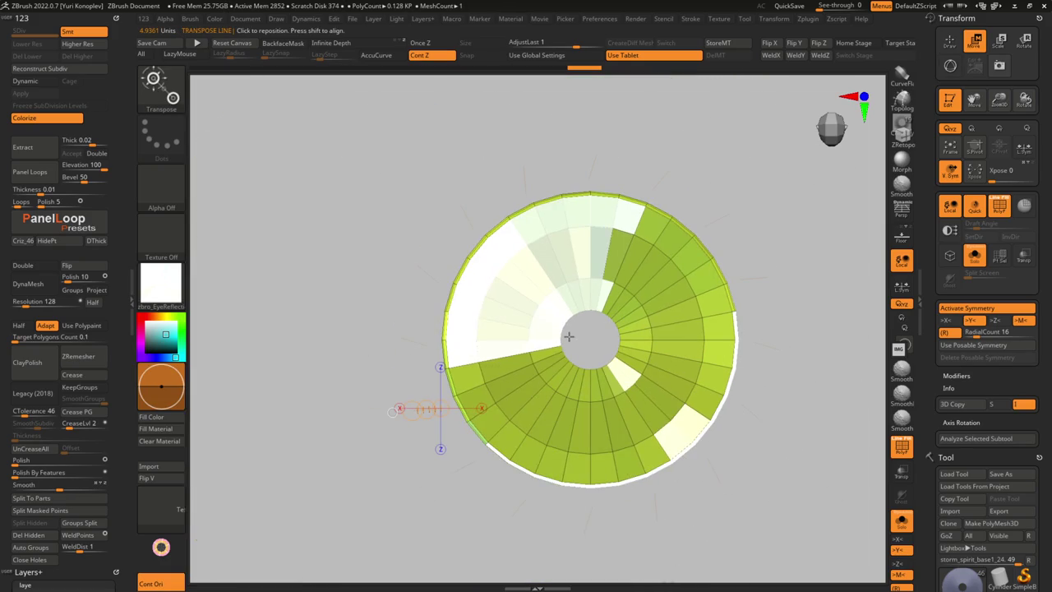
key(alt+s)
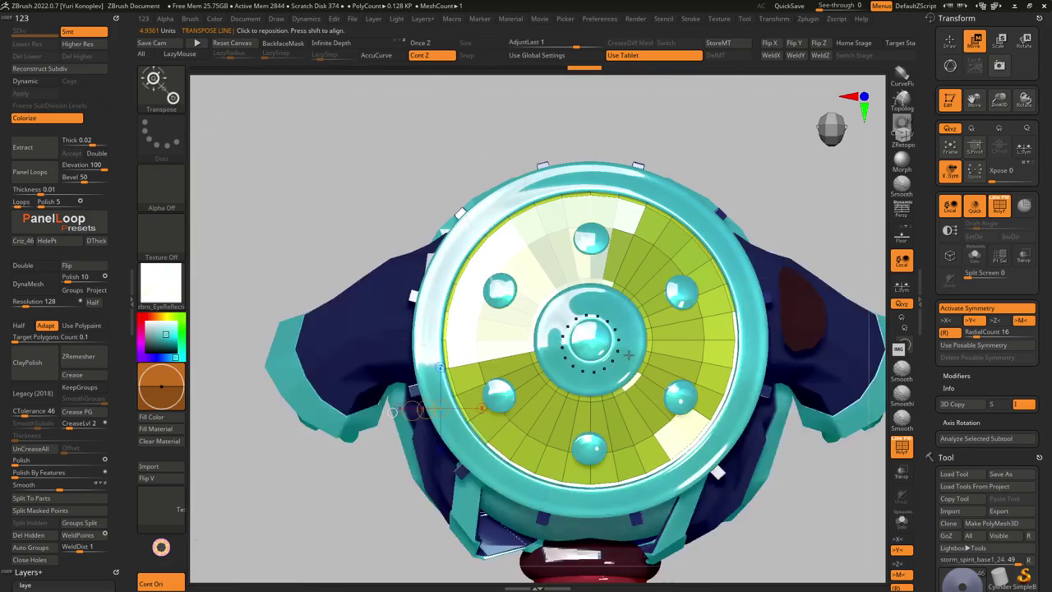
key(alt+s)
scroll(625, 356, up, 2)
scroll(613, 360, up, 1)
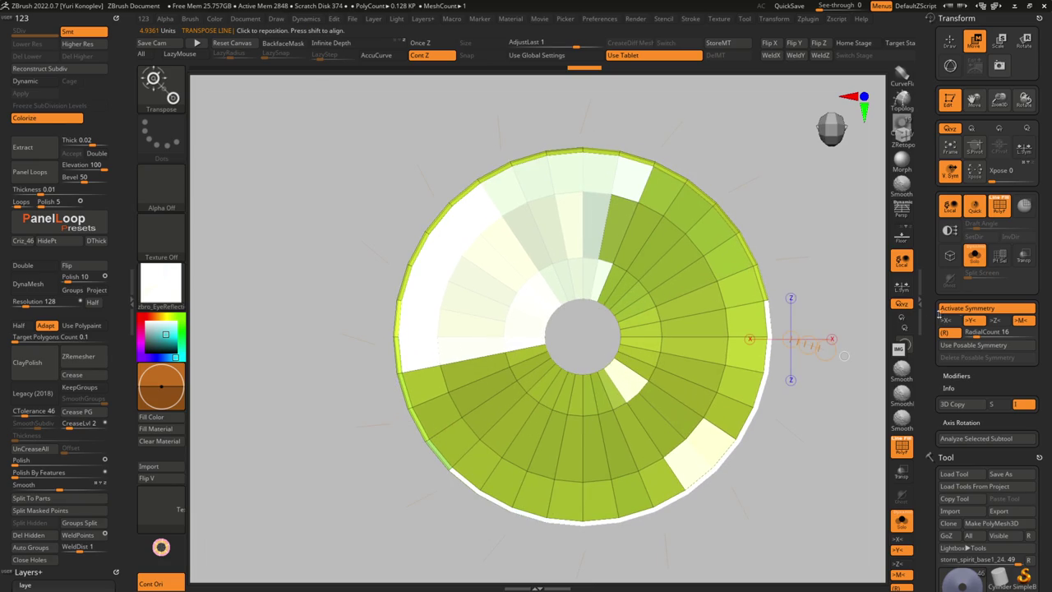
Realign the Transpose gizmo on the isolated green ring, then check it on the full character
key(g)
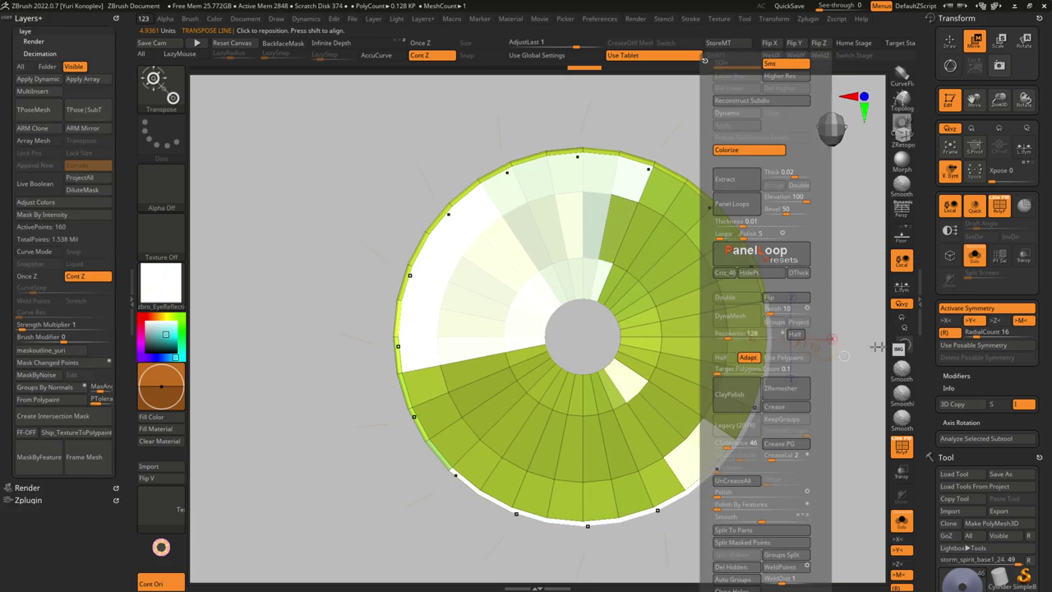
key(g)
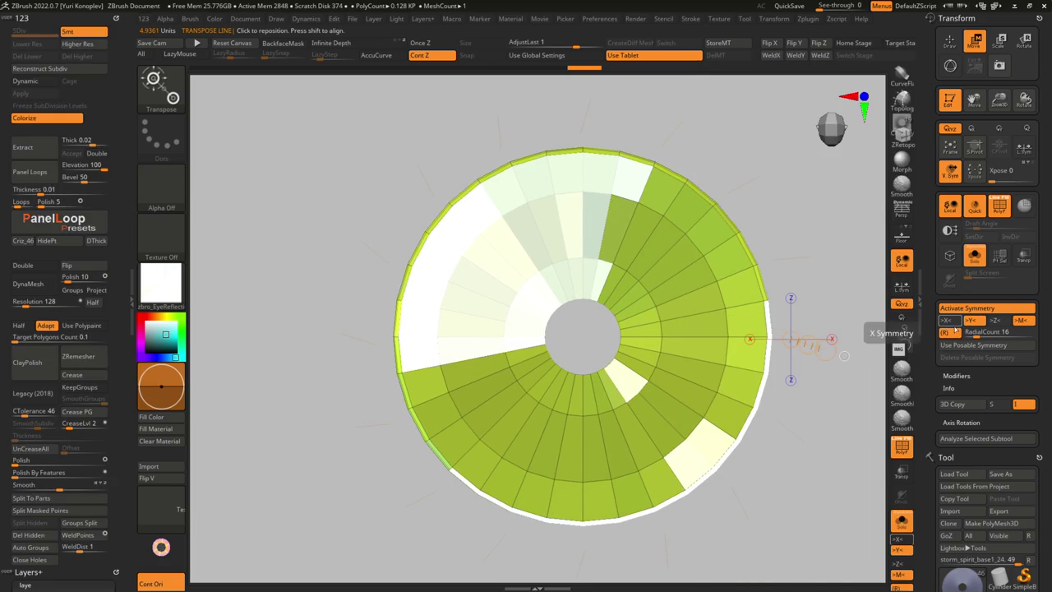
key(alt+s)
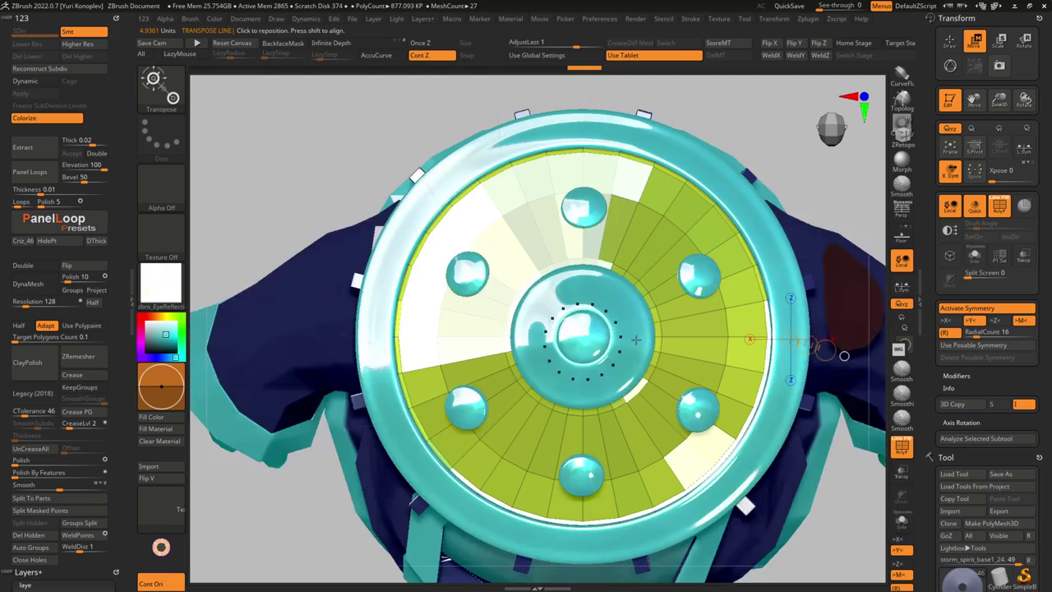
key(alt+s)
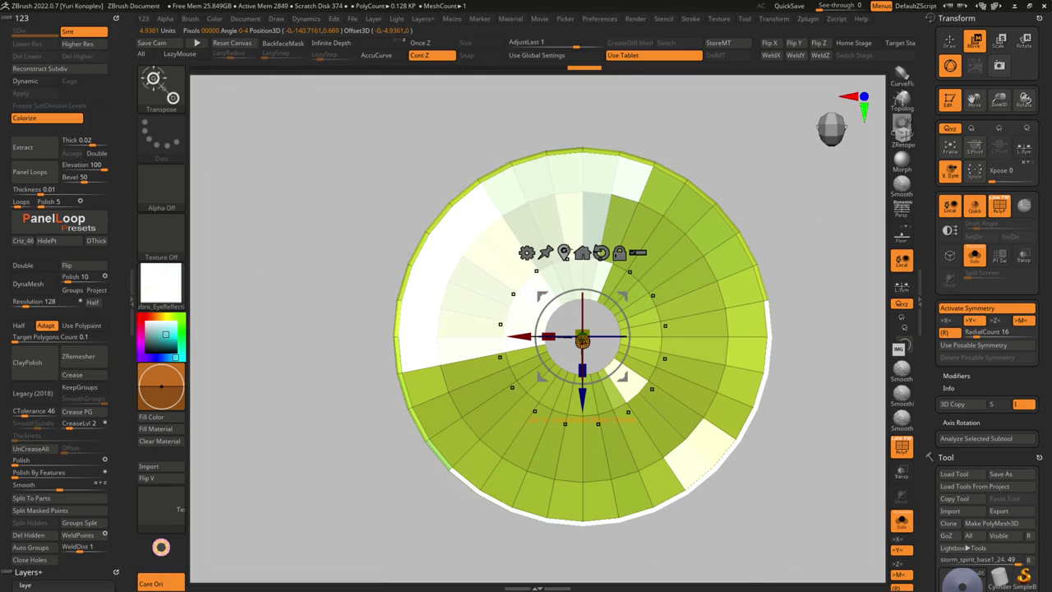
alt+drag(581, 305, 584, 376)
key(alt+s)
key(q)
mouse_move(740, 205)
mouse_down()
mouse_move(775, 237)
mouse_move(787, 231)
mouse_move(740, 383)
mouse_move(721, 282)
mouse_move(723, 216)
mouse_up()
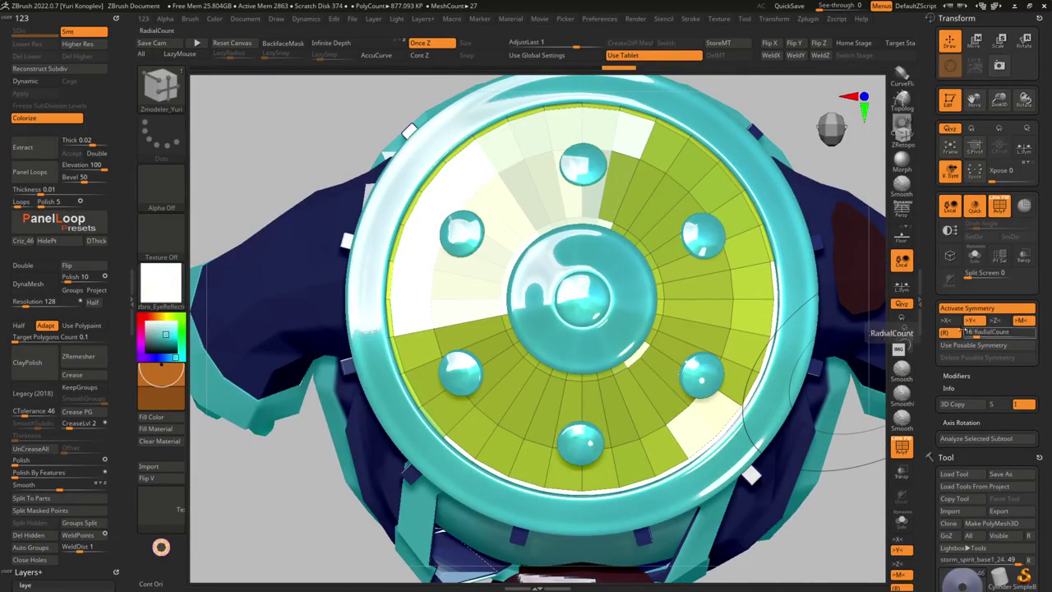
key(alt+s)
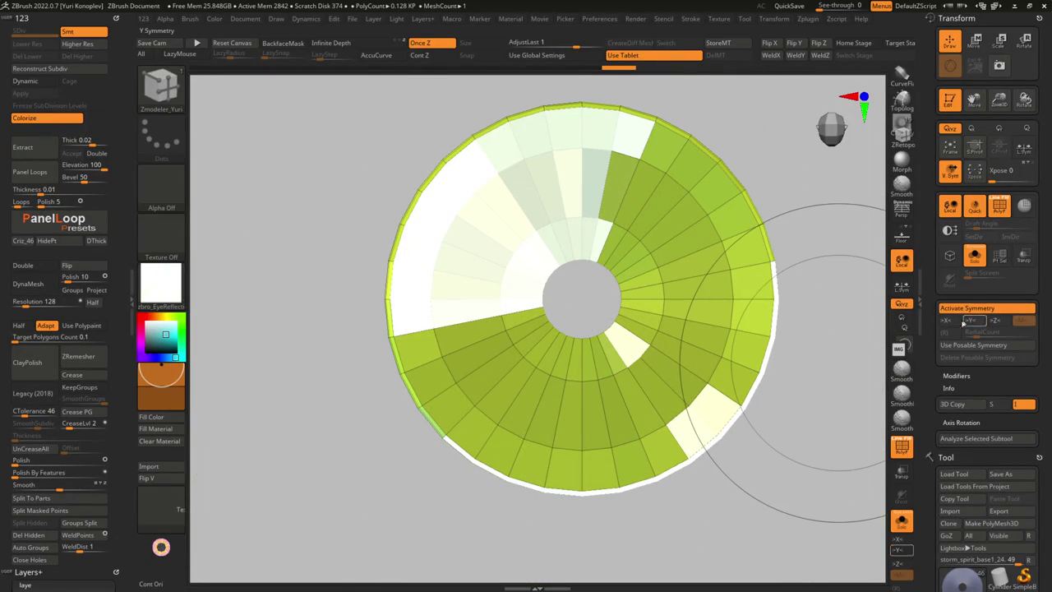
Turn on mirror symmetry and bevel the remaining edge loops across the disc with ZModeler
click(947, 320)
click(605, 422)
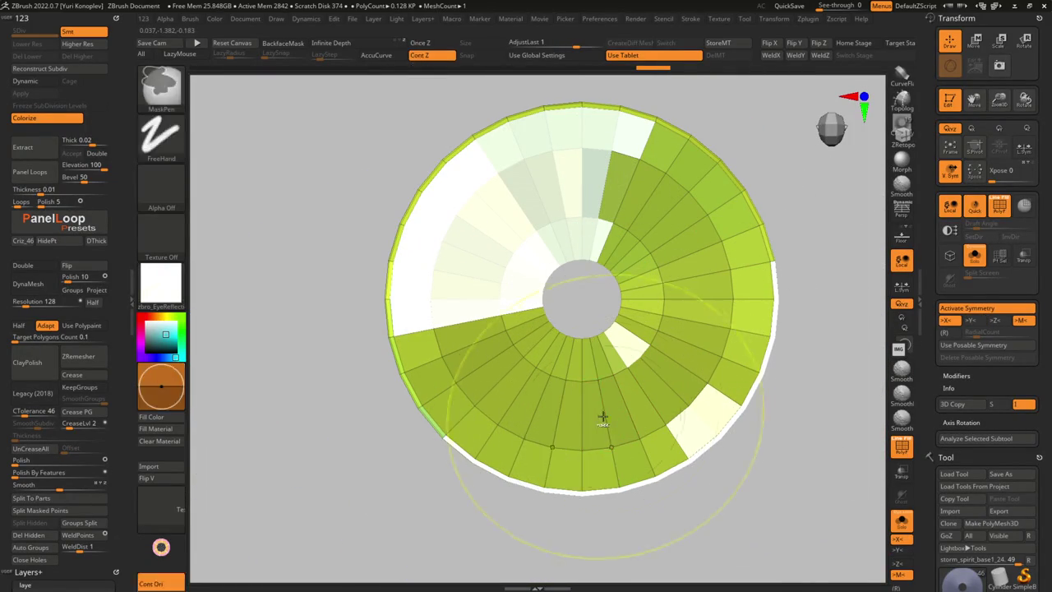
click(643, 388)
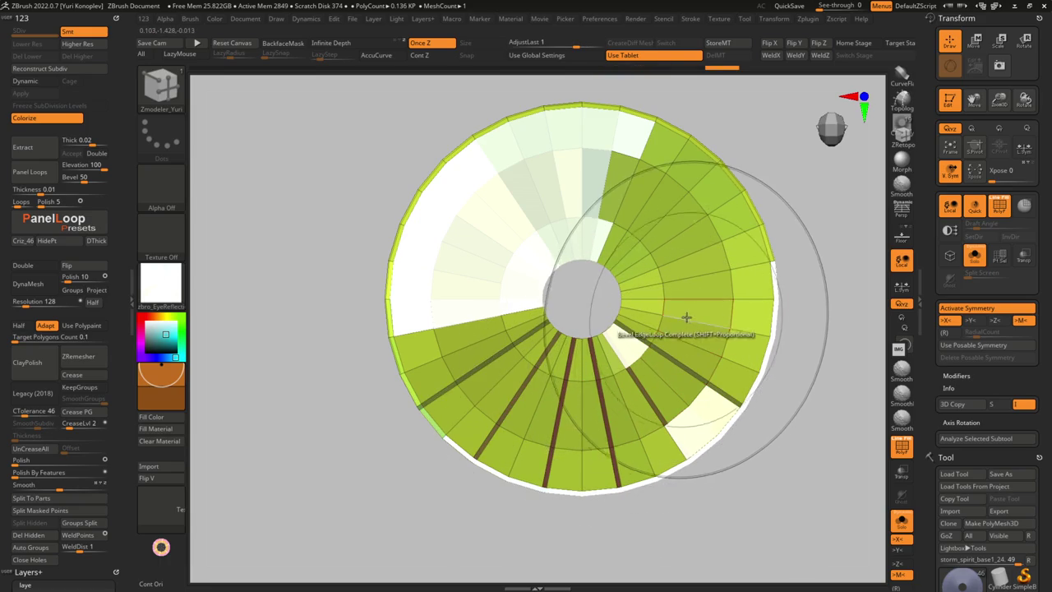
click(686, 319)
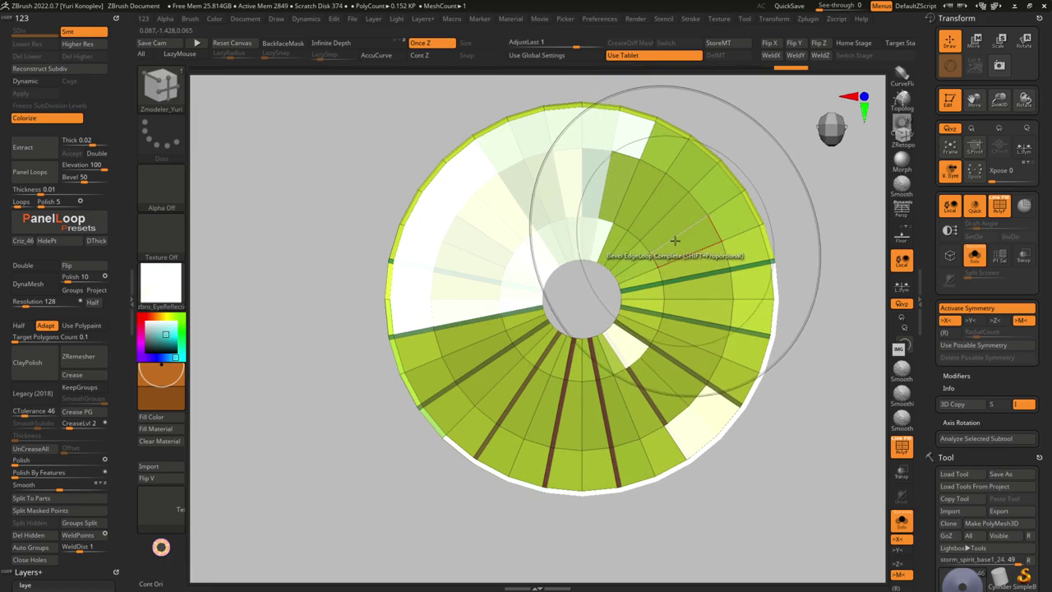
click(608, 196)
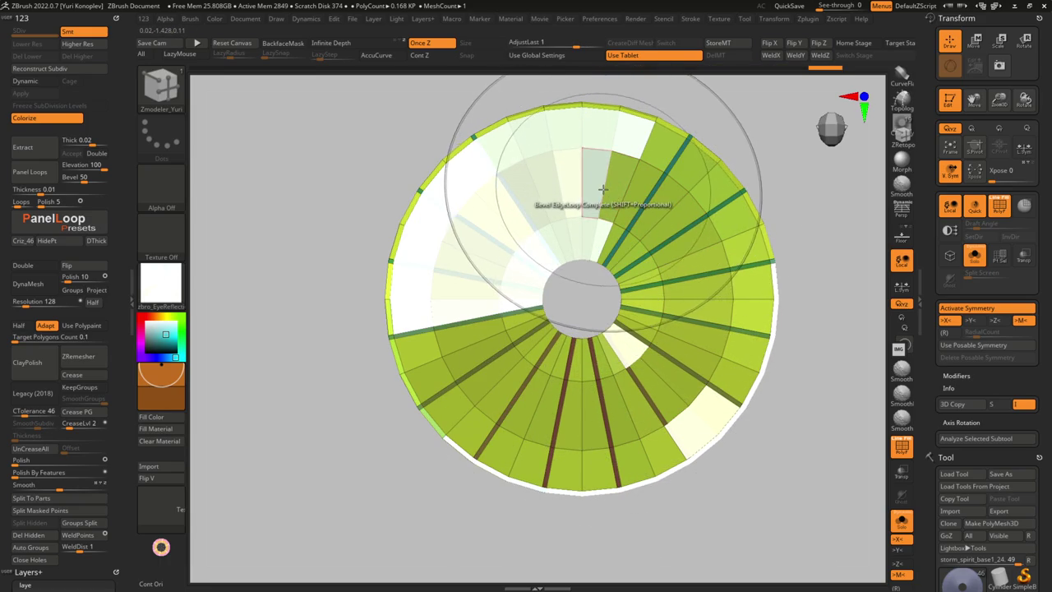
mouse_move(602, 191)
mouse_down()
mouse_move(631, 362)
mouse_move(540, 417)
mouse_move(718, 427)
mouse_up()
Apply a PanelLoop preset to the disc, forming thick bevelled panels (Elevation -100, Bevel 60)
key(space)
click(635, 567)
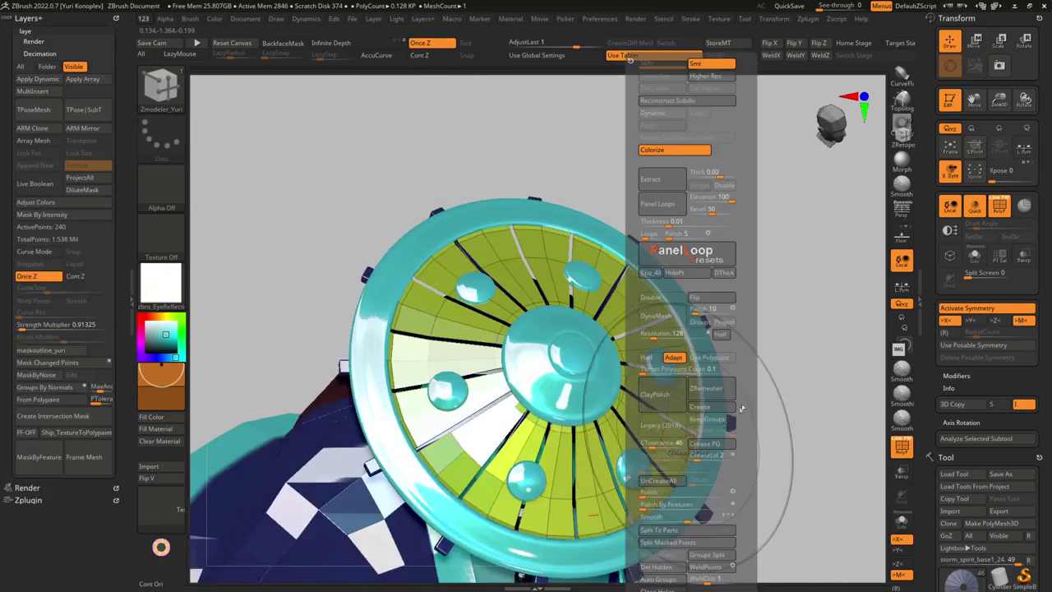
click(715, 255)
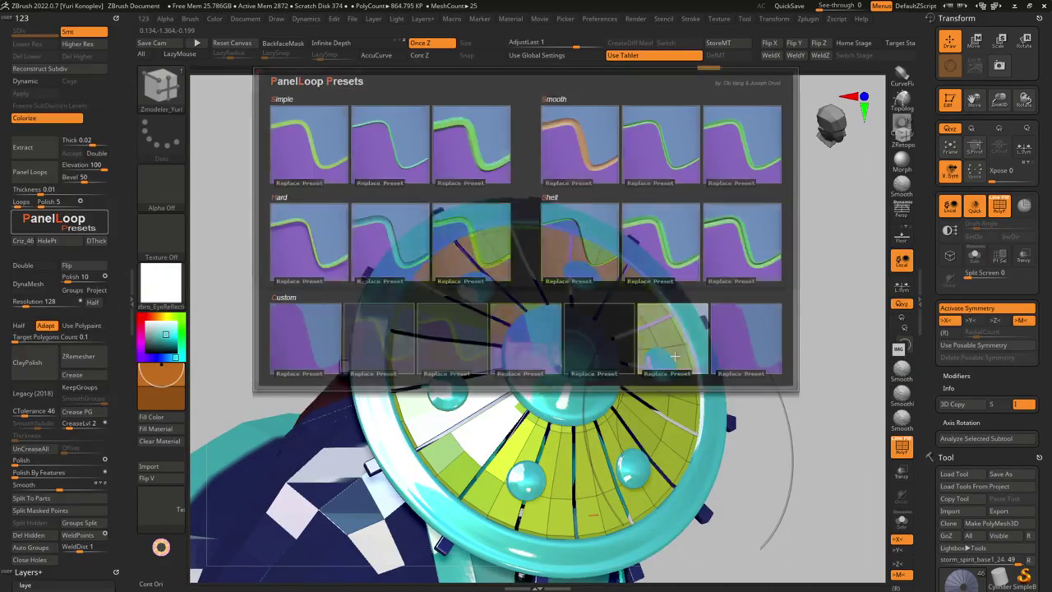
click(535, 354)
click(490, 325)
Apply the zbro_Viewport_Skin material and view the panelled hat on the full character
drag(491, 333, 624, 271)
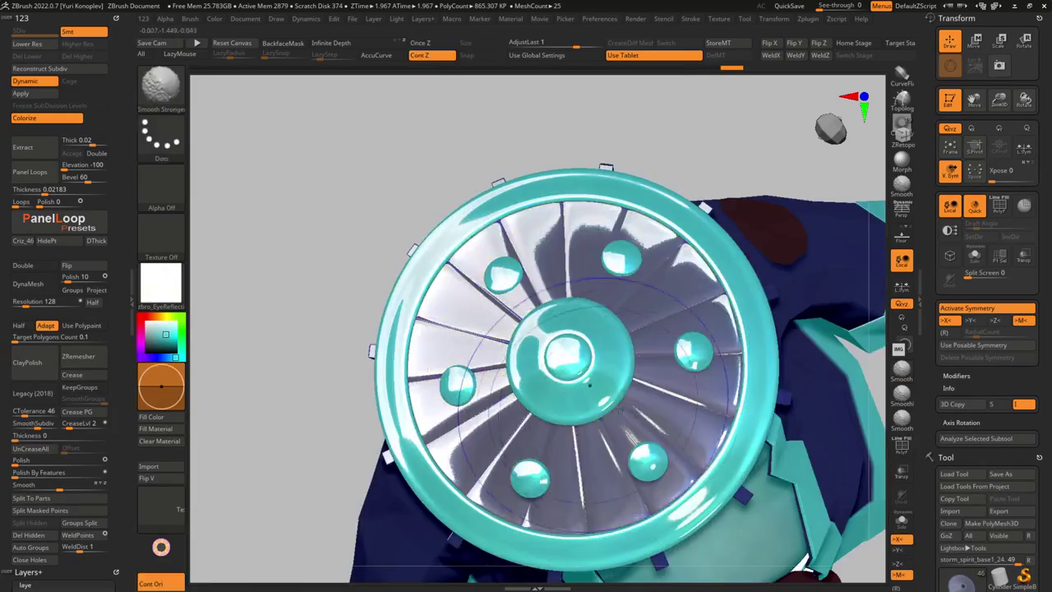
mouse_move(695, 246)
alt+mouse_down()
mouse_move(695, 296)
mouse_move(509, 284)
mouse_move(536, 337)
mouse_move(223, 323)
alt+mouse_up()
key(space)
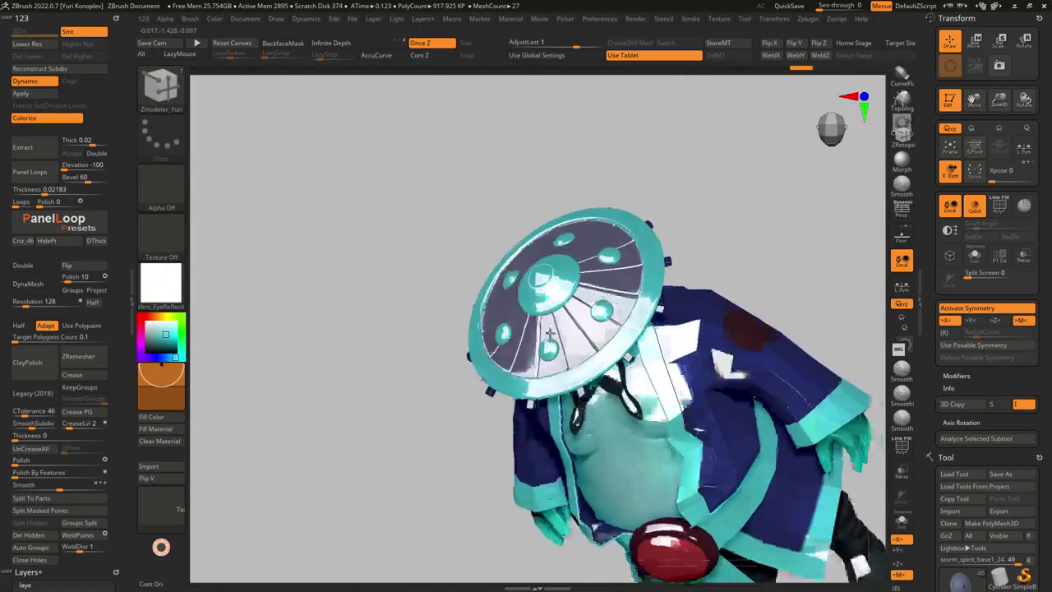
key(m)
click(960, 406)
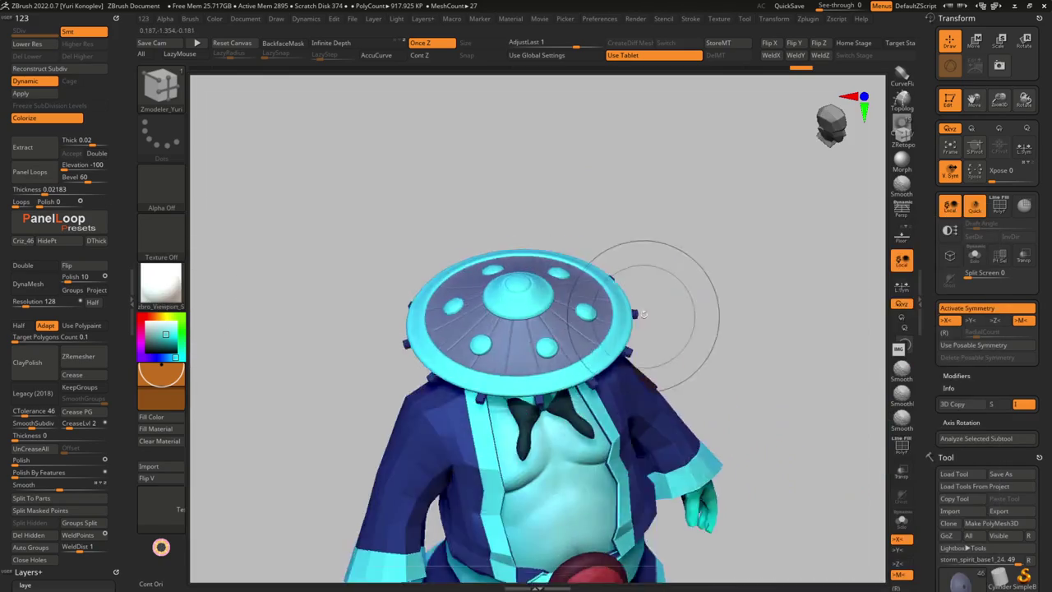
Inspect the hat in Solo, toggling Polyframe and dynamic subdivision off and on
drag(461, 345, 567, 394)
mouse_move(568, 393)
right_down()
mouse_move(526, 362)
mouse_move(489, 370)
mouse_move(551, 333)
mouse_move(517, 341)
right_up()
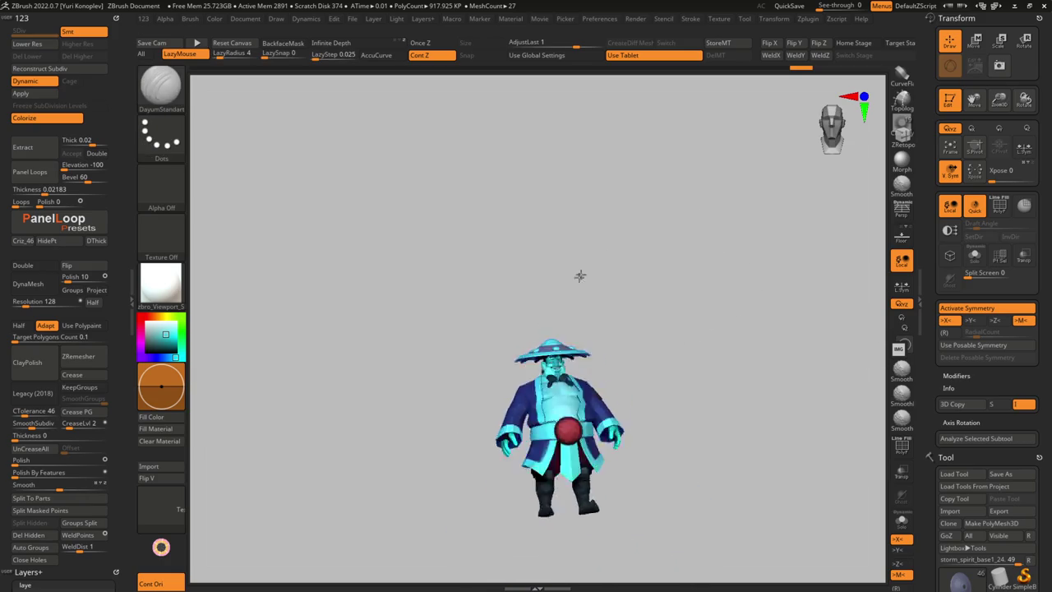
mouse_move(616, 350)
ctrl+right_down()
mouse_move(571, 296)
mouse_move(539, 294)
ctrl+right_up()
key(shift+f)
key(shift+d)
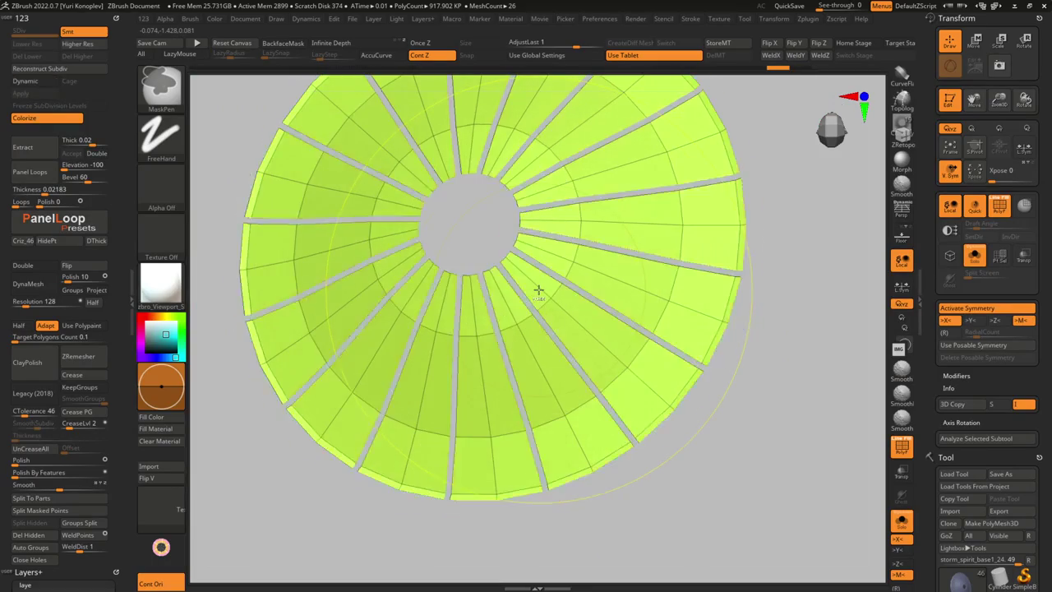
key(ctrl+shift+s)
mouse_move(538, 291)
right_down()
mouse_move(545, 322)
mouse_move(624, 394)
right_up()
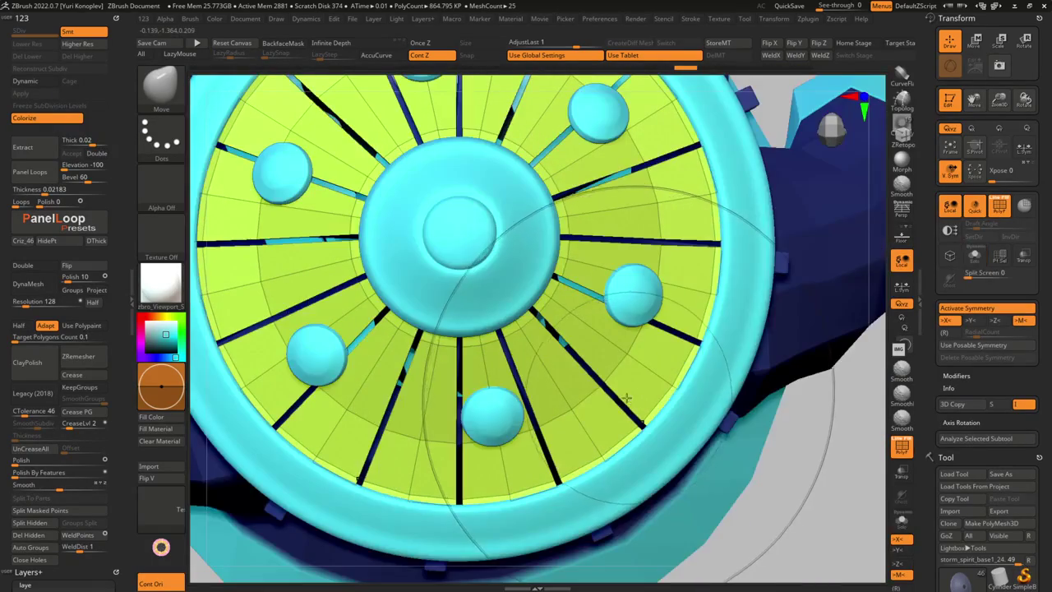
key(shift+d)
key(shift+f)
mouse_move(624, 393)
right_down()
mouse_move(620, 346)
mouse_move(558, 382)
right_up()
Undo the disc back to the few bevelled spoke strips and return to the full character
key(ctrl+shift+s)
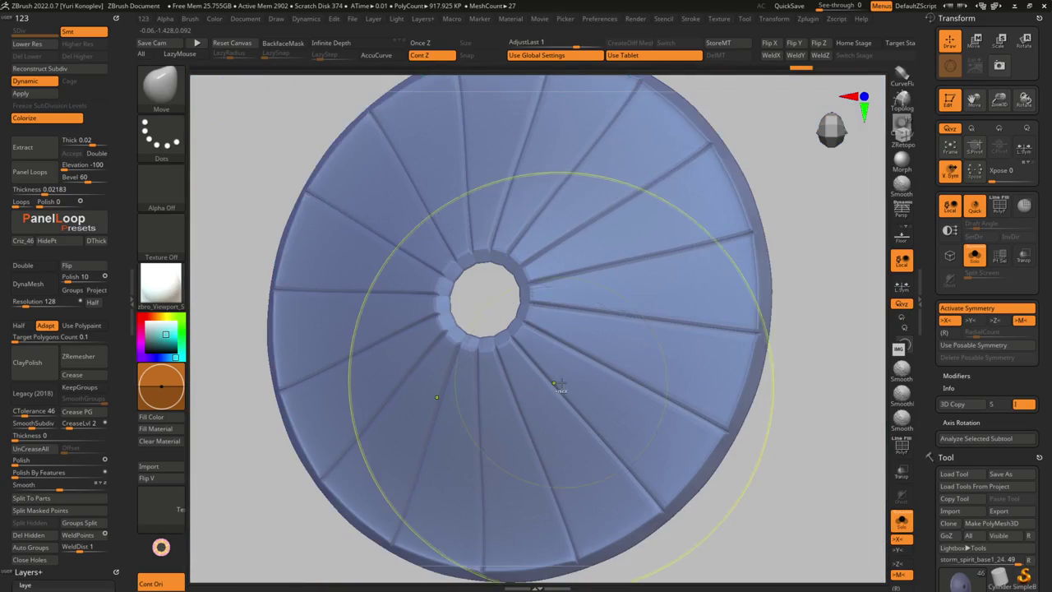
key(shift+d)
key(ctrl+z)
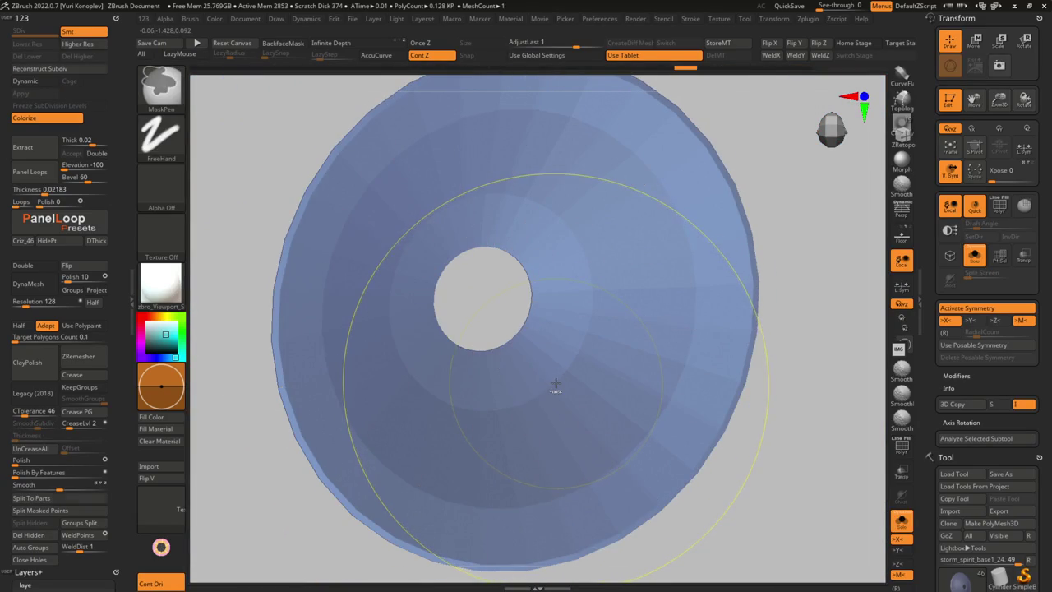
key(shift+f)
key(ctrl+z)
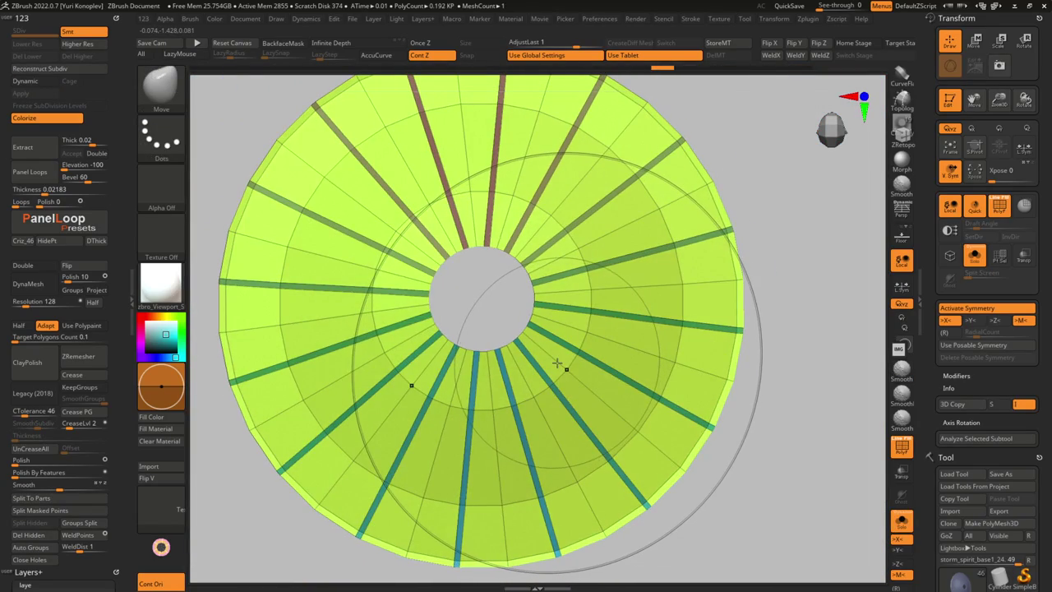
key(ctrl)
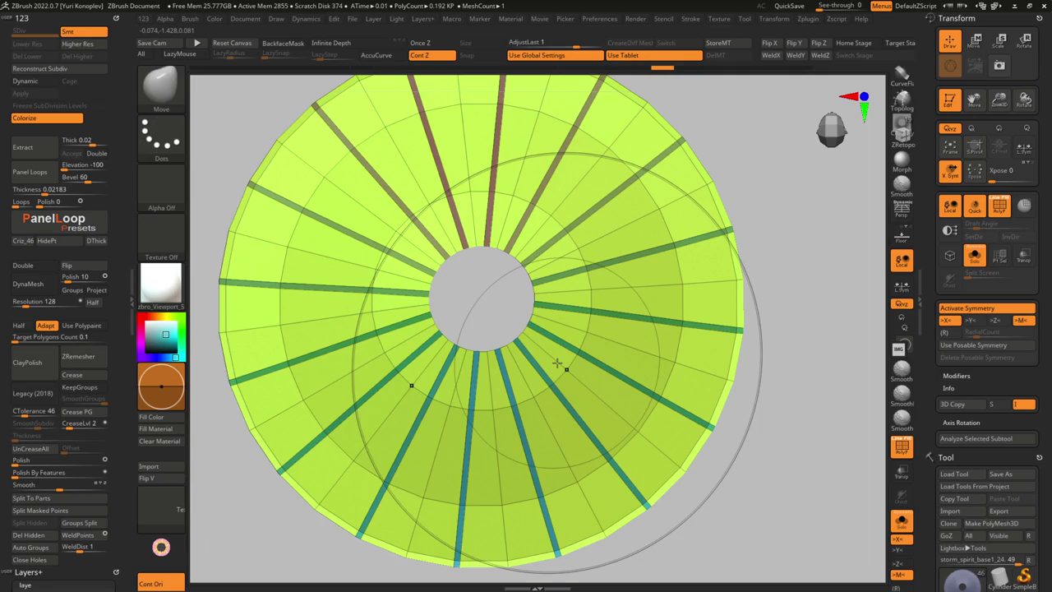
key(ctrl)
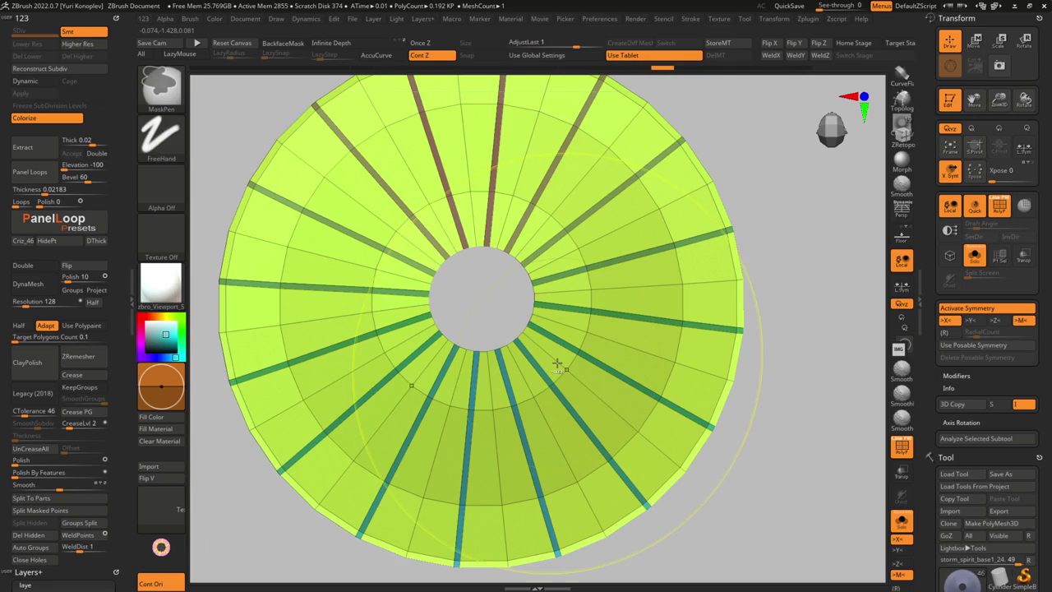
key(d)
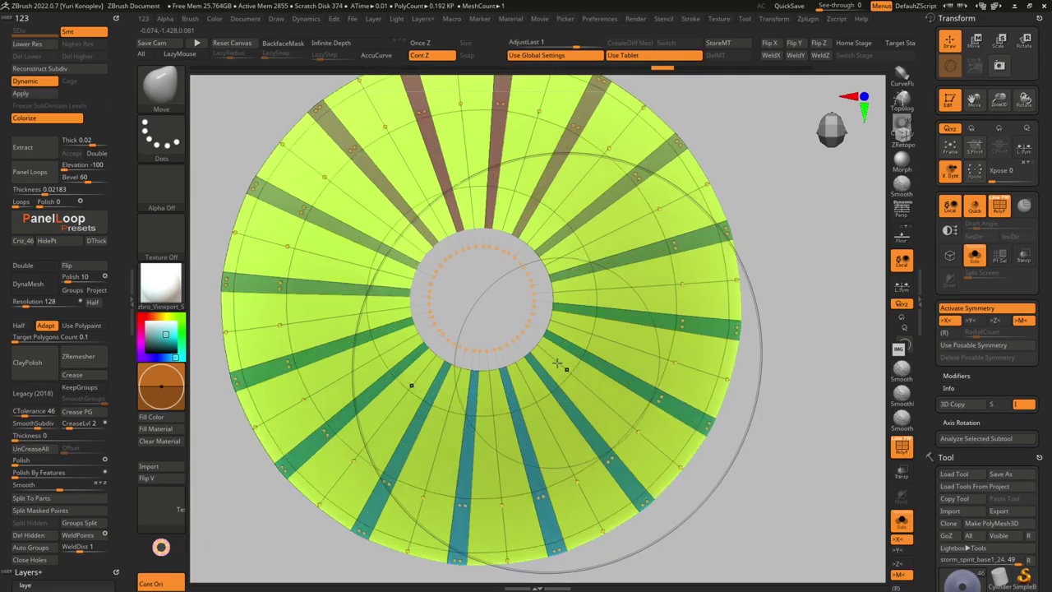
key(shift+f)
key(shift+f)
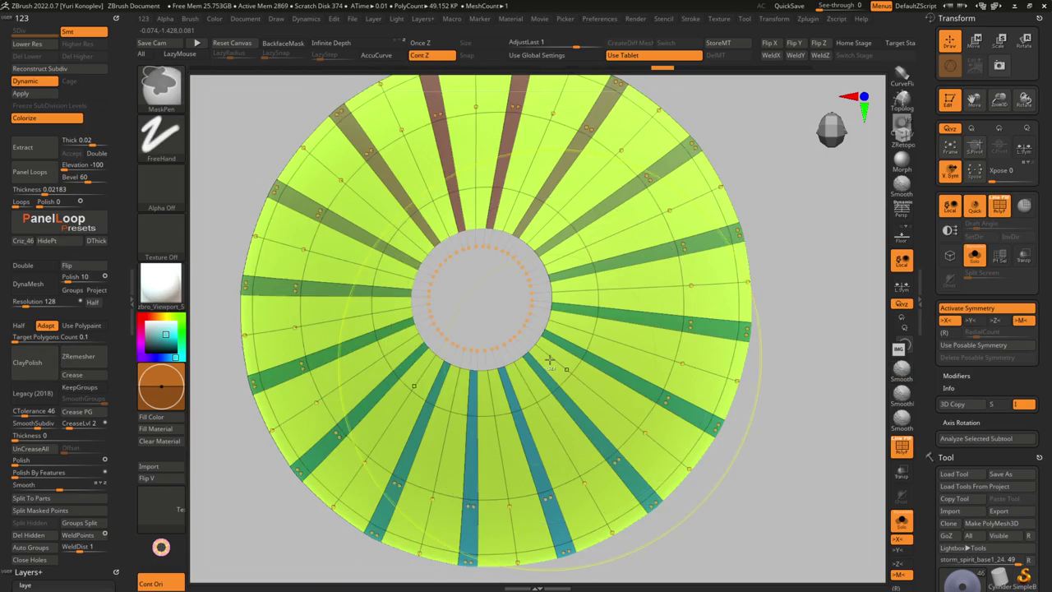
key(shift+d)
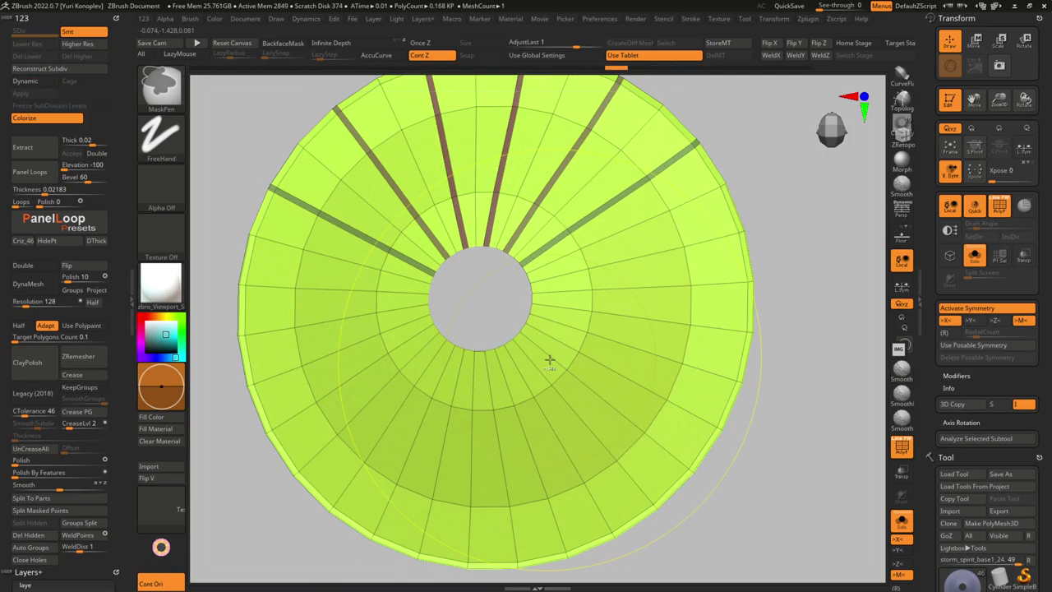
key(shift+alt+s)
right_drag(592, 322, 493, 446)
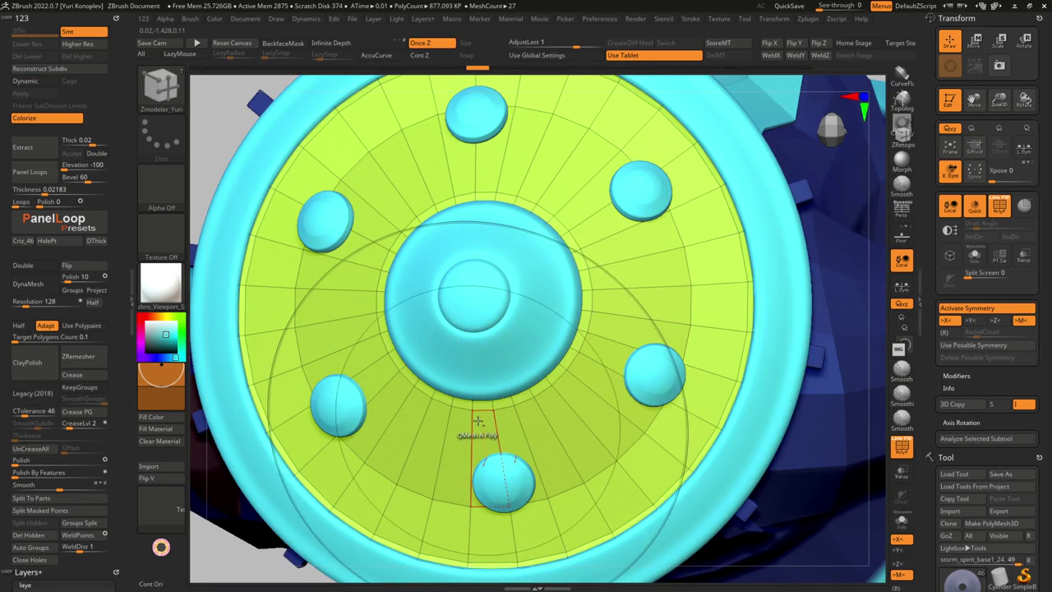
Delete two polygon strips below the disc's centre, then undo the deletion
alt+right_drag(482, 411, 494, 332)
click(543, 416)
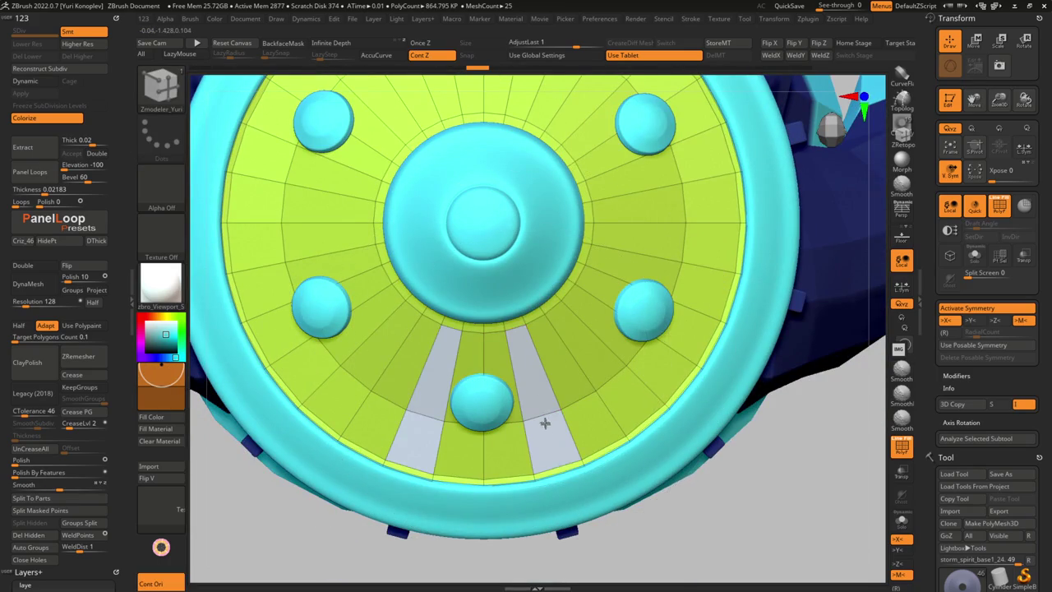
key(shift+alt+s)
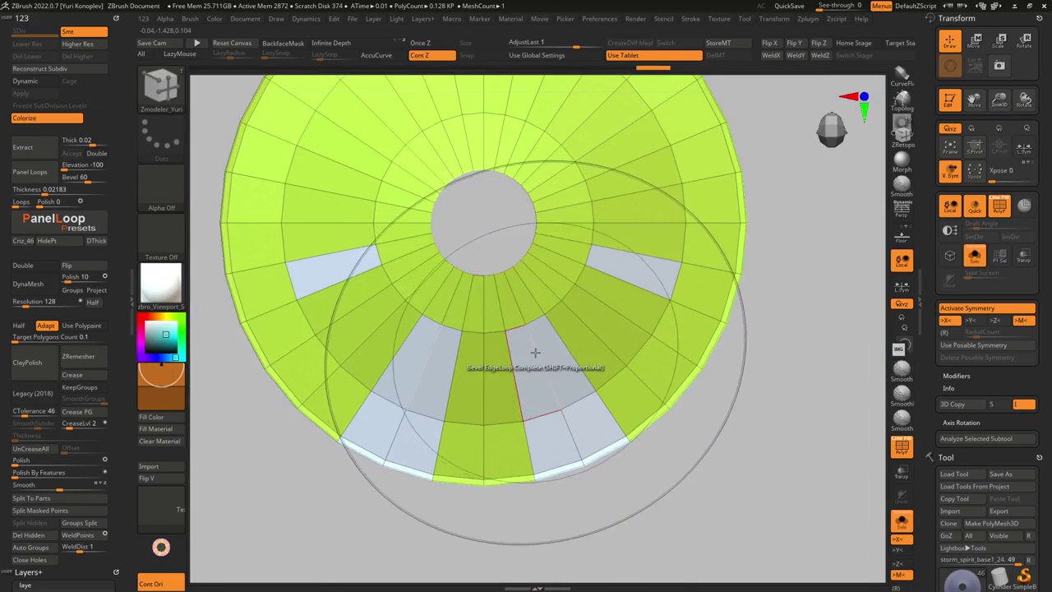
alt+right_drag(552, 345, 512, 301)
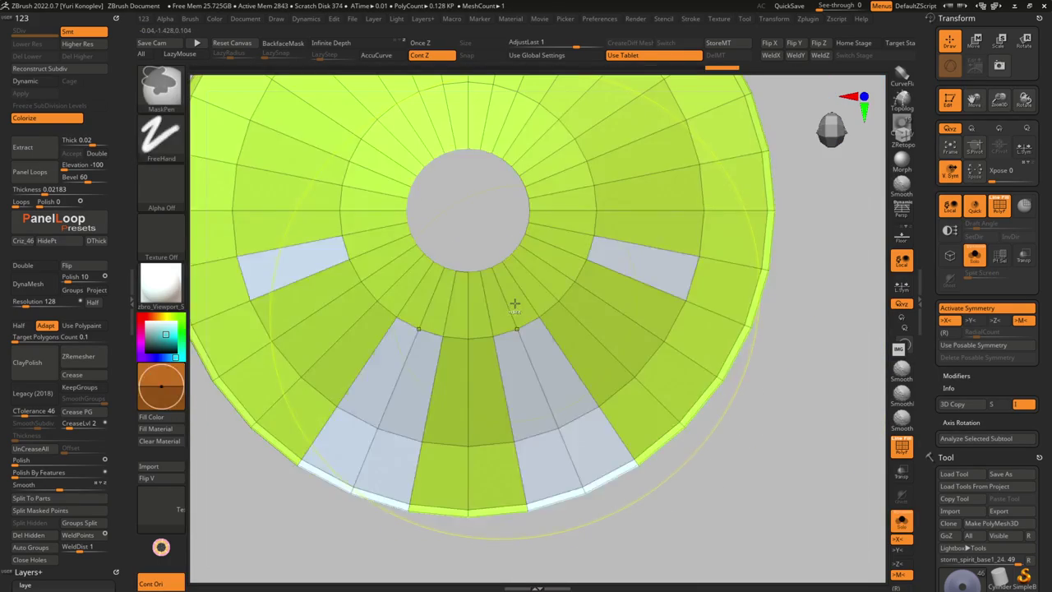
key(ctrl+z)
Slide the inner edge loop outward with ZModeler to widen the centre hole
key(space)
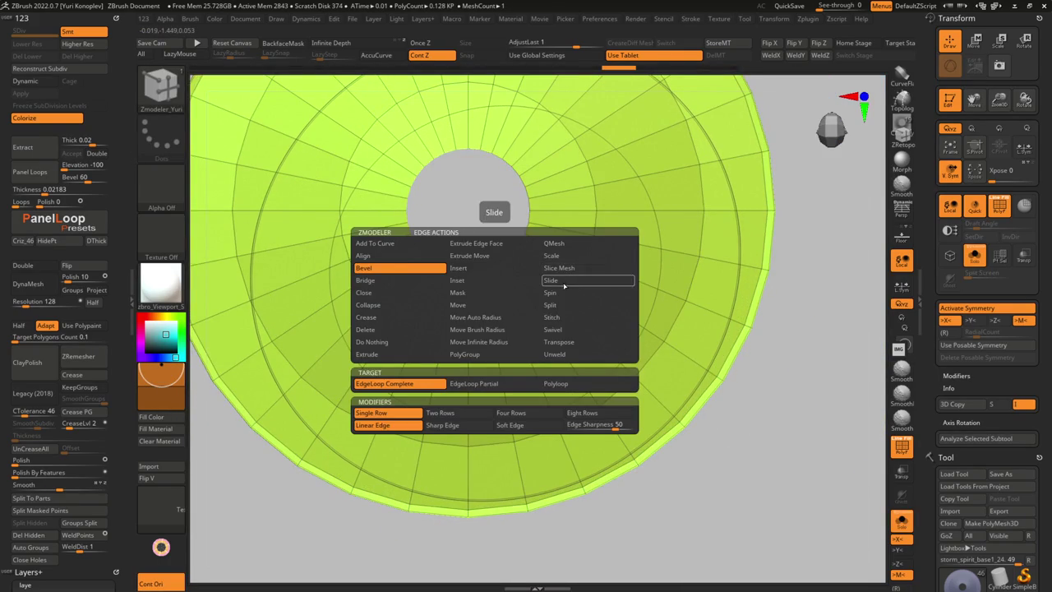
click(564, 284)
drag(496, 265, 516, 302)
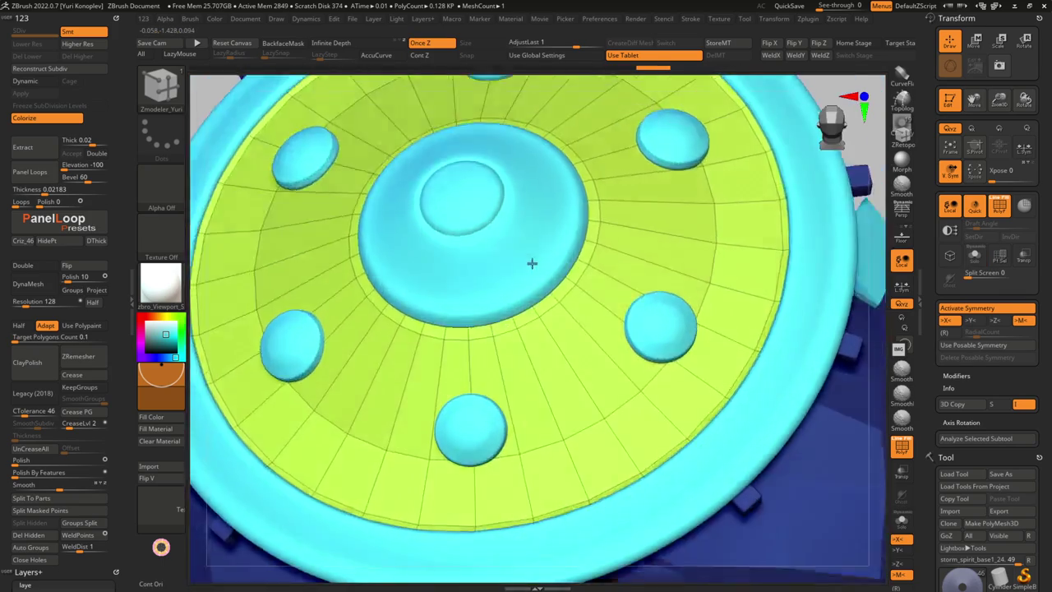
drag(534, 263, 537, 228)
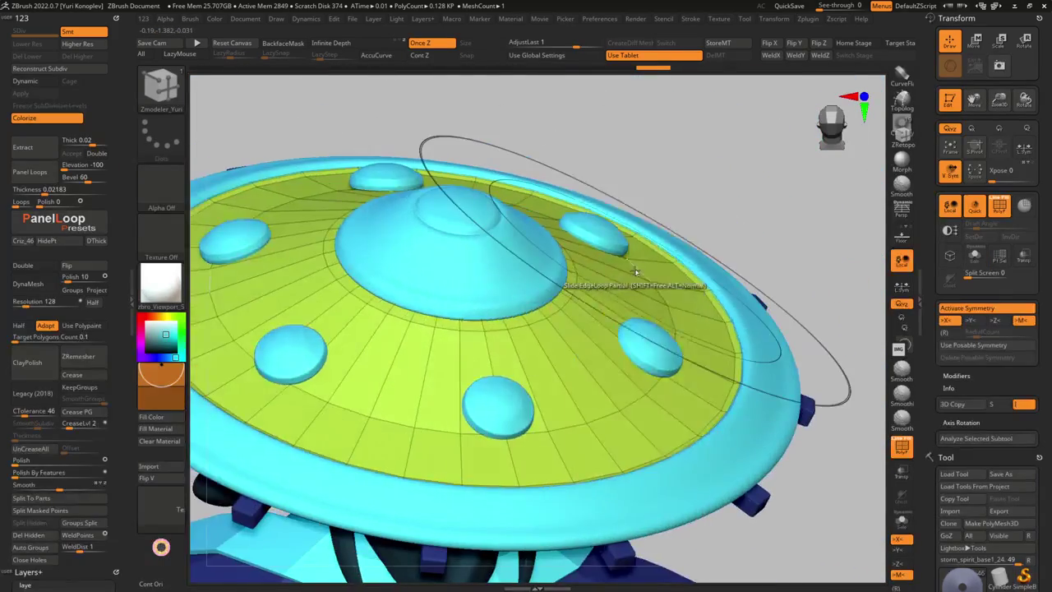
Regenerate the disc's panels with Panel Loops and orbit to inspect them around the dome
key(g)
click(604, 204)
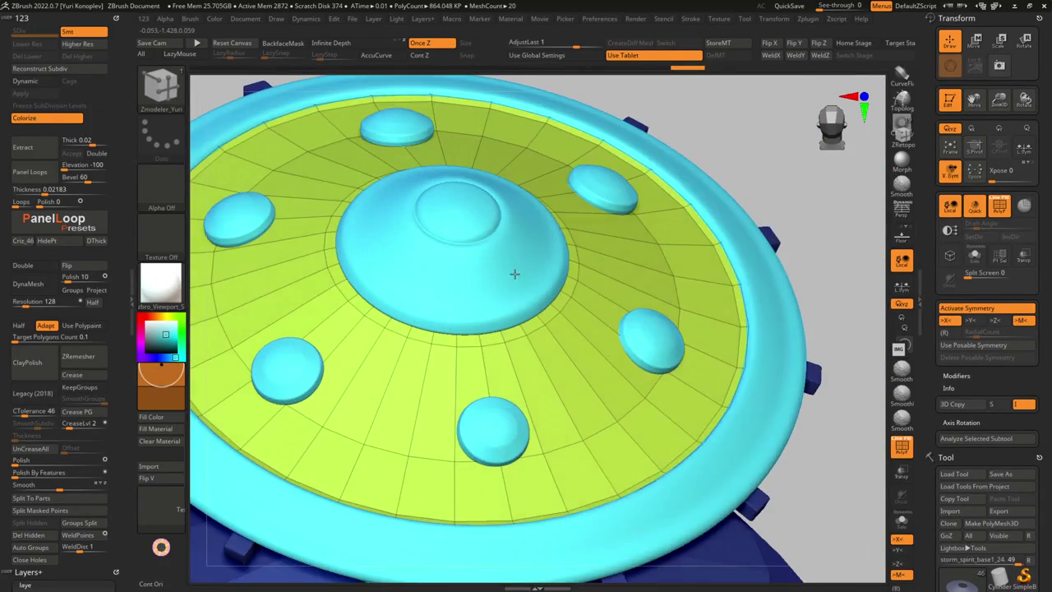
ctrl+right_drag(512, 274, 528, 334)
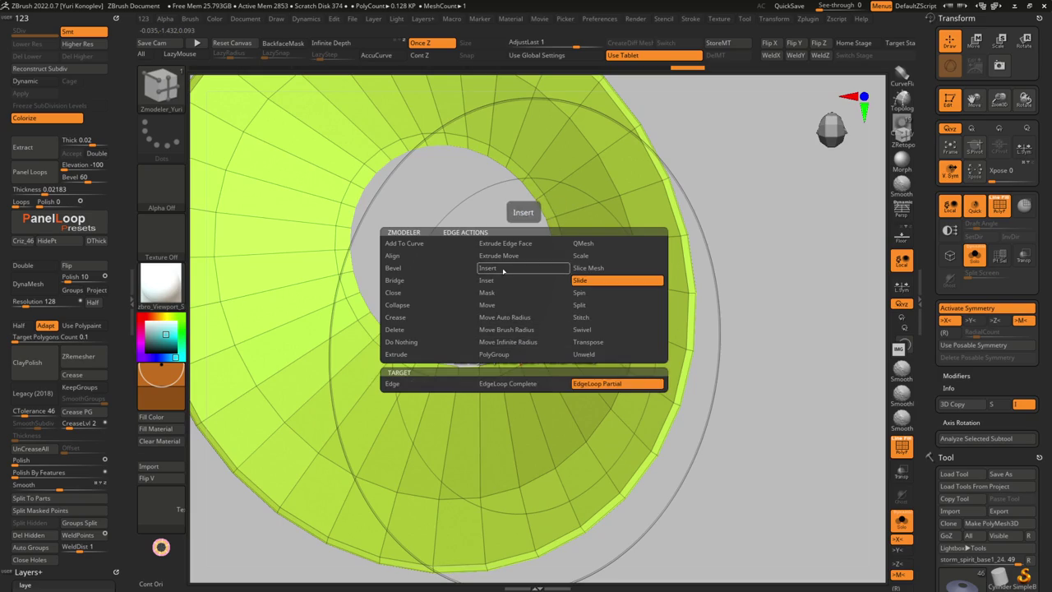
mouse_move(535, 347)
right_down()
mouse_move(493, 246)
mouse_move(525, 274)
mouse_move(454, 176)
mouse_move(545, 299)
mouse_move(476, 381)
mouse_move(501, 410)
mouse_move(481, 341)
mouse_move(538, 453)
mouse_move(527, 374)
mouse_move(552, 446)
mouse_move(605, 339)
mouse_move(606, 276)
mouse_move(518, 376)
mouse_move(511, 403)
mouse_move(557, 381)
right_up()
key(space)
Isolate and frame the 0.096 KP disc with wireframe on, and regroup one wedge strip
key(shift+f)
key(shift+f)
key(shift+f)
key(shift+f)
key(b)
key(z)
key(m)
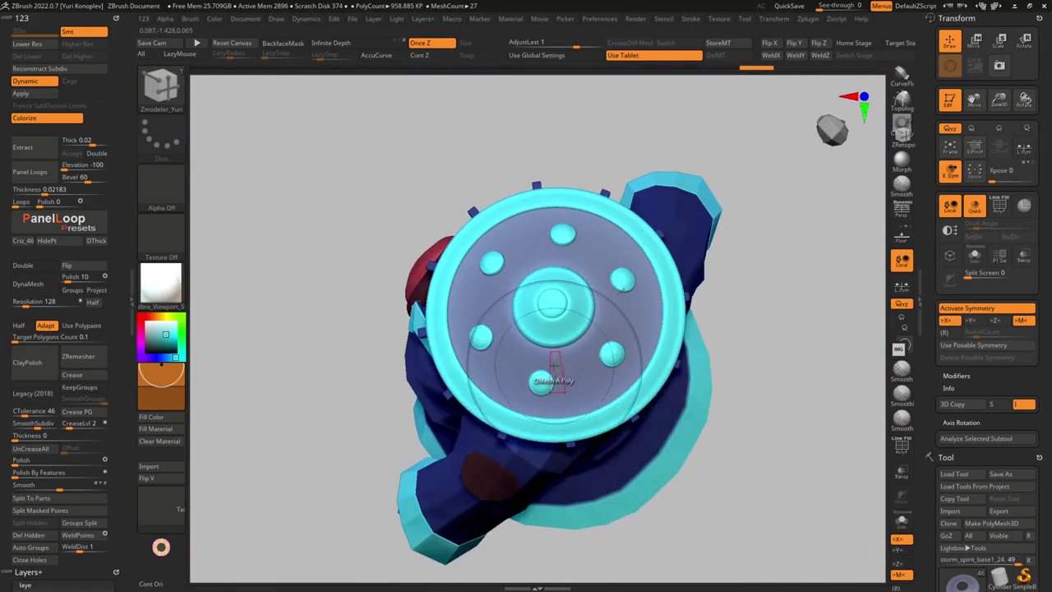
key(ctrl+shift+s)
key(f)
key(shift+f)
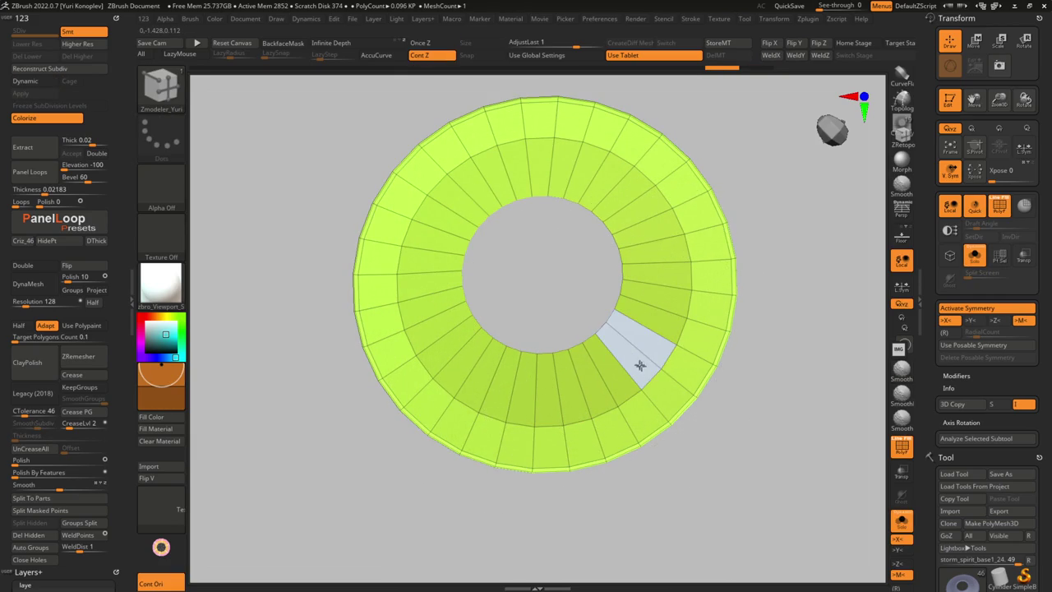
click(567, 371)
Assign the pale radial columns around the ring to the cyan polygroup
click(545, 405)
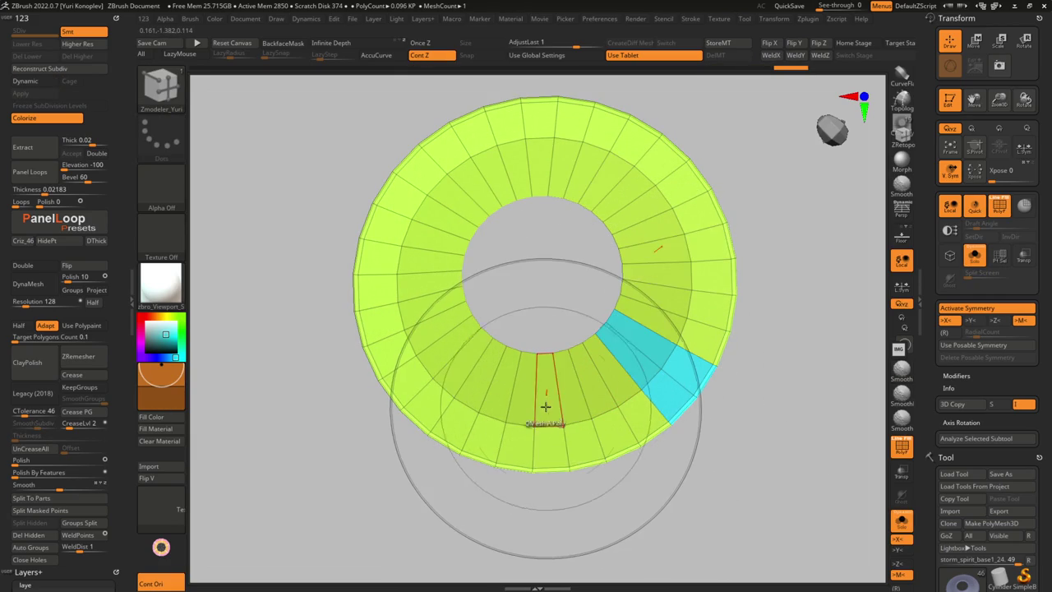
click(567, 408)
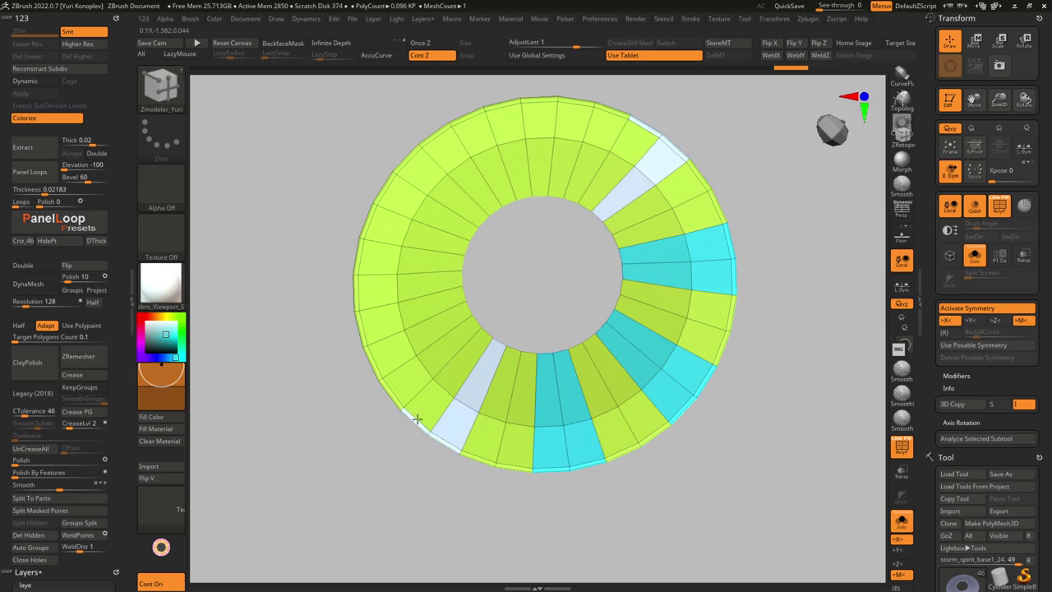
click(465, 362)
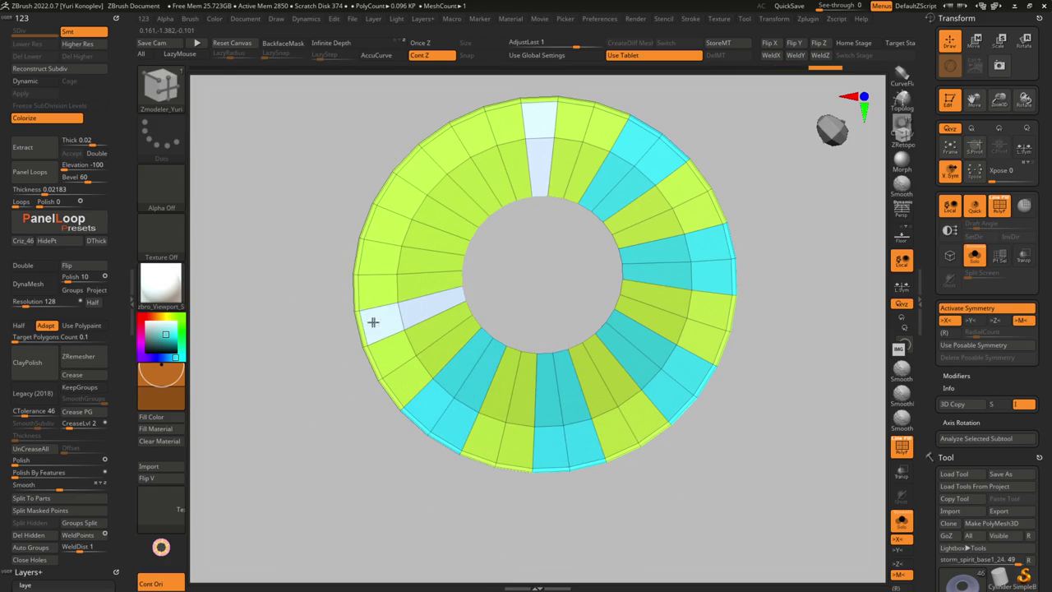
click(398, 289)
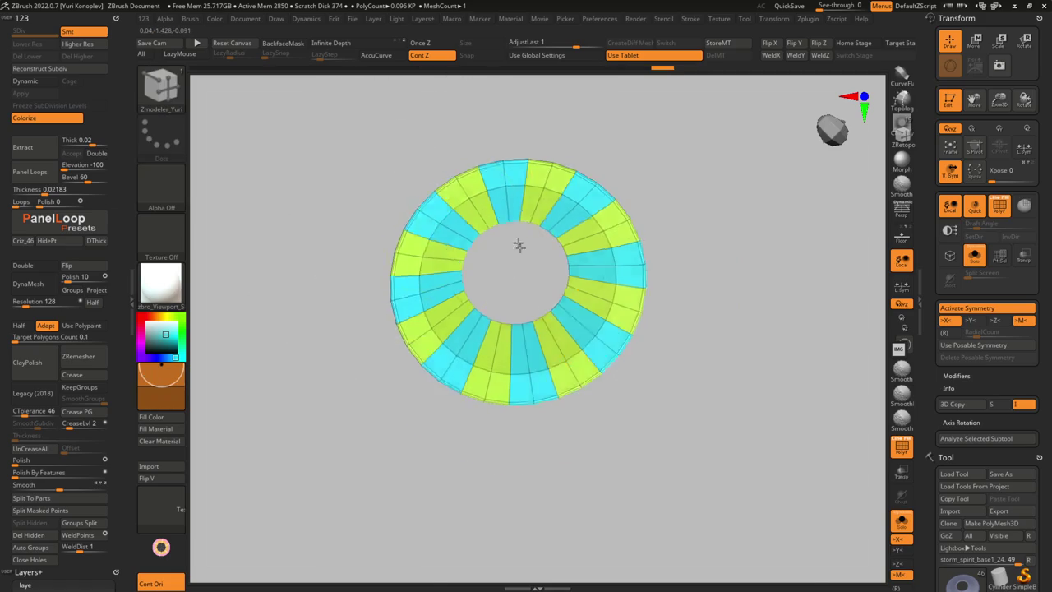
click(671, 258)
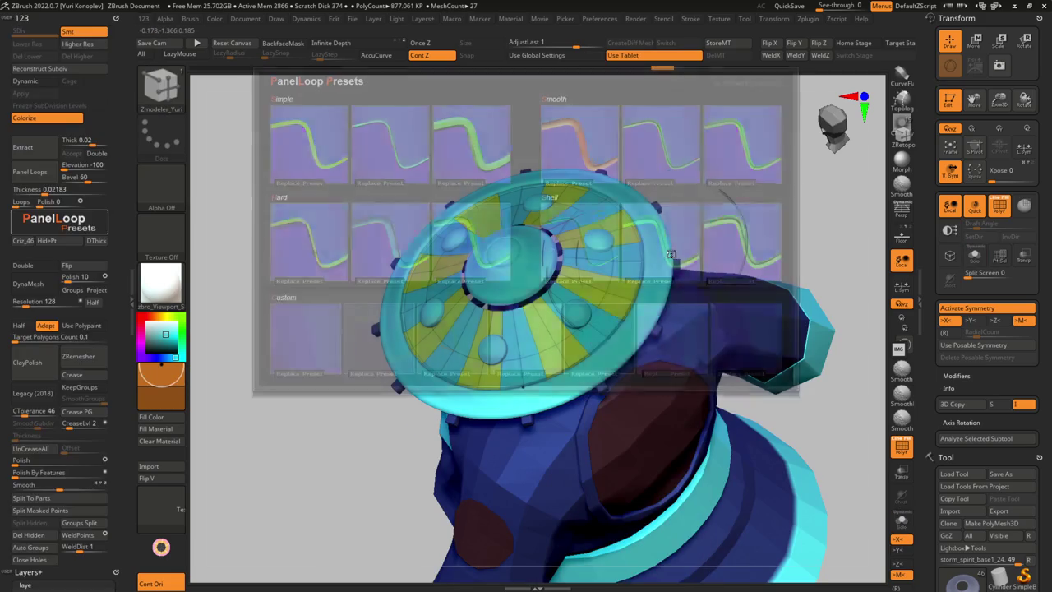
Apply the Shell then another PanelLoop preset, making rounded pads with 0.00578 thickness
click(660, 259)
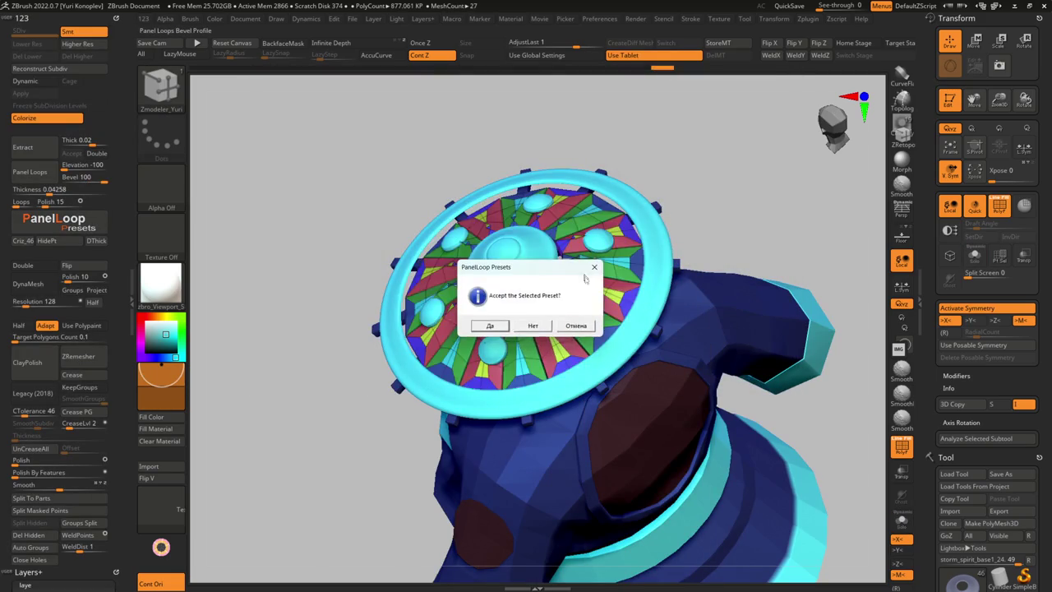
click(490, 326)
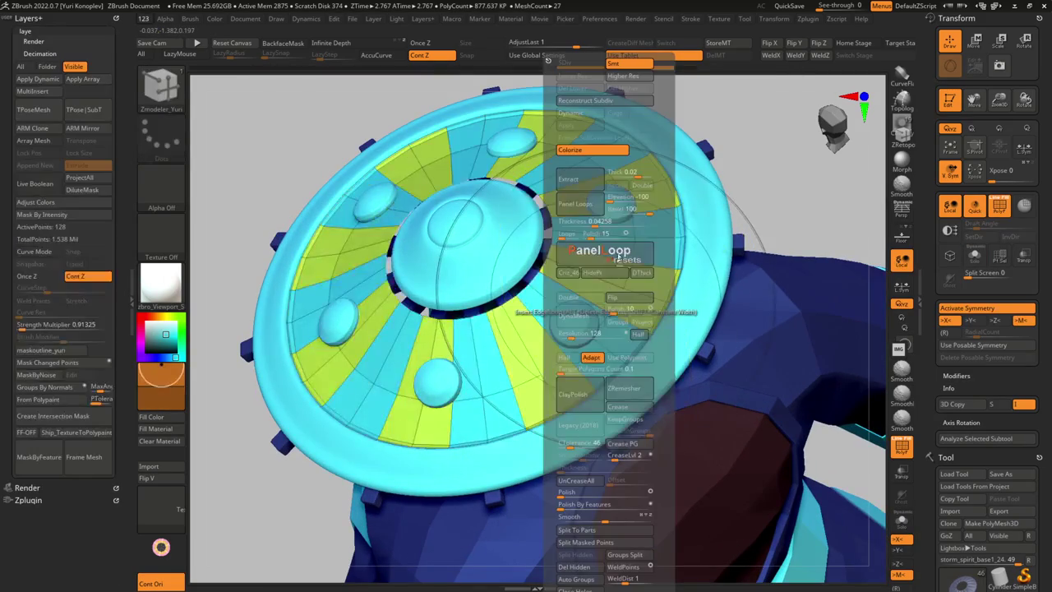
click(630, 255)
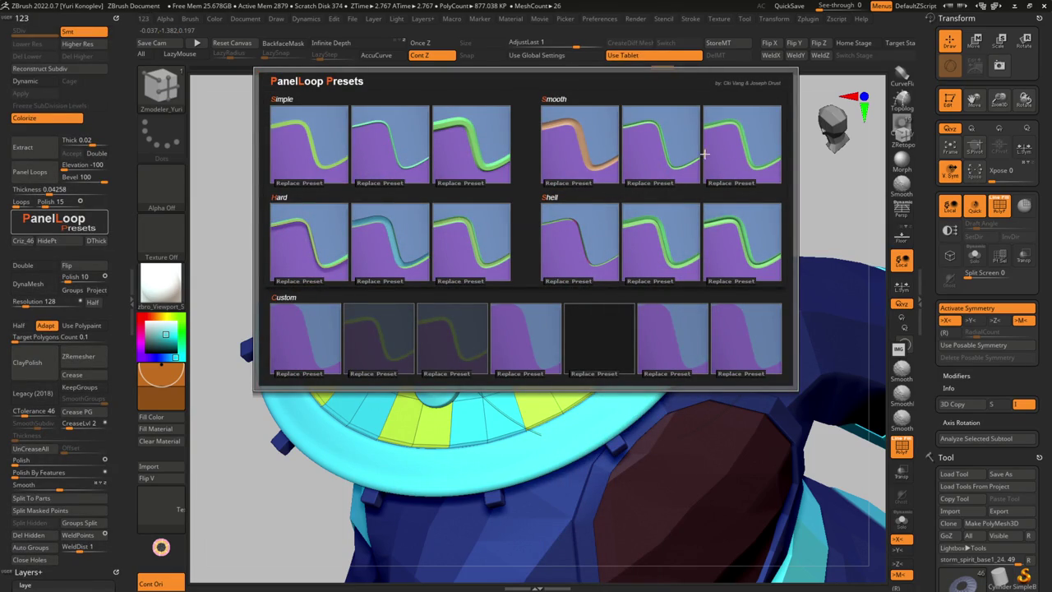
click(751, 145)
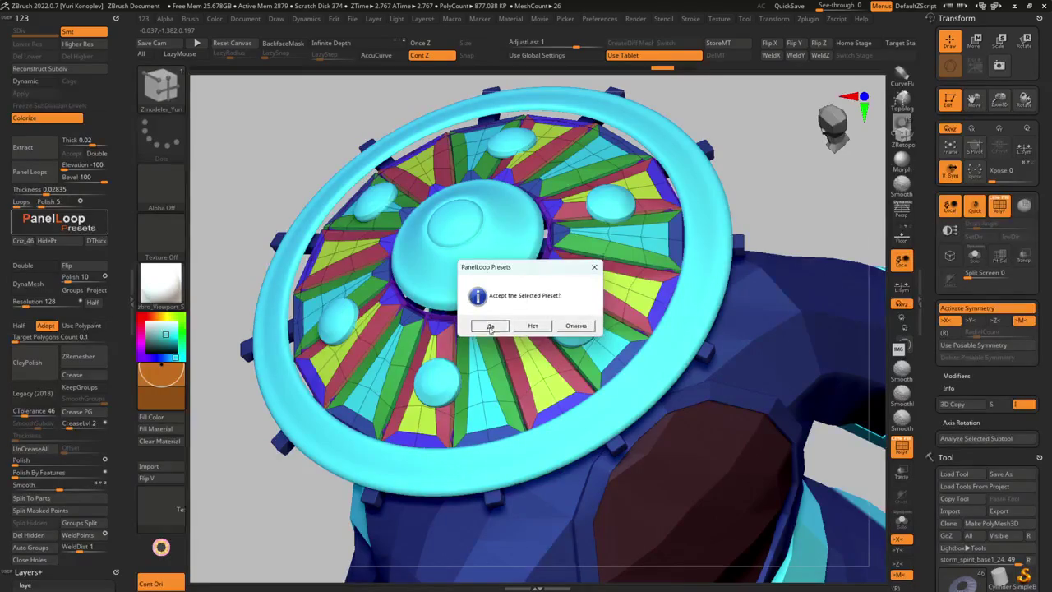
click(490, 327)
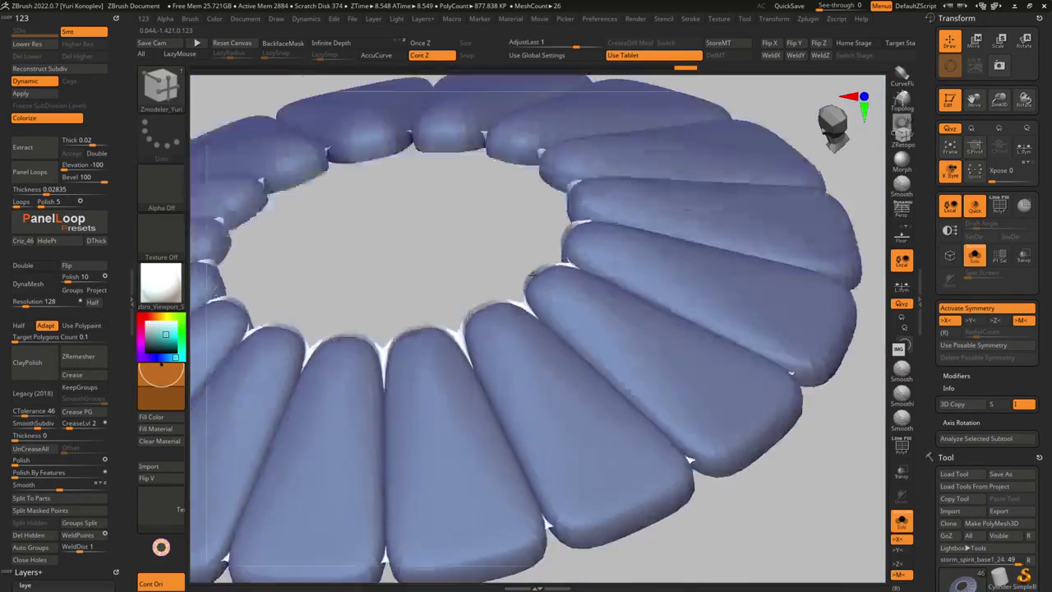
mouse_move(490, 327)
mouse_down()
mouse_move(536, 216)
mouse_move(547, 153)
mouse_move(573, 197)
mouse_move(574, 274)
mouse_up()
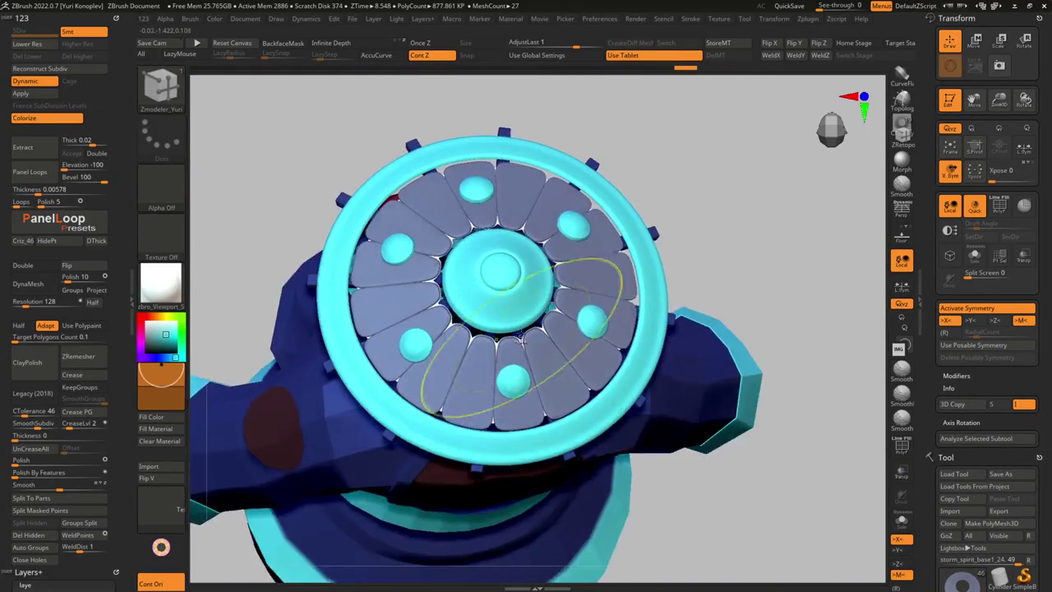
key(shift+d)
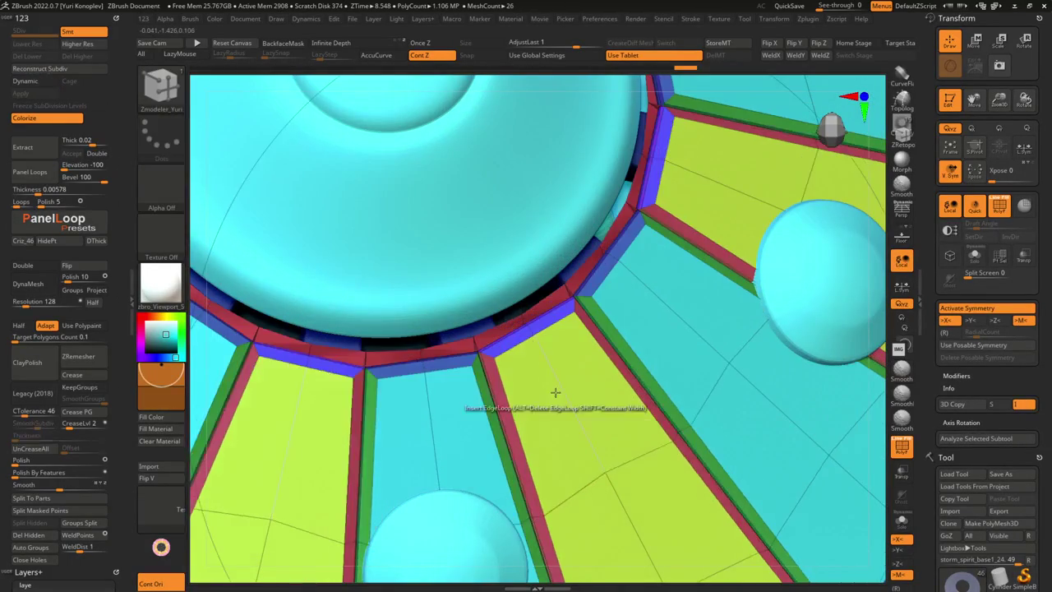
Turn dynamic smoothing back on, select storm_spirit_base1_25, and reveal the Subtool list
key(d)
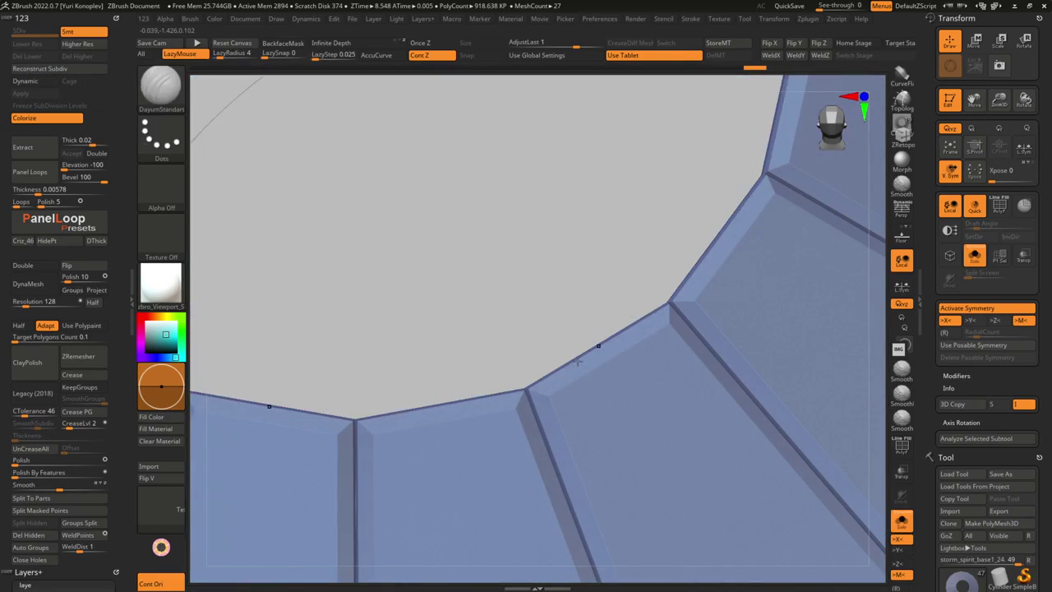
alt+click(576, 349)
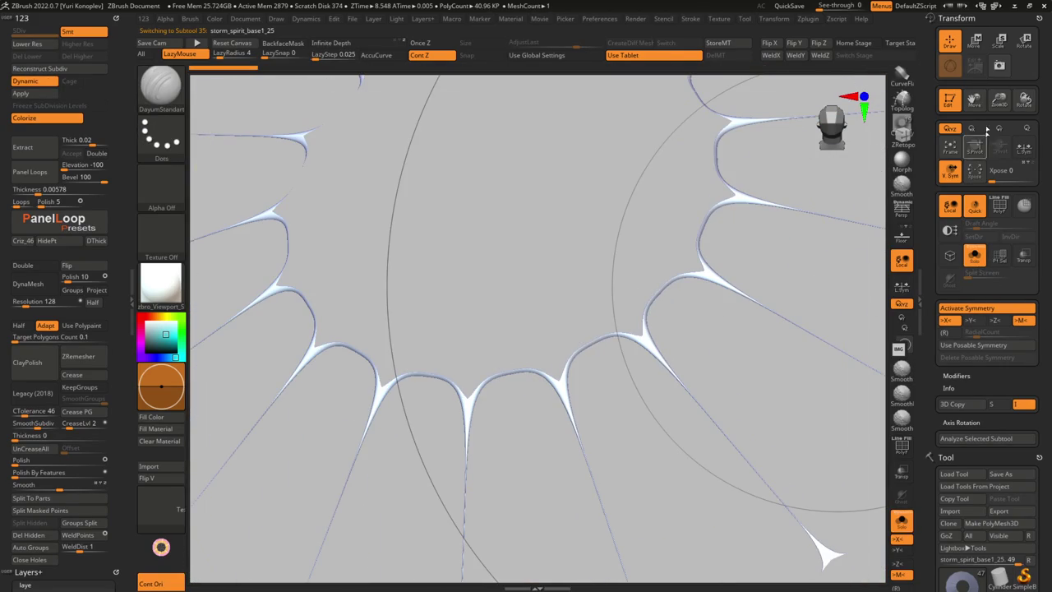
click(965, 18)
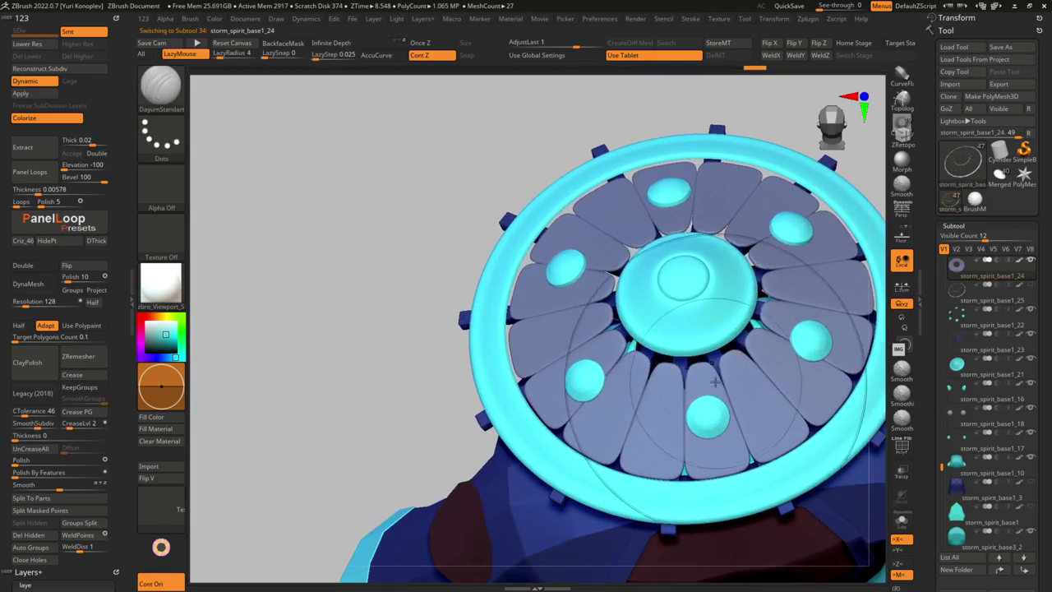
Revert to the flat disc of alternating cyan and yellow-green wedges, shown with Polyframe
key(shift+g)
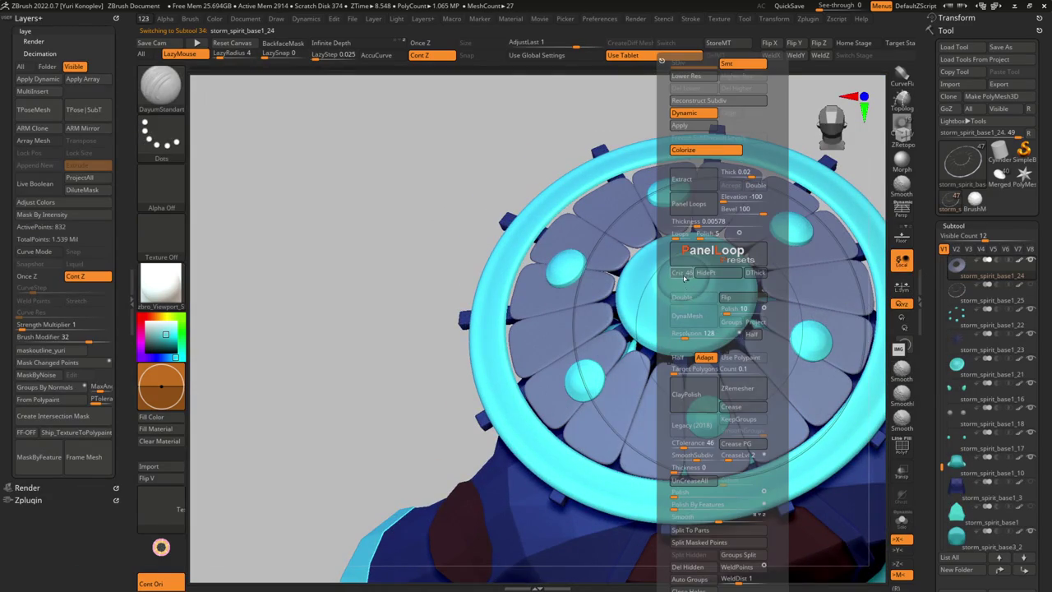
mouse_move(685, 281)
mouse_down()
mouse_move(707, 408)
mouse_move(714, 374)
mouse_up()
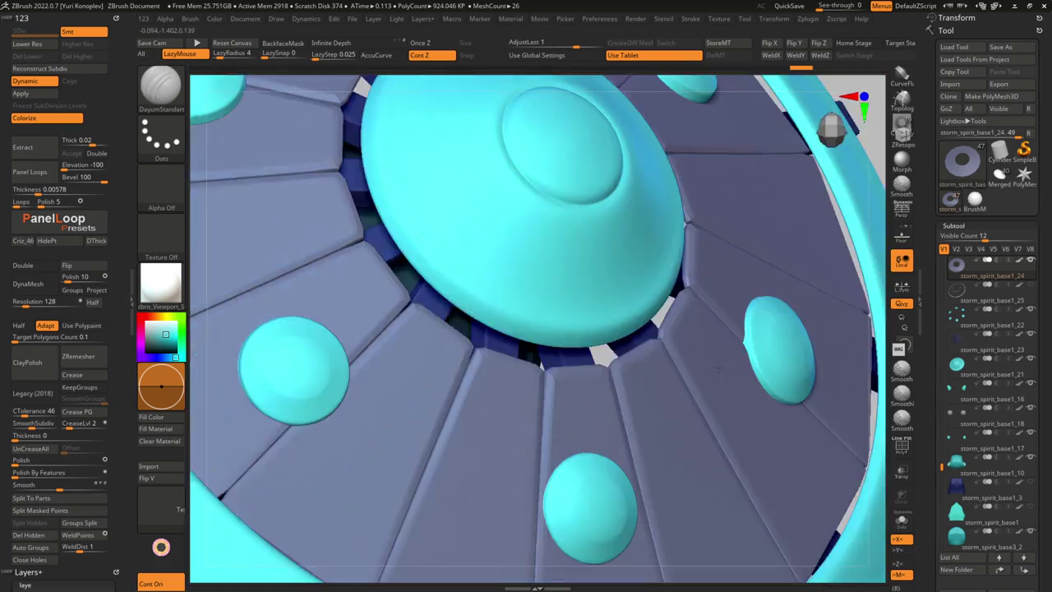
mouse_move(714, 377)
mouse_down()
mouse_move(654, 442)
mouse_move(700, 458)
mouse_move(705, 415)
mouse_move(616, 395)
mouse_move(625, 481)
mouse_move(608, 458)
mouse_up()
key(w)
key(q)
key(shift+d)
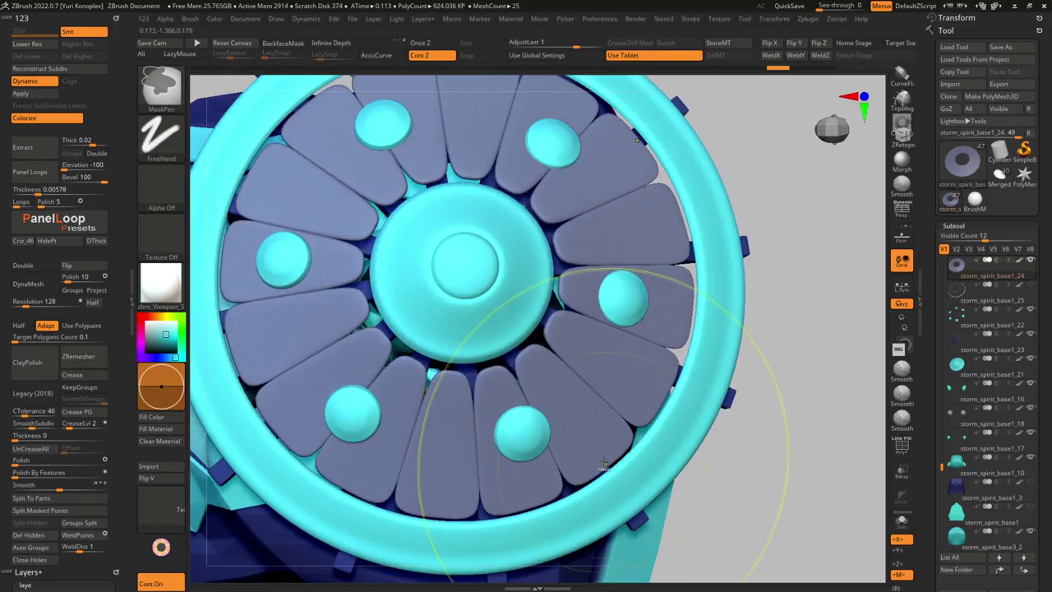
key(d)
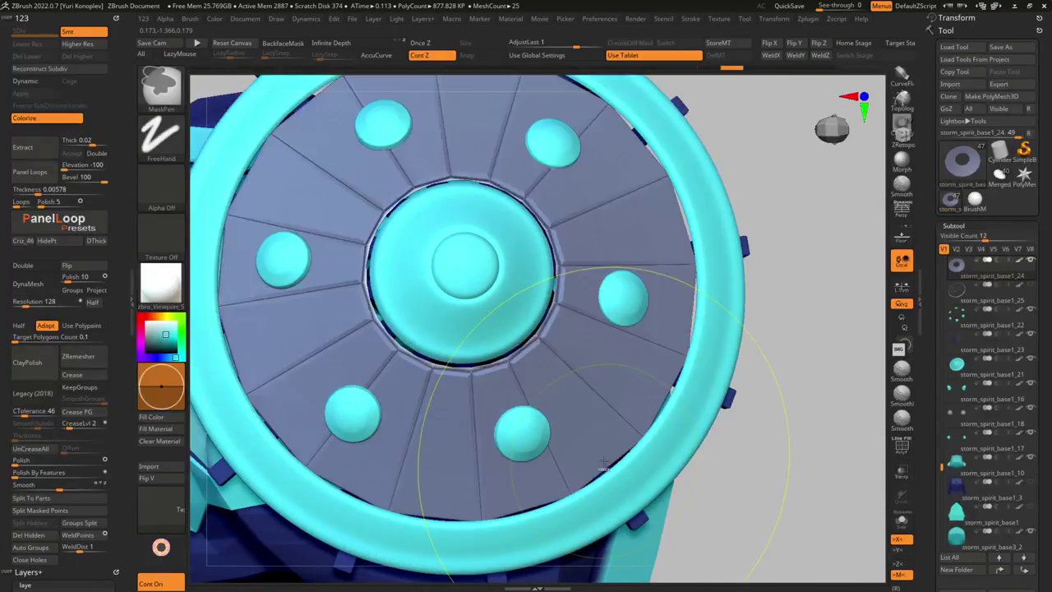
key(shift+f)
alt+drag(606, 464, 608, 378)
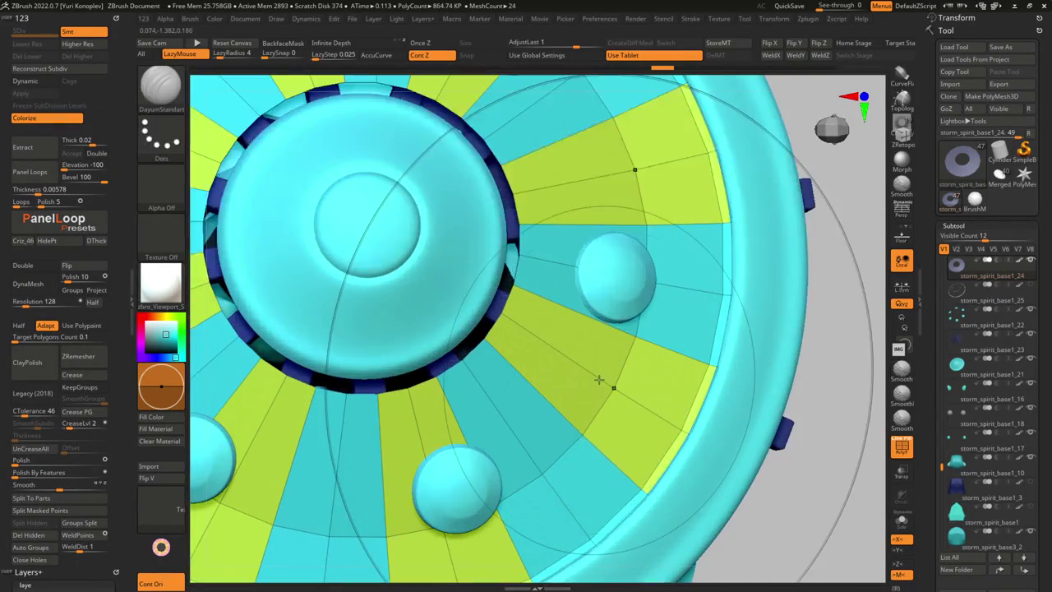
Apply the Smooth PanelLoop preset to the disc and accept it
click(627, 256)
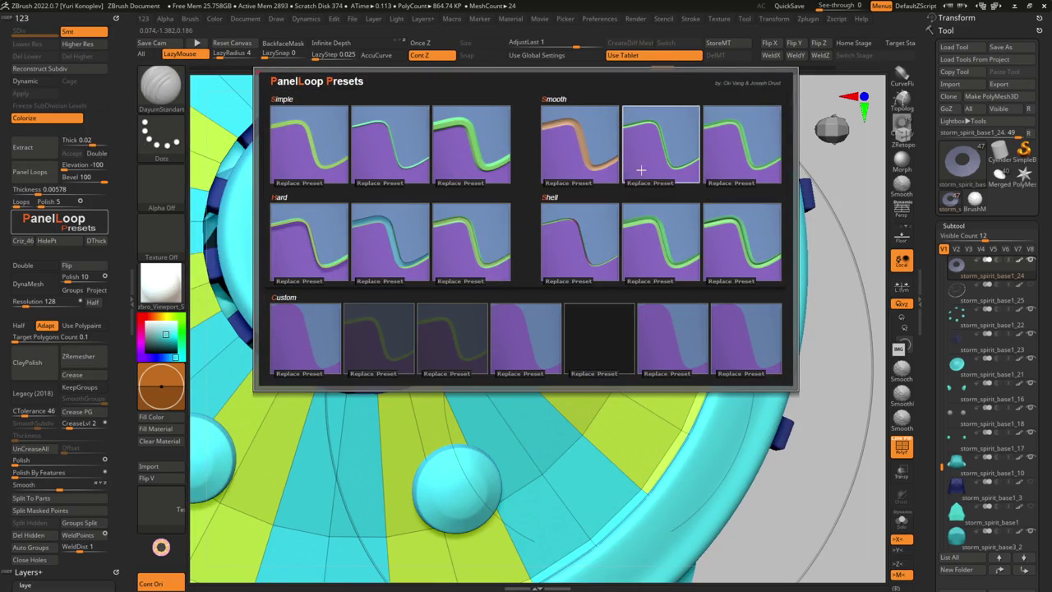
click(607, 157)
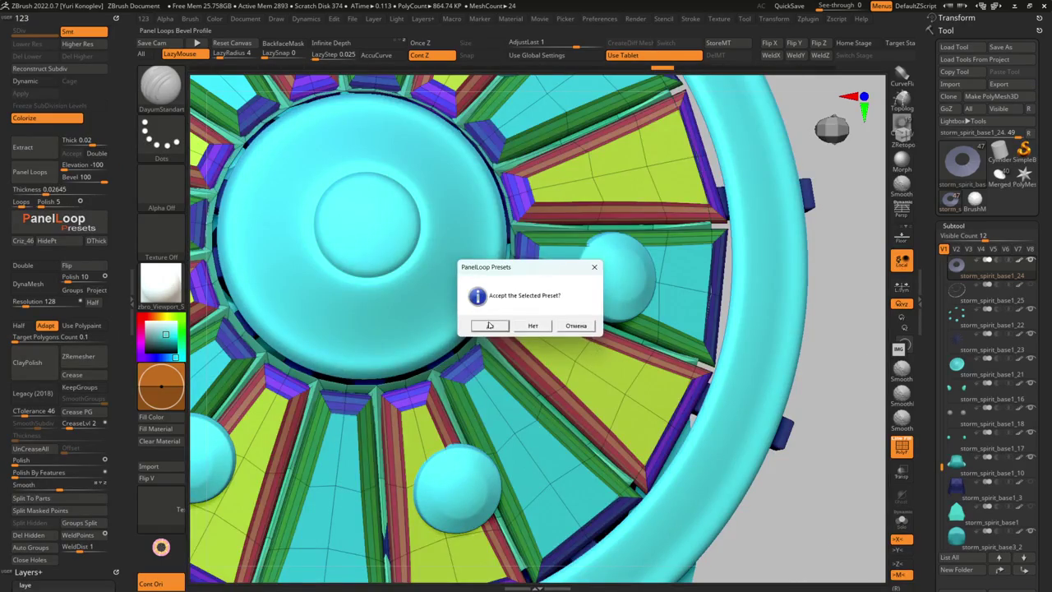
click(489, 325)
mouse_move(489, 326)
mouse_down()
mouse_move(460, 311)
mouse_move(475, 327)
mouse_up()
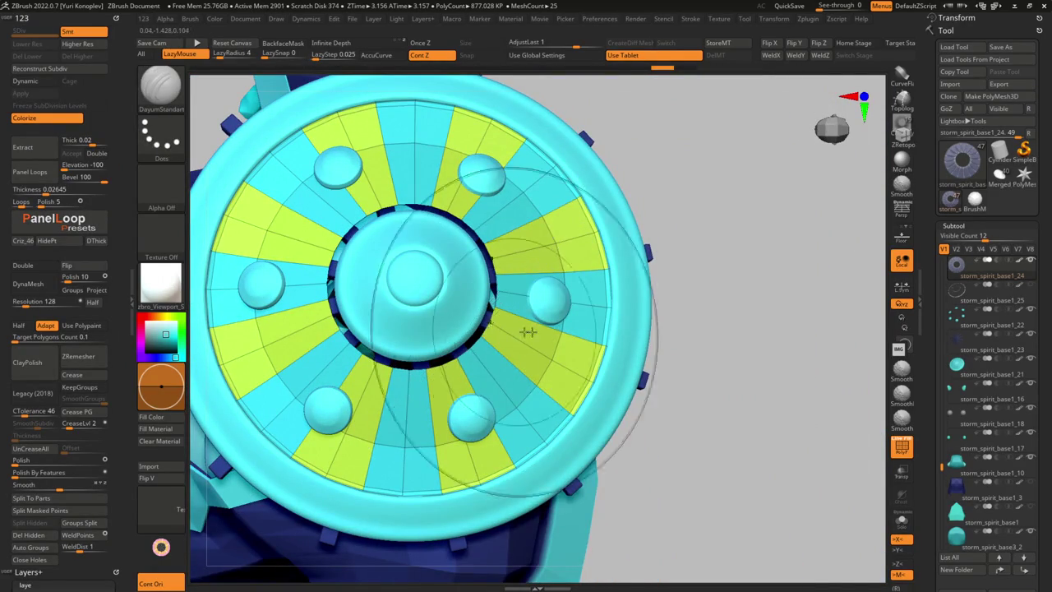
Re-panel with another preset (Bevel 60, thickness 0.02183), hide Polyframe, then test Dynamic Thickness
click(529, 246)
click(611, 298)
key(Return)
key(shift+f)
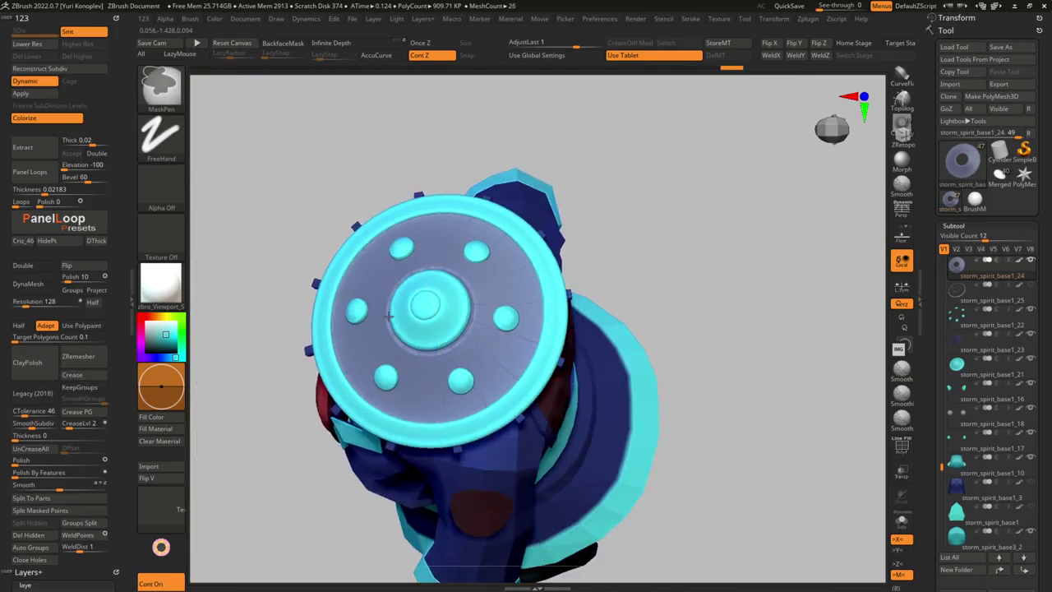
mouse_move(568, 284)
mouse_down()
mouse_move(454, 263)
mouse_move(629, 464)
mouse_up()
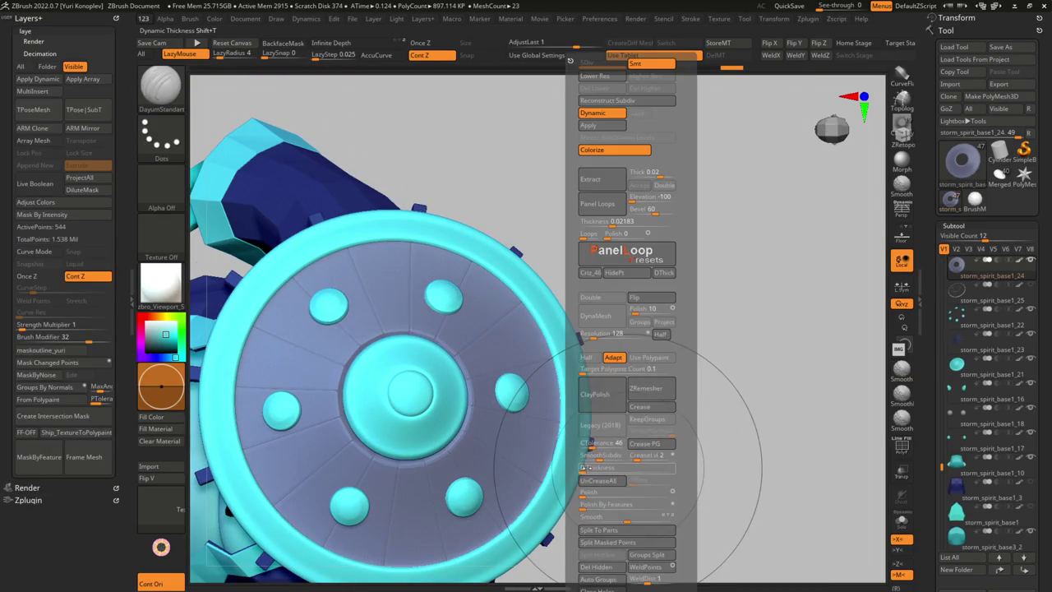
click(590, 490)
key(ctrl+z)
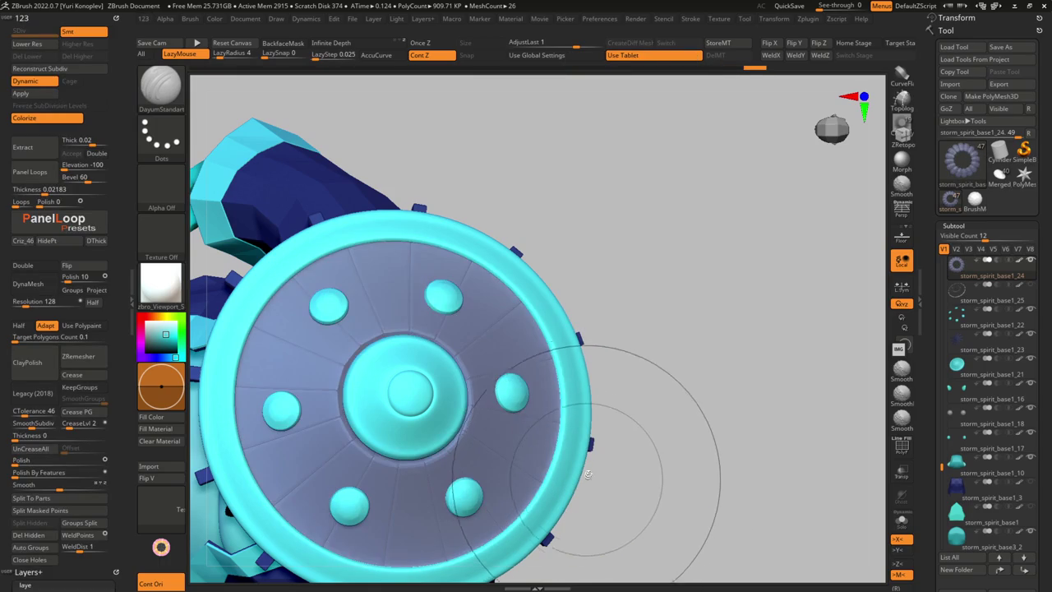
Polish the grooved disc, setting the AdjustLast slider to about 0.35 to deepen the grooves
key(space)
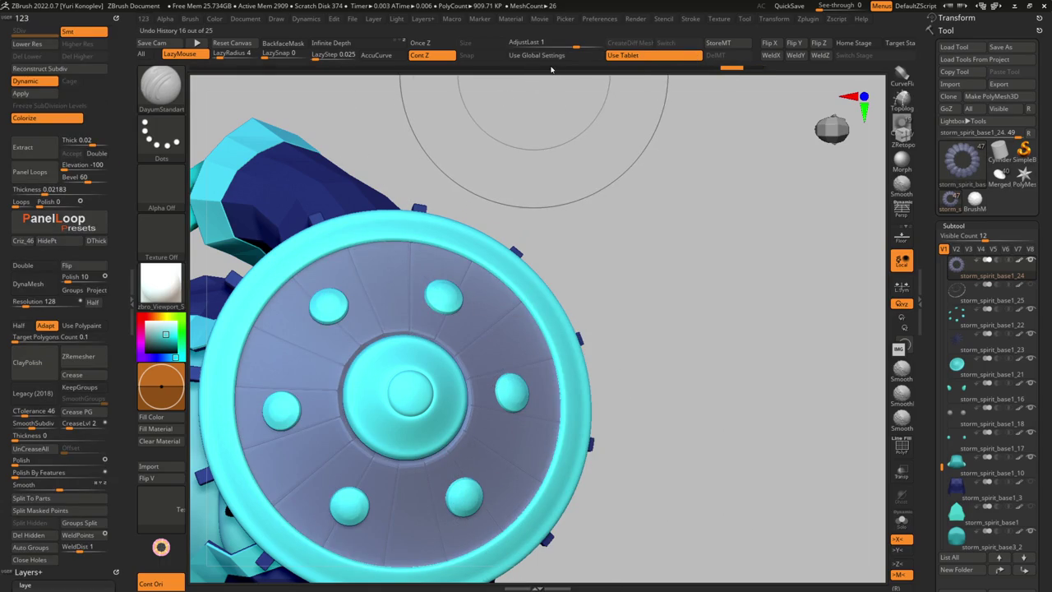
key(g)
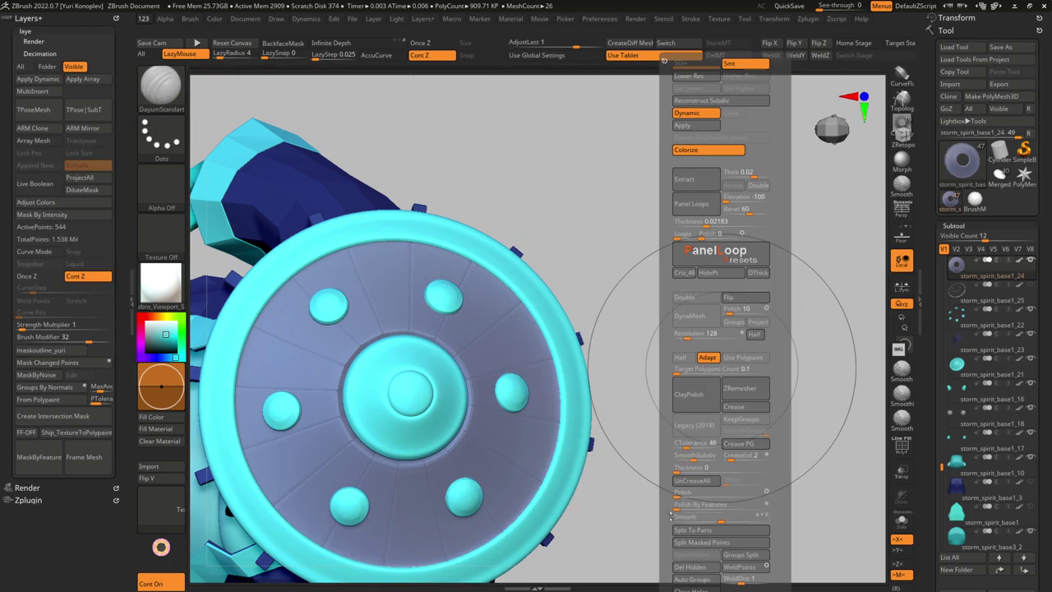
click(679, 492)
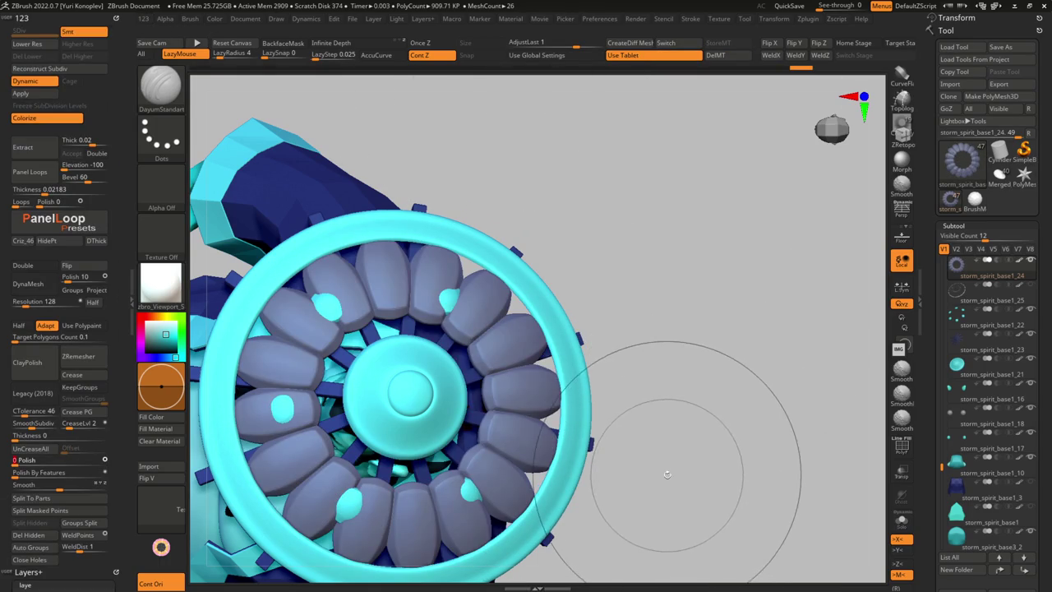
drag(573, 41, 541, 49)
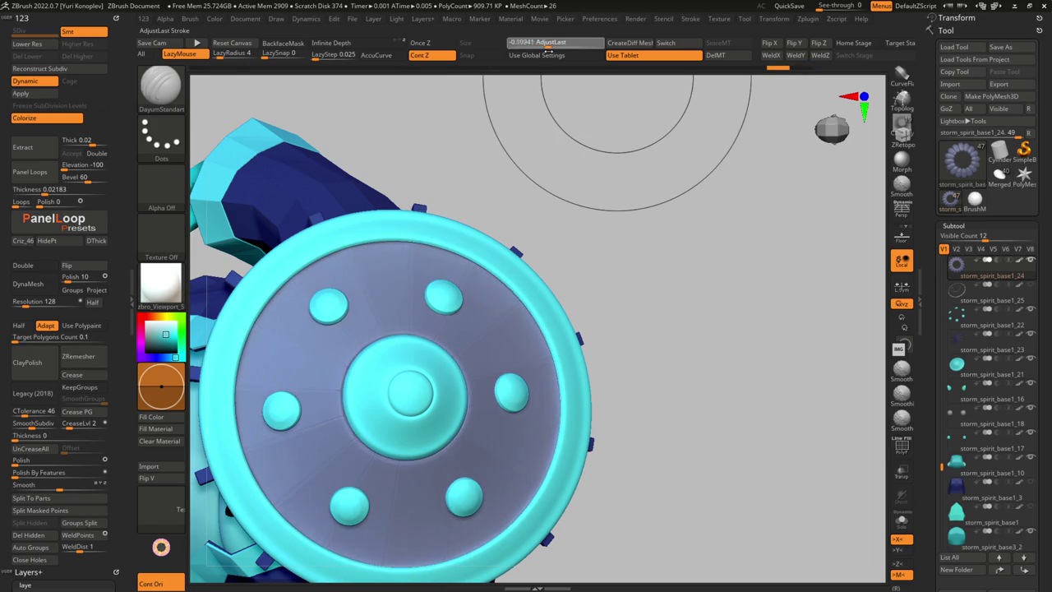
drag(565, 46, 569, 45)
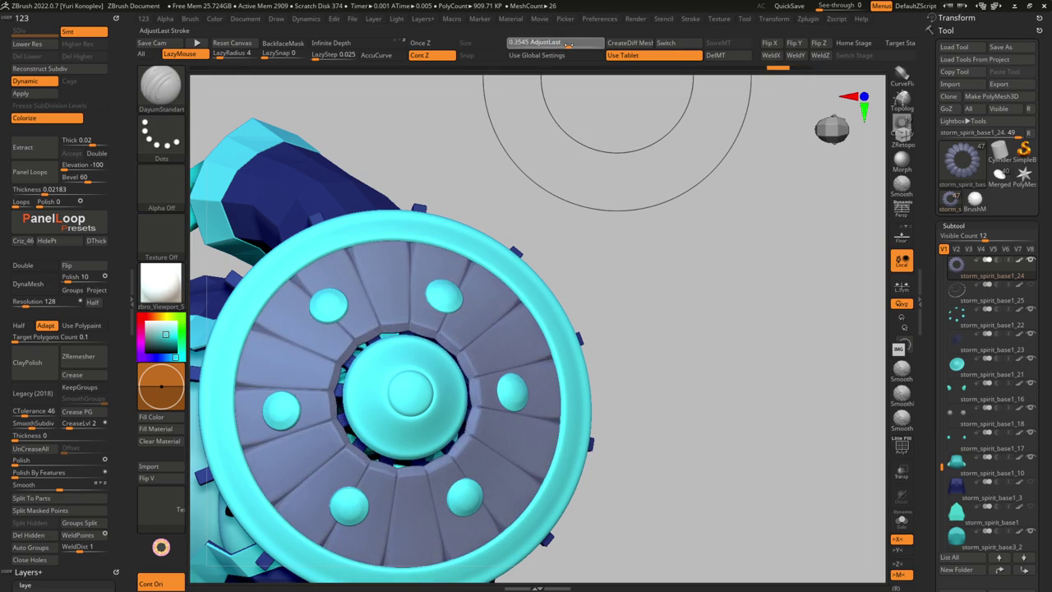
mouse_move(526, 288)
right_down()
mouse_move(464, 376)
mouse_move(367, 333)
right_up()
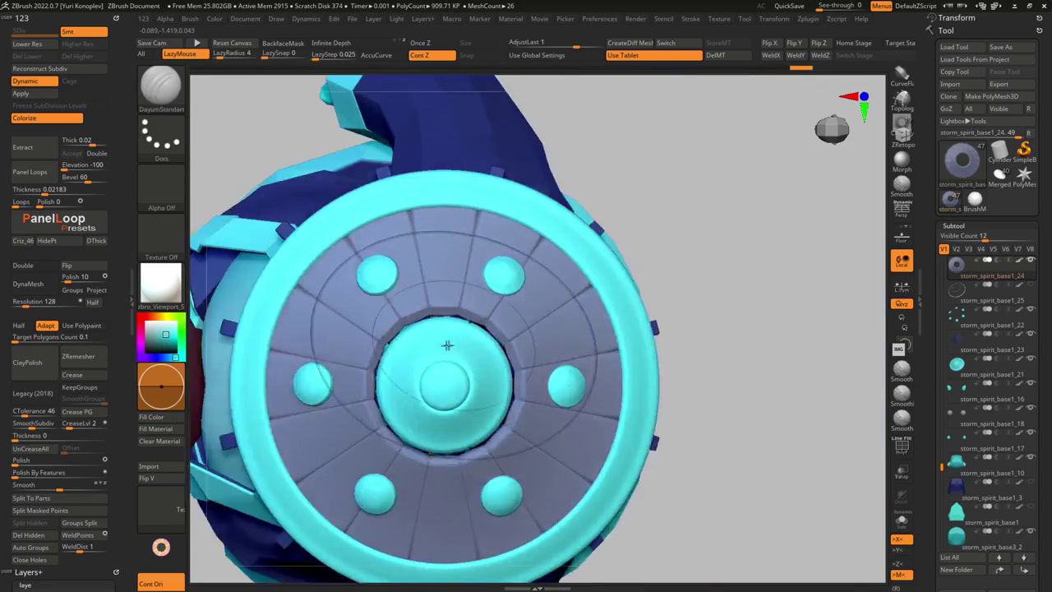
key(shift+f)
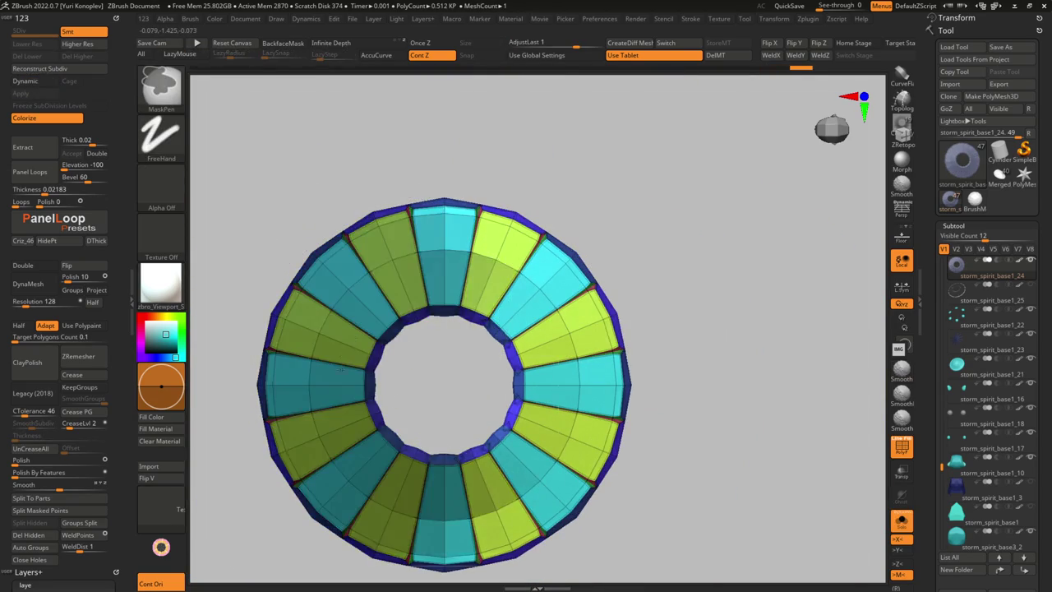
Insert an edge loop around the hat's flat ring with the ZModeler brush
key(d)
right_drag(347, 376, 345, 422)
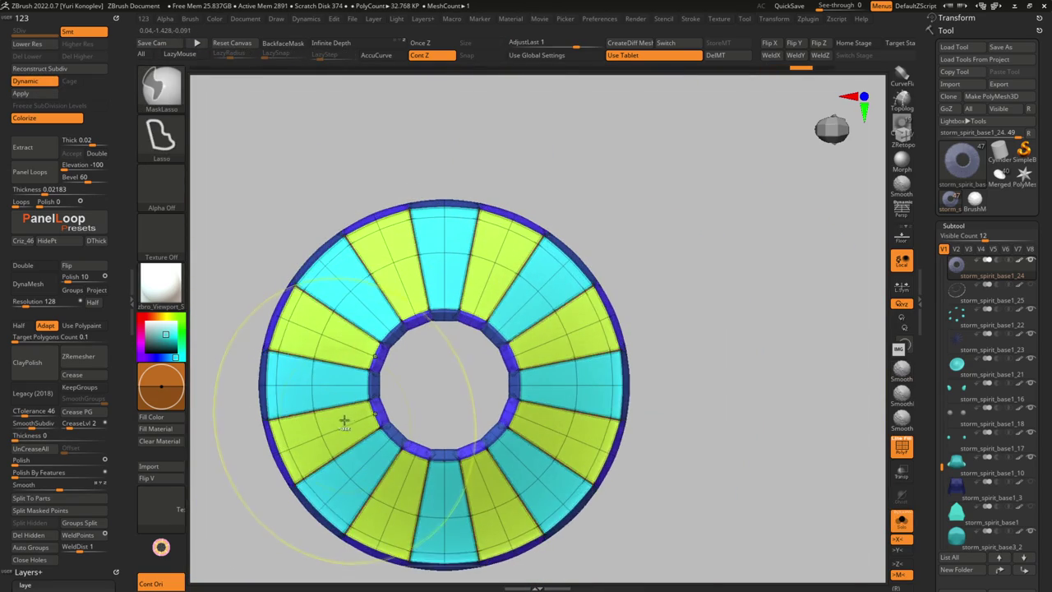
key(shift+d)
key(b)
key(z)
key(m)
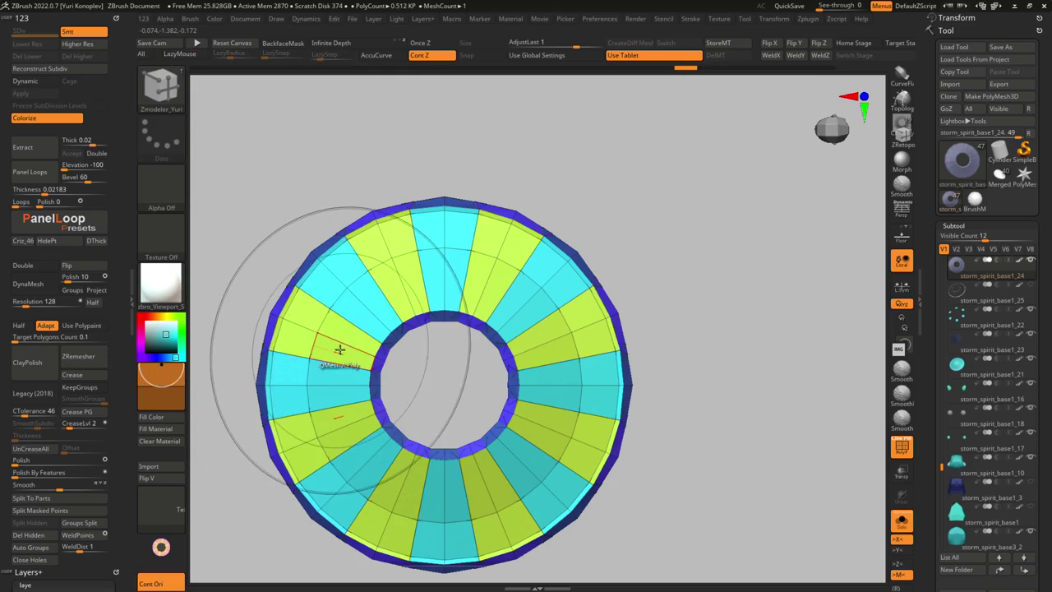
shift+right_drag(342, 344, 340, 345)
key(space)
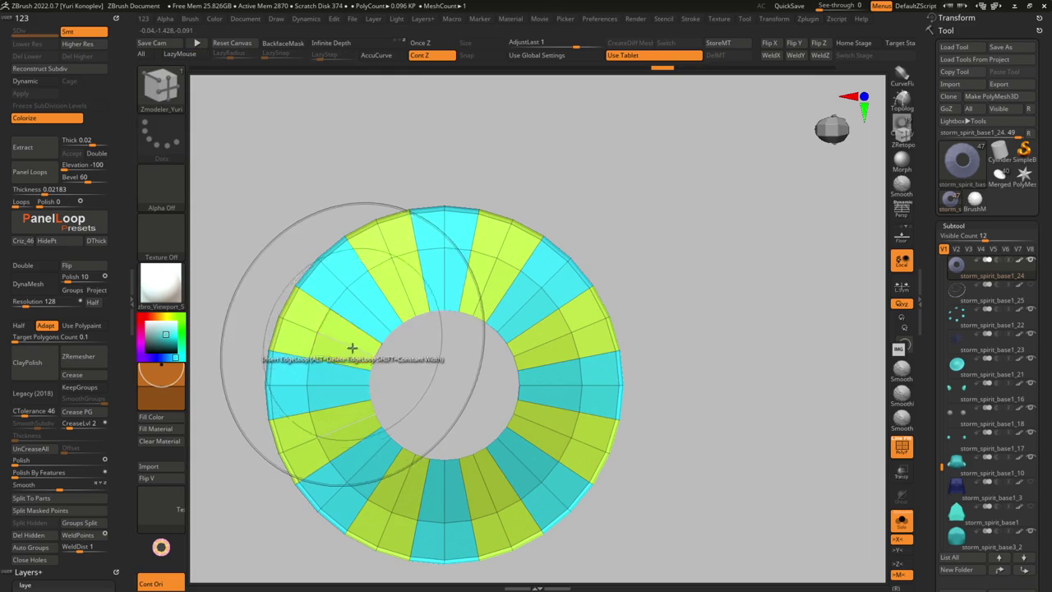
click(365, 353)
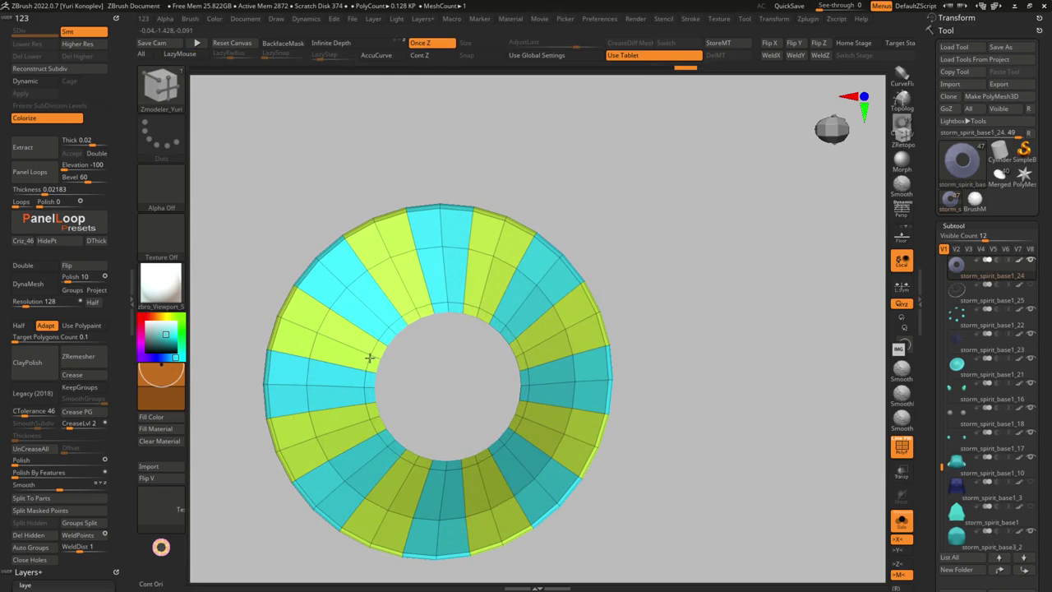
Apply Geometry > Panel Loops to the ring and blend it back with AdjustLast
key(space)
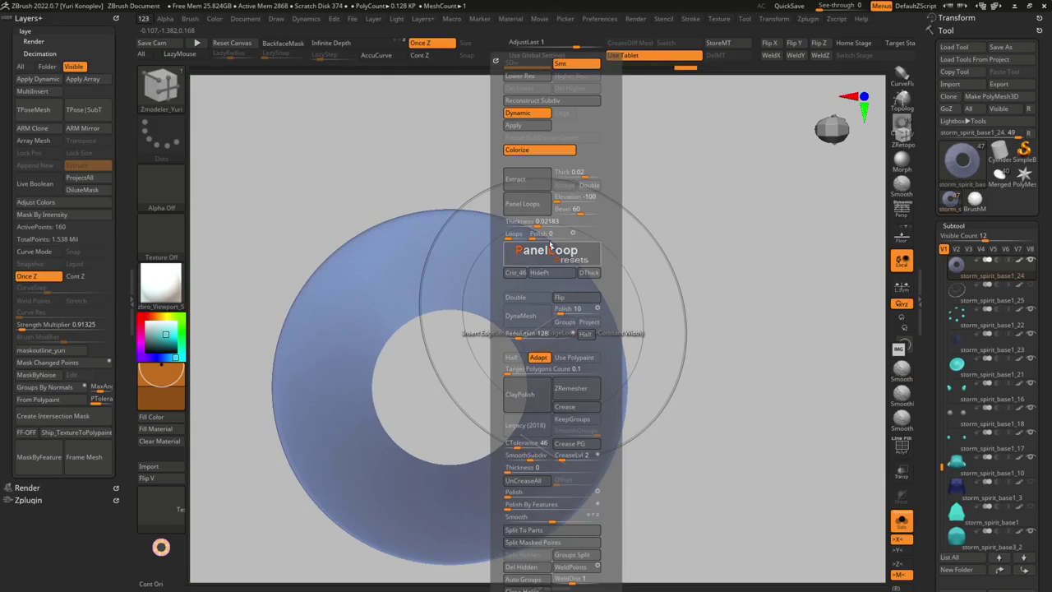
click(540, 205)
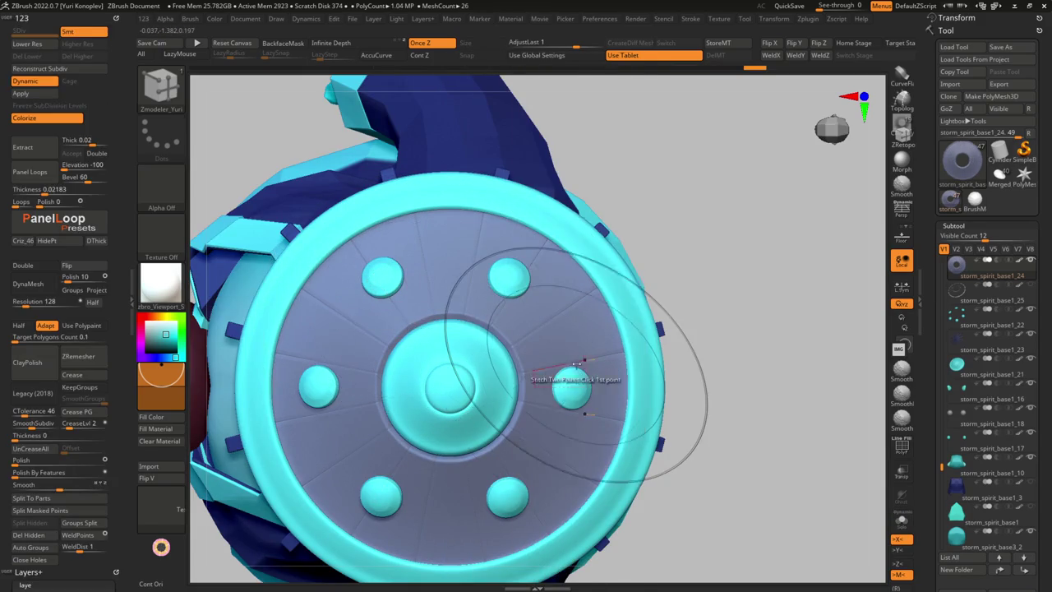
key(space)
click(545, 203)
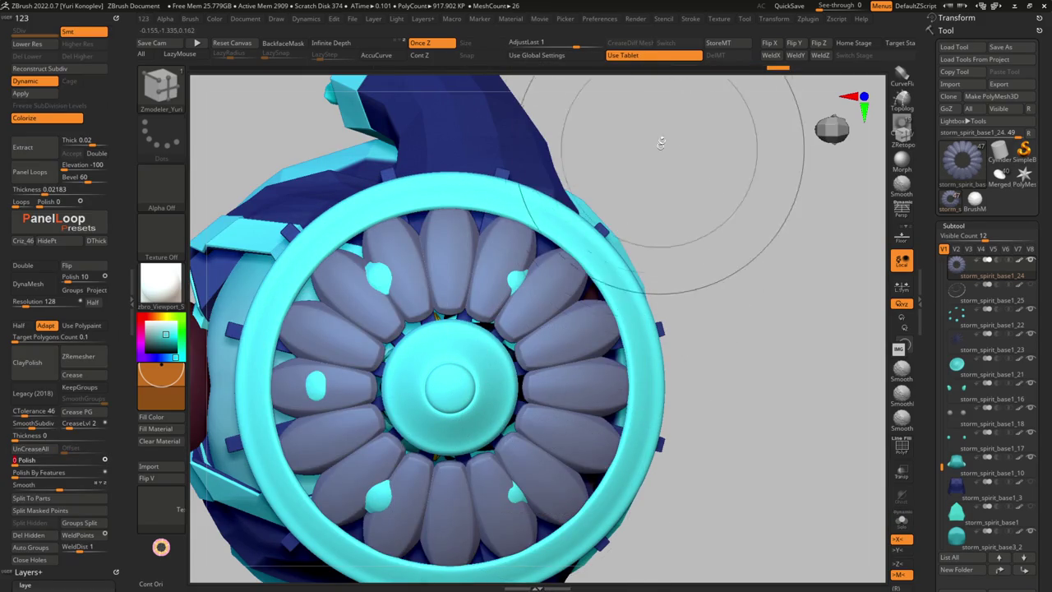
key(shift+f)
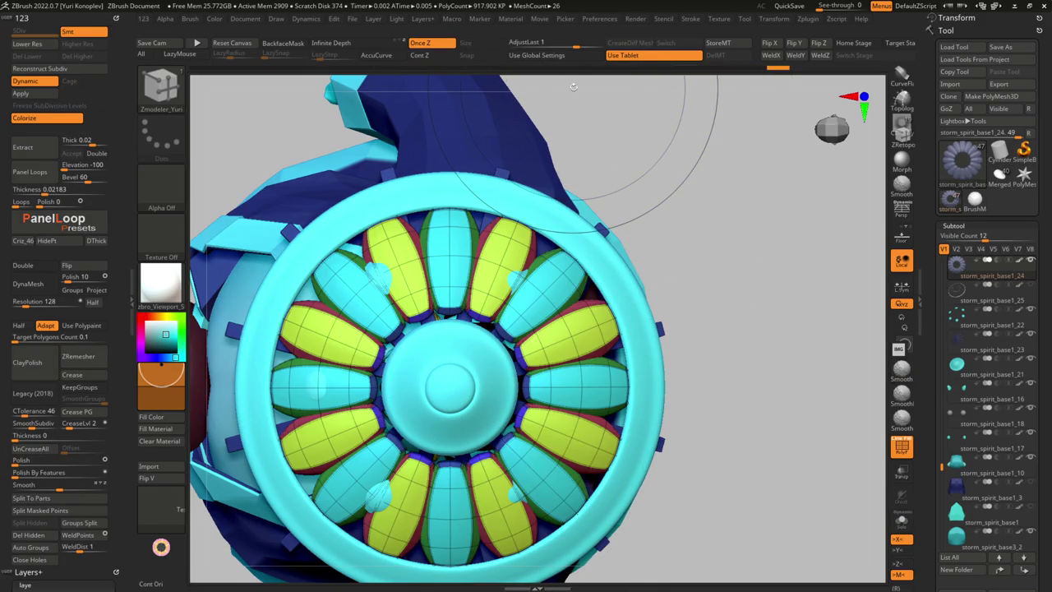
key(shift+f)
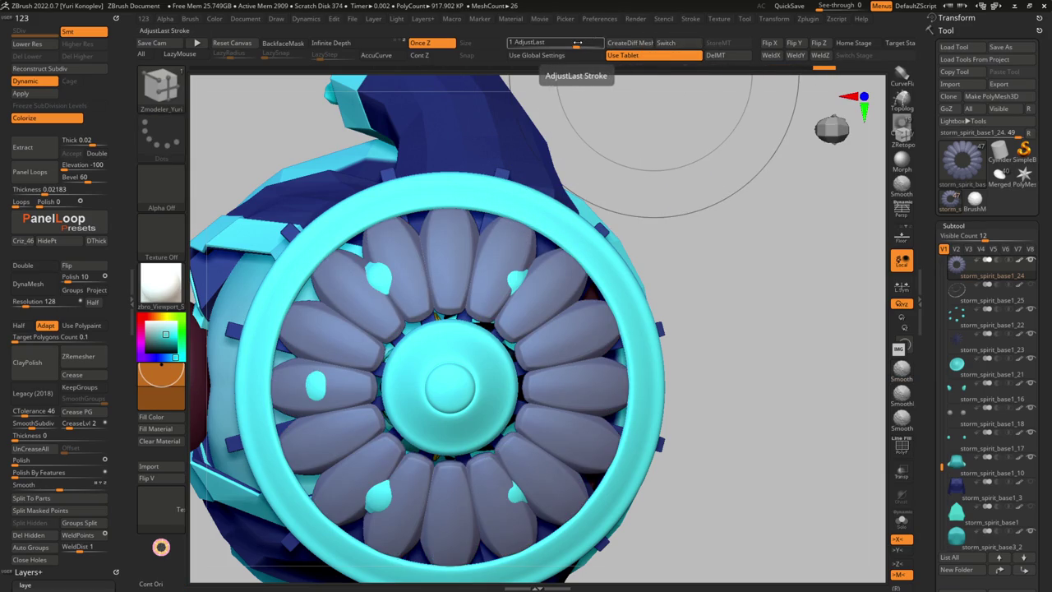
drag(553, 42, 602, 43)
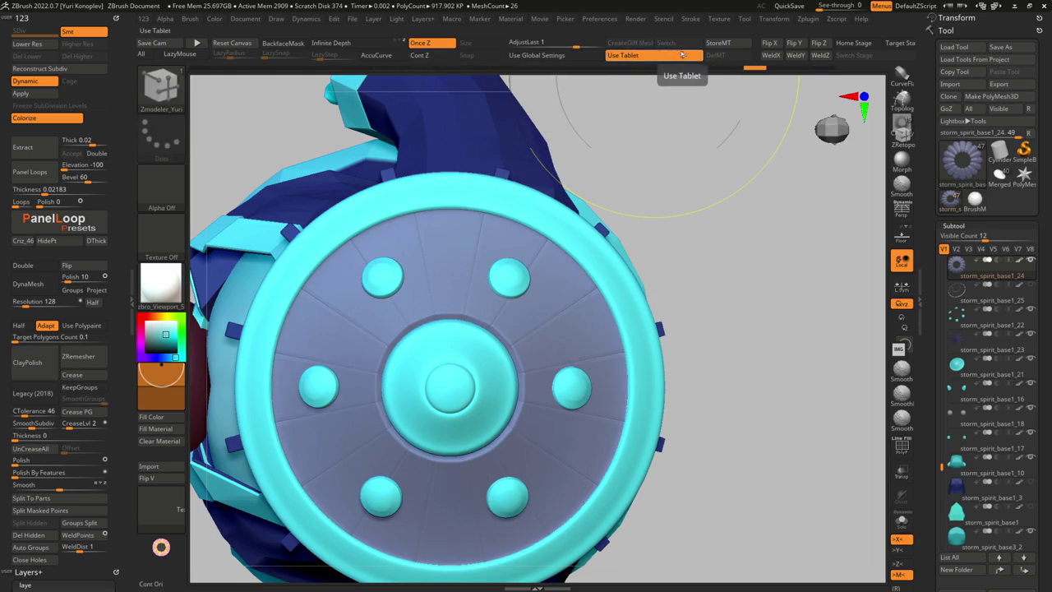
key(space)
key(ctrl+z)
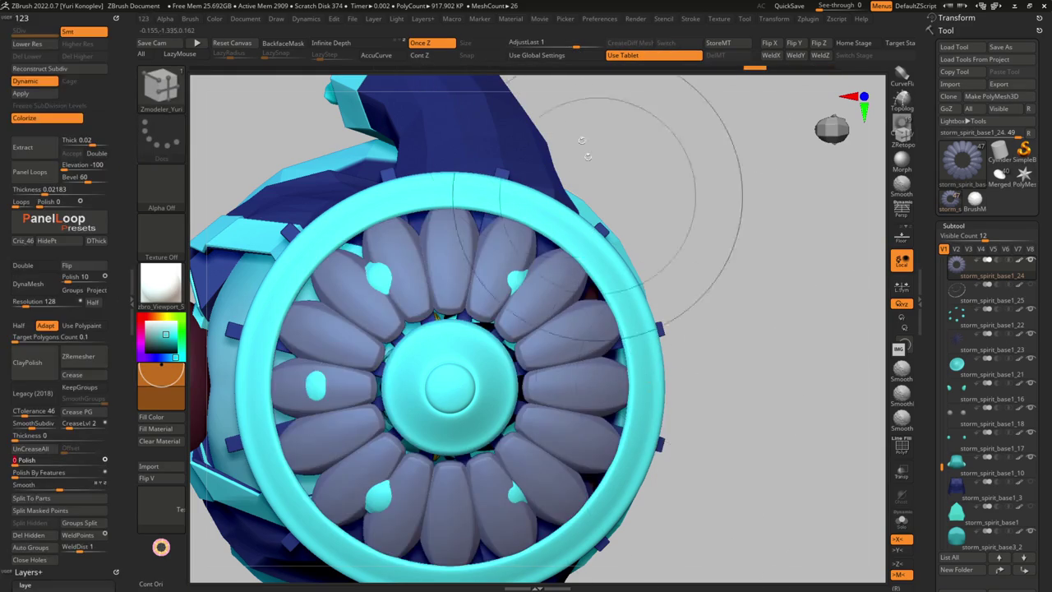
drag(577, 46, 561, 43)
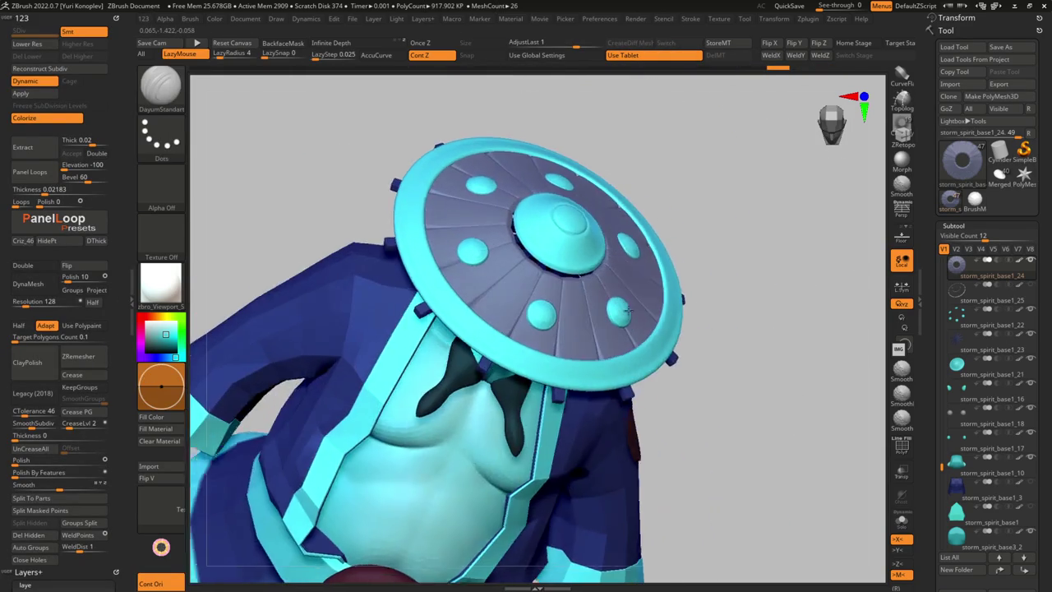
Display the model with BasicMaterial instead of zbro_Viewport
ctrl+right_drag(626, 311, 608, 313)
mouse_move(574, 330)
right_down()
mouse_move(556, 298)
mouse_move(578, 285)
mouse_move(591, 419)
mouse_move(579, 386)
mouse_move(567, 420)
right_up()
ctrl+right_drag(539, 333, 525, 246)
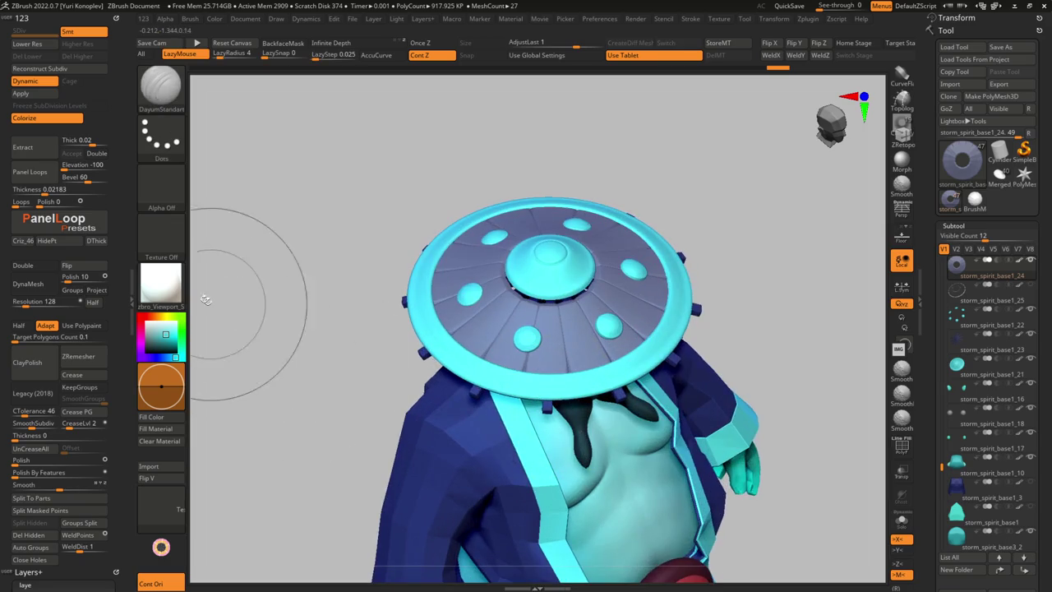
click(161, 284)
click(322, 463)
mouse_move(322, 463)
right_down()
mouse_move(542, 235)
mouse_move(509, 346)
mouse_move(474, 391)
mouse_move(458, 447)
mouse_move(451, 403)
mouse_move(473, 373)
right_up()
Solo the panel ring and reapply Panel Loops to it
key(shift+f)
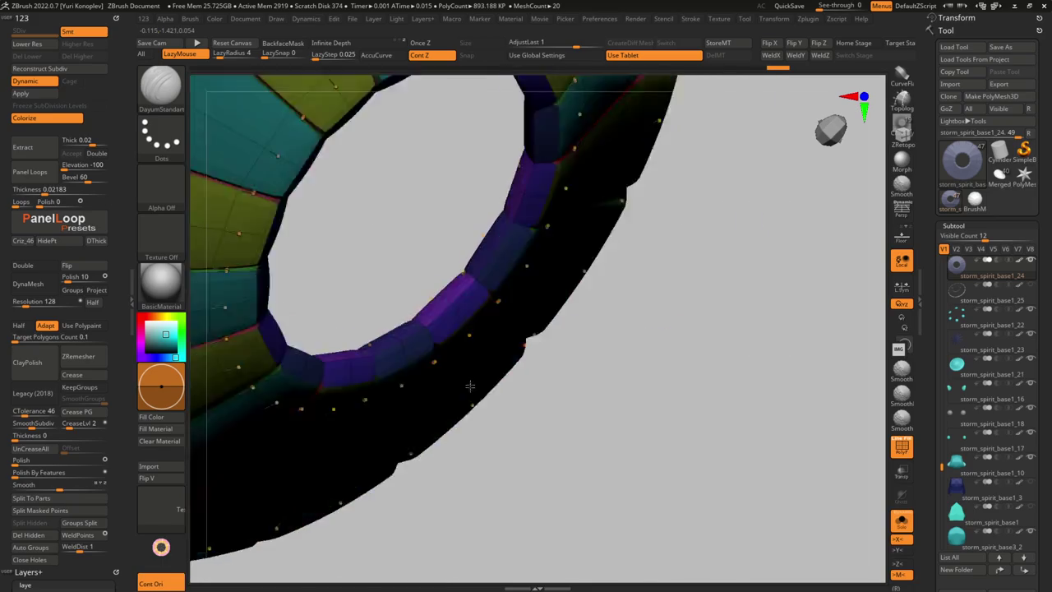
key(shift+f)
key(space)
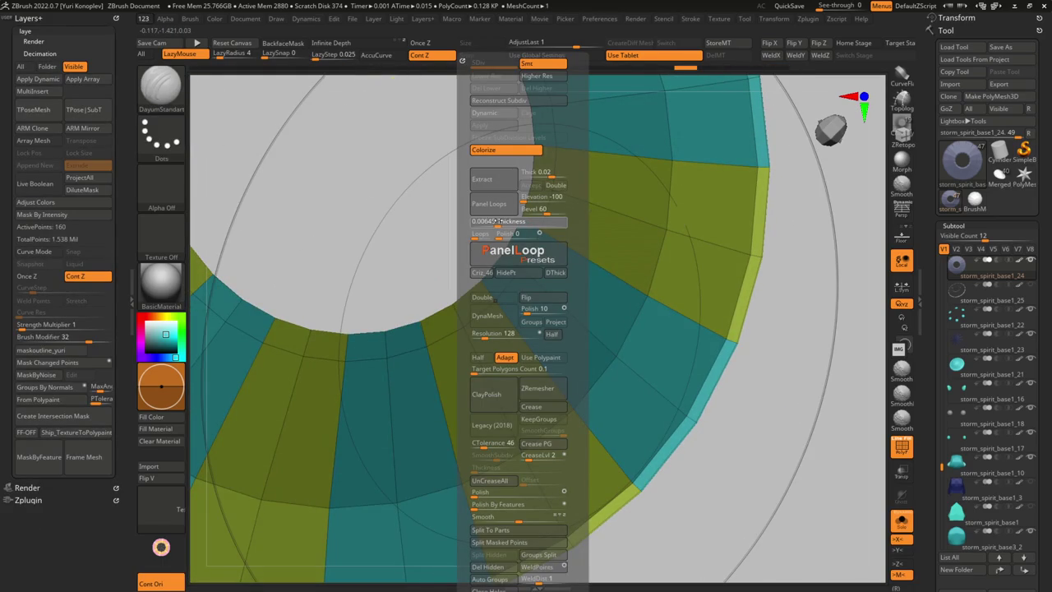
click(493, 205)
mouse_move(408, 296)
right_down()
mouse_move(402, 258)
mouse_move(547, 288)
right_up()
Turn on Polish By Features and Polish for the panel loops
key(space)
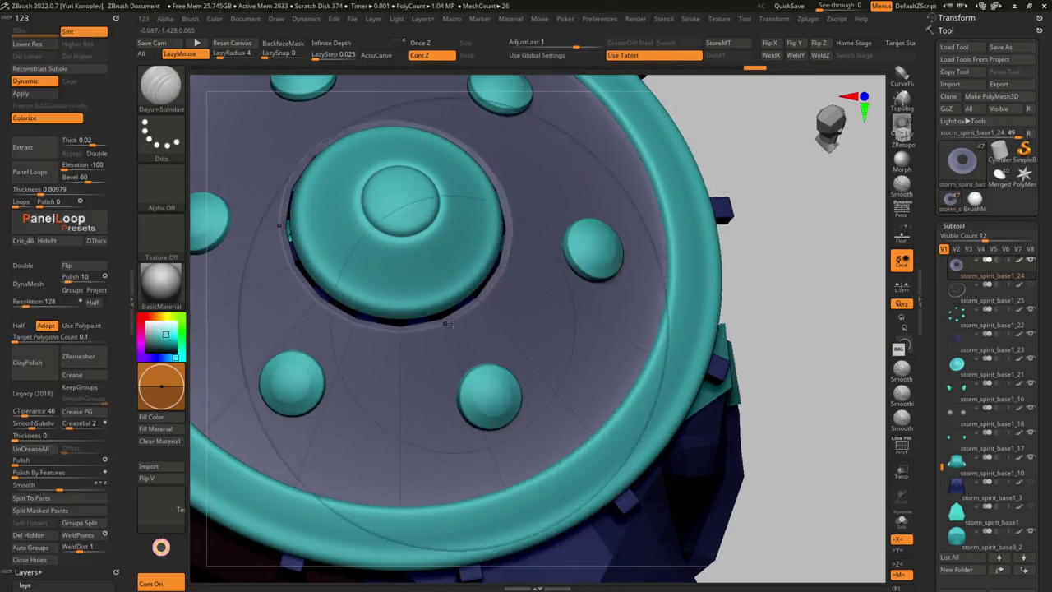
right_drag(575, 329, 682, 394)
key(space)
click(646, 504)
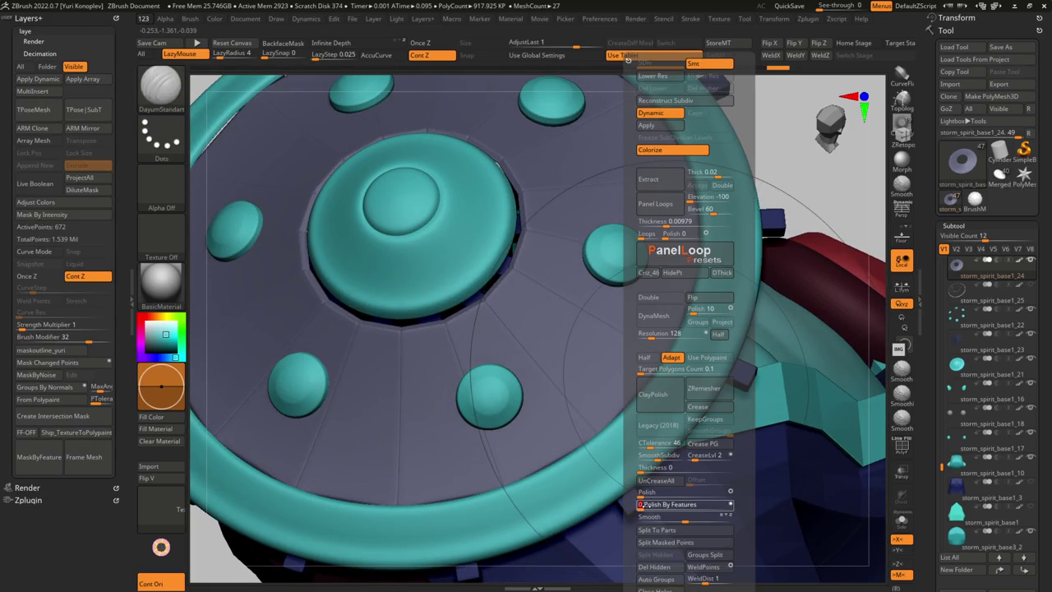
click(645, 503)
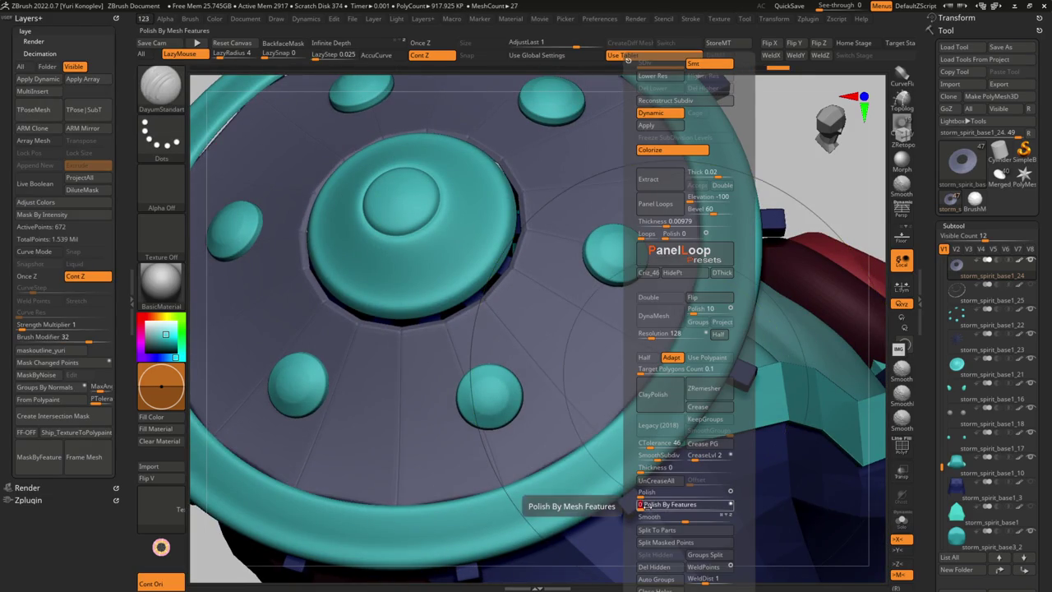
click(642, 492)
click(642, 492)
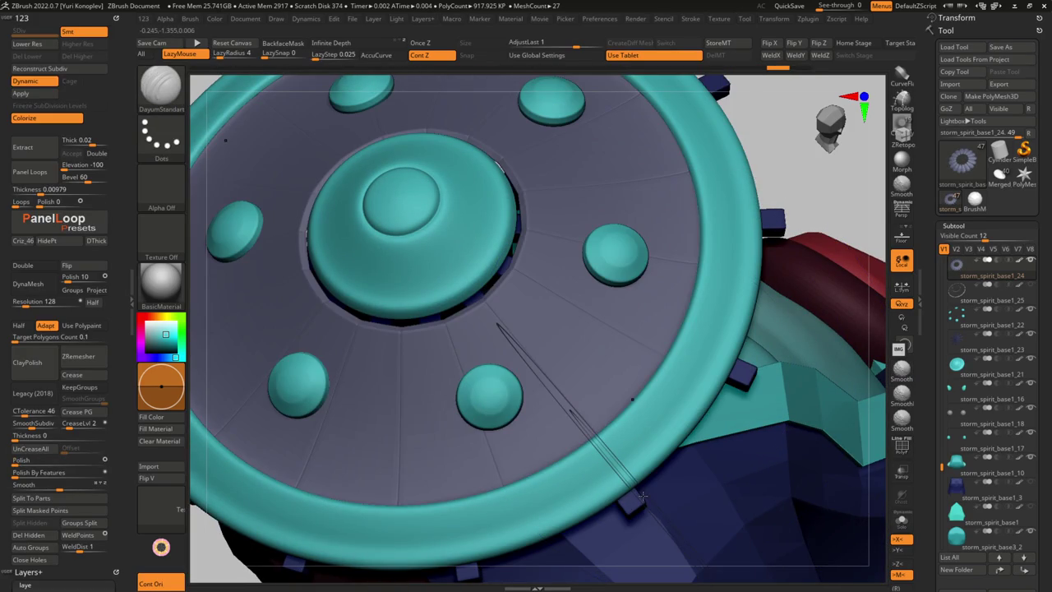
Restore the last panel operation to full strength with AdjustLast 1
key(shift+g)
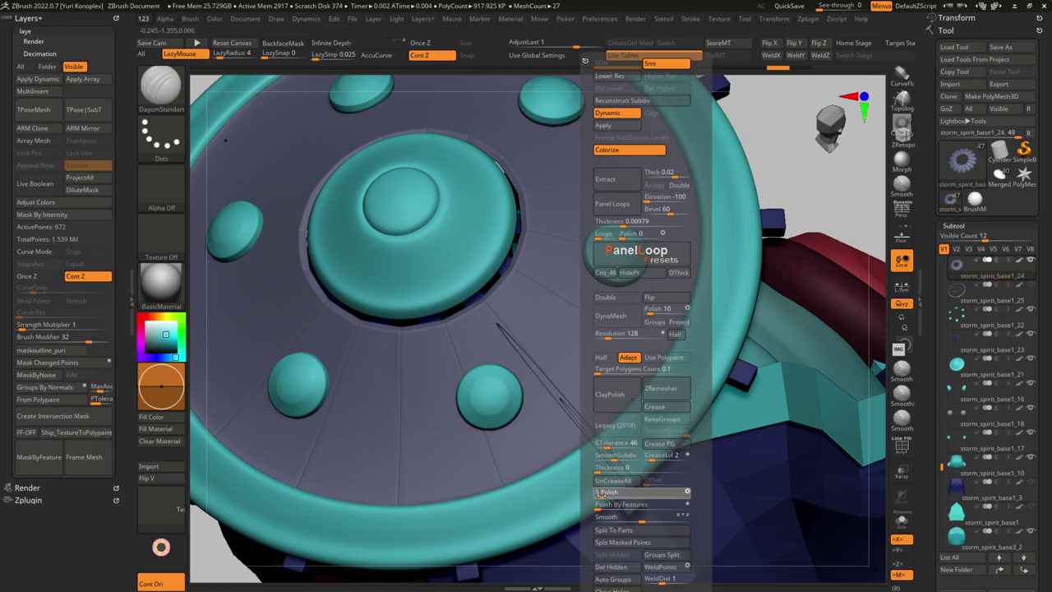
click(553, 43)
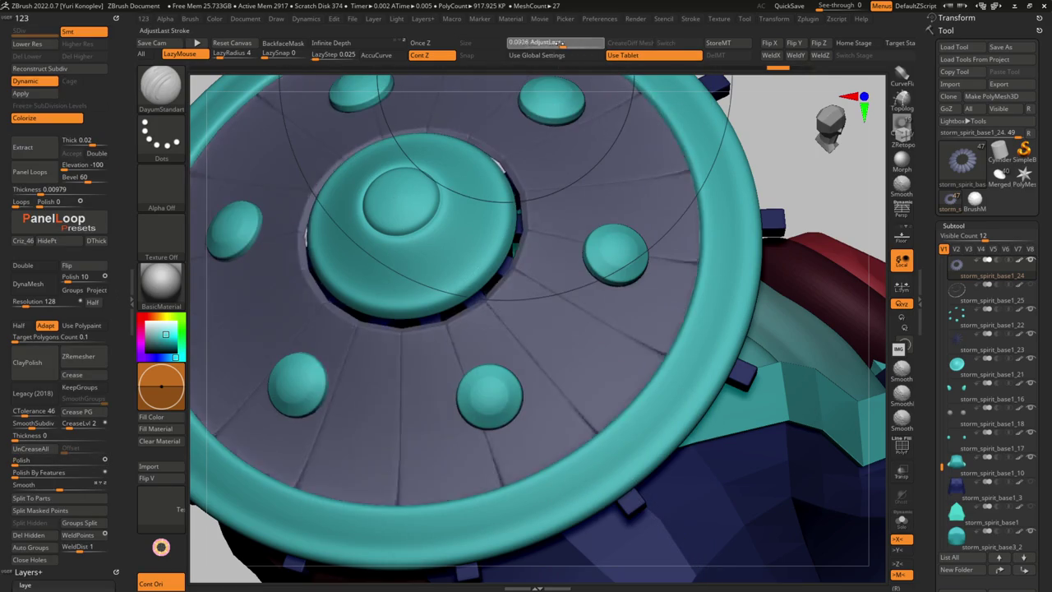
drag(559, 43, 604, 42)
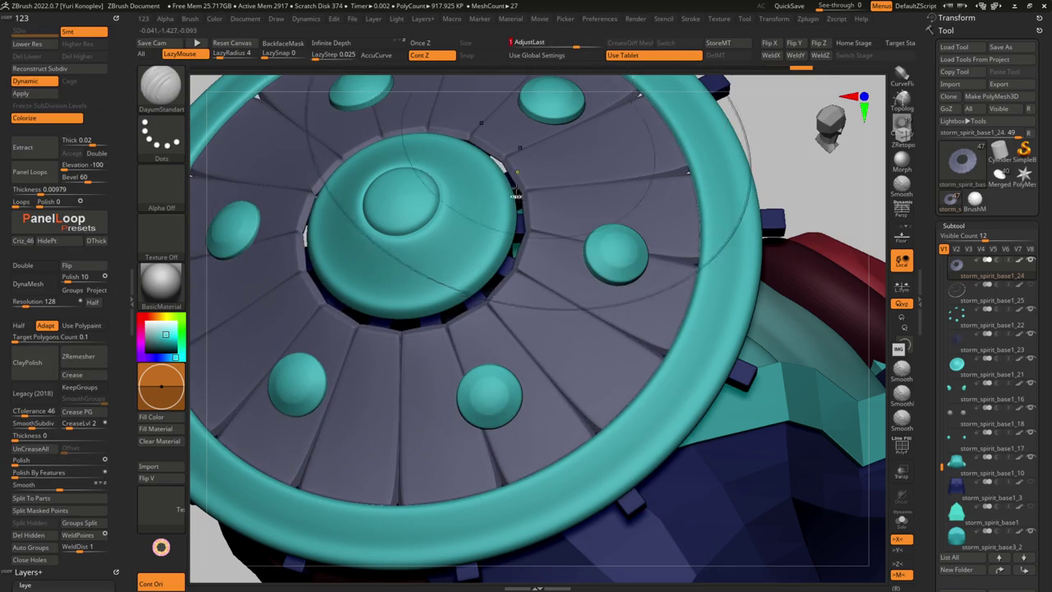
key(f)
mouse_move(441, 299)
mouse_down()
mouse_move(448, 355)
mouse_move(602, 380)
mouse_move(612, 428)
mouse_move(522, 369)
mouse_move(530, 377)
mouse_up()
key(alt+s)
key(alt+s)
Solo the panel ring, lasso-mask it, then clear the mask
key(w)
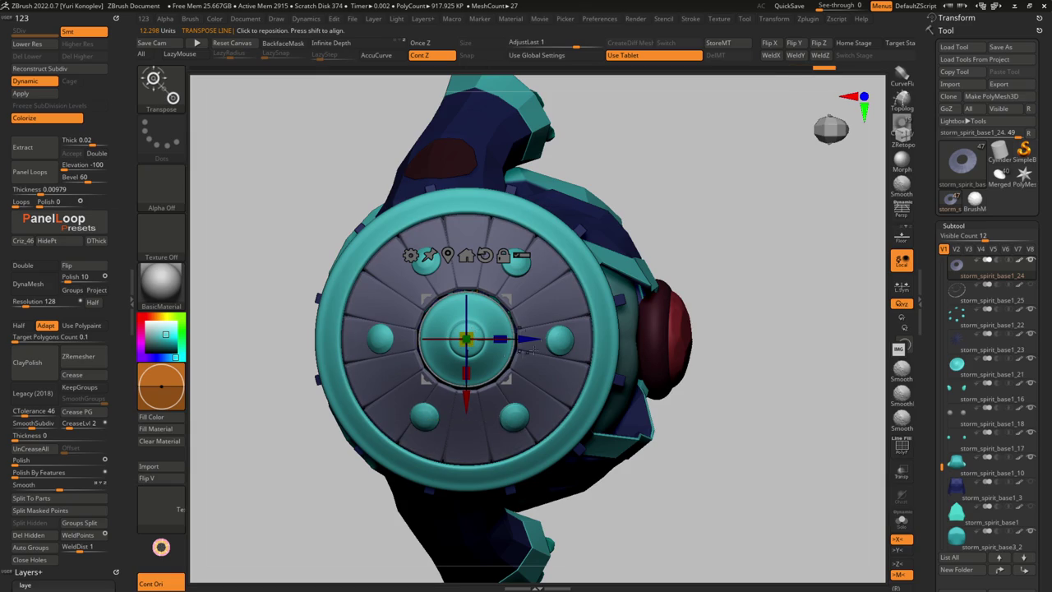
key(shift+f)
key(alt+s)
key(q)
key(ctrl)
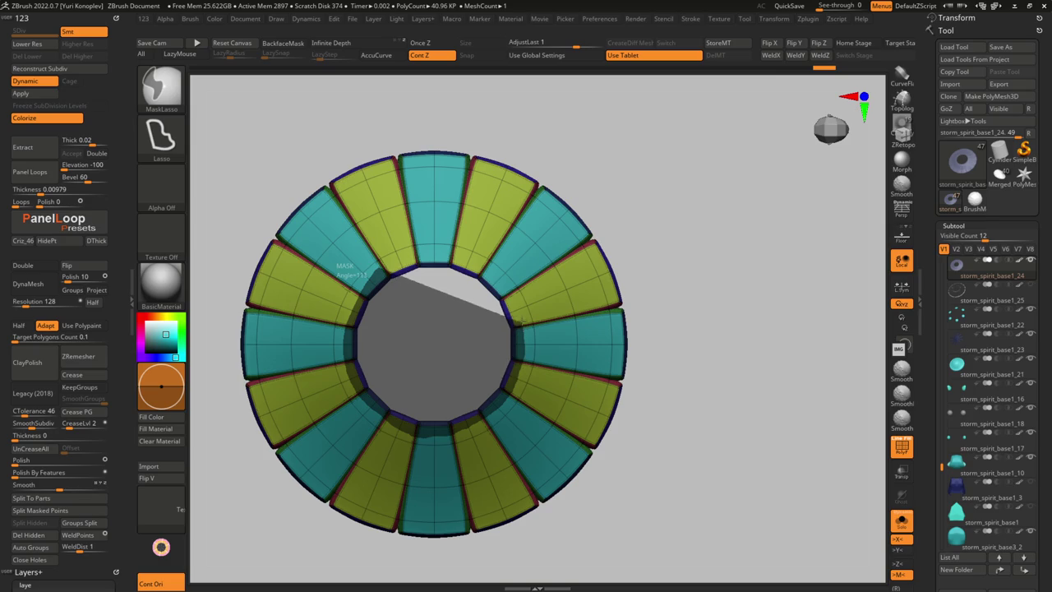
ctrl+click(399, 255)
ctrl+drag(370, 165, 376, 247)
Bring back the other subtools and lift the panel ring slightly upward
key(w)
key(shift+s)
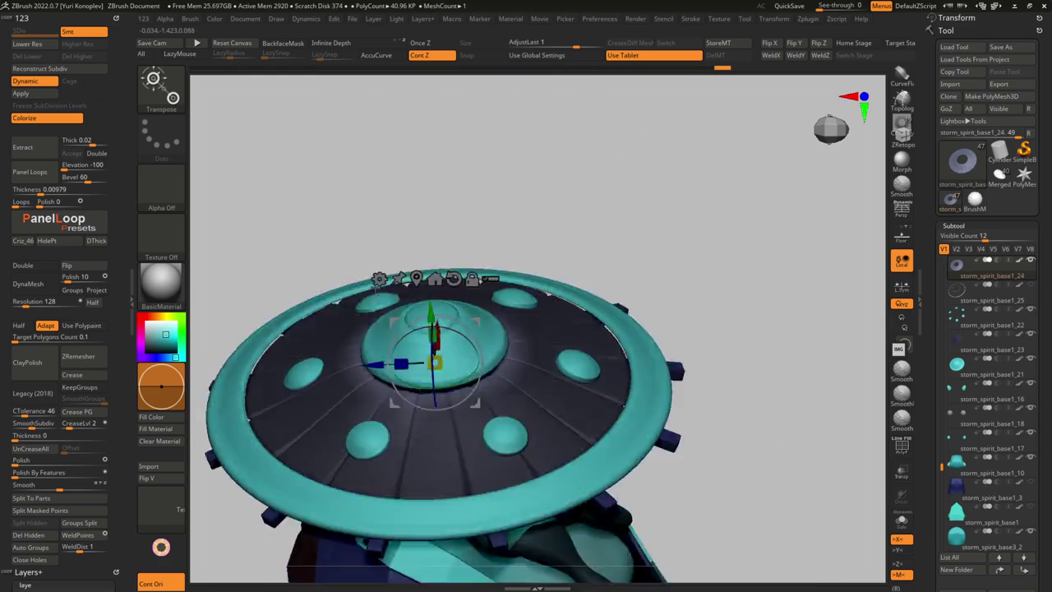
mouse_move(433, 343)
right_down()
mouse_move(529, 312)
mouse_move(431, 333)
right_up()
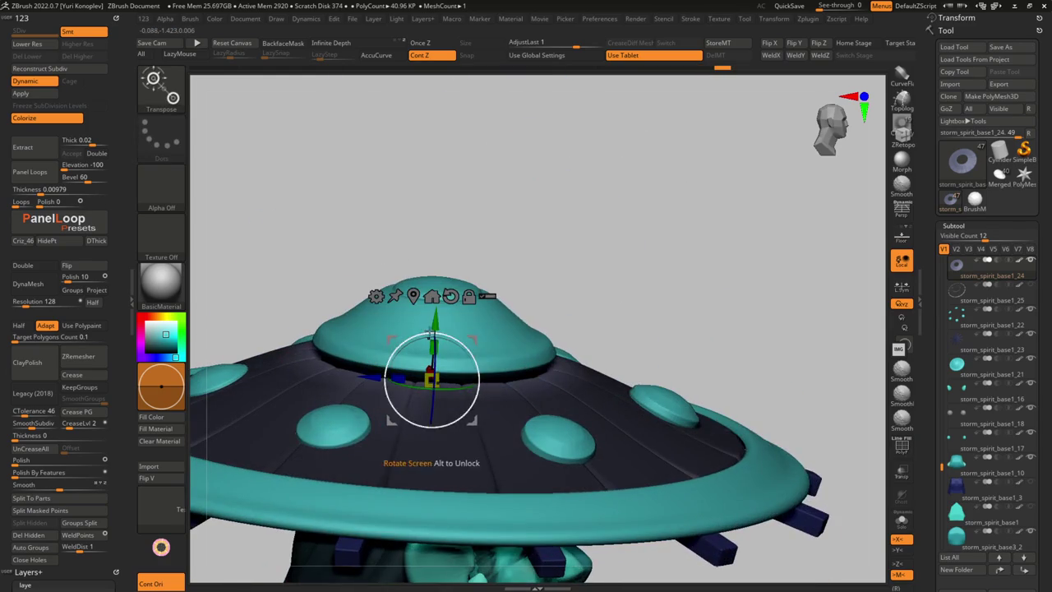
drag(439, 314, 442, 309)
mouse_move(583, 344)
right_down()
mouse_move(625, 313)
mouse_move(798, 271)
mouse_move(728, 347)
right_up()
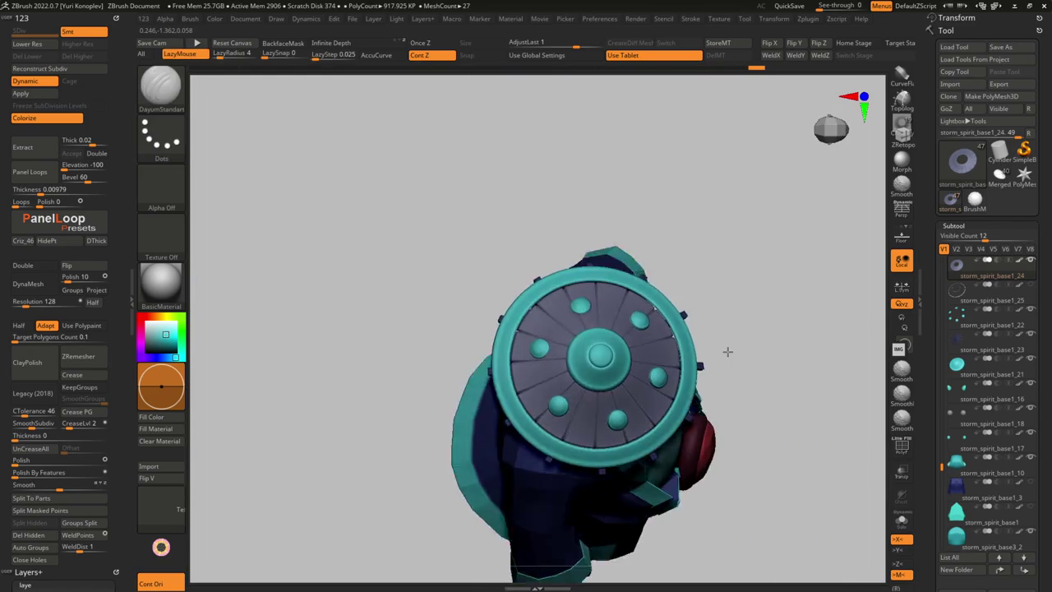
key(f)
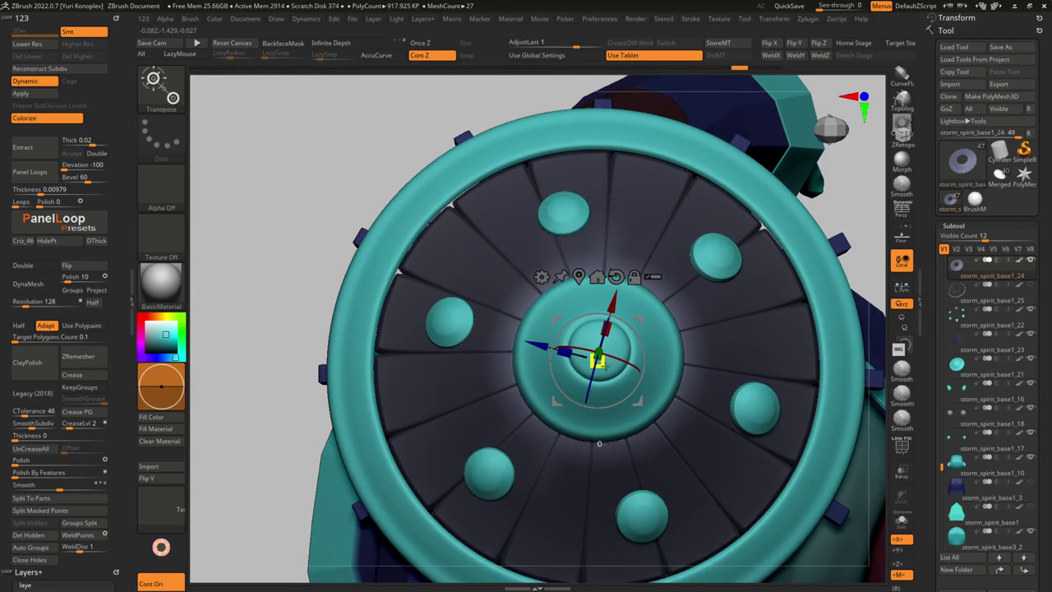
Flatten the ring's panel bevels with AdjustLast and return to Draw mode
key(g)
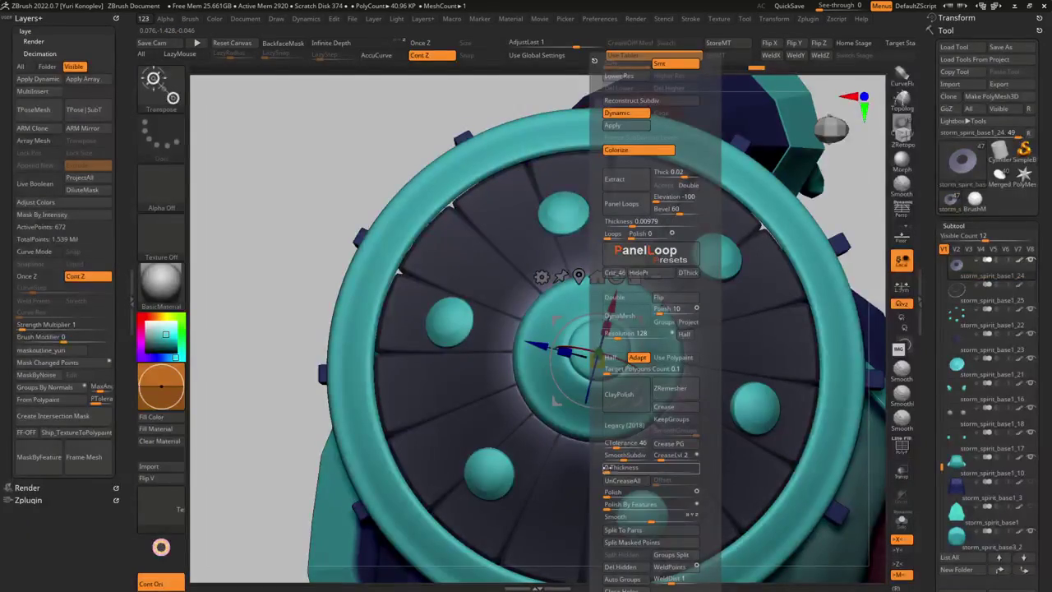
key(g)
drag(575, 46, 565, 46)
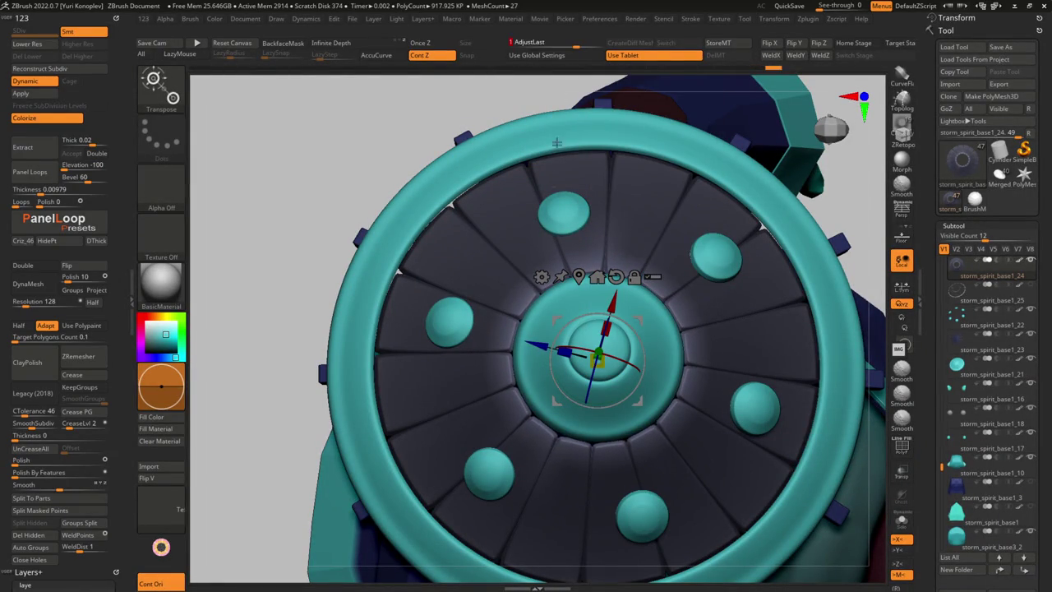
key(f)
key(q)
drag(378, 357, 427, 247)
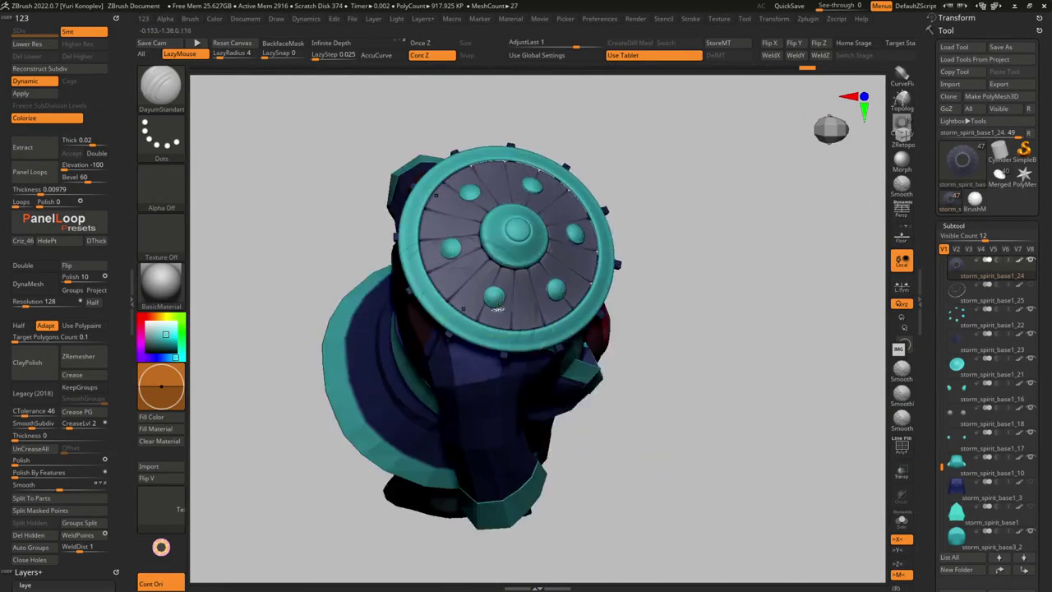
scroll(611, 305, up, 5)
Inspect the centre dome and hat on the head, then select storm_spirit_base1_21
key(w)
key(q)
key(f)
mouse_move(699, 305)
mouse_down()
mouse_move(649, 333)
mouse_move(606, 206)
mouse_move(500, 235)
mouse_up()
scroll(559, 271, up, 5)
mouse_move(559, 271)
mouse_down()
mouse_move(591, 300)
mouse_move(506, 382)
mouse_up()
scroll(590, 299, down, 5)
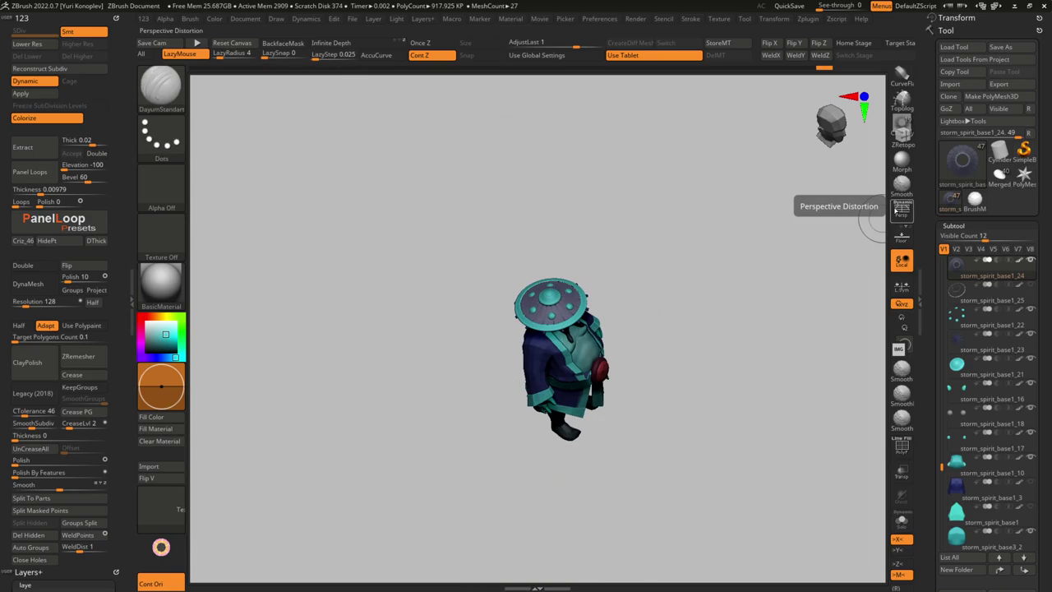
scroll(514, 278, up, 5)
drag(514, 278, 557, 267)
alt+click(557, 268)
Select the storm_spirit_base1_24 panel ring from a top-down view
key(w)
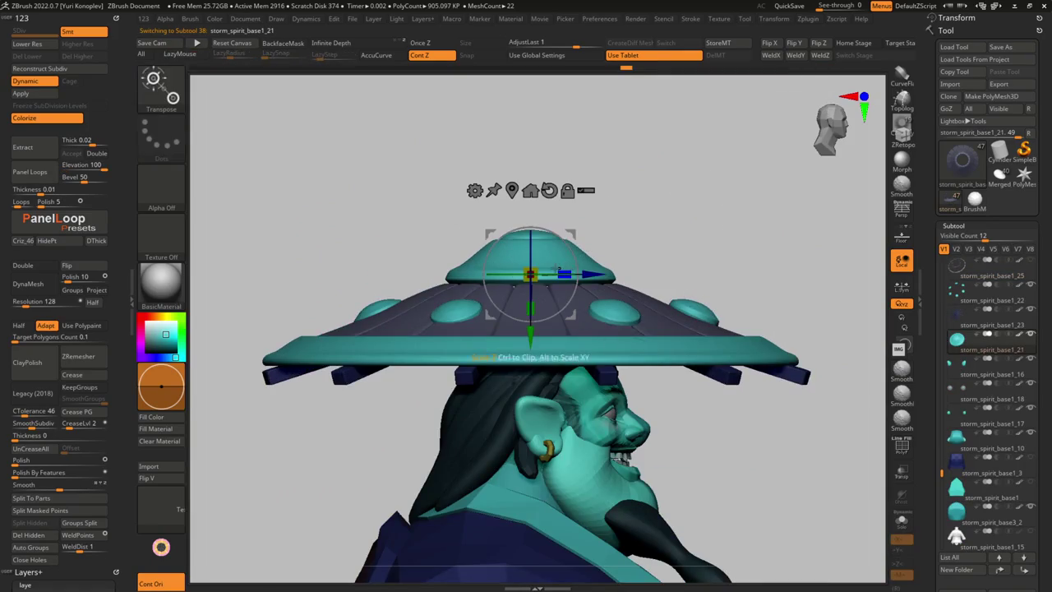
key(q)
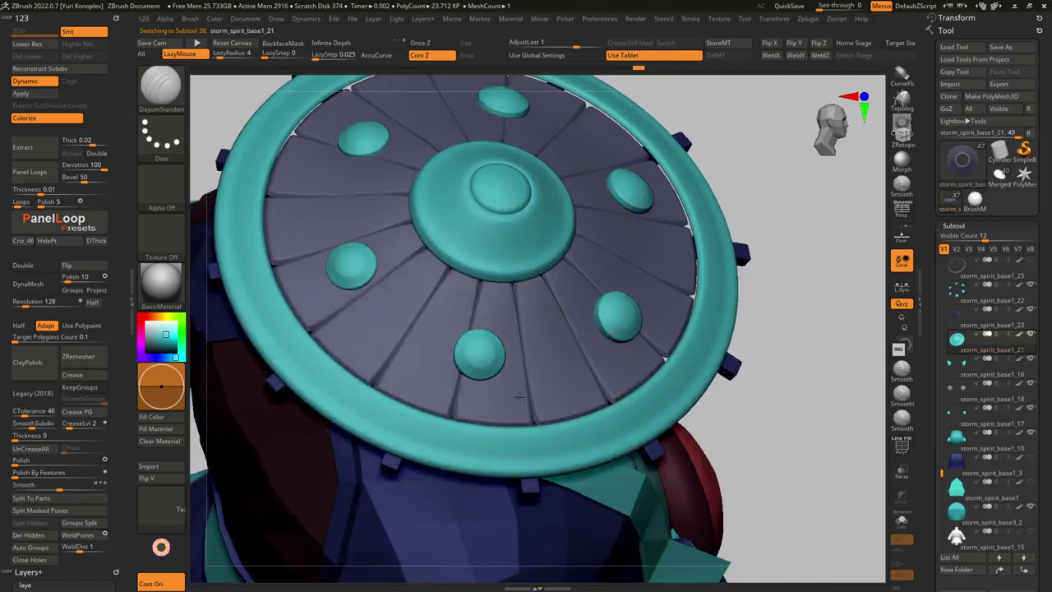
drag(493, 148, 473, 380)
scroll(472, 380, up, 5)
scroll(473, 381, up, 3)
alt+click(598, 418)
key(space)
mouse_move(559, 454)
alt+mouse_down()
mouse_move(392, 369)
mouse_move(529, 422)
mouse_move(534, 378)
mouse_move(436, 364)
mouse_move(620, 338)
mouse_move(575, 329)
alt+mouse_up()
Nudge the piece with the Move gizmo, then return to Draw mode
key(w)
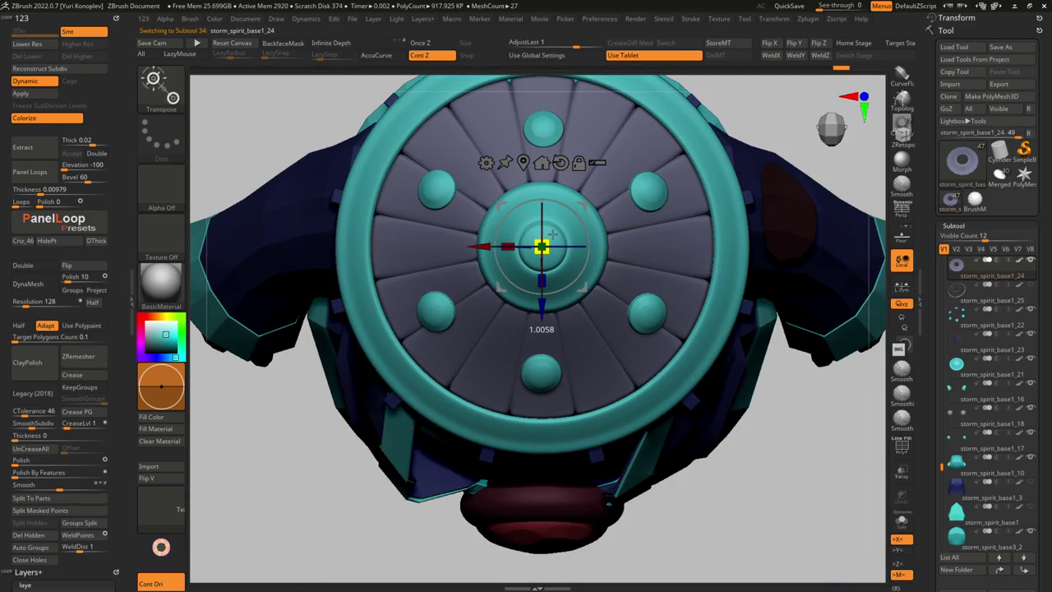
mouse_move(620, 287)
mouse_down()
mouse_move(616, 181)
mouse_move(655, 301)
mouse_up()
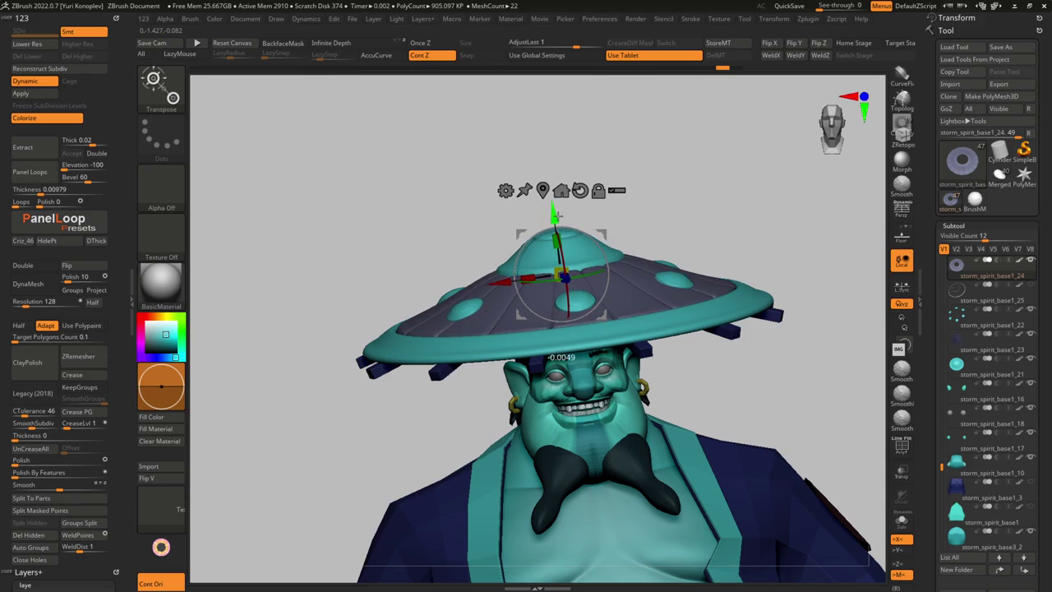
drag(555, 215, 600, 311)
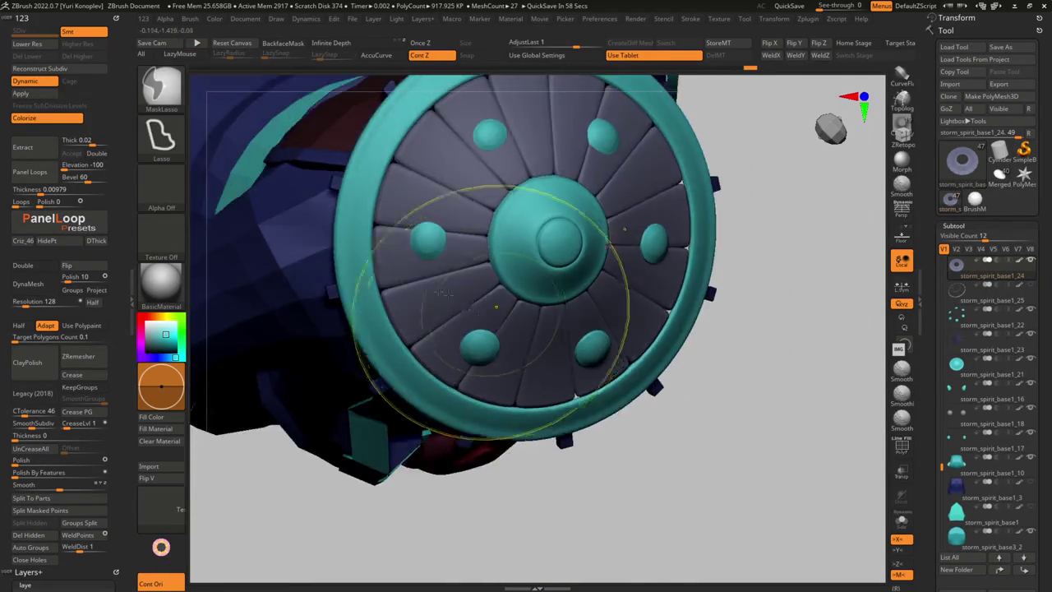
key(q)
mouse_move(550, 249)
mouse_down()
mouse_move(435, 263)
mouse_move(370, 304)
mouse_up()
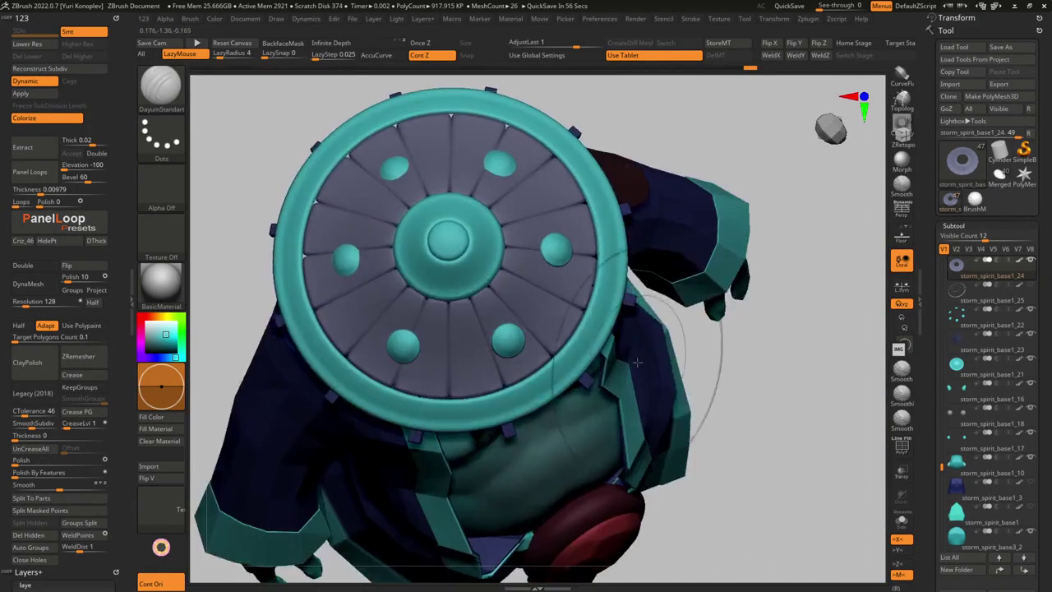
Try the zbro_EyeReflection material and orbit around to review it
click(165, 284)
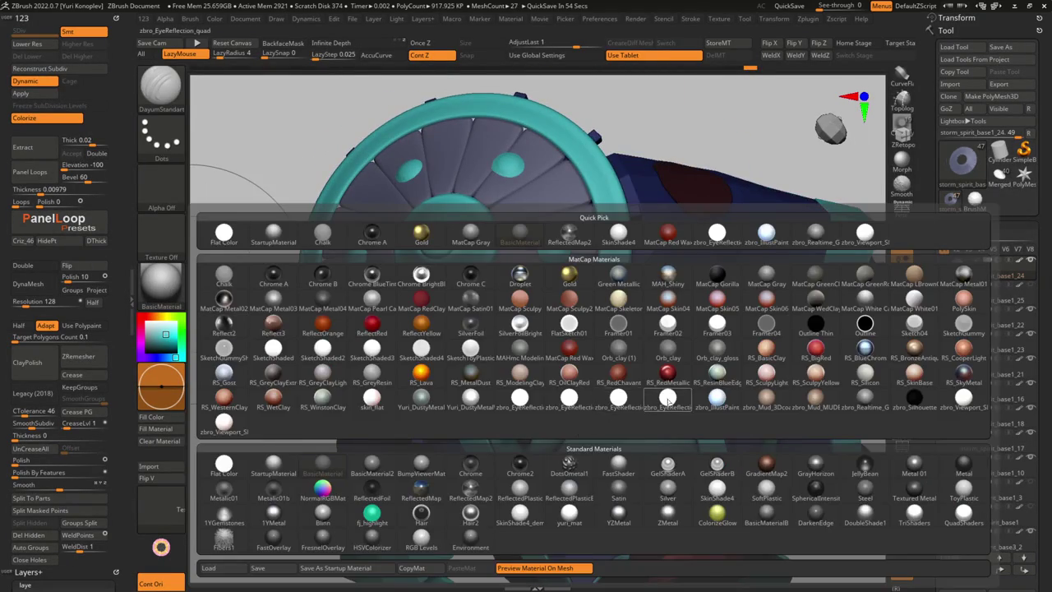
click(668, 400)
drag(668, 400, 520, 420)
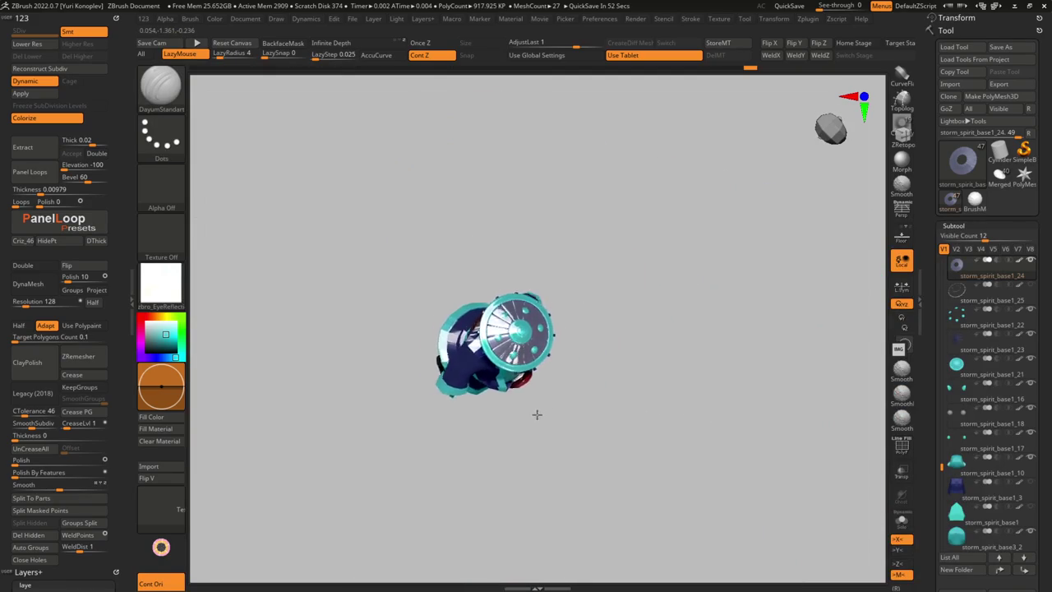
drag(624, 460, 591, 526)
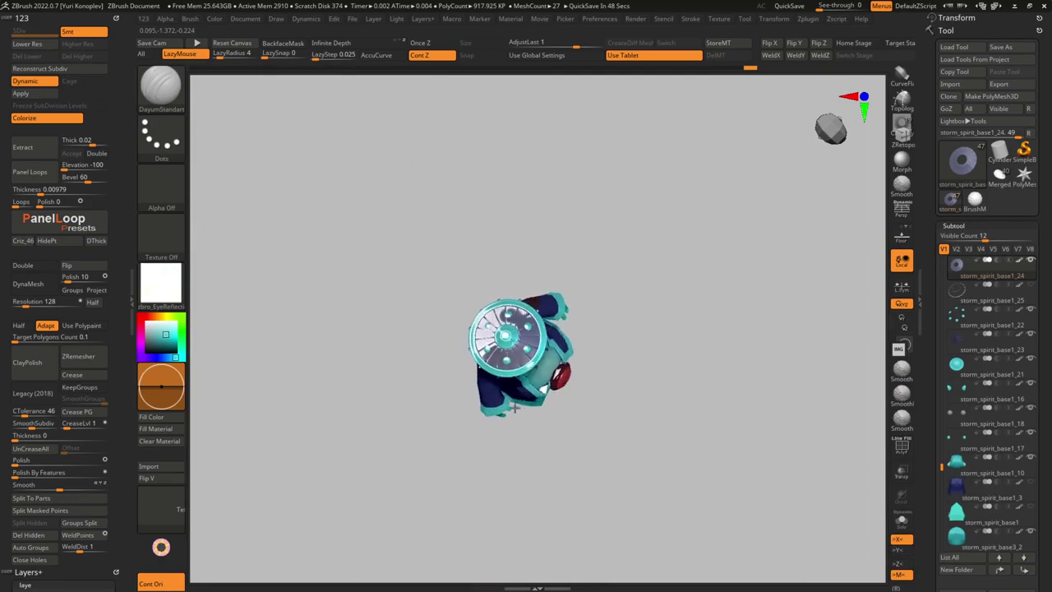
mouse_move(507, 335)
mouse_down()
mouse_move(507, 313)
mouse_move(543, 317)
mouse_up()
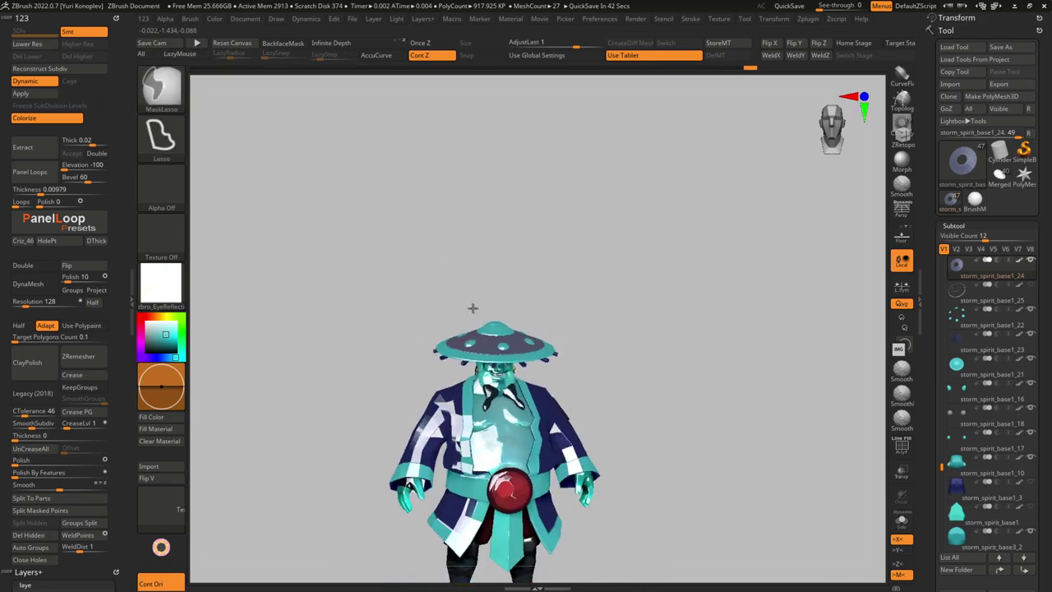
Switch to zbro_Realtime_Gray and solo the grooved ring with polygroups shown
click(161, 284)
click(874, 403)
mouse_move(587, 394)
mouse_down()
mouse_move(513, 332)
mouse_move(434, 353)
mouse_move(407, 289)
mouse_up()
key(shift+f)
Lasso-mask the ring and invert the mask so only the inner band is free
key(ctrl)
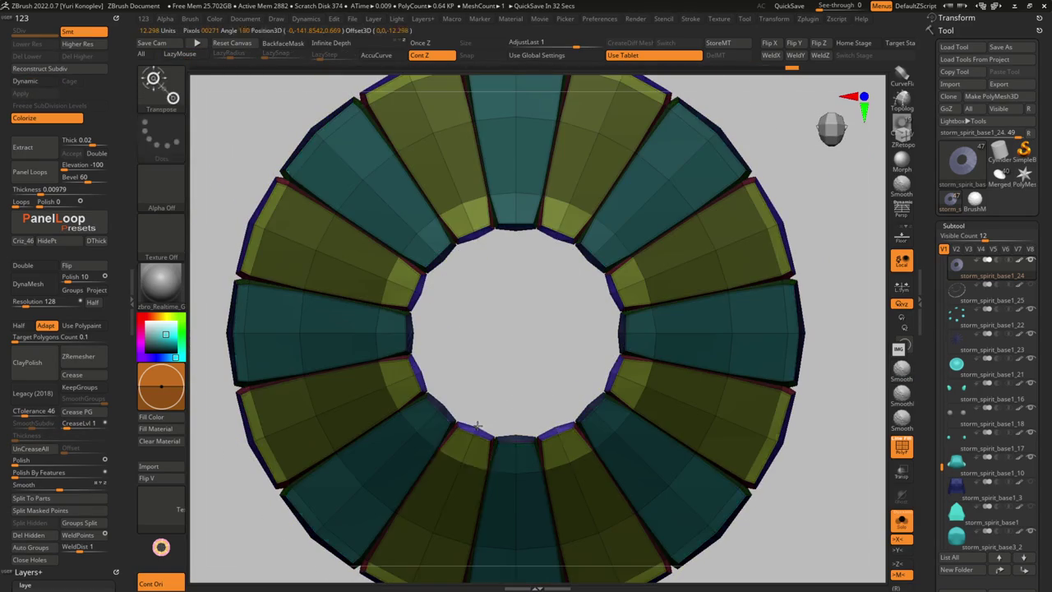
ctrl+drag(403, 284, 485, 470)
ctrl+click(484, 470)
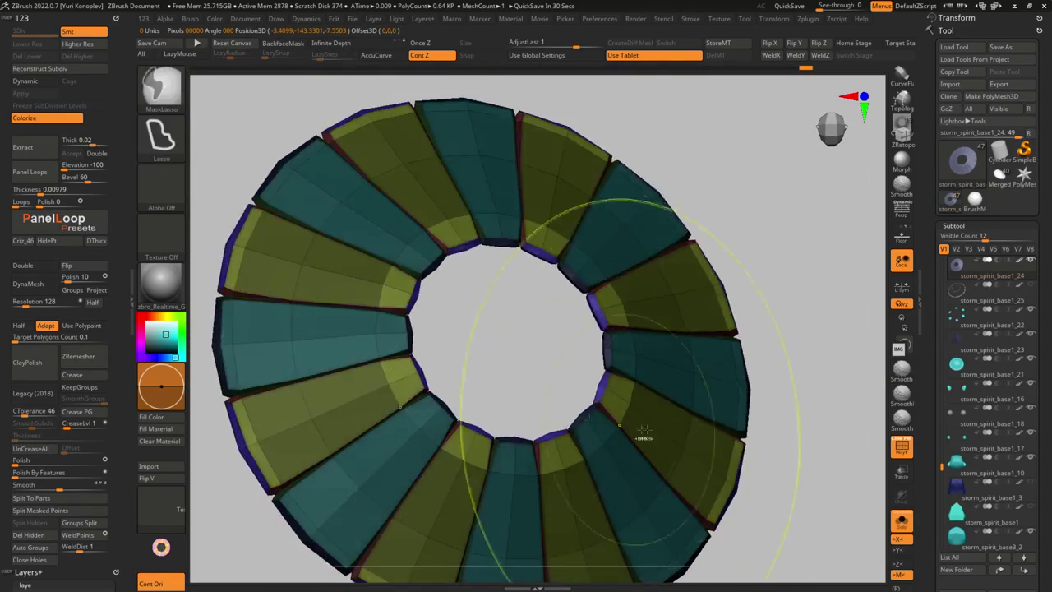
key(ctrl)
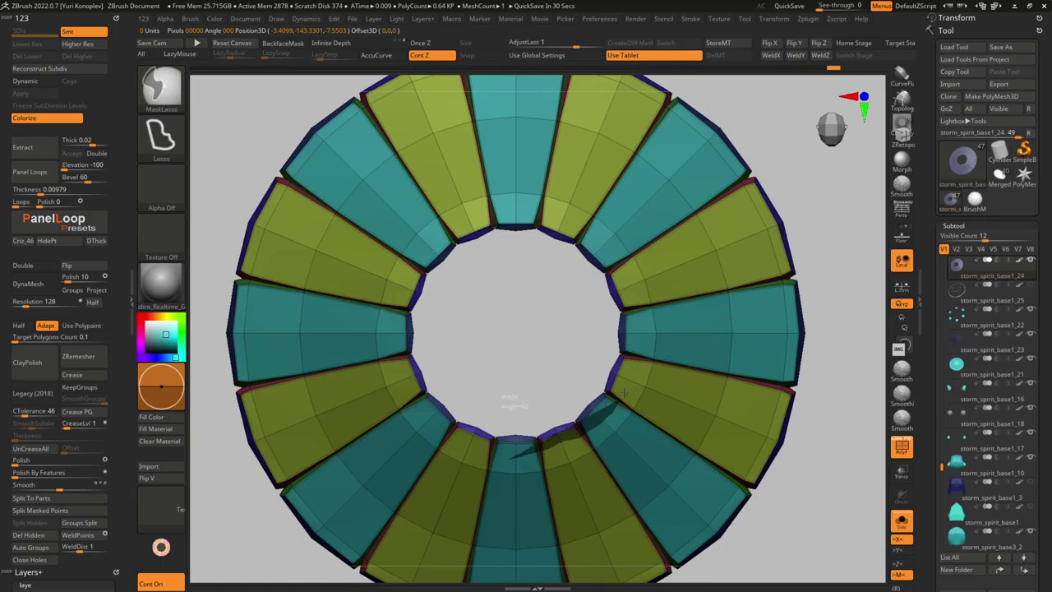
ctrl+drag(643, 306, 427, 223)
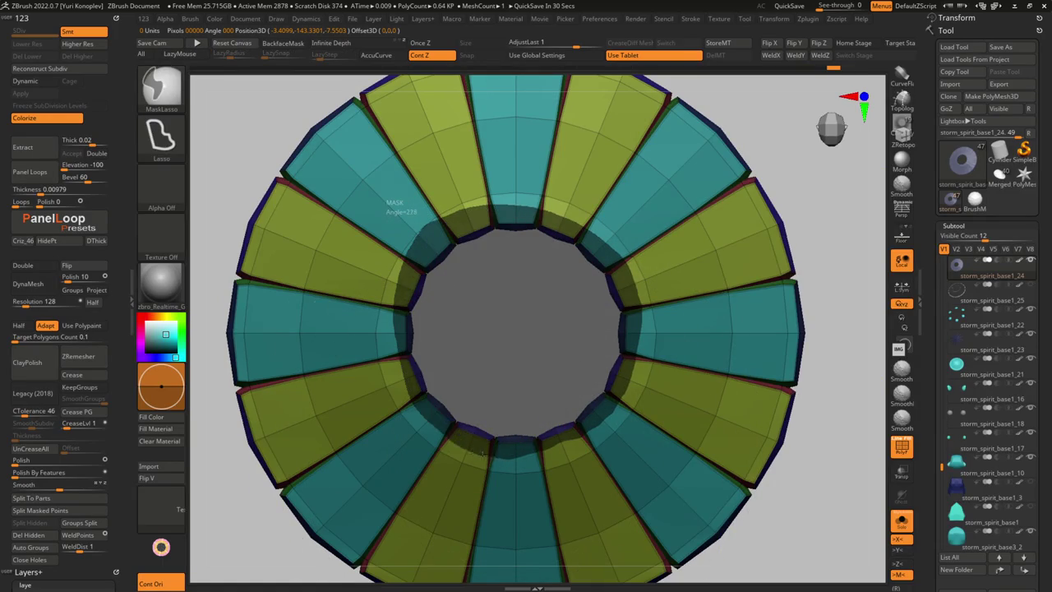
ctrl+drag(386, 201, 452, 317)
ctrl+click(428, 305)
Centre the Move gizmo in the ring's hole and raise the inner band slightly
key(w)
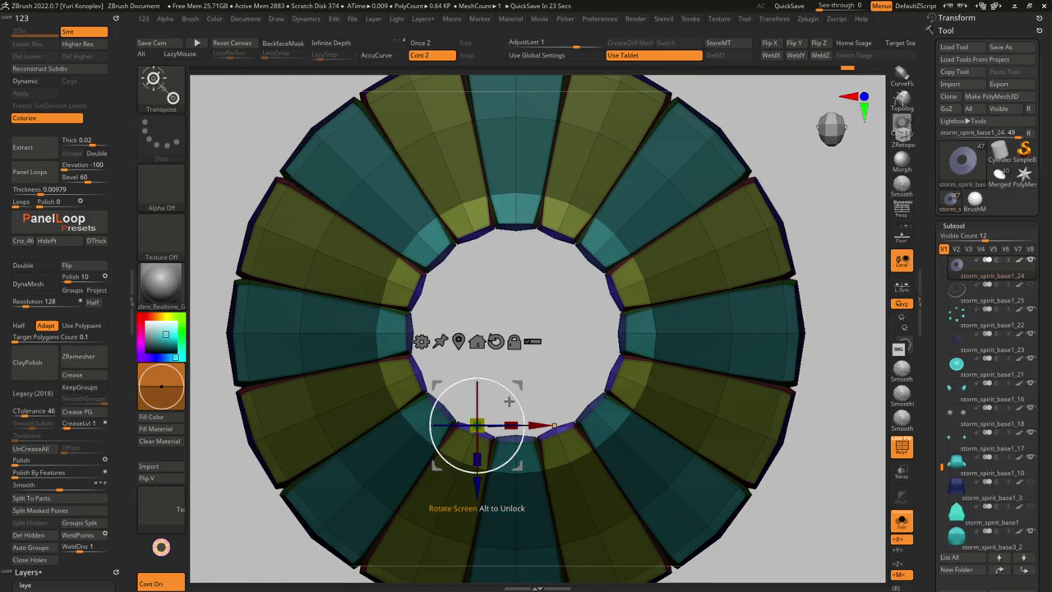
alt+drag(477, 425, 471, 345)
alt+drag(423, 308, 488, 310)
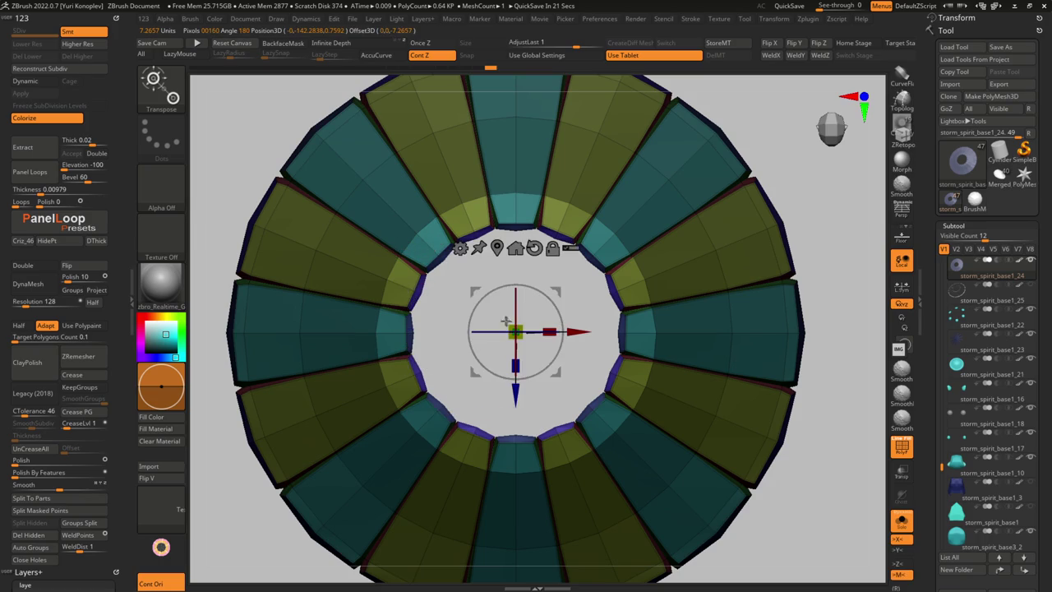
key(d)
key(shift+f)
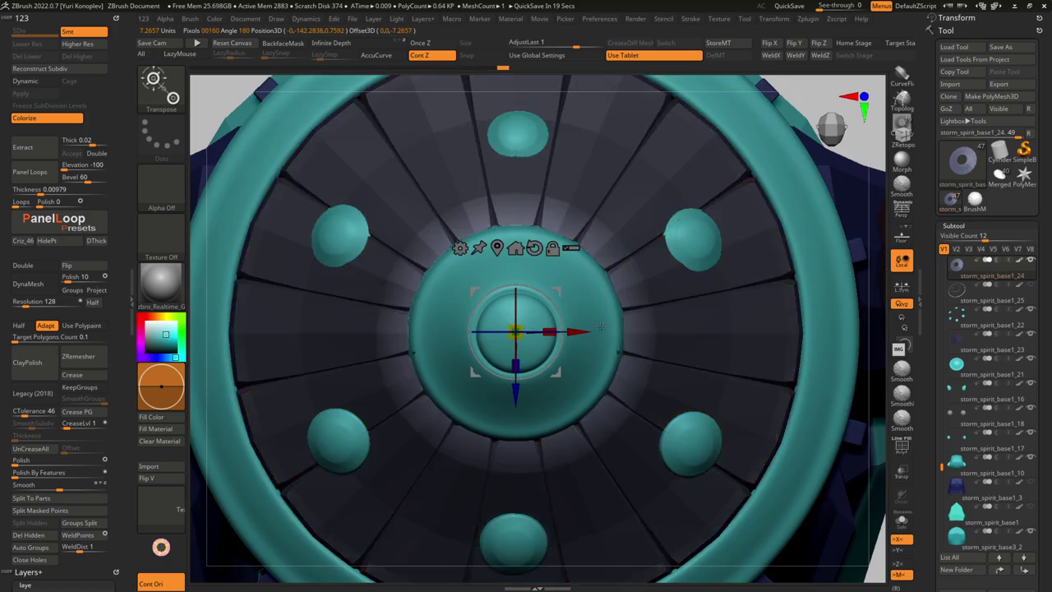
drag(575, 205, 591, 293)
alt+drag(578, 355, 545, 345)
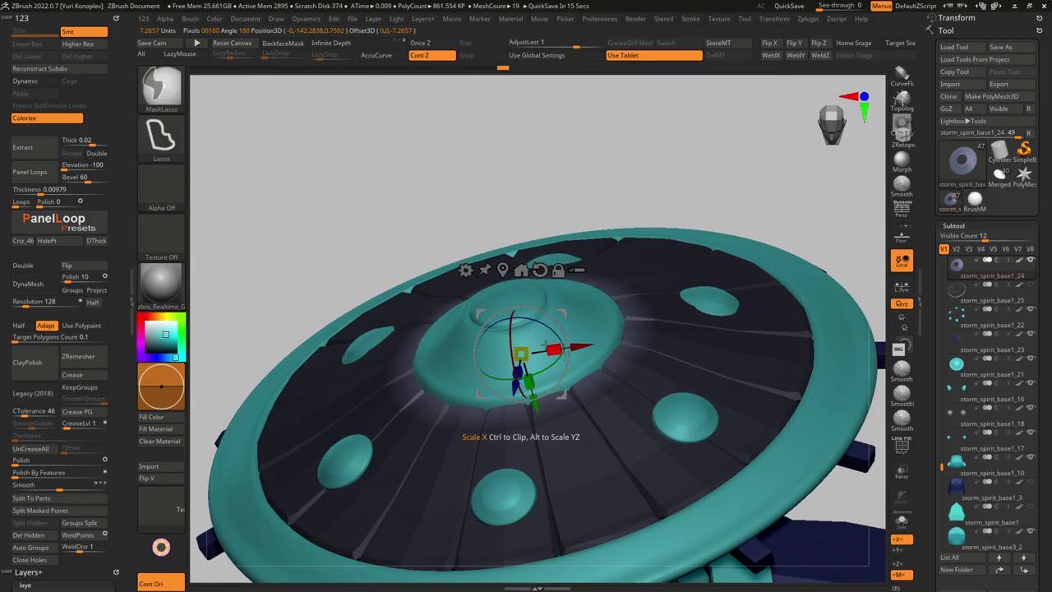
key(d)
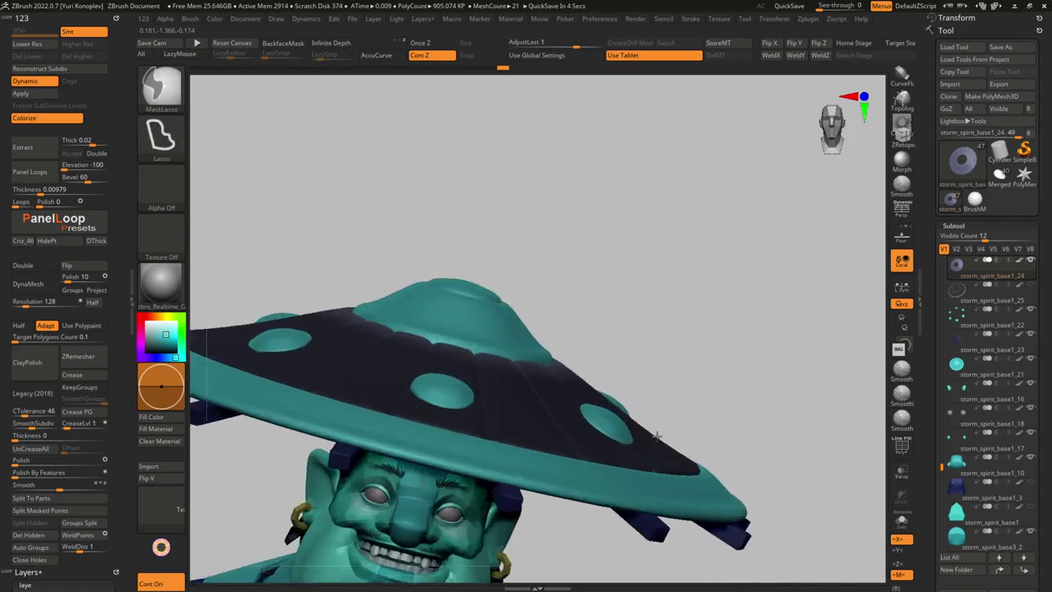
key(w)
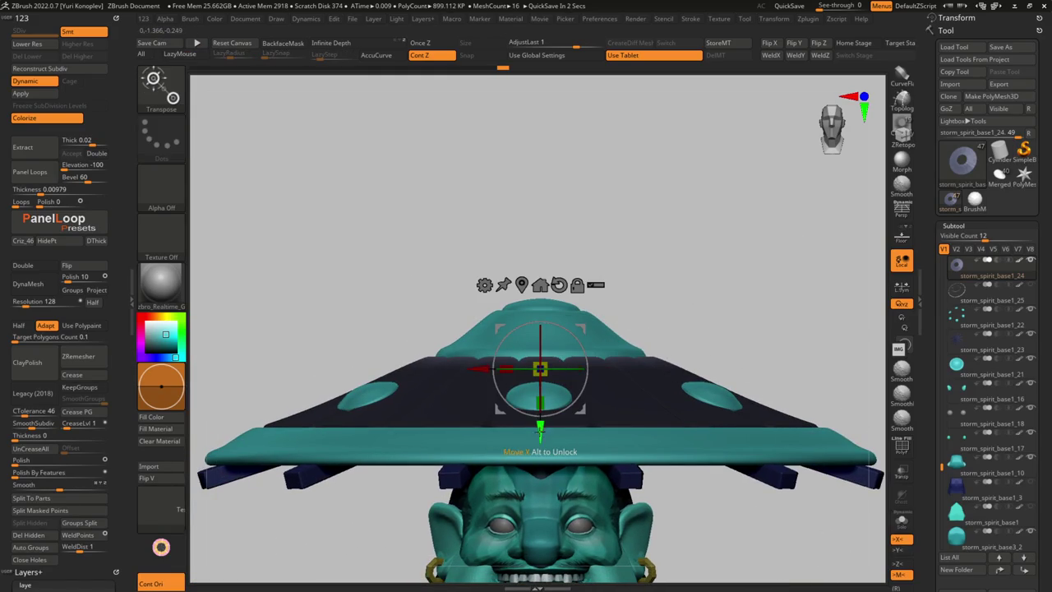
drag(540, 428, 540, 421)
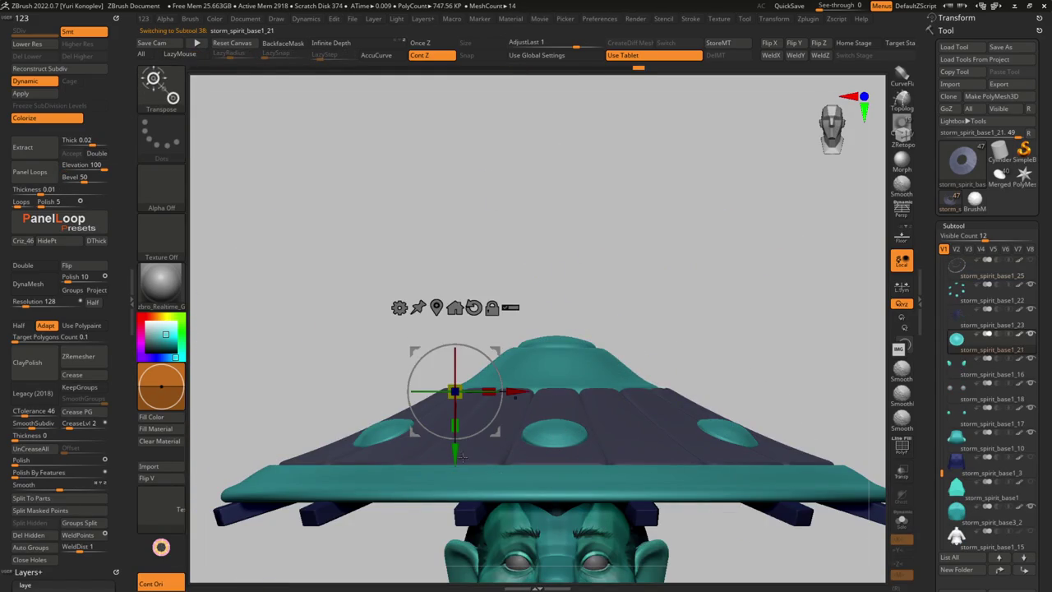
drag(462, 458, 463, 450)
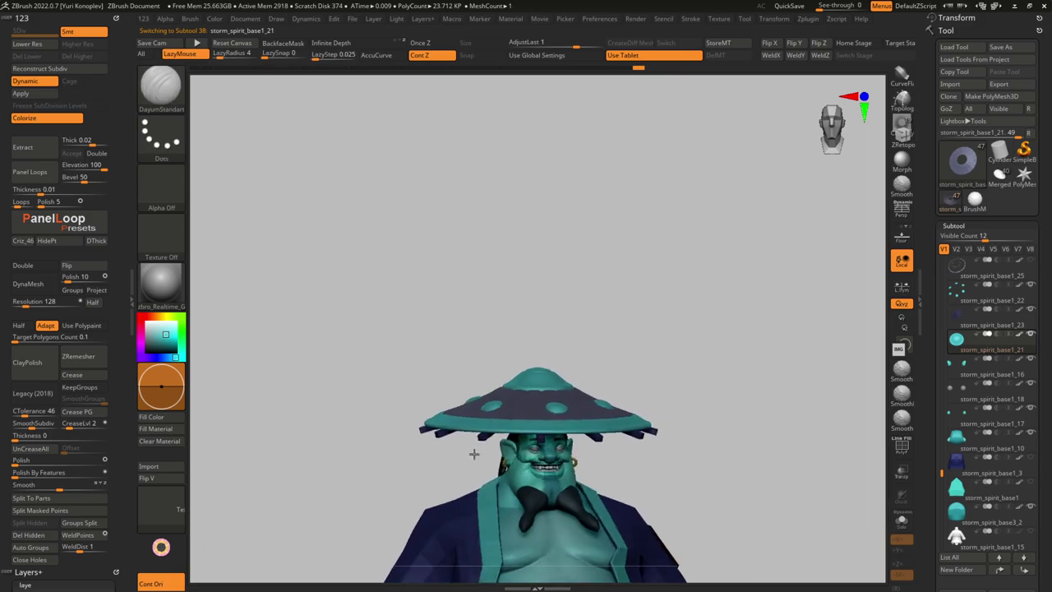
mouse_move(551, 422)
mouse_down()
mouse_move(561, 445)
mouse_move(561, 419)
mouse_up()
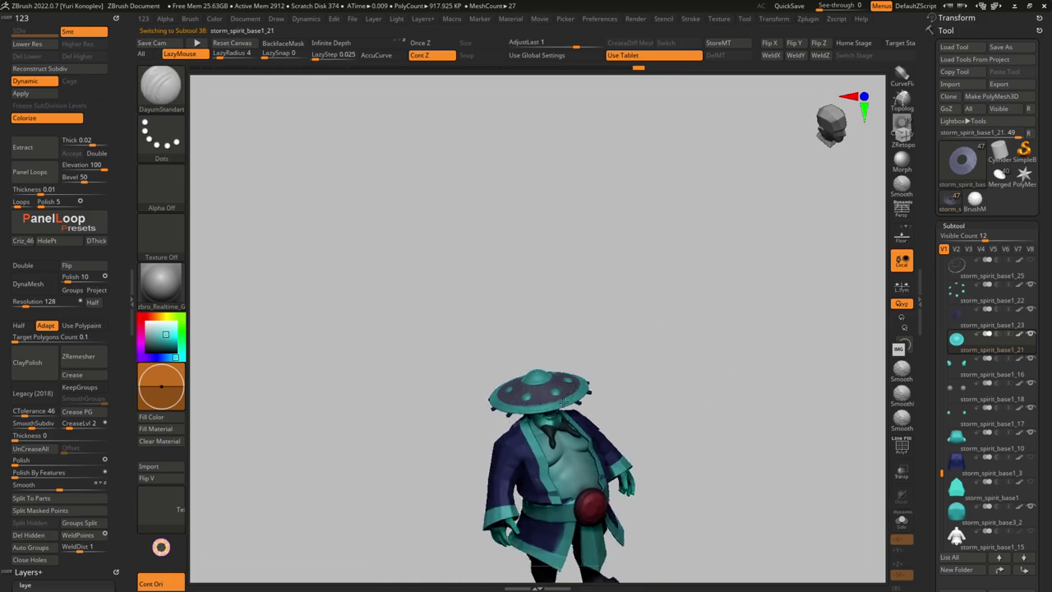
Select another hat piece and orbit to review the hat from above and front
alt+click(612, 459)
mouse_move(612, 458)
mouse_down()
mouse_move(527, 521)
mouse_move(592, 401)
mouse_up()
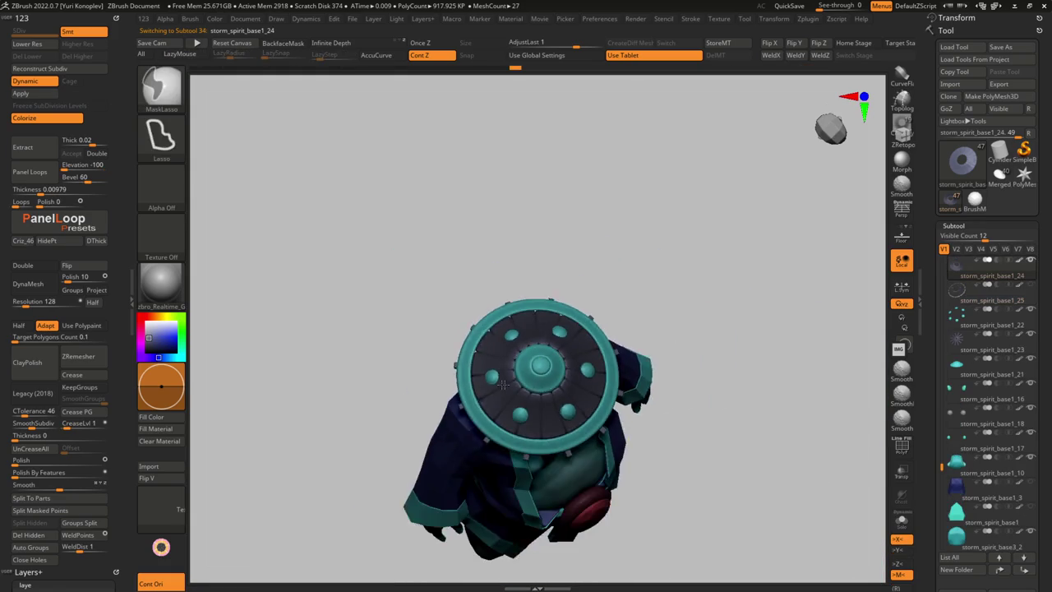
mouse_move(699, 383)
mouse_down()
mouse_move(564, 375)
mouse_move(572, 359)
mouse_move(609, 452)
mouse_up()
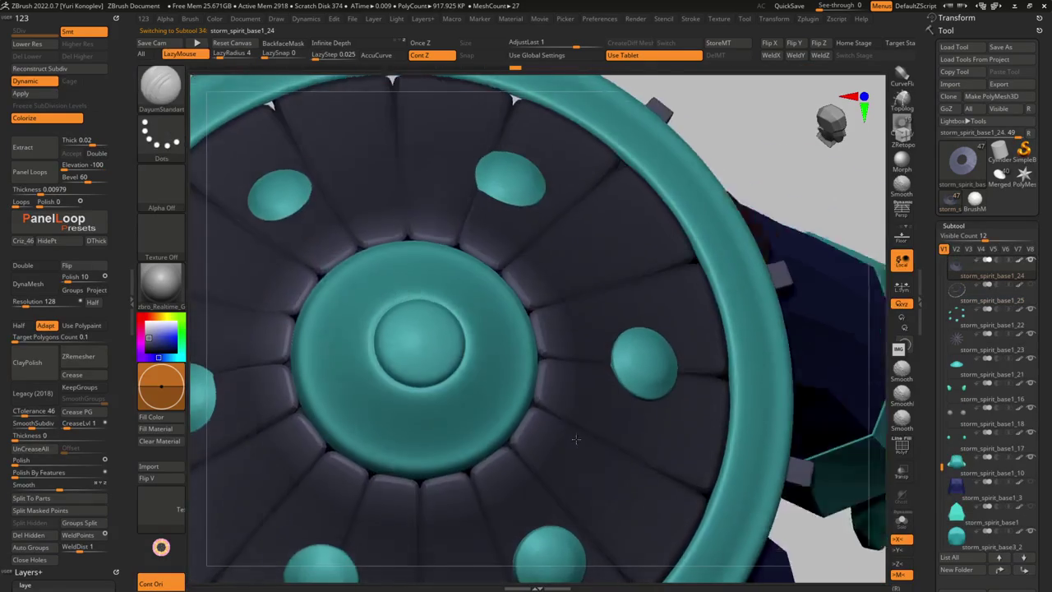
key(w)
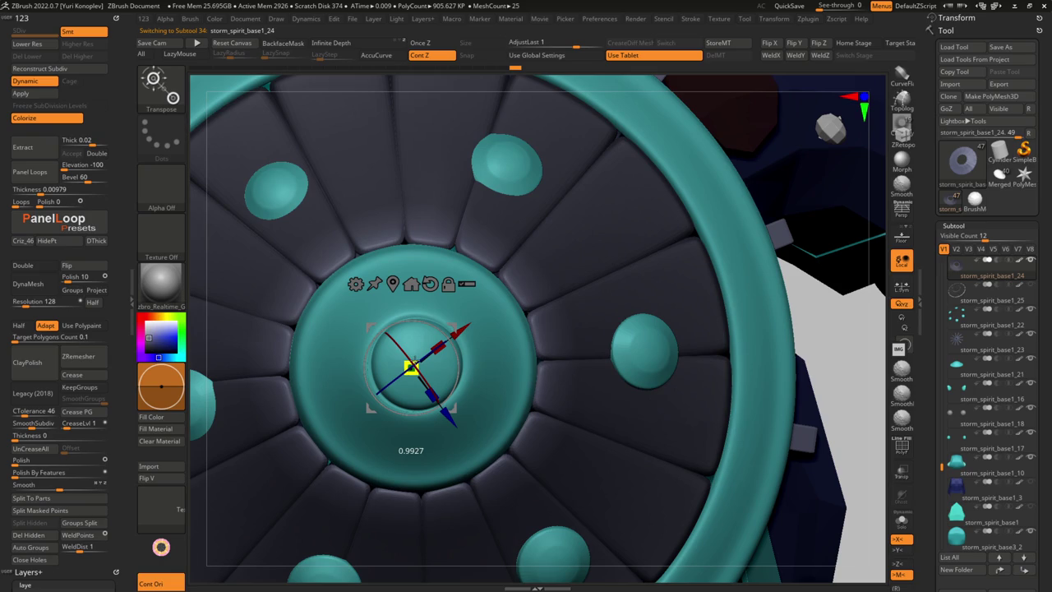
key(q)
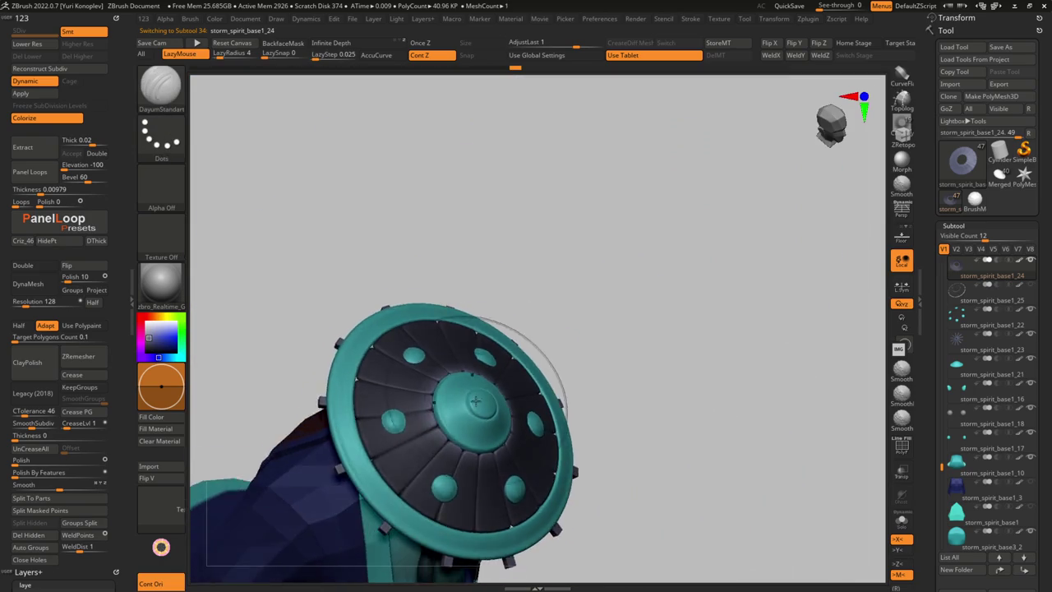
drag(410, 369, 530, 450)
mouse_move(599, 400)
mouse_down()
mouse_move(494, 469)
mouse_move(545, 462)
mouse_up()
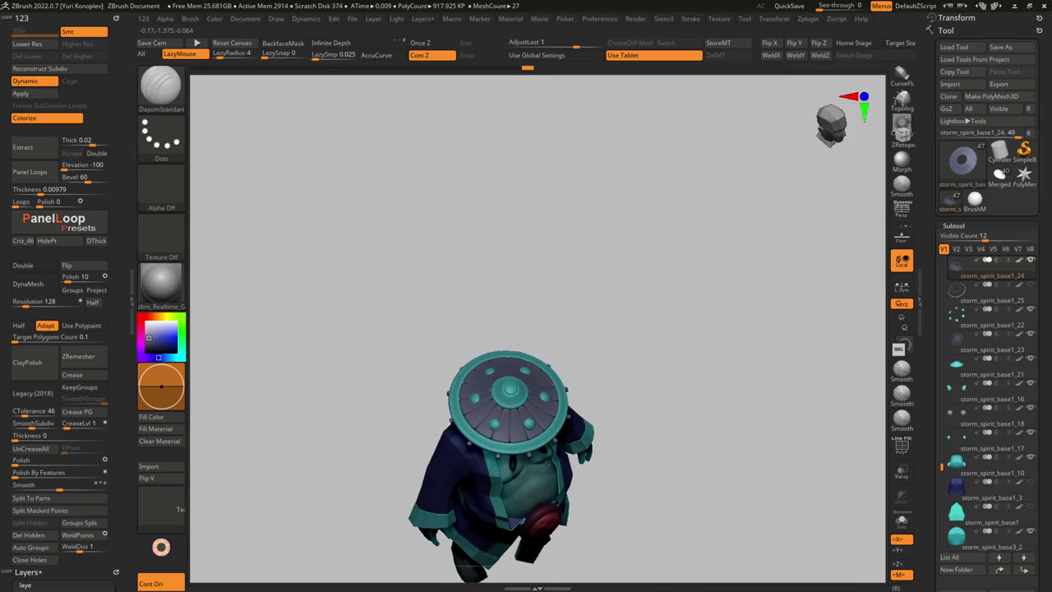
scroll(499, 465, up, 3)
scroll(498, 464, up, 4)
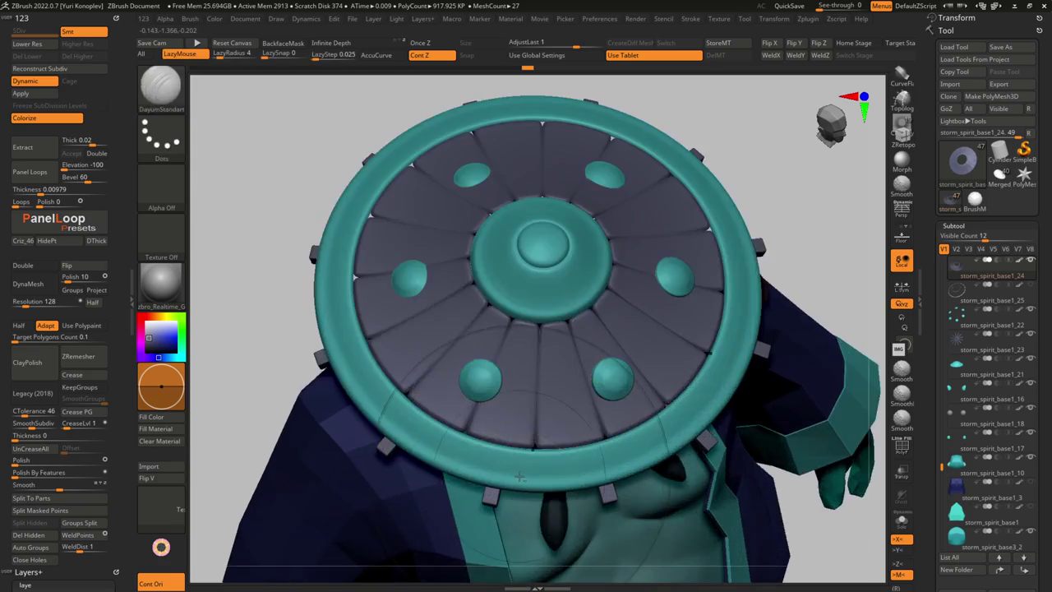
Select the rim subtool storm_spirit_base1_20 with smoothing off and ZModeler active
alt+click(556, 463)
key(shift+d)
mouse_move(556, 462)
mouse_down()
mouse_move(559, 521)
mouse_move(535, 446)
mouse_up()
key(b)
key(z)
key(m)
key(space)
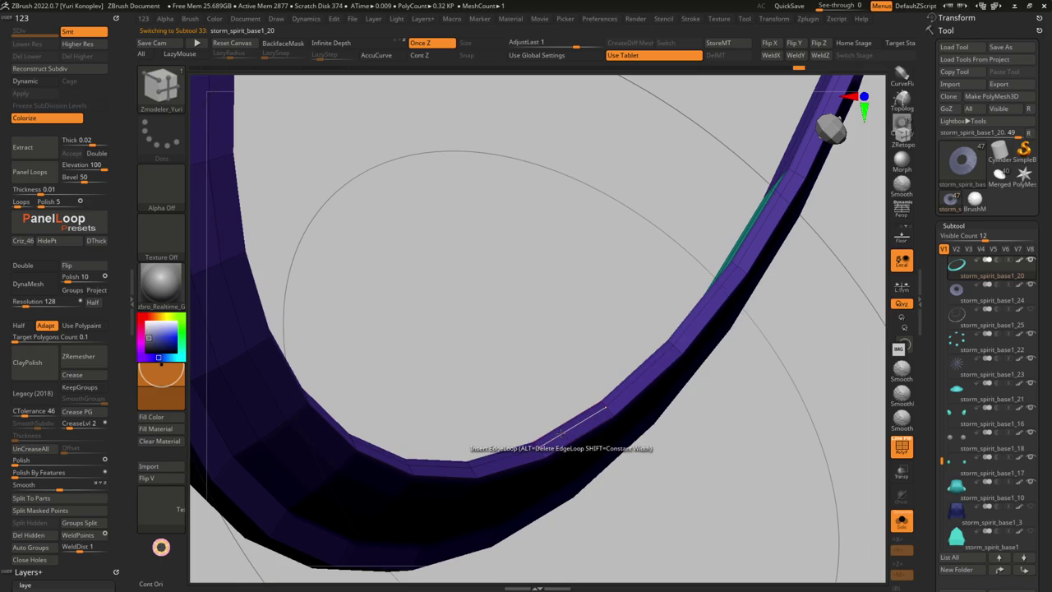
Set the ZModeler edge action to Move with infinite radius and preview the smoothed rim ring
key(space)
click(579, 340)
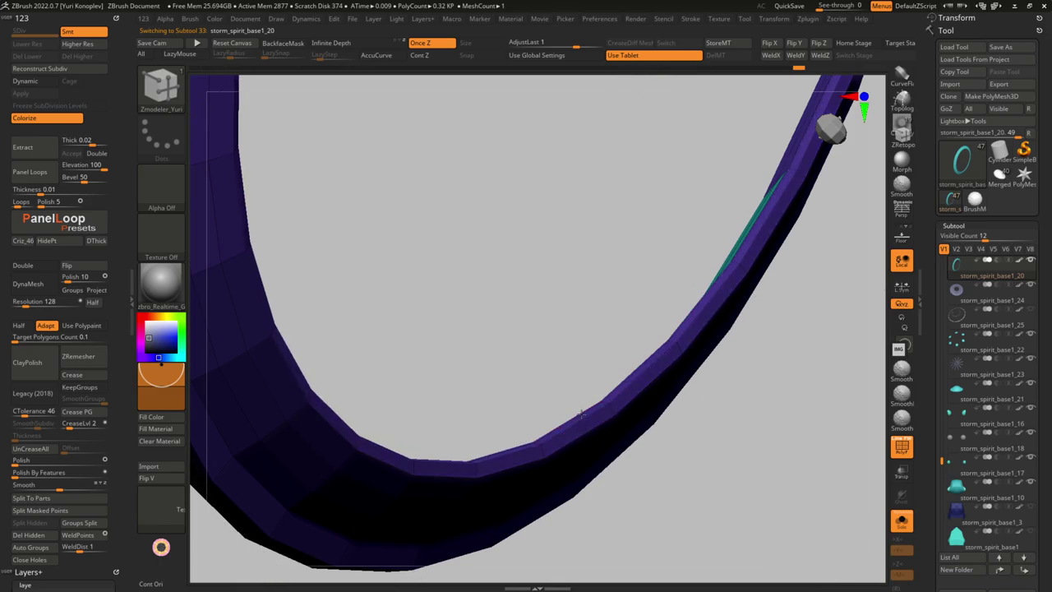
key(d)
key(shift+f)
key(shift+f)
key(shift+d)
Switch the polygon action to QMesh and preview the smoothed ring on the whole character
key(space)
click(587, 338)
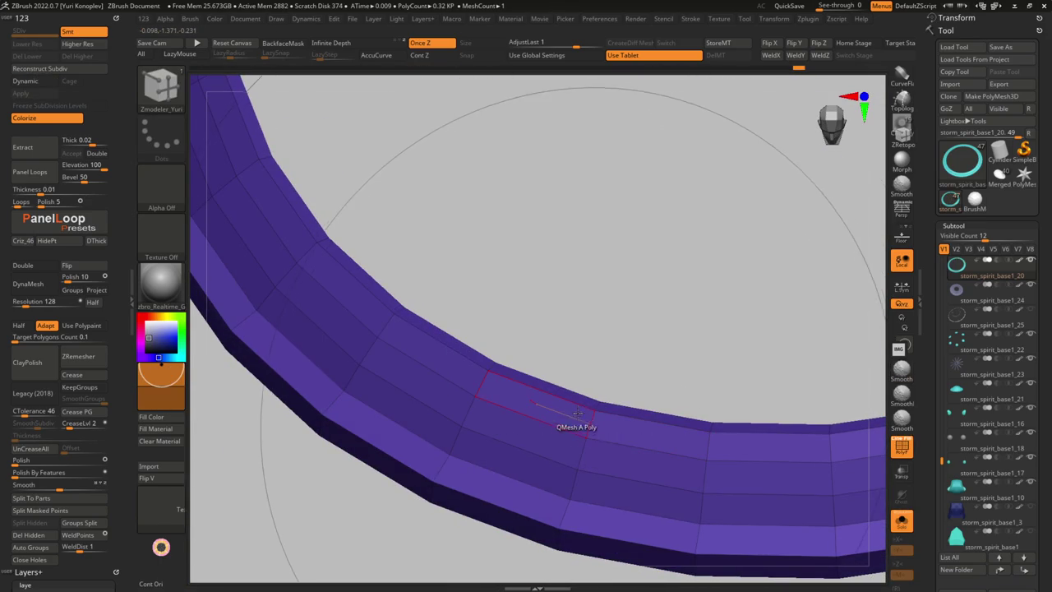
key(d)
key(shift+f)
key(f)
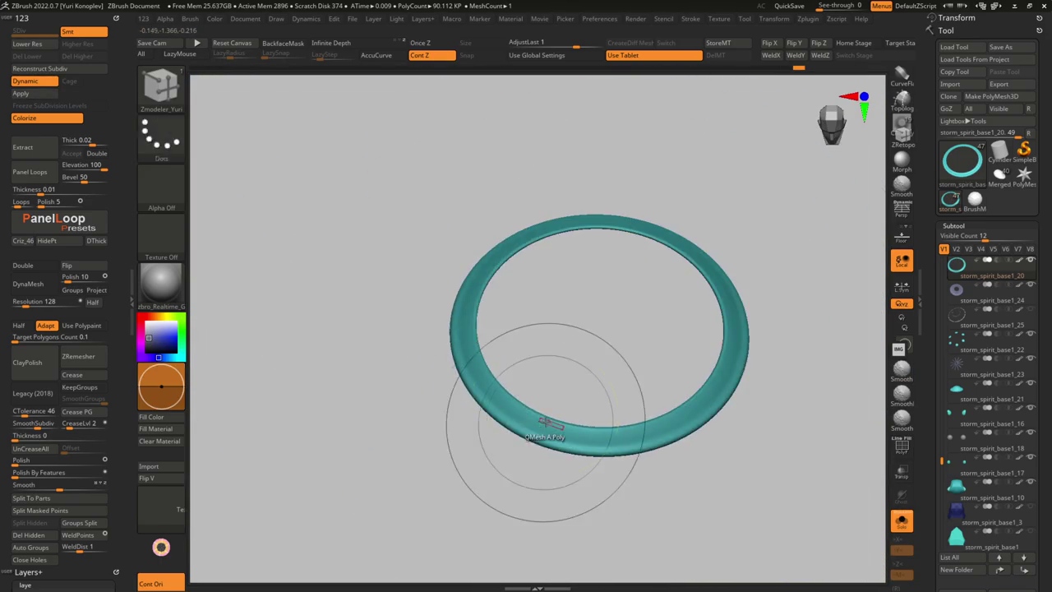
drag(560, 431, 581, 463)
Solo the rim ring to inspect its polygroups and base mesh, then restore the full hat
key(b)
key(d)
key(s)
mouse_move(581, 463)
right_down()
mouse_move(592, 444)
mouse_move(662, 432)
mouse_move(697, 343)
mouse_move(674, 402)
mouse_move(682, 387)
mouse_move(623, 355)
mouse_move(711, 336)
mouse_move(742, 345)
mouse_move(643, 349)
right_up()
key(ctrl+shift+s)
key(shift+f)
key(shift+d)
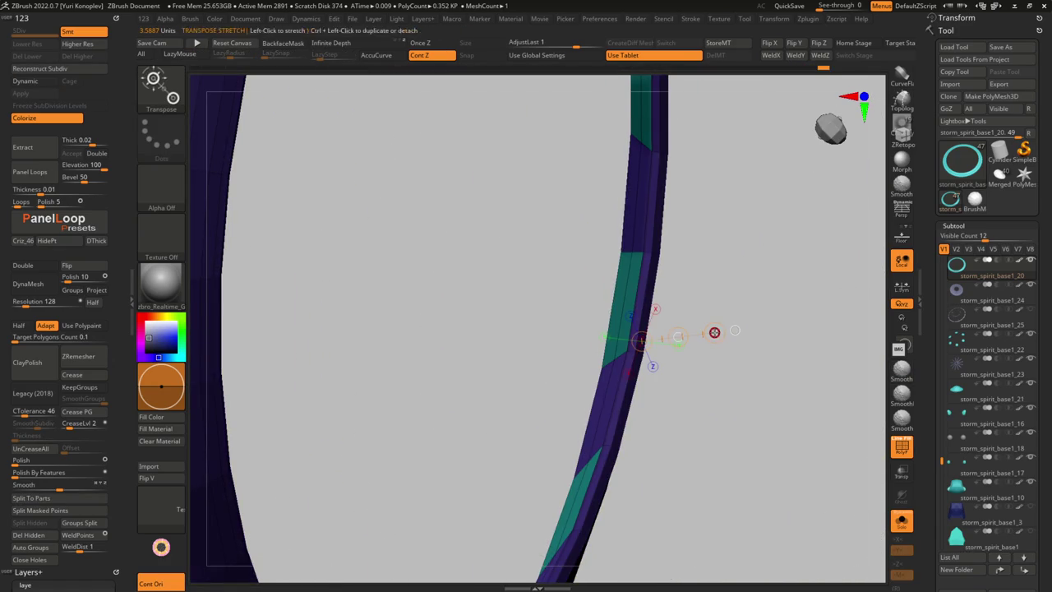
key(shift+f)
key(shift+d)
key(ctrl+shift+s)
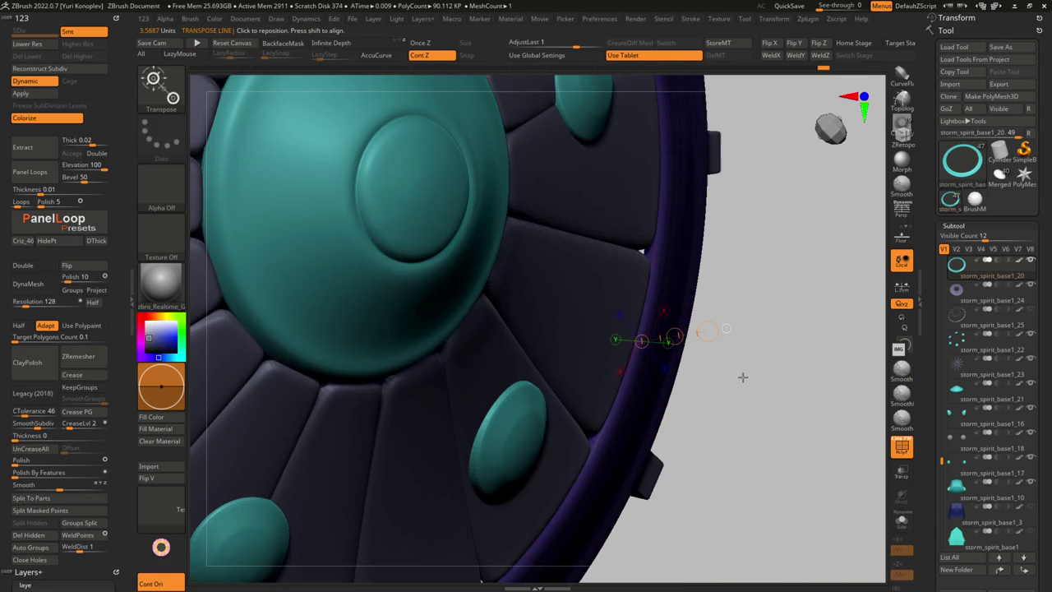
mouse_move(742, 369)
right_down()
mouse_move(751, 384)
mouse_move(657, 382)
mouse_move(622, 397)
right_up()
Set the edge action to QMesh, then to moving whole edge loops with infinite radius
key(space)
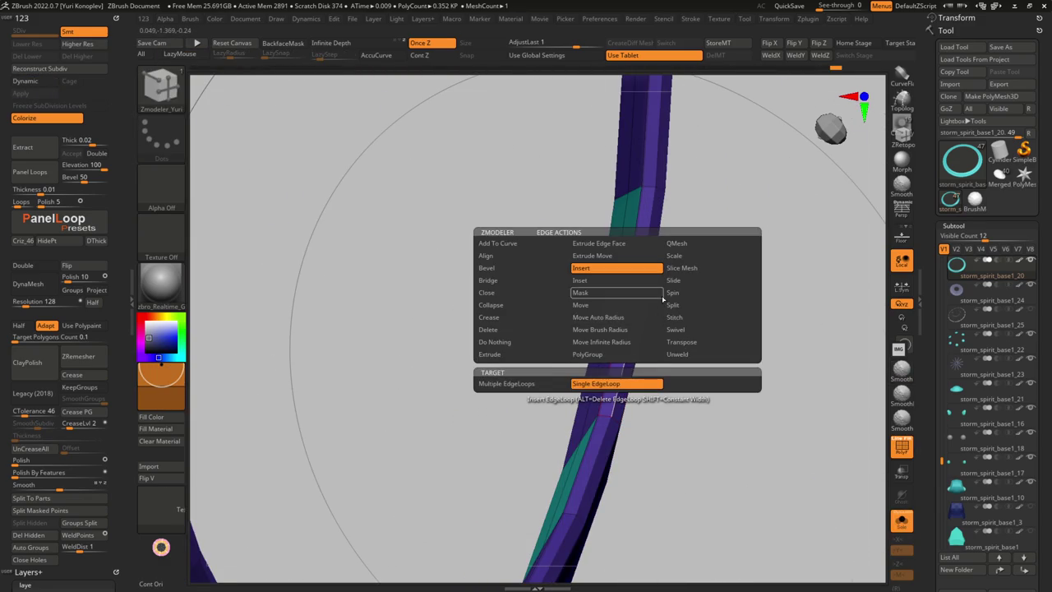
click(676, 243)
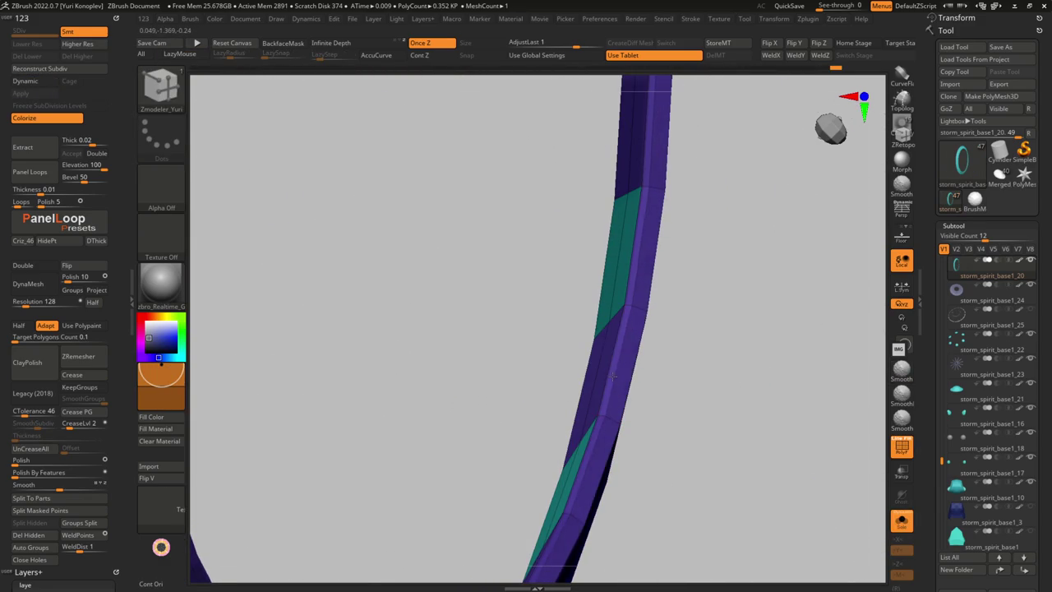
key(space)
click(620, 342)
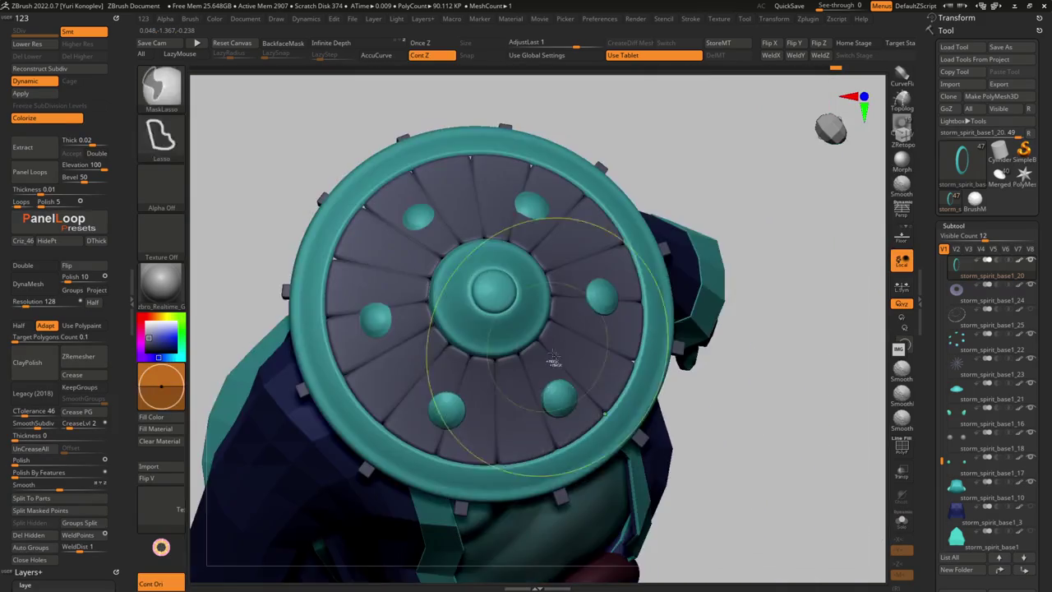
right_drag(561, 406, 532, 442)
alt+right_drag(532, 400, 578, 388)
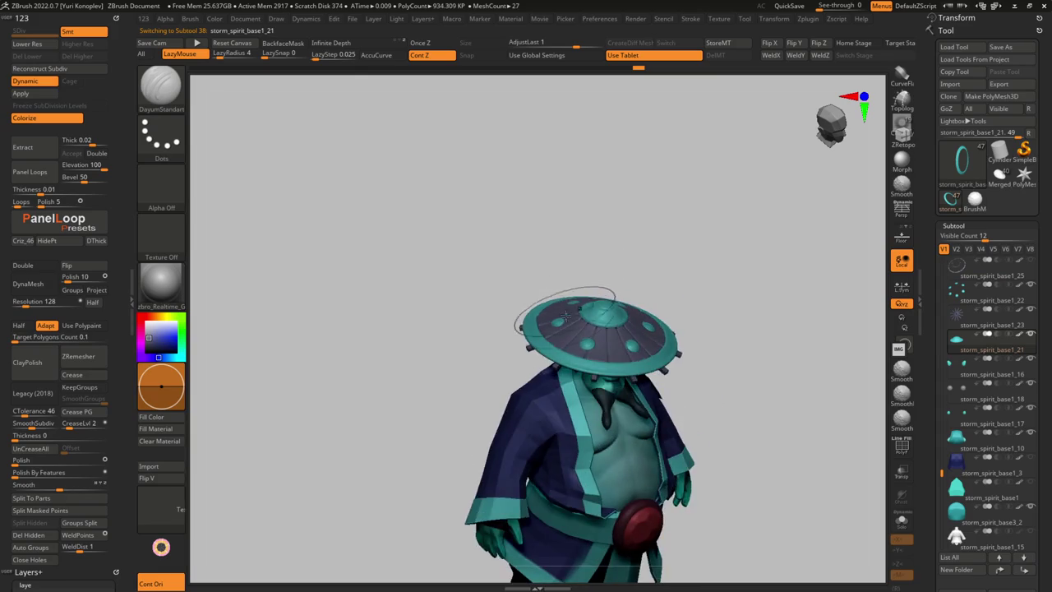
Insert a 4PolySphere knob at the centre dome's top and position it with Transpose
drag(577, 305, 603, 327)
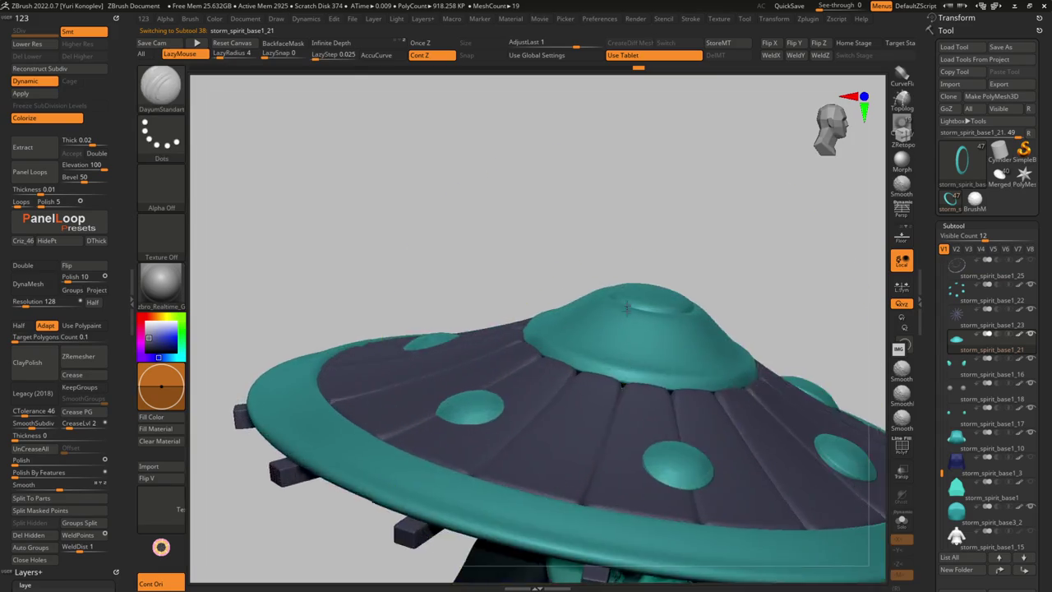
key(b)
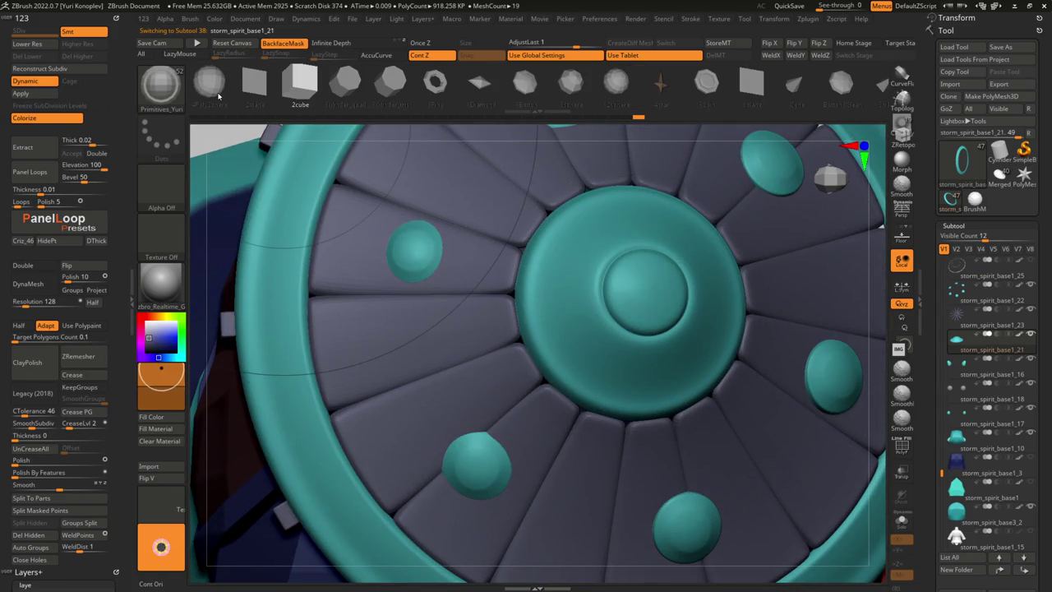
click(214, 88)
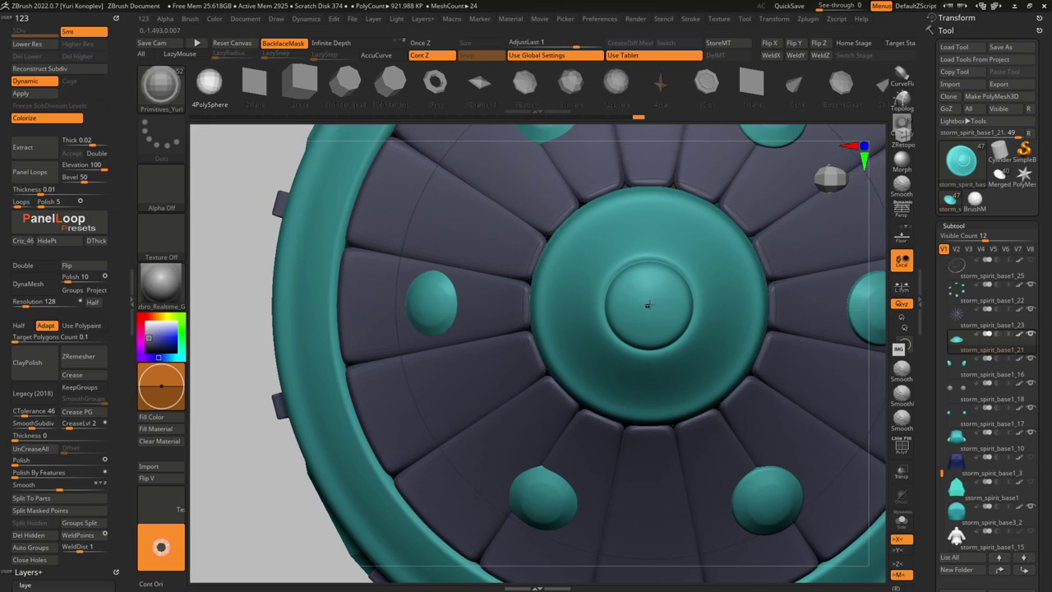
key(w)
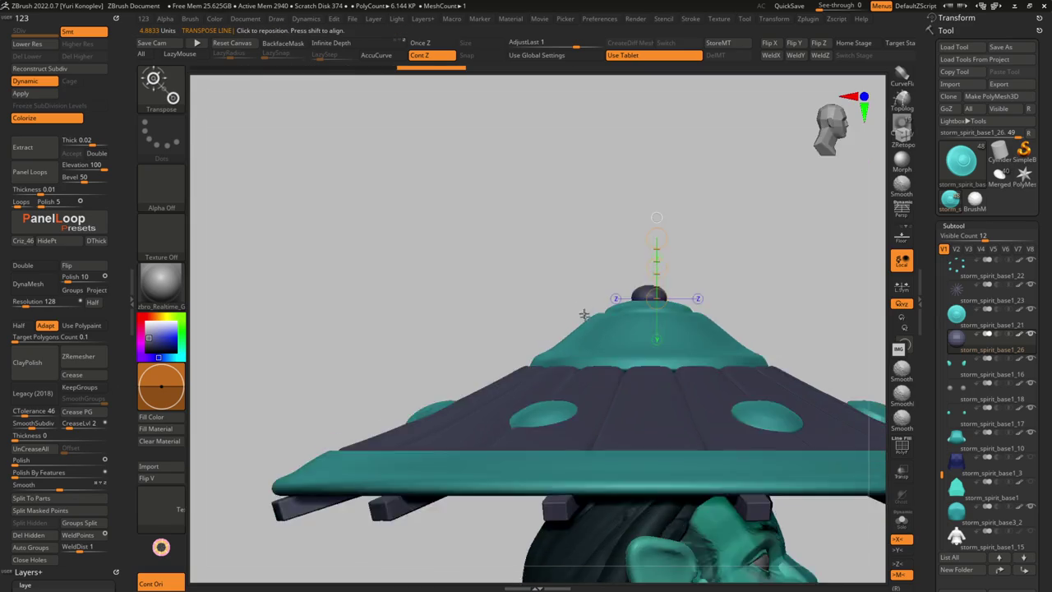
drag(580, 305, 367, 293)
mouse_move(619, 328)
mouse_down()
mouse_move(486, 383)
mouse_move(575, 364)
mouse_move(613, 301)
mouse_move(646, 330)
mouse_move(646, 425)
mouse_up()
scroll(655, 352, up, 5)
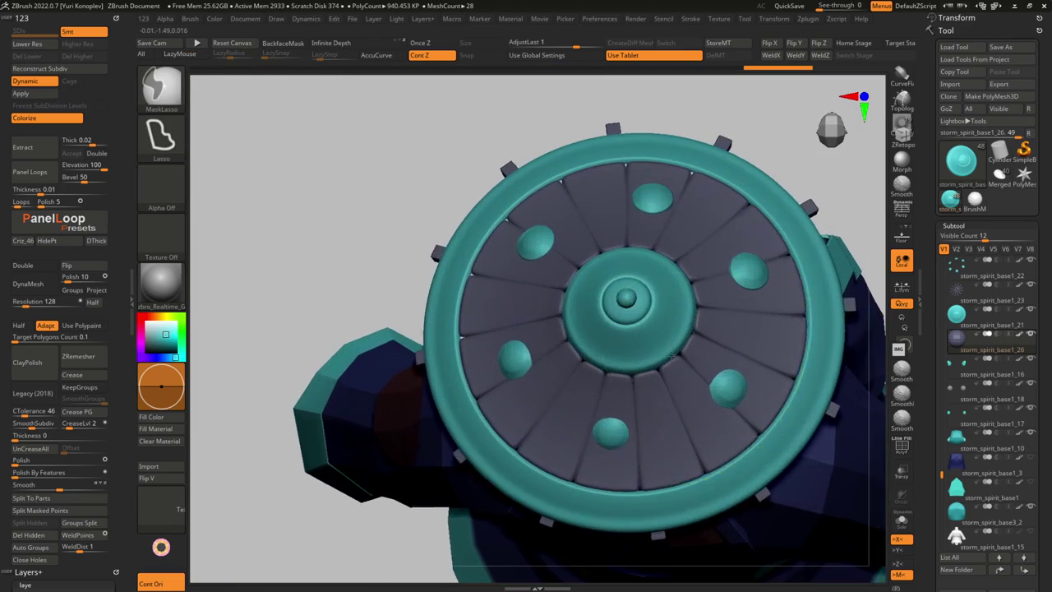
Select centre dome storm_spirit_base1_21 and set ZModeler edge actions for moving loops and stitching points
alt+click(645, 352)
scroll(645, 352, up, 3)
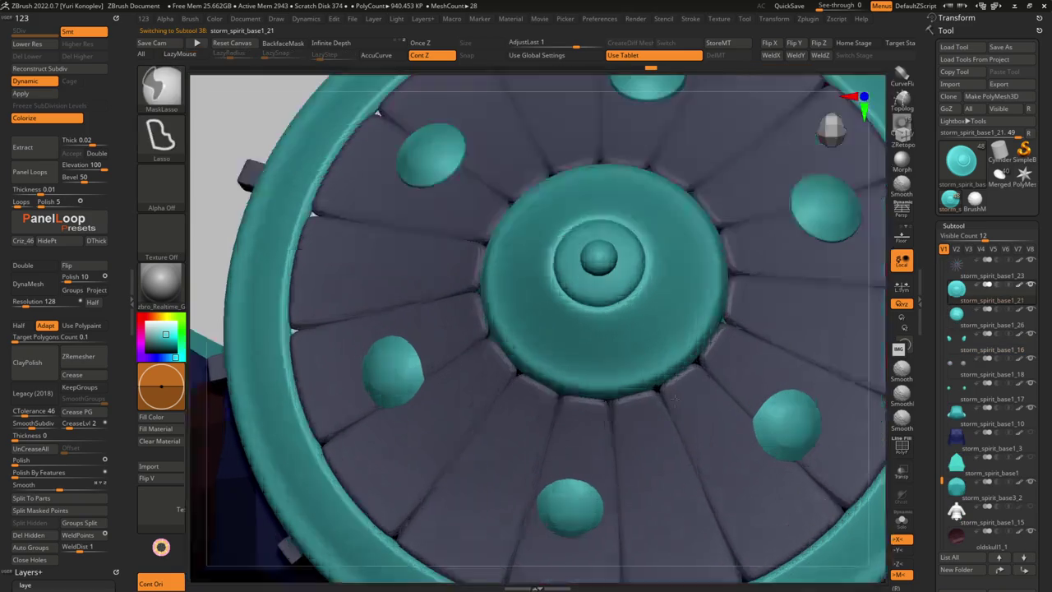
key(space)
click(655, 348)
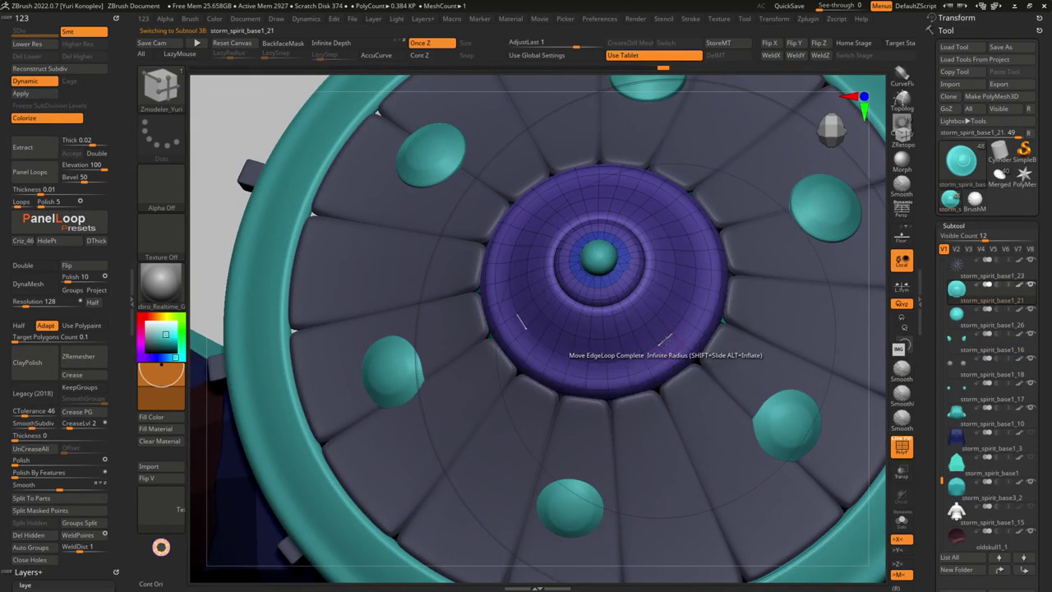
key(space)
click(721, 316)
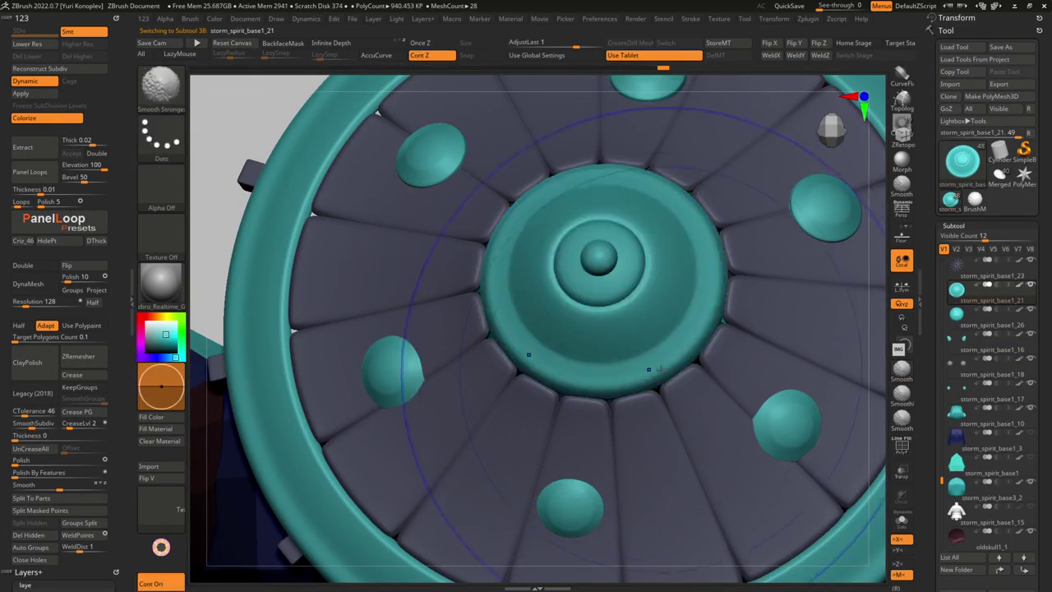
ctrl+right_drag(661, 362, 580, 322)
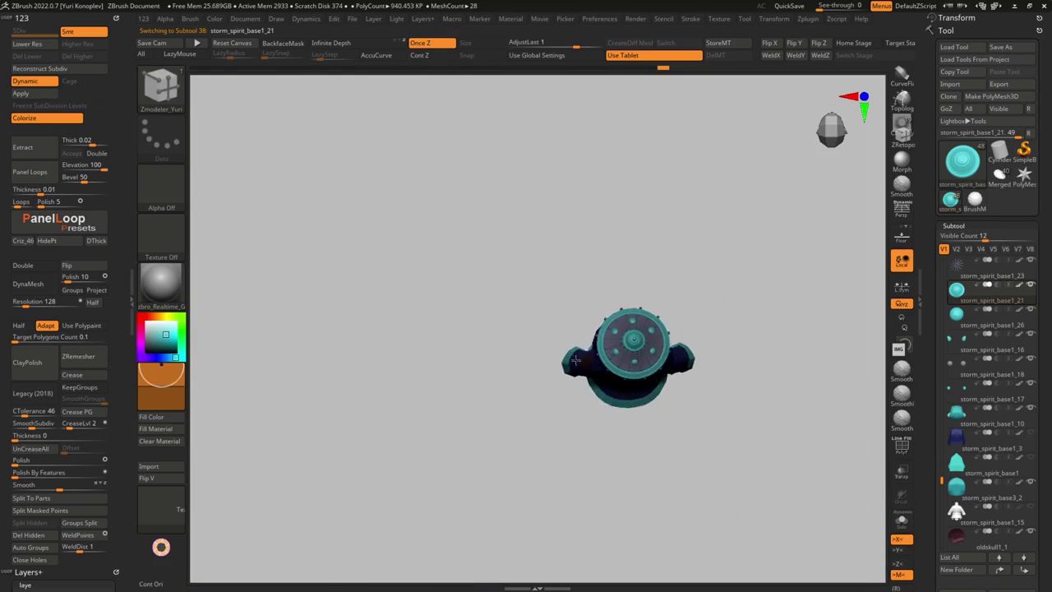
mouse_move(577, 362)
ctrl+right_down()
mouse_move(640, 413)
mouse_move(559, 448)
mouse_move(434, 346)
ctrl+right_up()
Insert an edge loop on the dome's groove and check it with Dynamic subdivision and Polyframe
key(shift+f)
key(space)
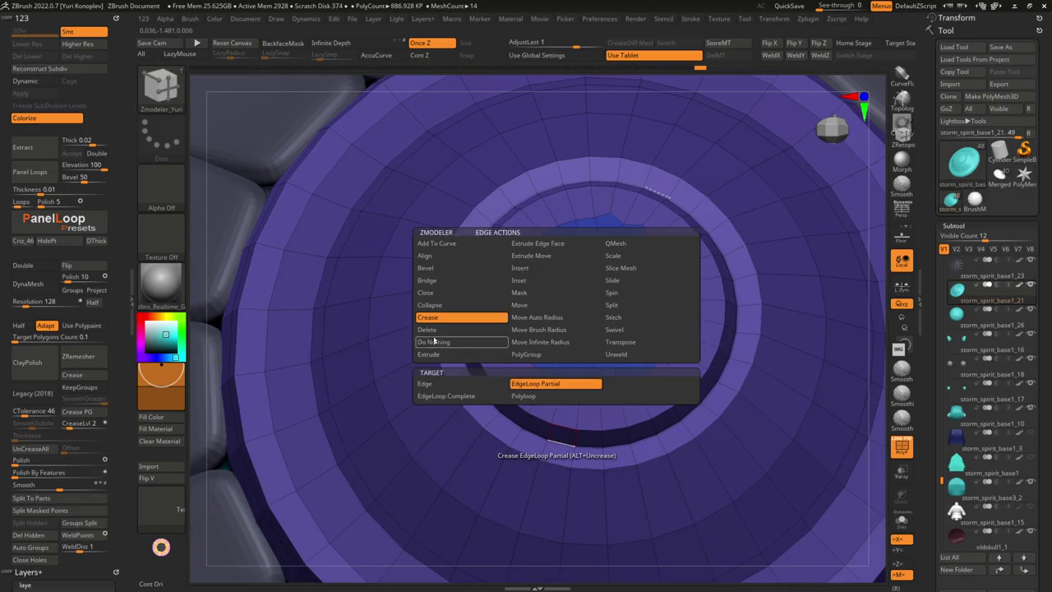
key(d)
key(shift+f)
key(space)
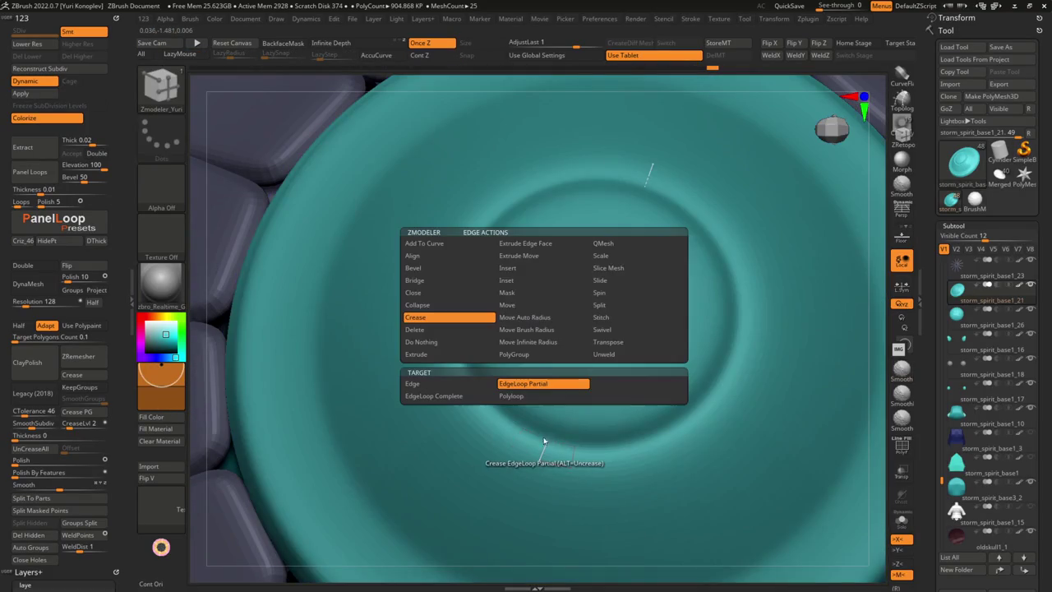
click(507, 268)
click(542, 448)
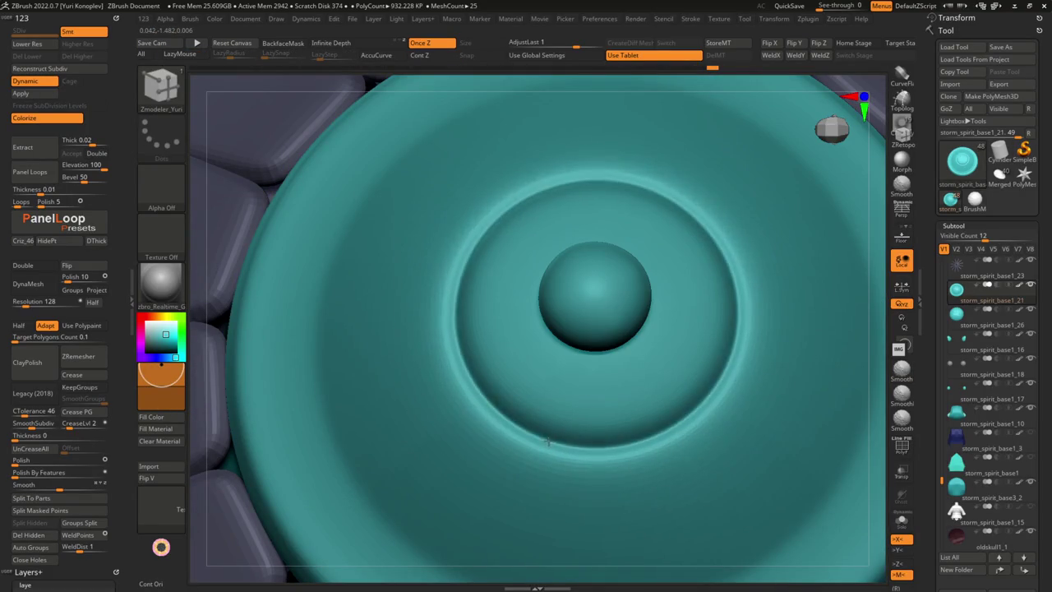
mouse_move(550, 413)
mouse_down()
mouse_move(494, 439)
mouse_move(552, 454)
mouse_up()
key(shift+f)
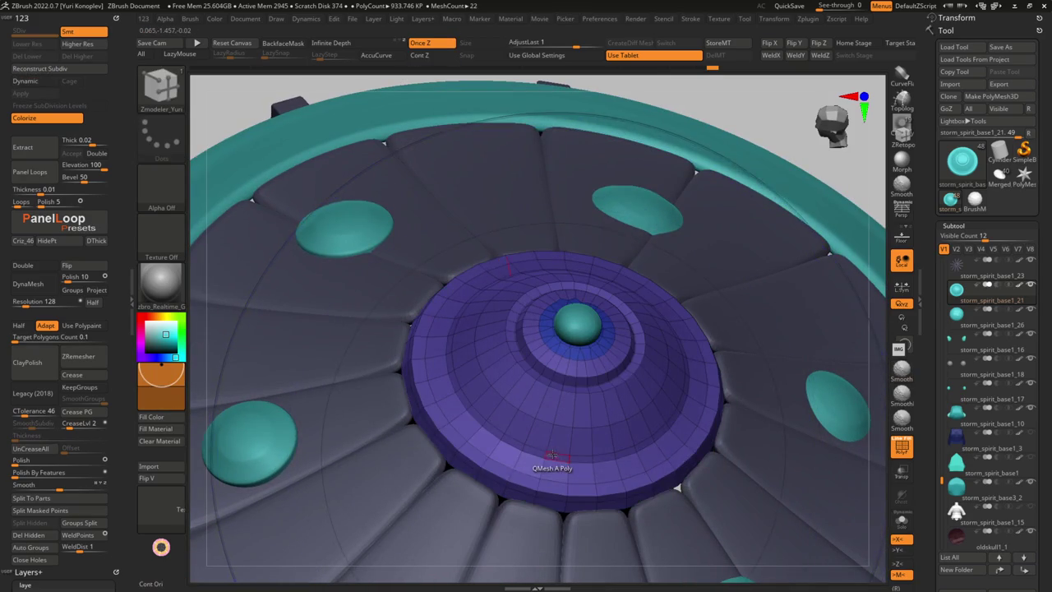
key(shift+f)
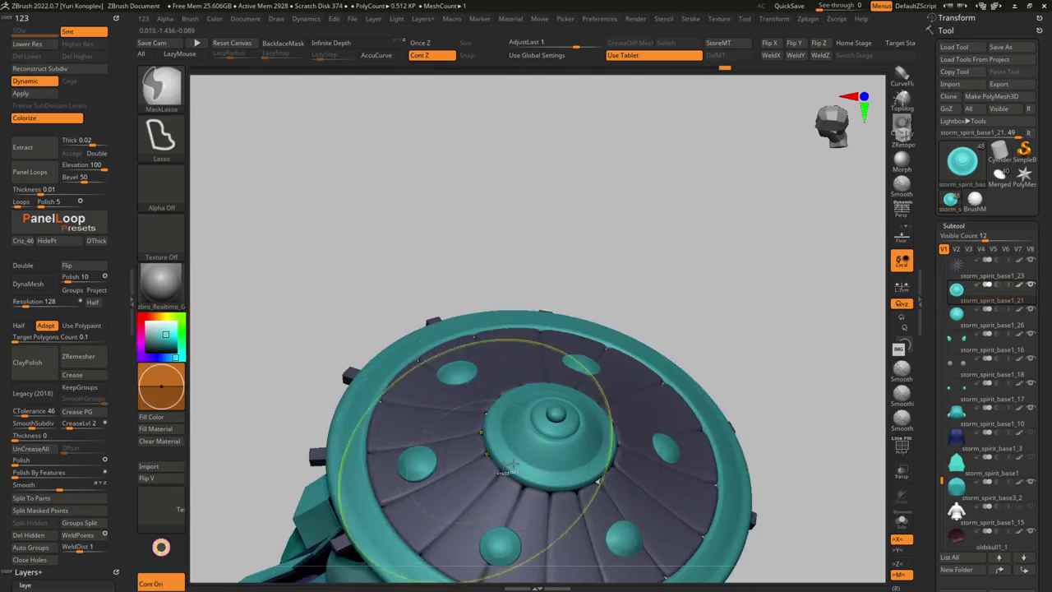
Inspect the hat brim on the character with Polyframe toggled on and off
drag(545, 454, 506, 486)
drag(520, 401, 549, 392)
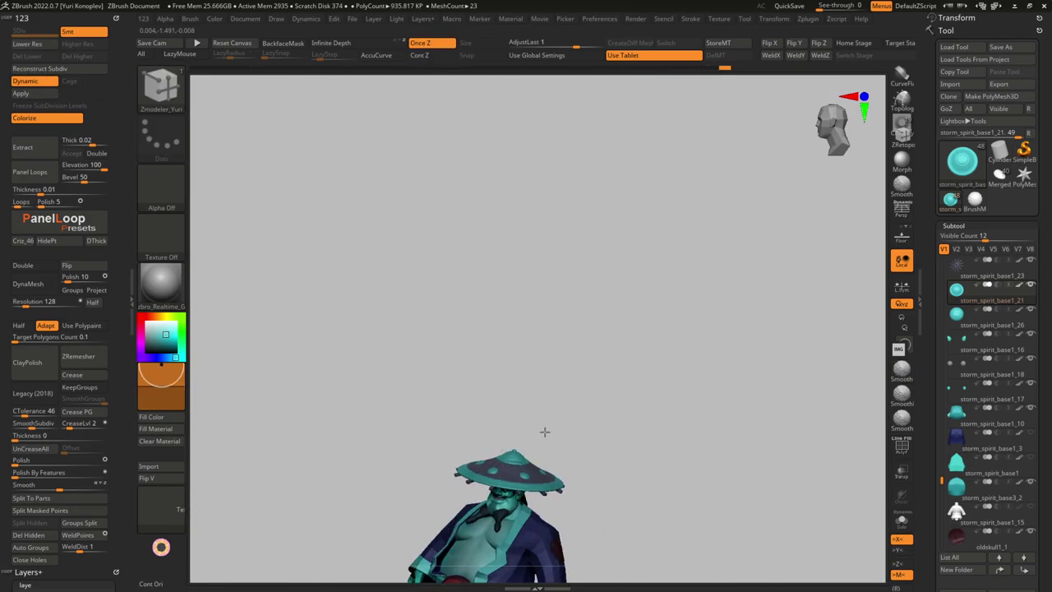
key(b)
key(d)
key(s)
alt+drag(493, 427, 509, 395)
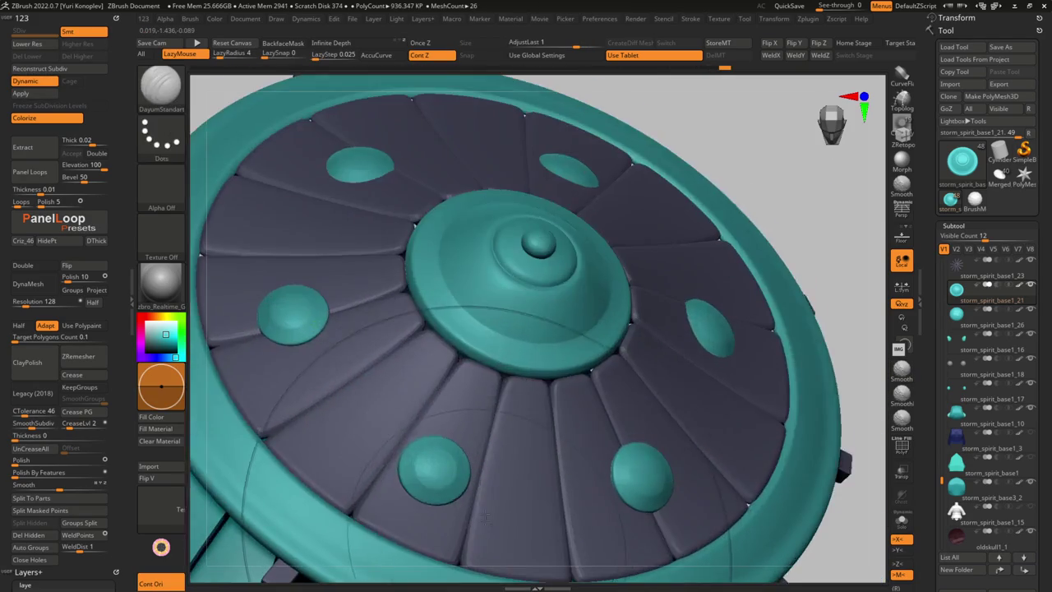
key(shift+f)
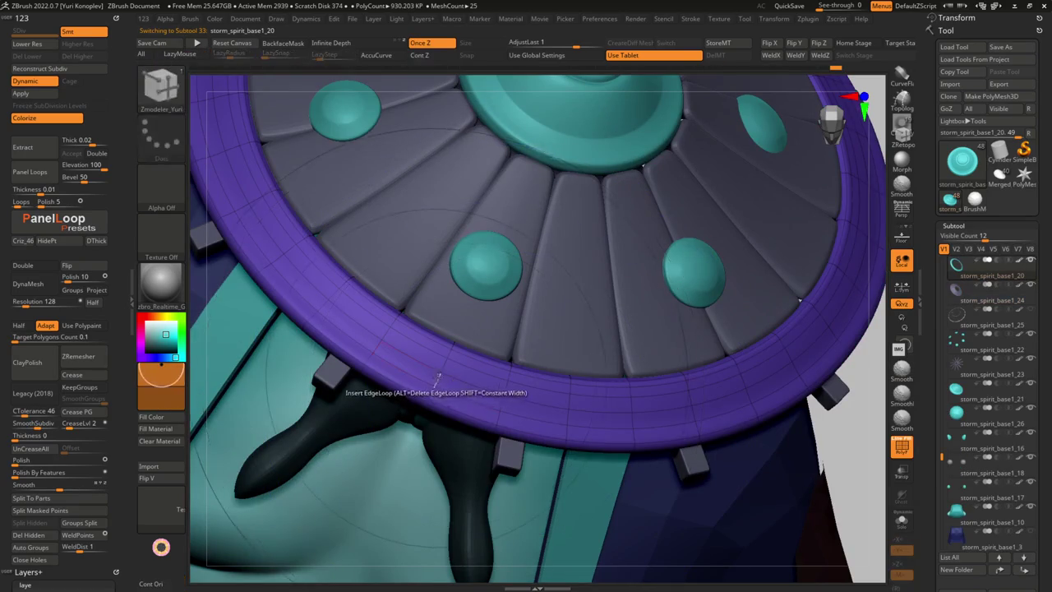
mouse_move(433, 387)
mouse_down()
mouse_move(435, 400)
mouse_move(460, 345)
mouse_move(291, 399)
mouse_move(405, 359)
mouse_up()
key(shift+f)
Check the centre dome's new edge loops by toggling Dynamic subdivision off and on
key(b)
key(z)
key(m)
ctrl+right_drag(410, 337, 440, 350)
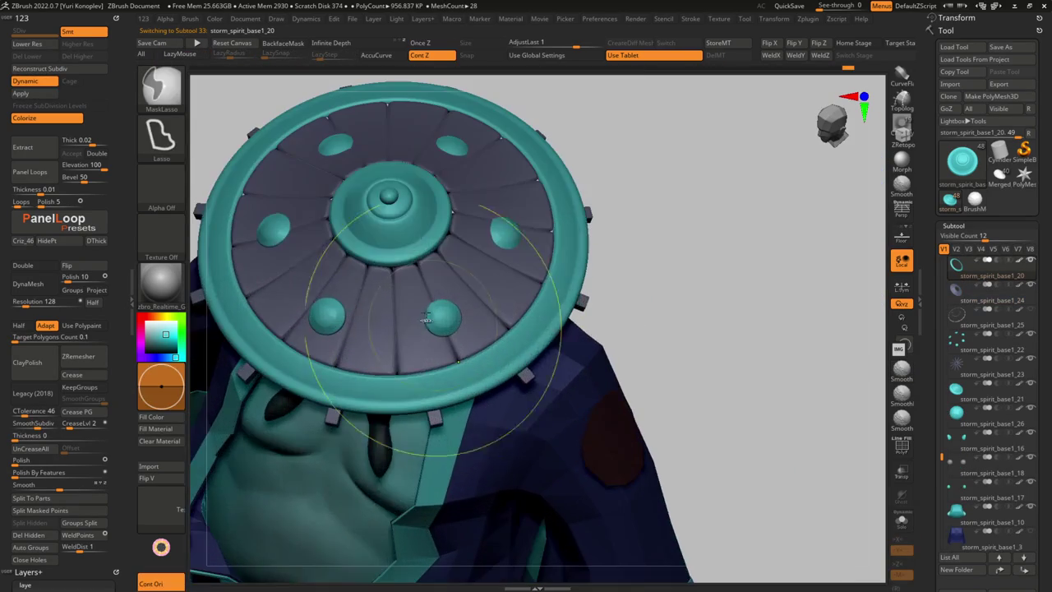
ctrl+right_drag(425, 240, 430, 265)
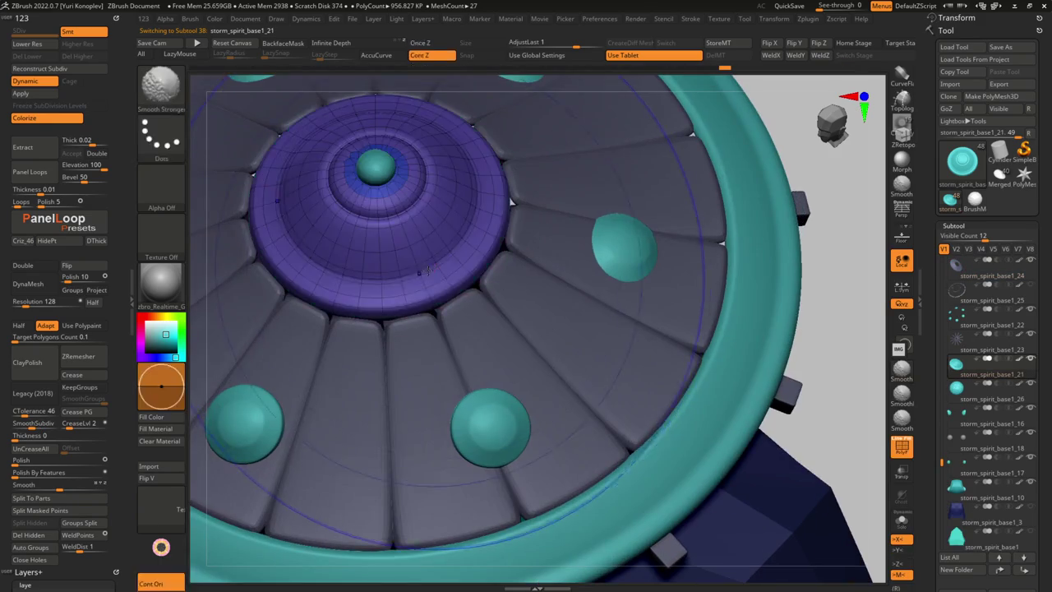
key(shift+d)
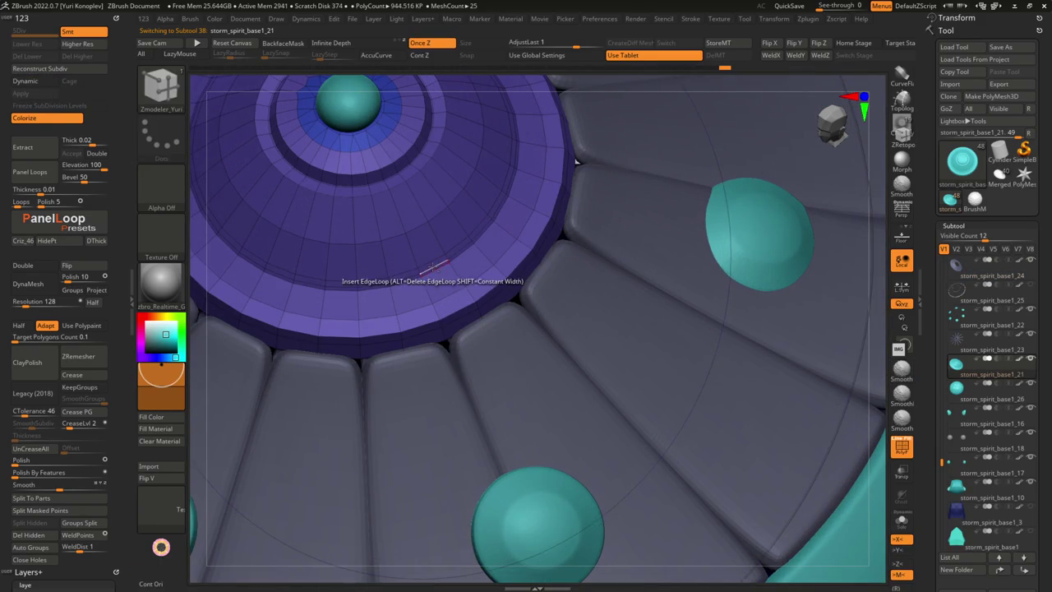
ctrl+right_drag(436, 279, 371, 369)
key(d)
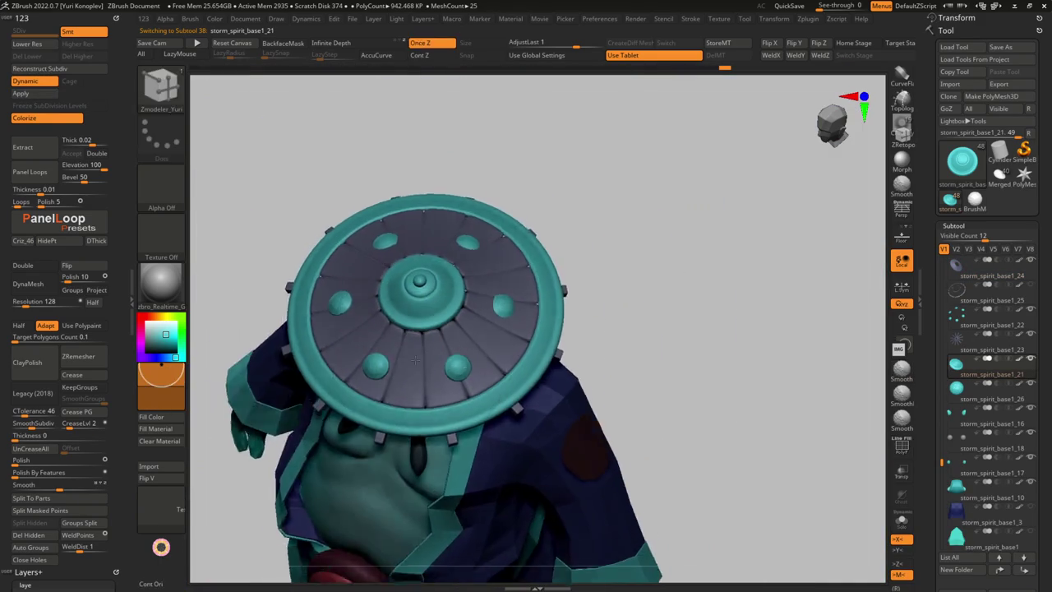
mouse_move(427, 337)
ctrl+right_down()
mouse_move(436, 362)
mouse_move(474, 305)
ctrl+right_up()
key(shift+d)
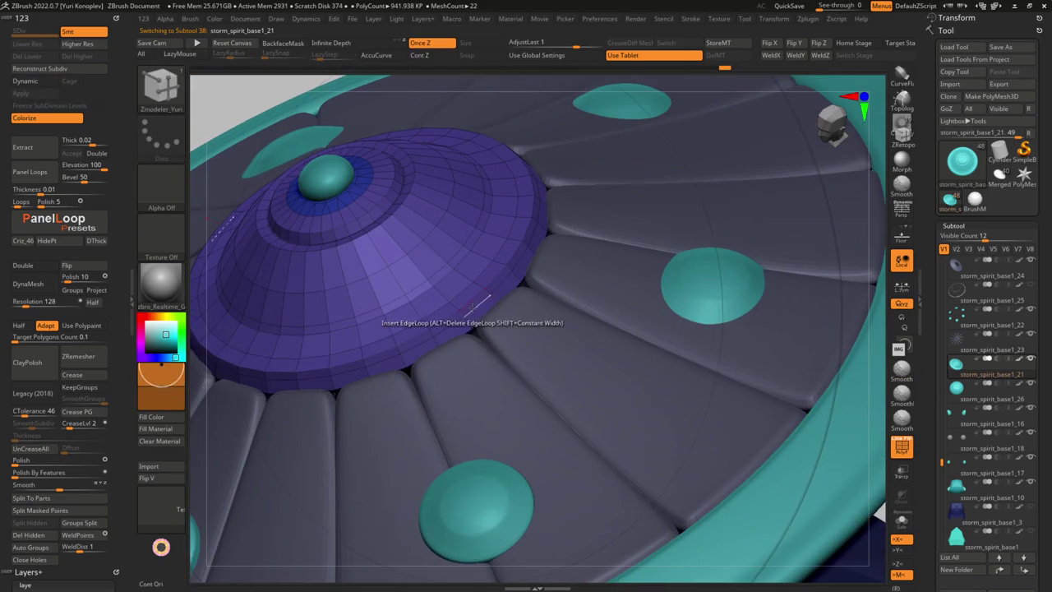
key(d)
mouse_move(475, 305)
ctrl+right_down()
mouse_move(427, 346)
mouse_move(400, 333)
mouse_move(386, 370)
mouse_move(411, 354)
mouse_move(386, 386)
mouse_move(416, 363)
mouse_move(421, 399)
mouse_move(465, 408)
ctrl+right_up()
Select the studs subtool storm_spirit_base1_22 and solo it
alt+click(459, 382)
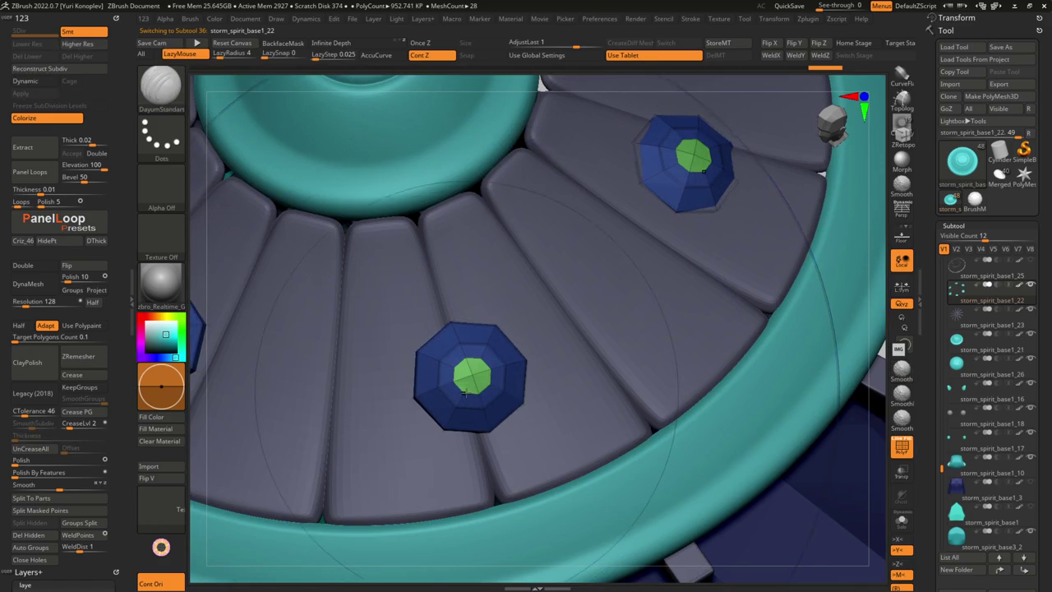
key(space)
right_drag(518, 465, 512, 448)
key(shift+s)
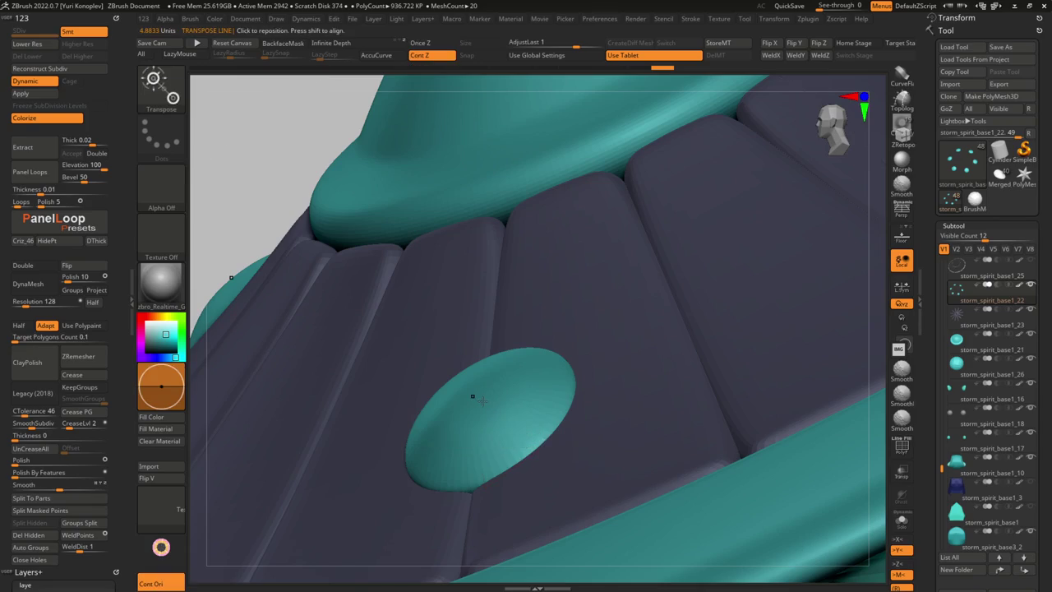
Flatten a stud into a lipped, domed button with Transpose and ZModeler, previewing with Dynamic subdivision
mouse_move(526, 391)
right_down()
mouse_move(532, 376)
mouse_move(567, 359)
right_up()
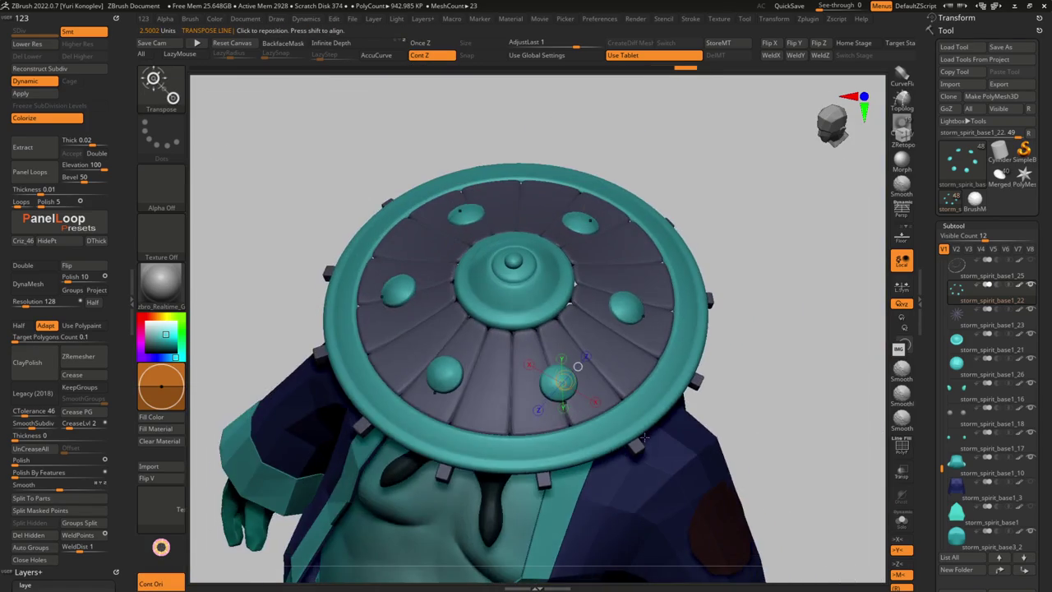
key(q)
mouse_move(646, 437)
right_down()
mouse_move(460, 417)
mouse_move(570, 402)
right_up()
key(shift+d)
key(d)
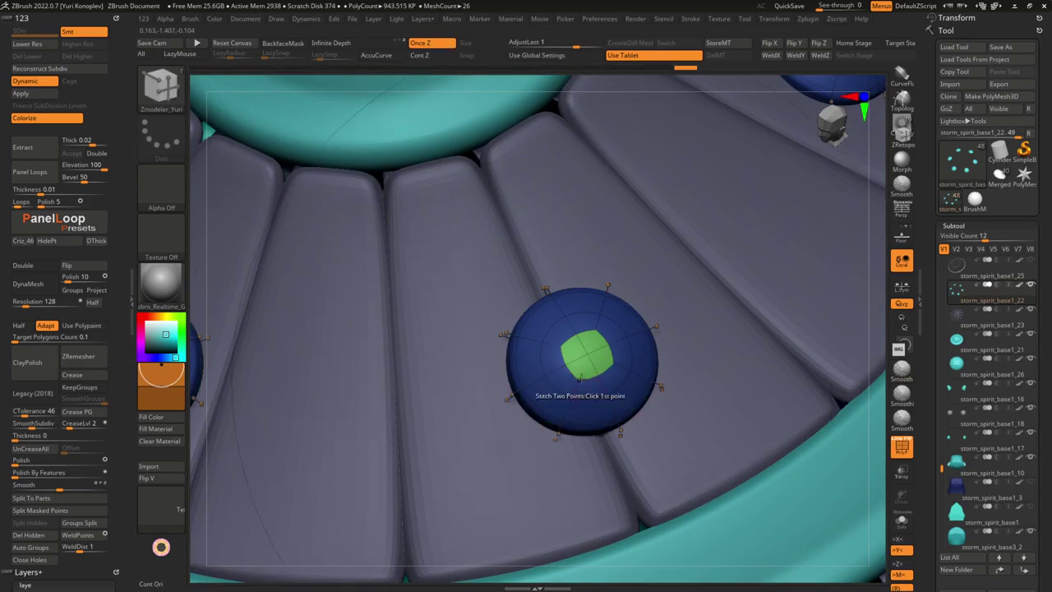
key(g)
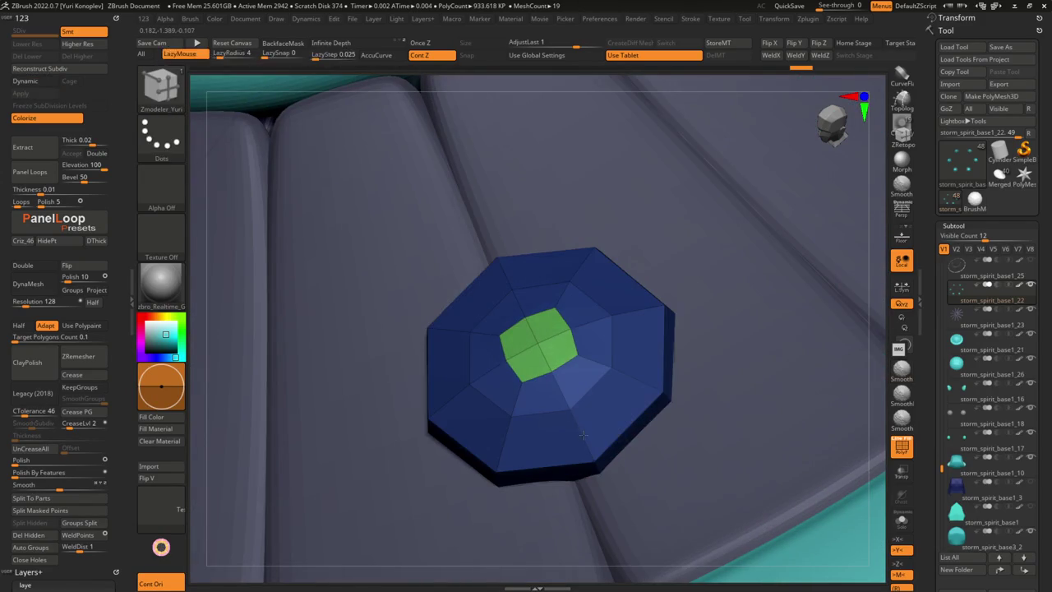
key(space)
mouse_move(739, 493)
mouse_down()
mouse_move(552, 384)
mouse_move(576, 458)
mouse_up()
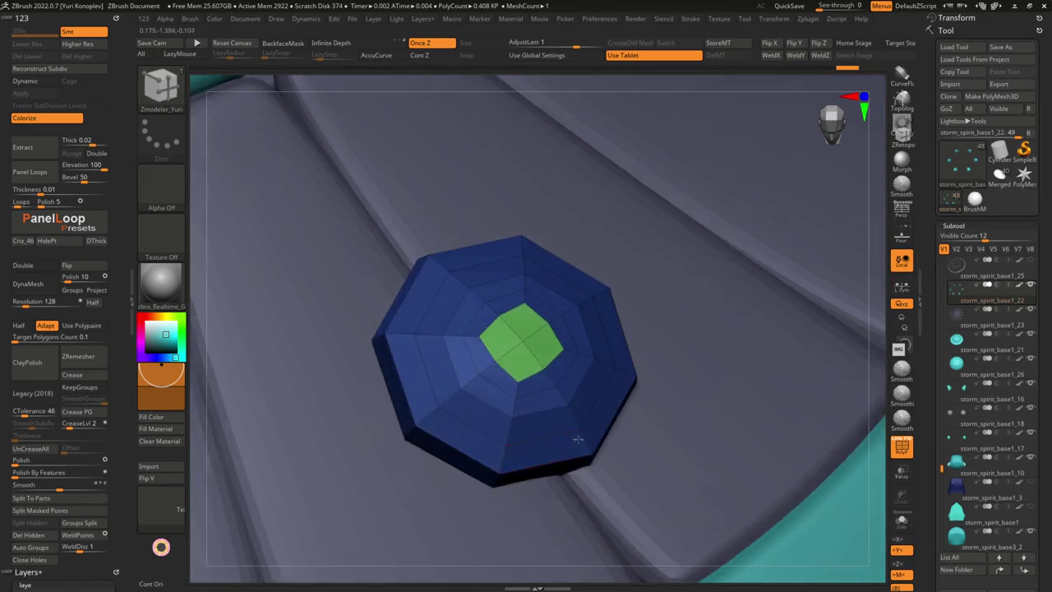
key(space)
click(552, 270)
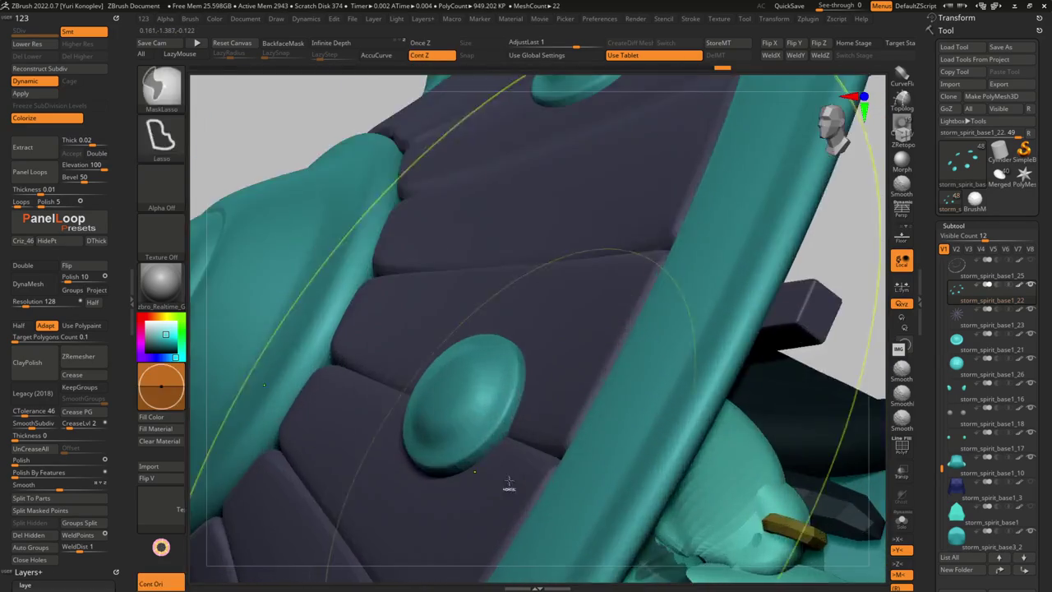
Turn on Polyframe, rotate to a front view of the hat, and mask an area of it
key(shift+f)
key(shift+d)
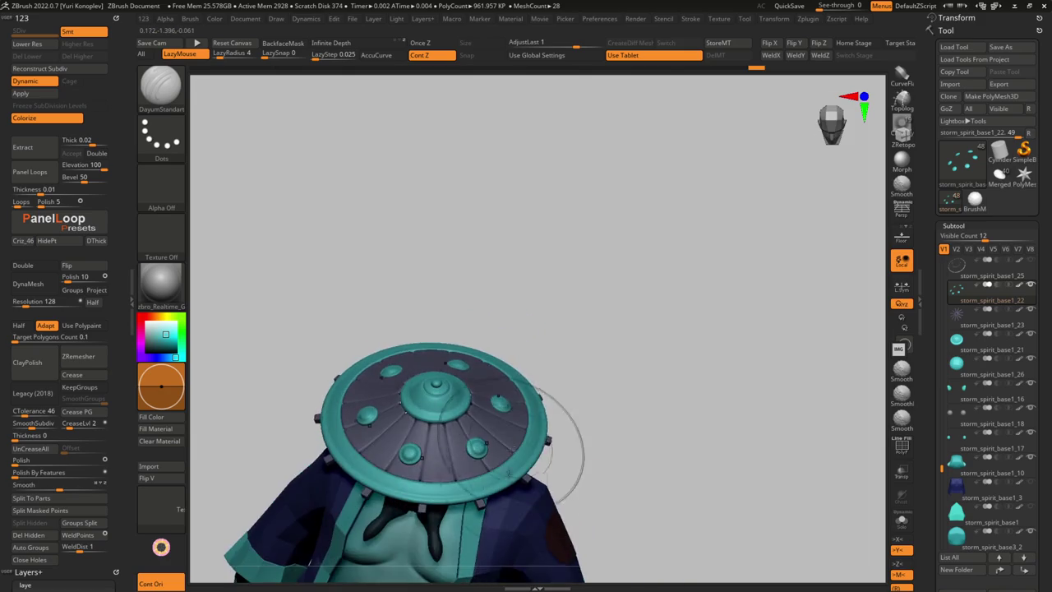
drag(532, 426, 500, 458)
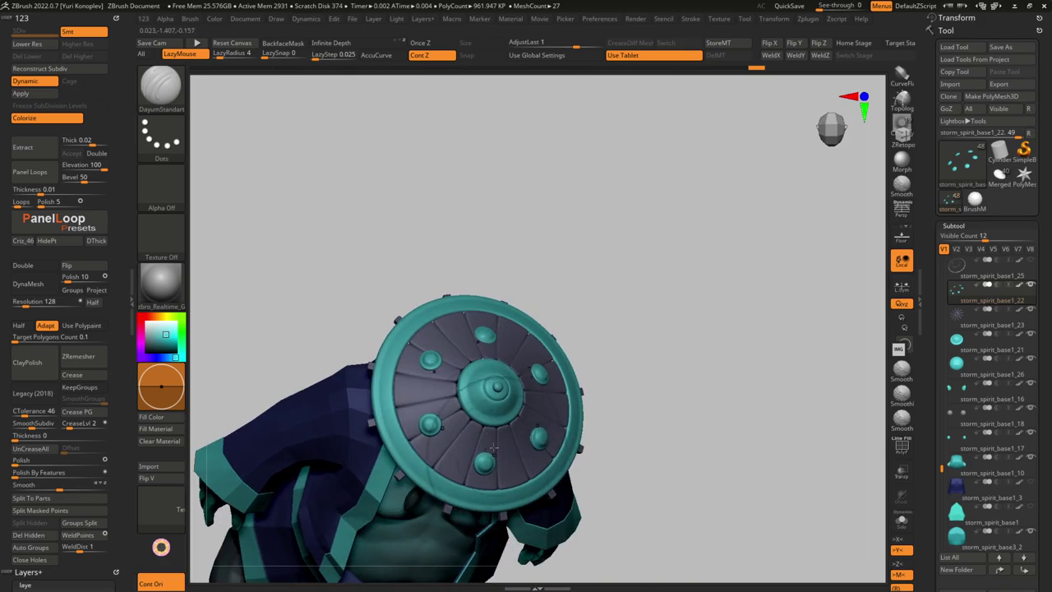
key(w)
drag(412, 410, 648, 467)
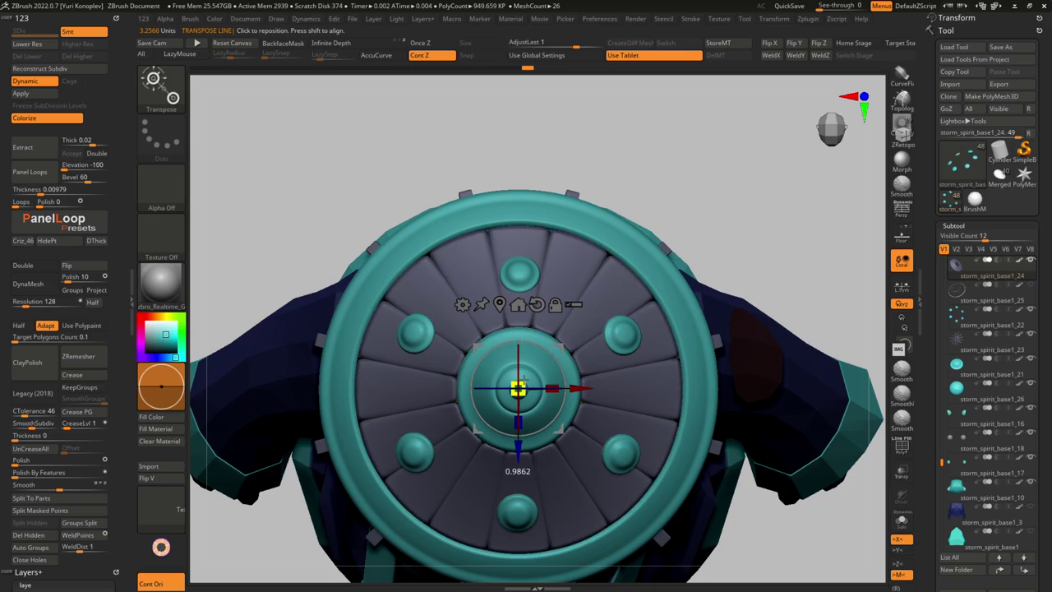
mouse_move(518, 389)
ctrl+mouse_down()
mouse_move(373, 446)
mouse_move(442, 483)
mouse_move(465, 374)
mouse_move(483, 416)
mouse_move(537, 326)
ctrl+mouse_up()
Select only the hat pieces and scale them up to fit the head
key(w)
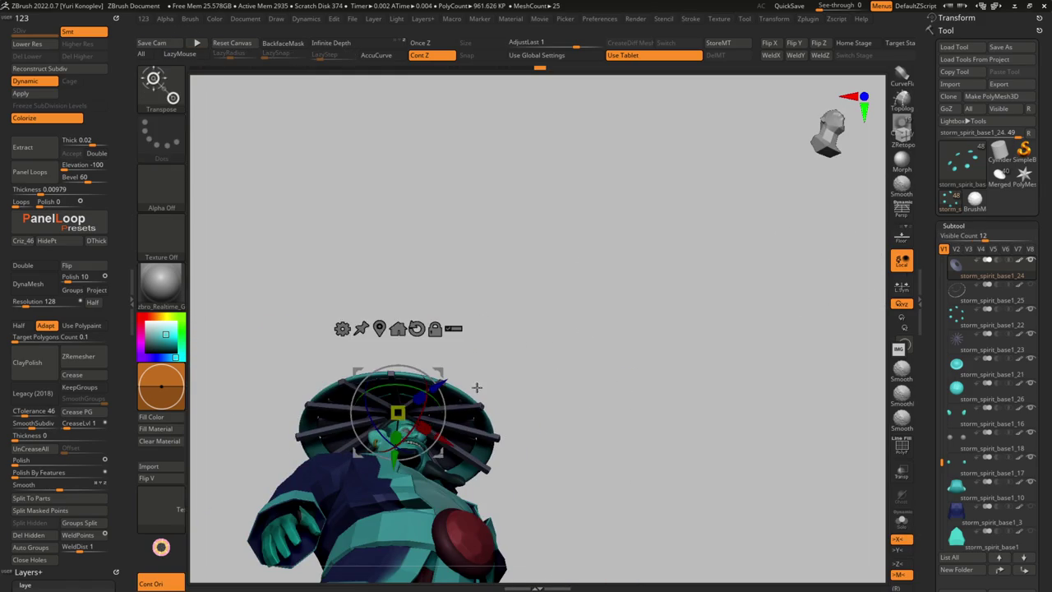
key(ctrl+shift)
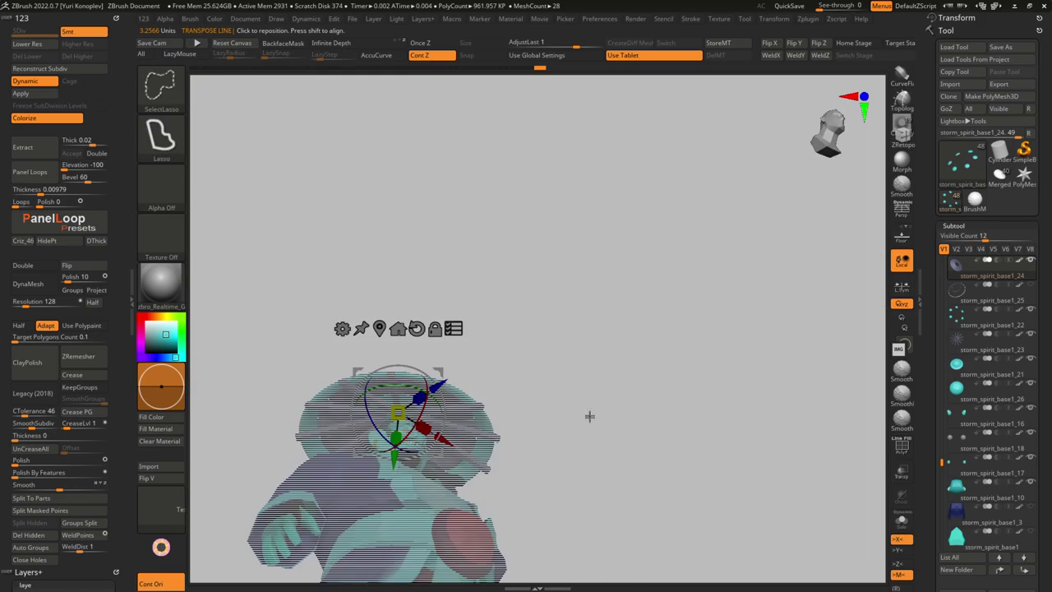
ctrl+shift+click(475, 425)
mouse_move(475, 426)
mouse_down()
mouse_move(469, 482)
mouse_move(472, 461)
mouse_up()
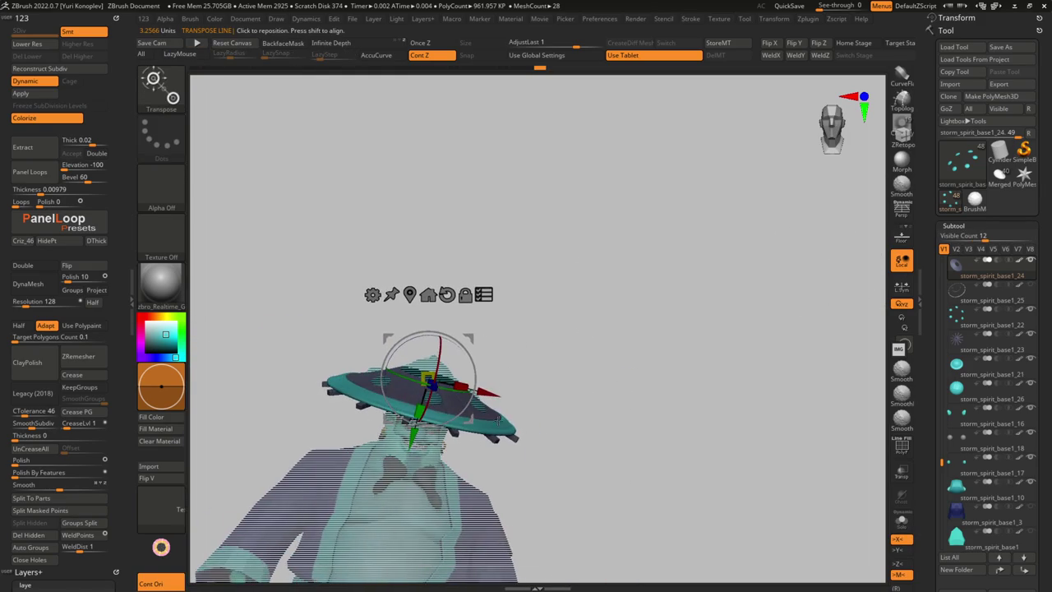
drag(475, 367, 557, 428)
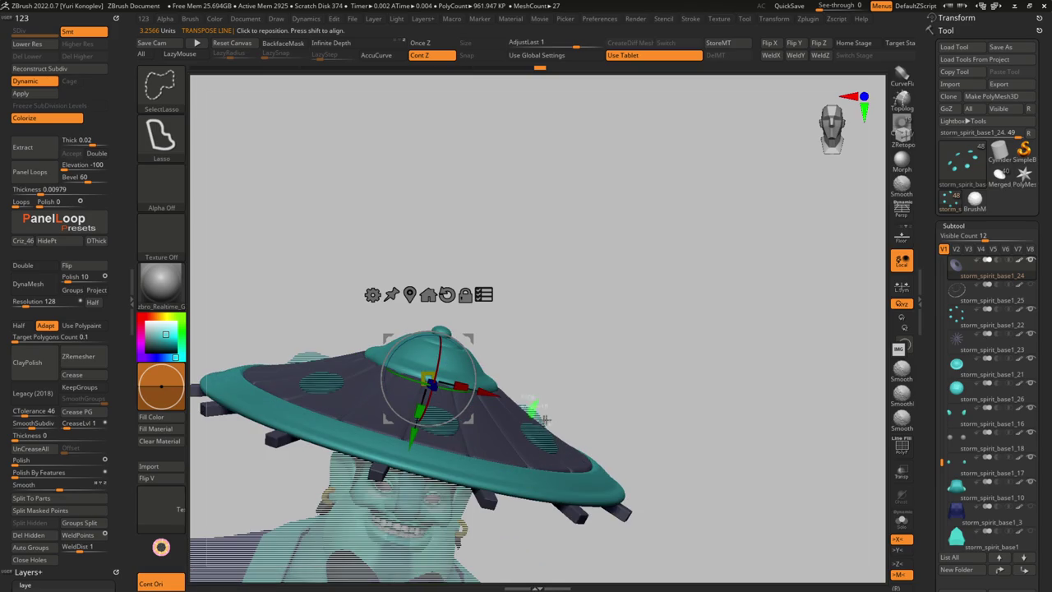
Group the hat parts in a new subtool folder named 'hat' and show visibility set V2
scroll(546, 401, down, 3)
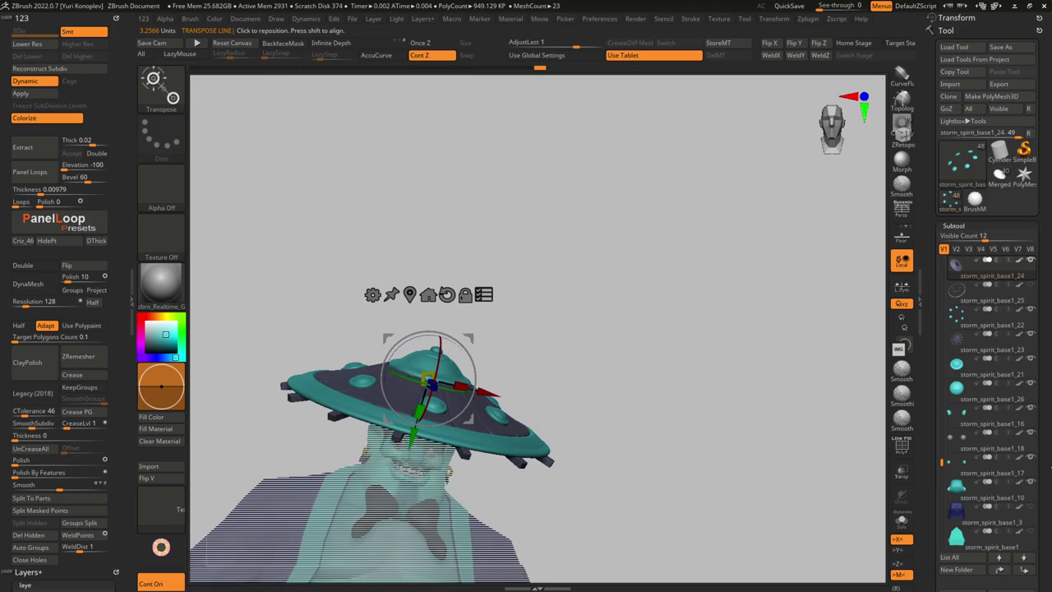
scroll(1044, 478, down, 5)
click(962, 305)
click(833, 334)
key(BackSpace)
key(BackSpace)
key(BackSpace)
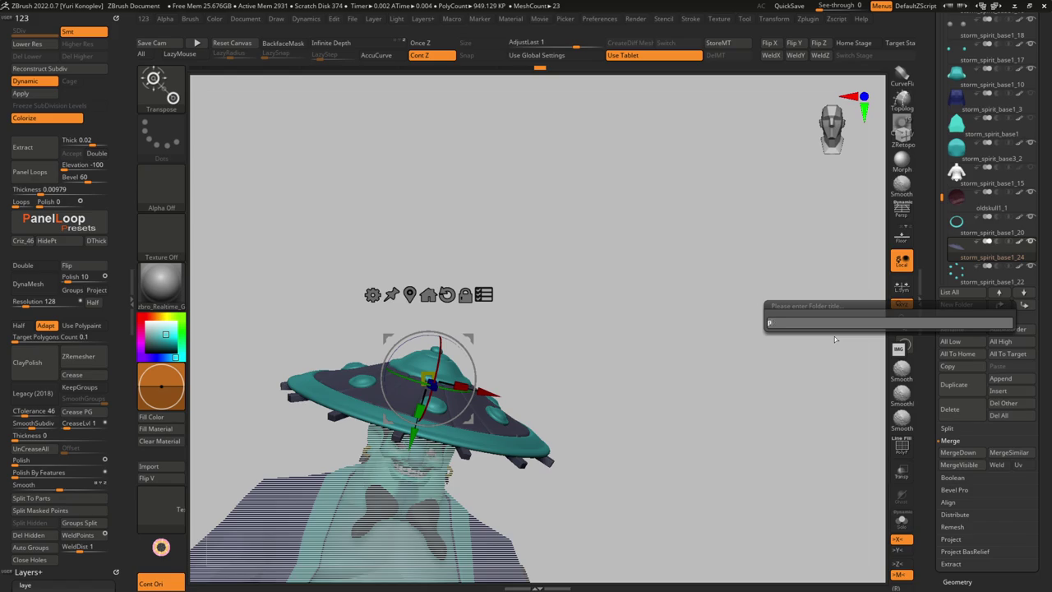
text(hat)
key(Return)
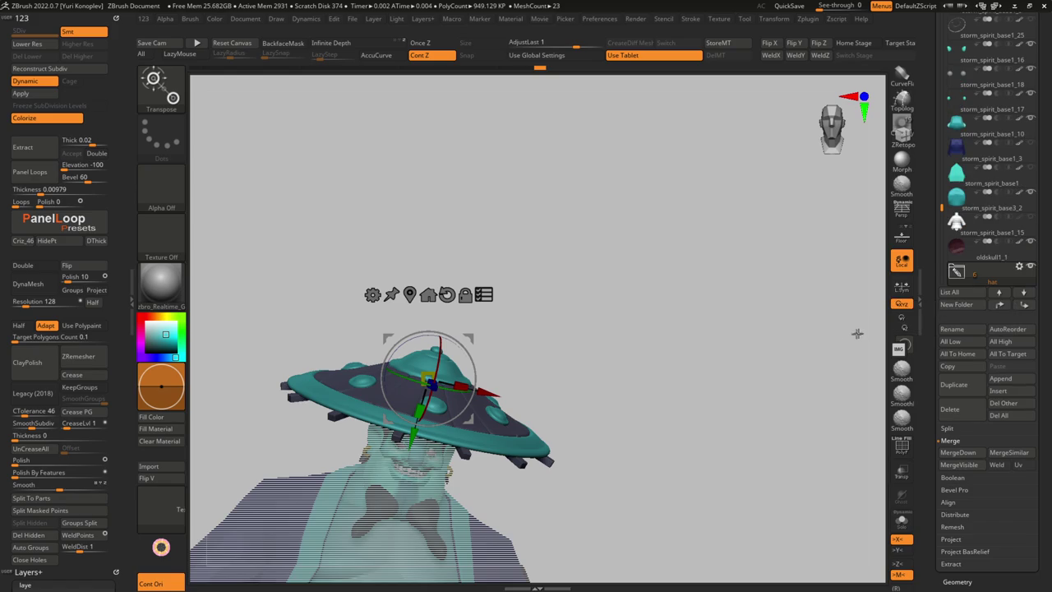
scroll(994, 171, up, 5)
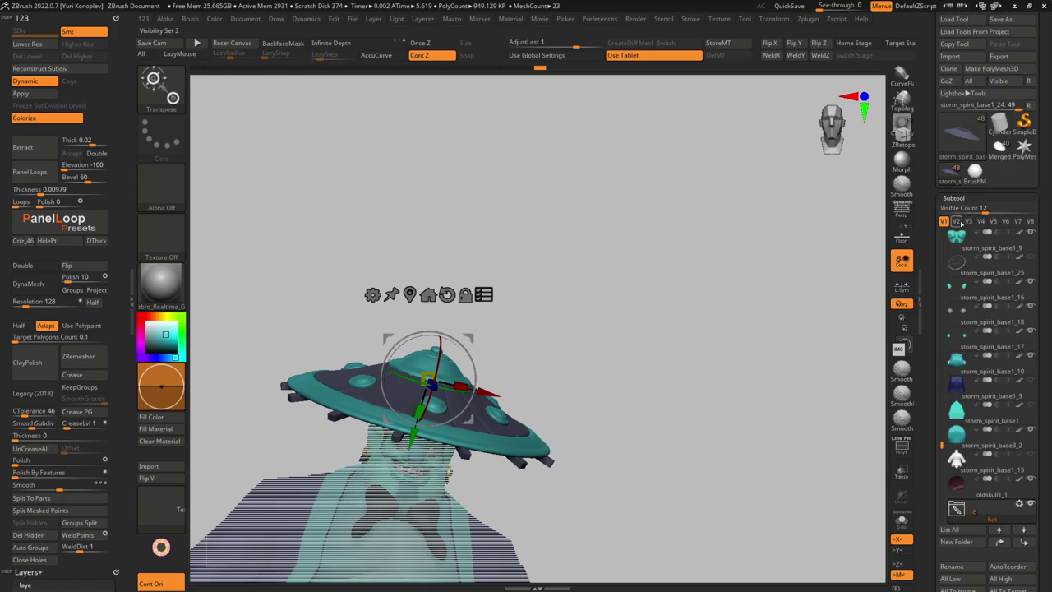
click(956, 221)
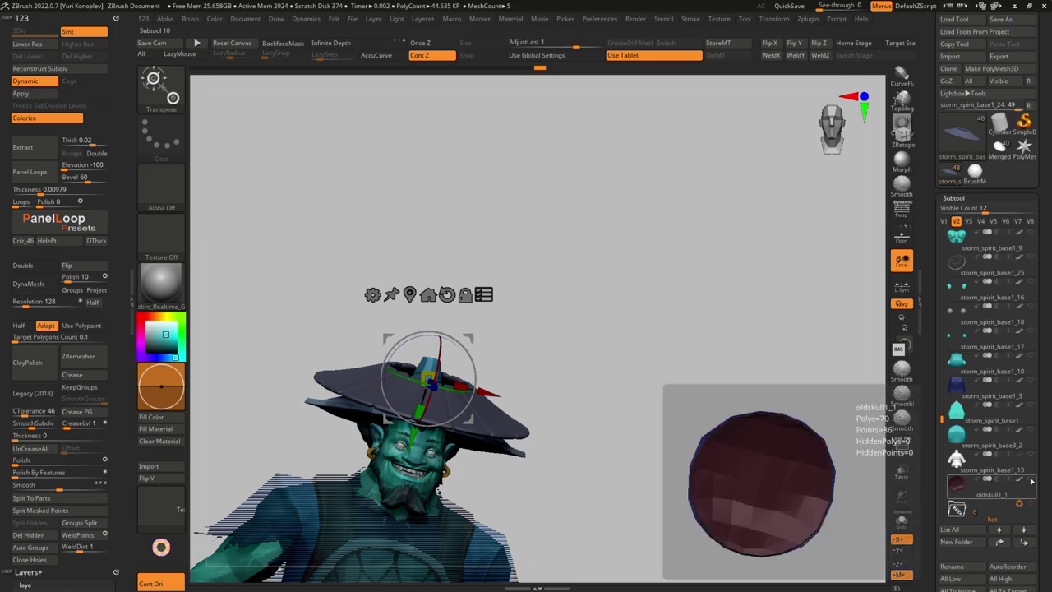
Select and expand the hat folder, stepping through each of its parts
click(969, 511)
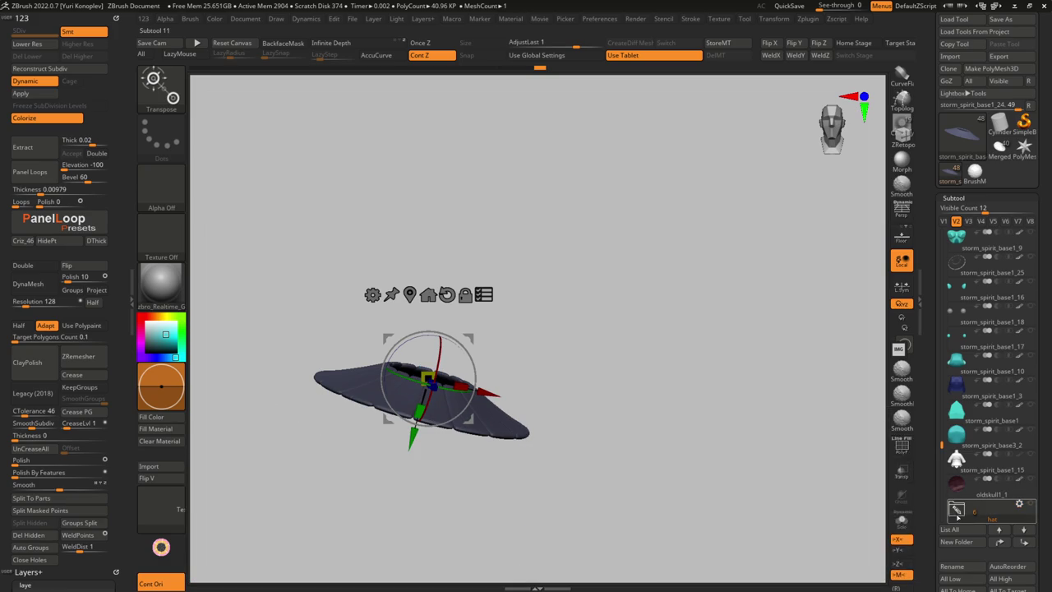
click(957, 509)
click(956, 510)
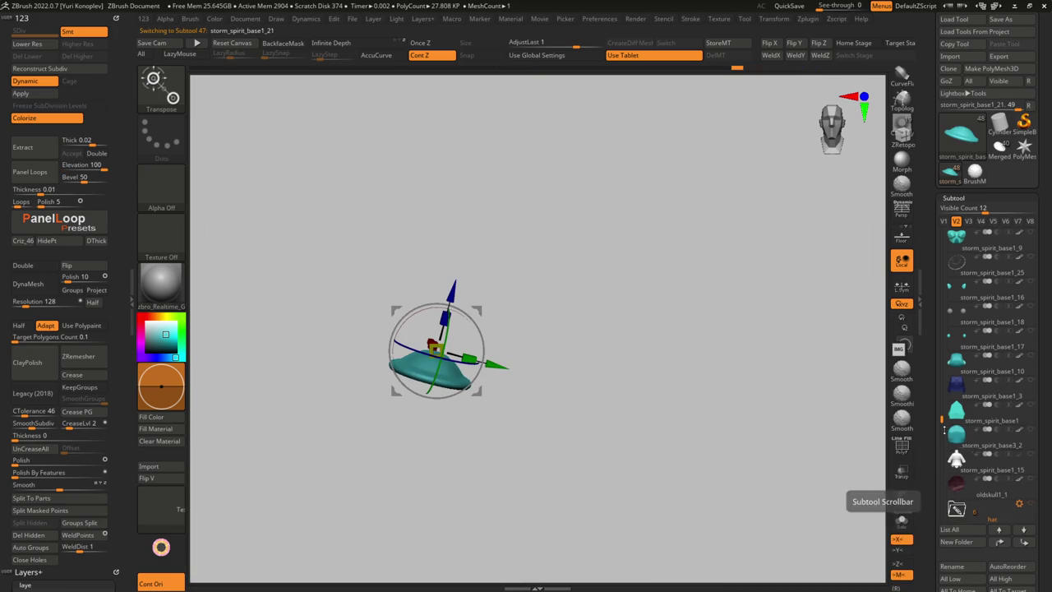
click(956, 510)
click(965, 362)
click(967, 409)
click(966, 434)
click(967, 460)
click(966, 487)
Turn the teal rim ring's visibility back on and make storm_spirit_base1_20 active
key(q)
drag(781, 493, 781, 345)
alt+click(422, 470)
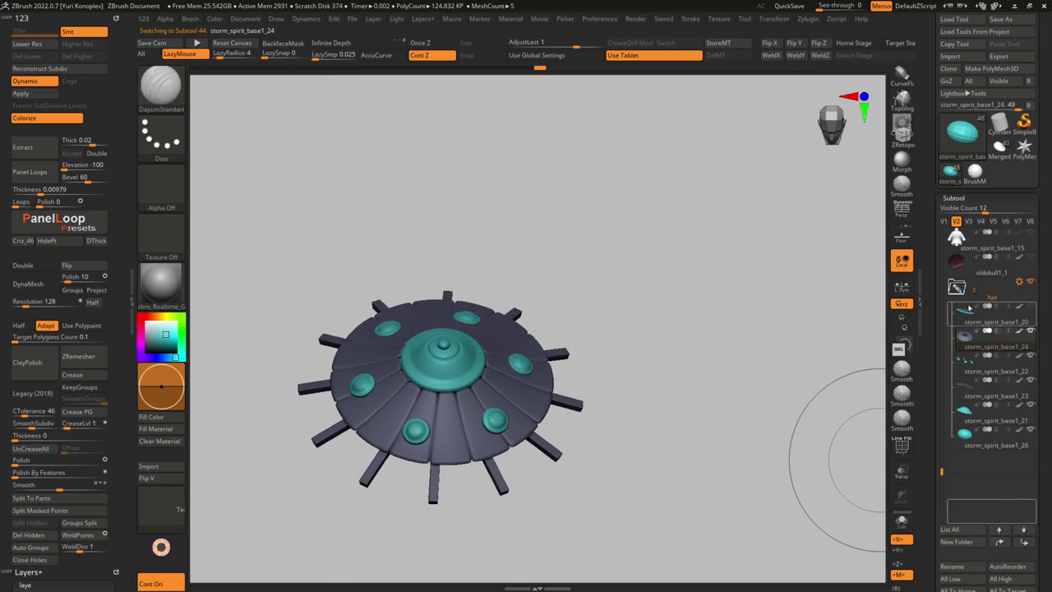
click(971, 311)
mouse_move(698, 205)
mouse_down()
mouse_move(487, 295)
mouse_move(422, 277)
mouse_move(364, 176)
mouse_up()
alt+click(415, 290)
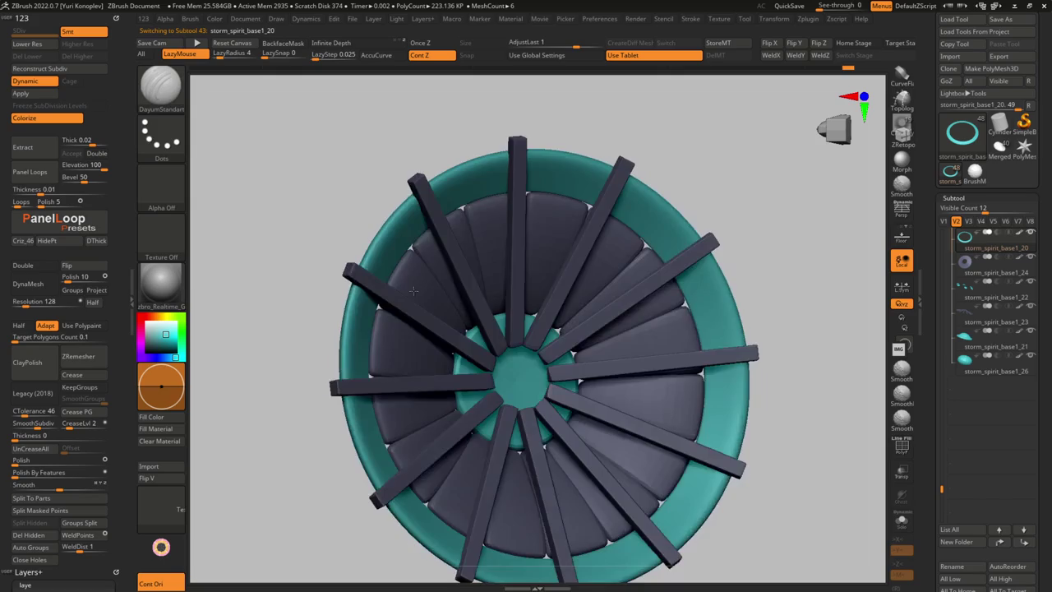
Rotate the spoke bars slightly around the hat centre with the Transpose gizmo
mouse_move(415, 290)
mouse_down()
mouse_move(452, 394)
mouse_move(440, 337)
mouse_move(386, 329)
mouse_move(411, 271)
mouse_up()
alt+click(452, 395)
key(w)
mouse_move(431, 342)
mouse_down()
mouse_move(267, 387)
mouse_move(266, 402)
mouse_move(396, 322)
mouse_up()
key(q)
key(f)
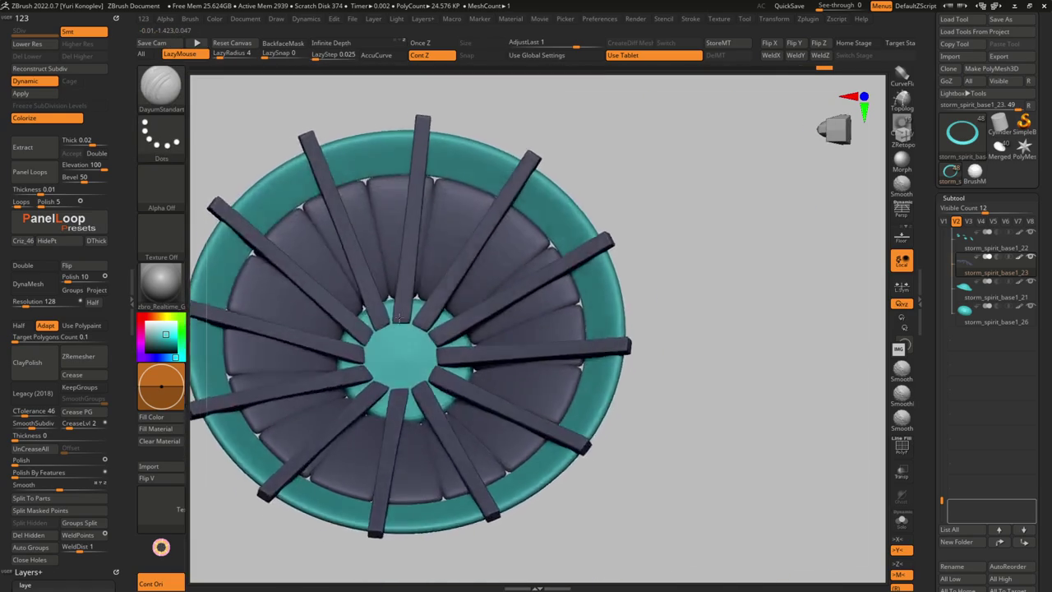
key(w)
drag(288, 322, 312, 345)
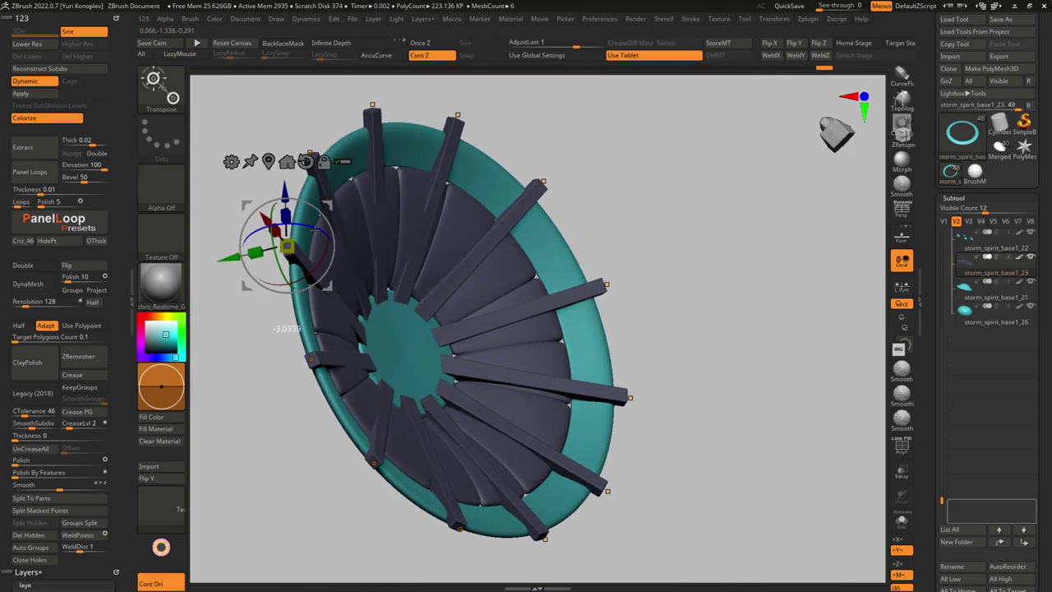
key(q)
mouse_move(658, 329)
shift+mouse_down()
mouse_move(415, 315)
mouse_move(332, 331)
shift+mouse_up()
key(f)
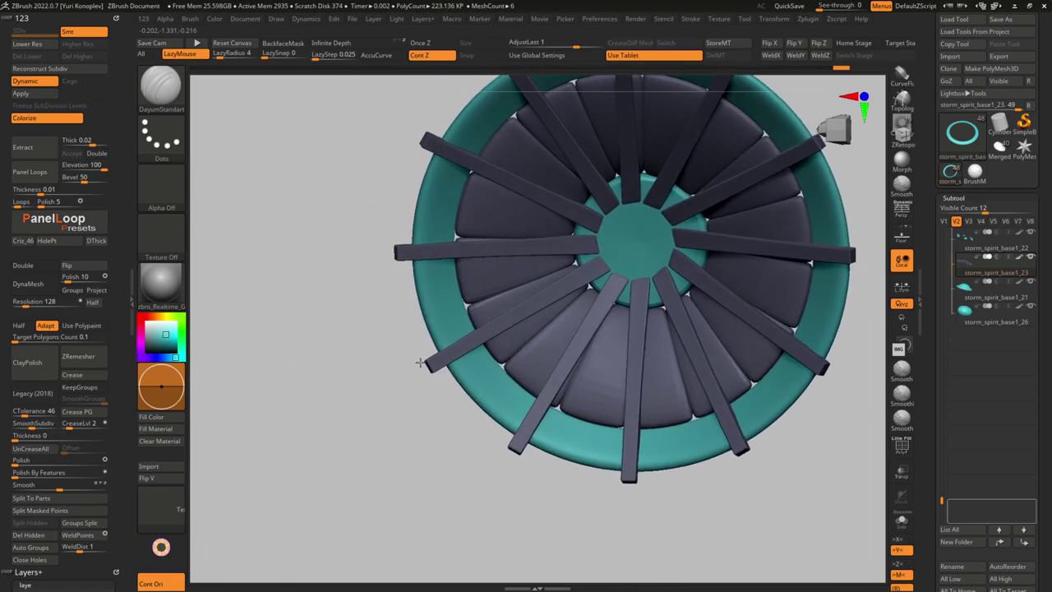
Isolate the spoke bars with smooth preview off and reposition them with the gizmo
key(alt+s)
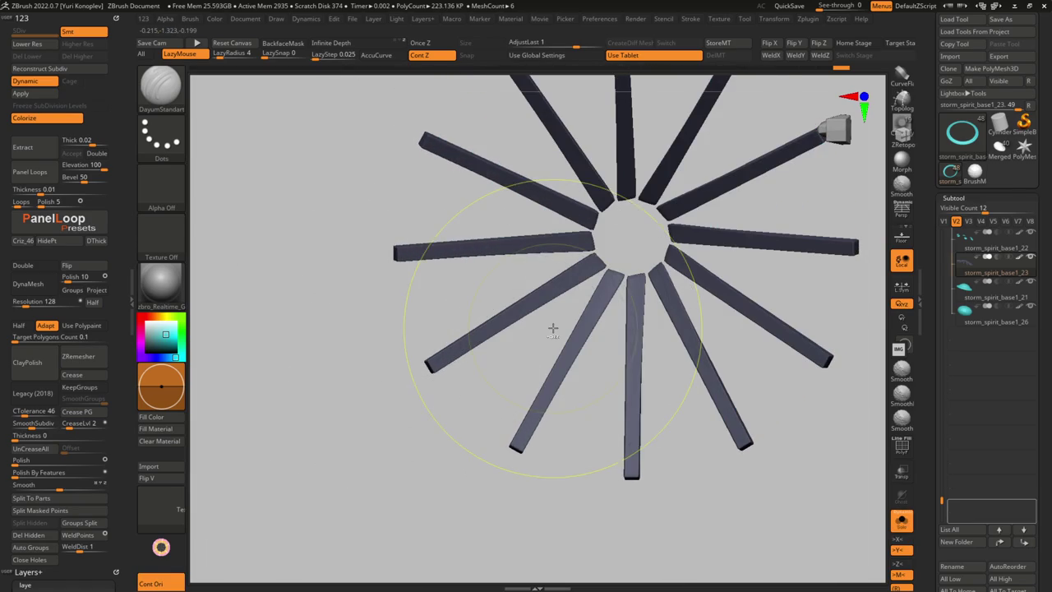
key(shift+d)
drag(563, 294, 564, 305)
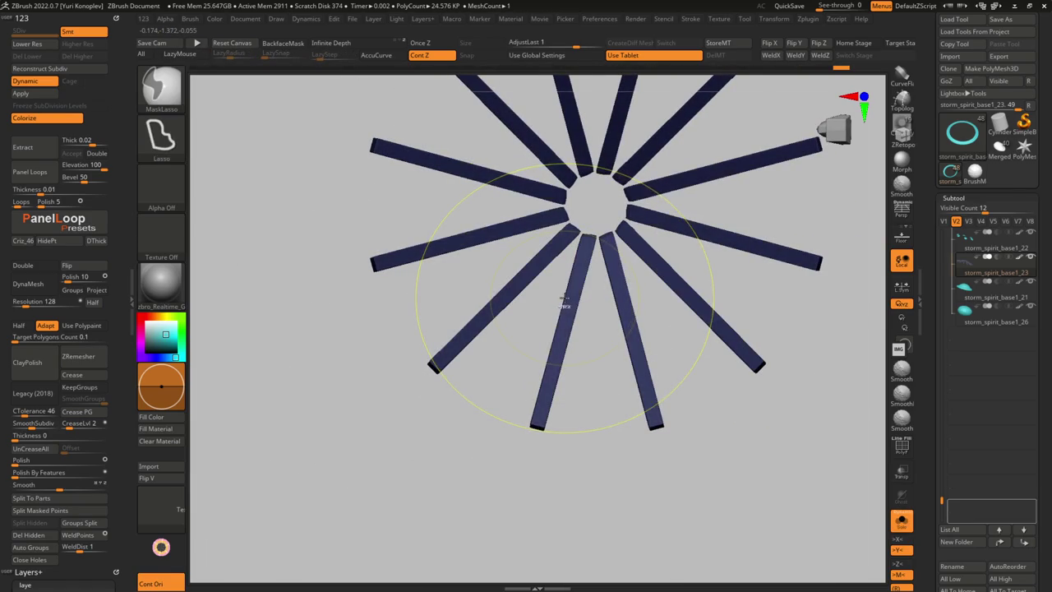
key(w)
click(430, 370)
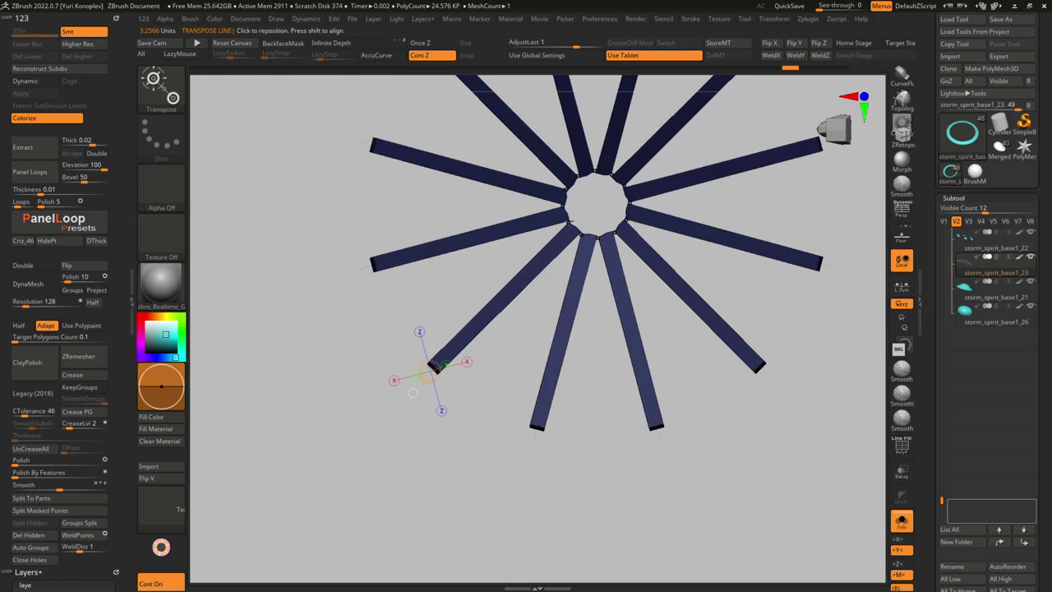
drag(596, 201, 598, 216)
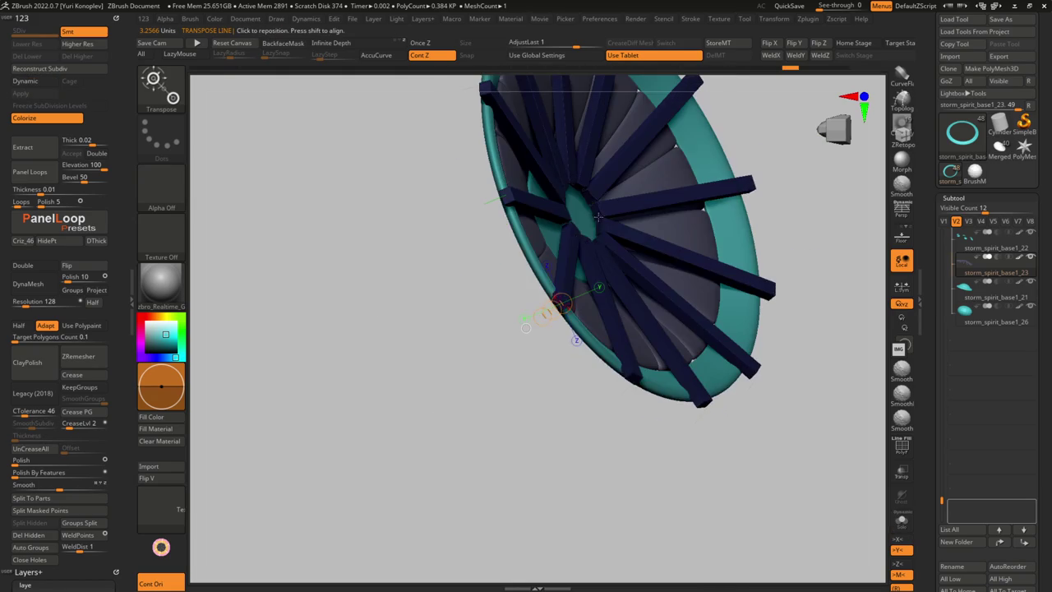
ctrl+click(580, 289)
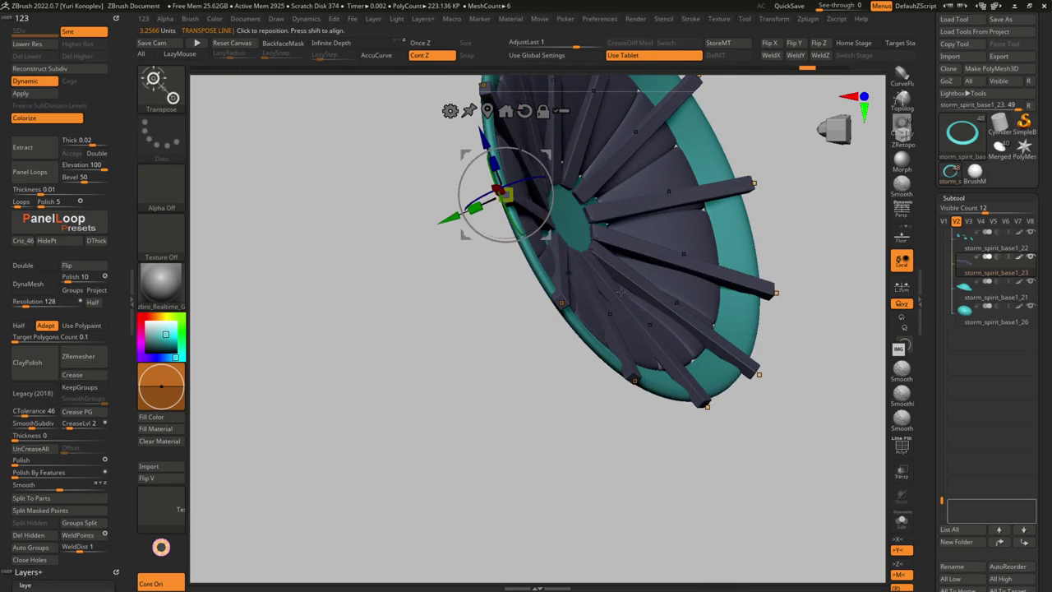
key(q)
mouse_move(493, 345)
mouse_down()
mouse_move(526, 244)
mouse_move(555, 222)
mouse_move(417, 235)
mouse_up()
Select the outer rim subtool, show its PolyF frames and pick the ZModeler brush
alt+click(526, 244)
alt+drag(482, 200, 552, 247)
alt+click(535, 239)
key(shift+f)
key(b)
key(z)
key(m)
key(space)
click(493, 275)
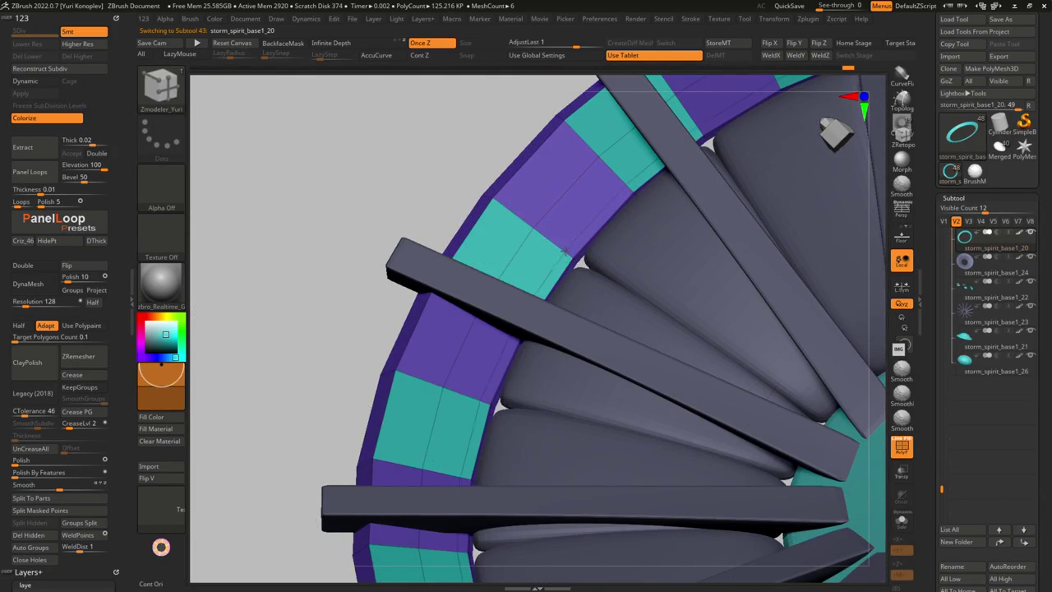
Insert an extra edge loop around the outer rim and preview it smoothed
key(space)
click(584, 254)
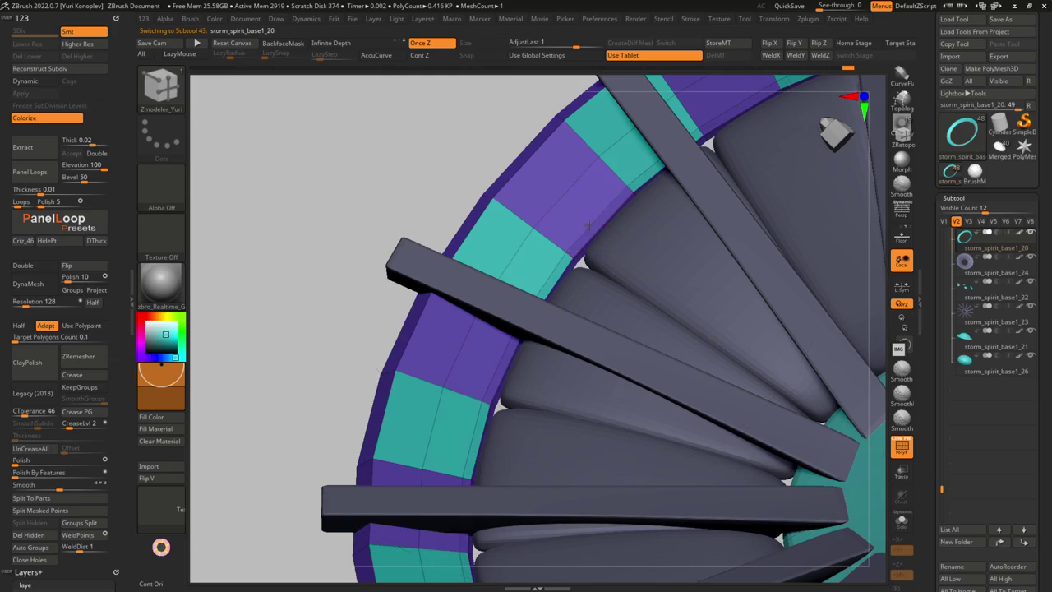
key(d)
mouse_move(590, 219)
right_down()
mouse_move(593, 230)
mouse_move(567, 246)
mouse_move(528, 249)
mouse_move(575, 320)
right_up()
key(b)
key(d)
key(s)
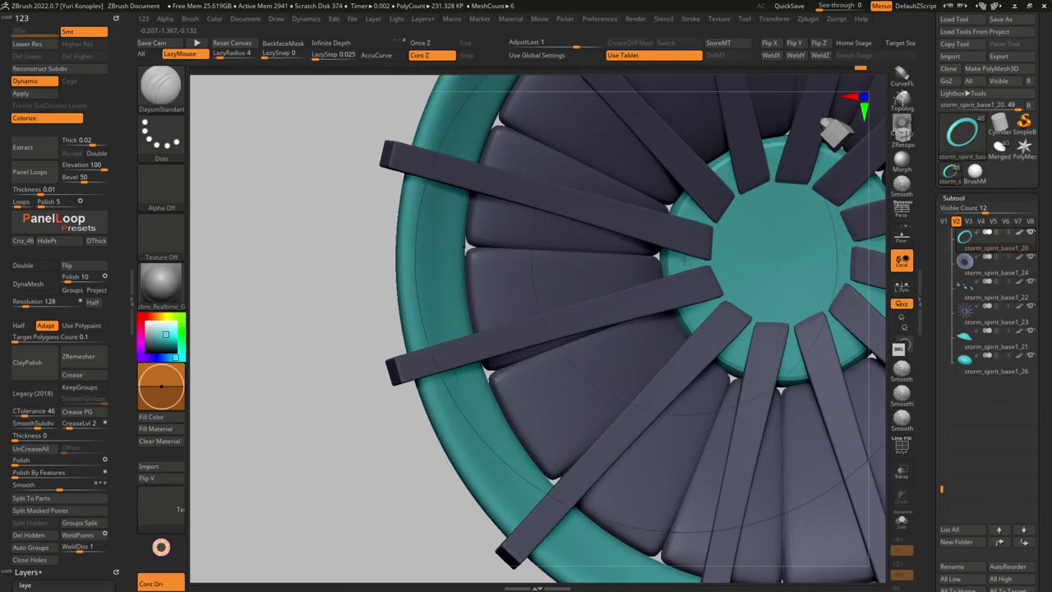
Collapse an edge loop on the teal centre disc subtool _21 with ZModeler
alt+click(578, 319)
key(b)
key(z)
key(m)
key(ctrl+shift+s)
key(shift+f)
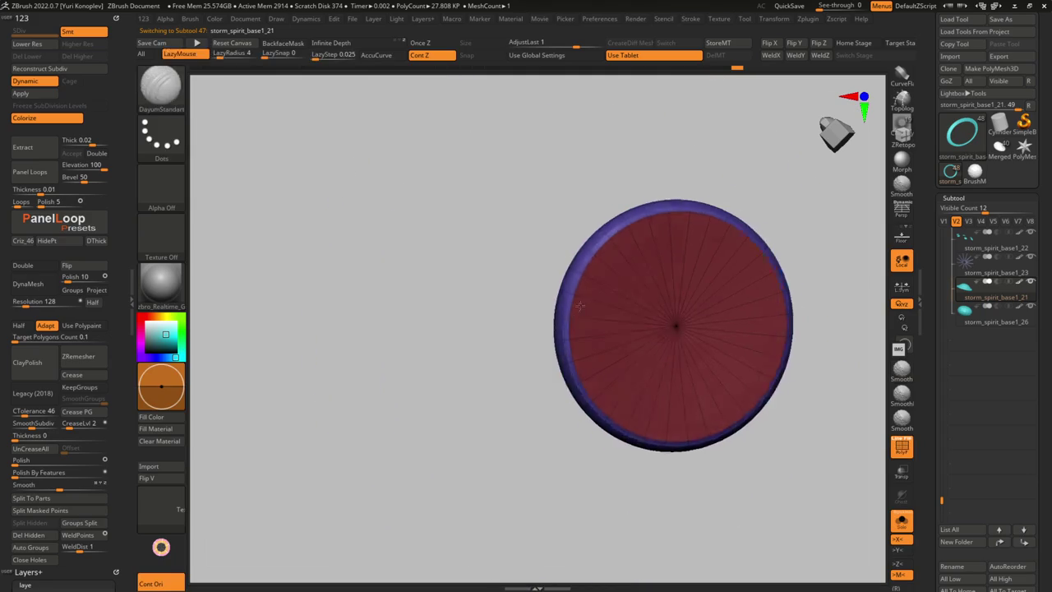
right_drag(578, 320, 569, 296)
key(space)
click(462, 308)
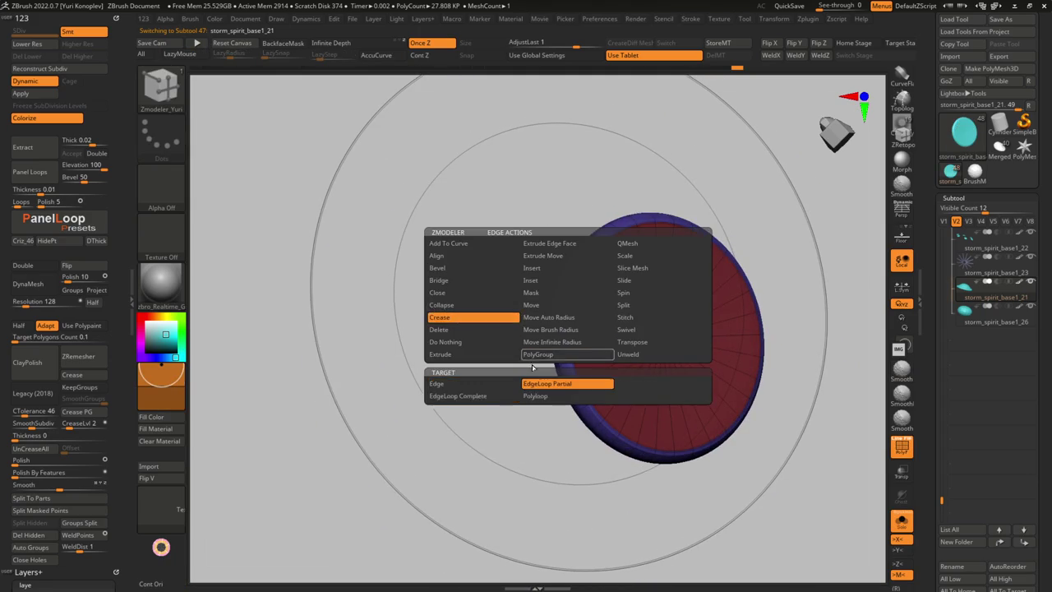
Show all hat parts, then select and isolate the panel ring subtool storm_spirit_base1_24
key(shift+f)
key(ctrl+shift+s)
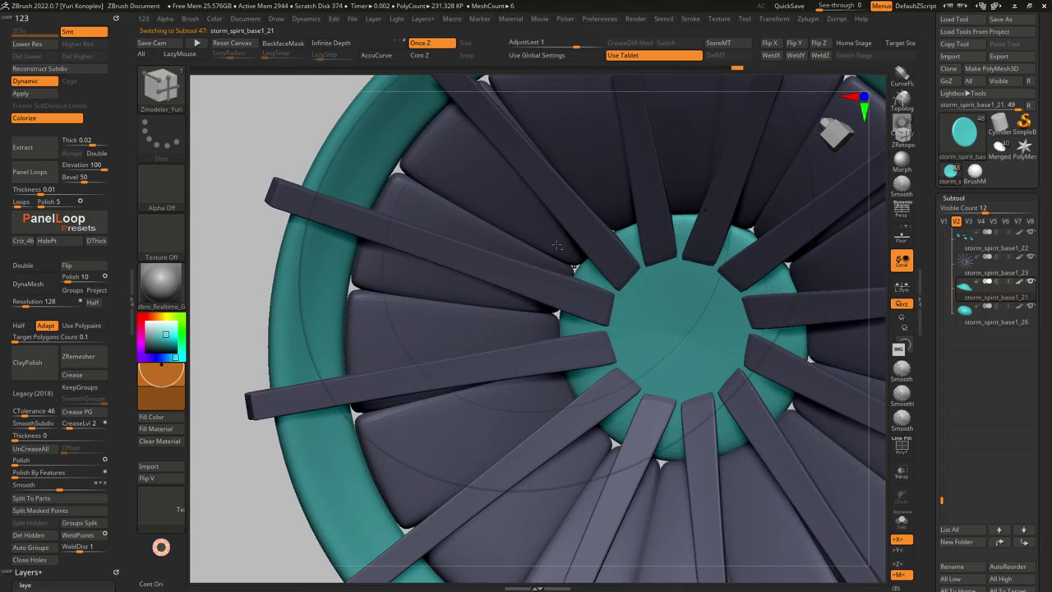
alt+click(556, 246)
key(ctrl+shift+s)
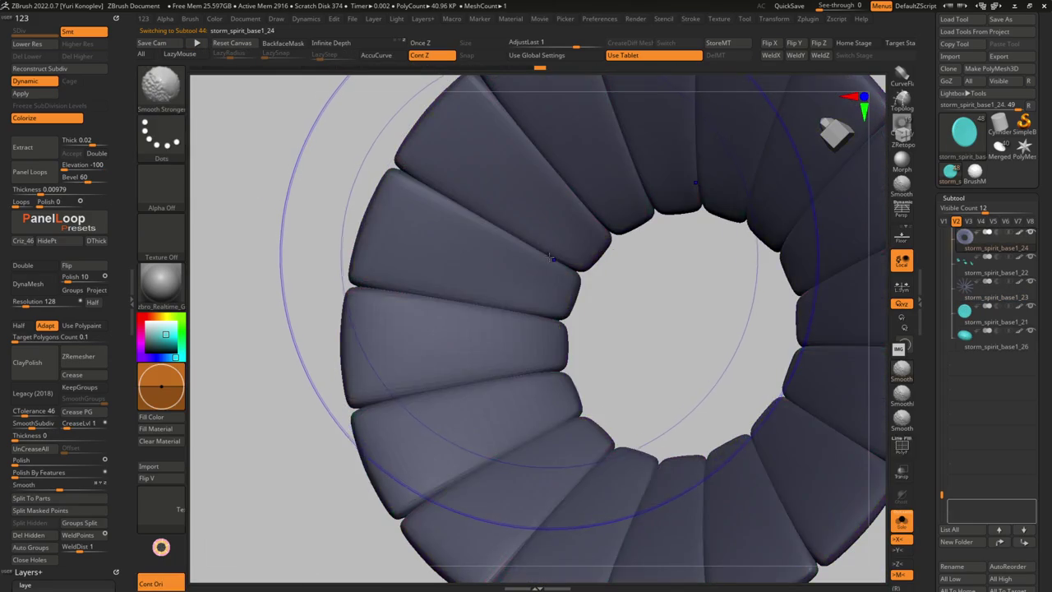
Rotate the spoke bars about Z by roughly -2 with Transpose
key(shift+f)
key(shift+f)
key(ctrl+shift+s)
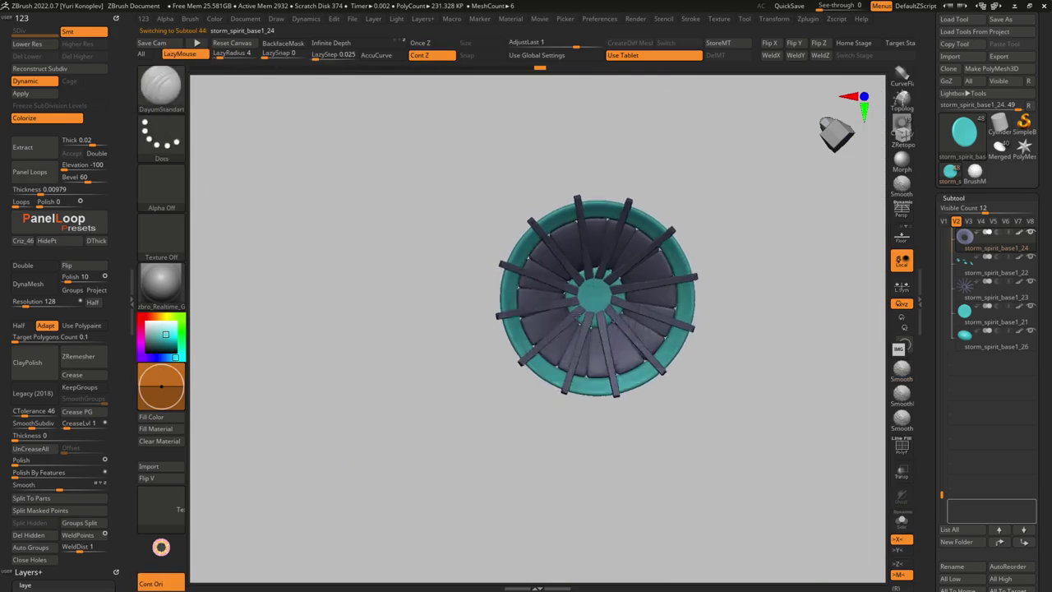
key(f)
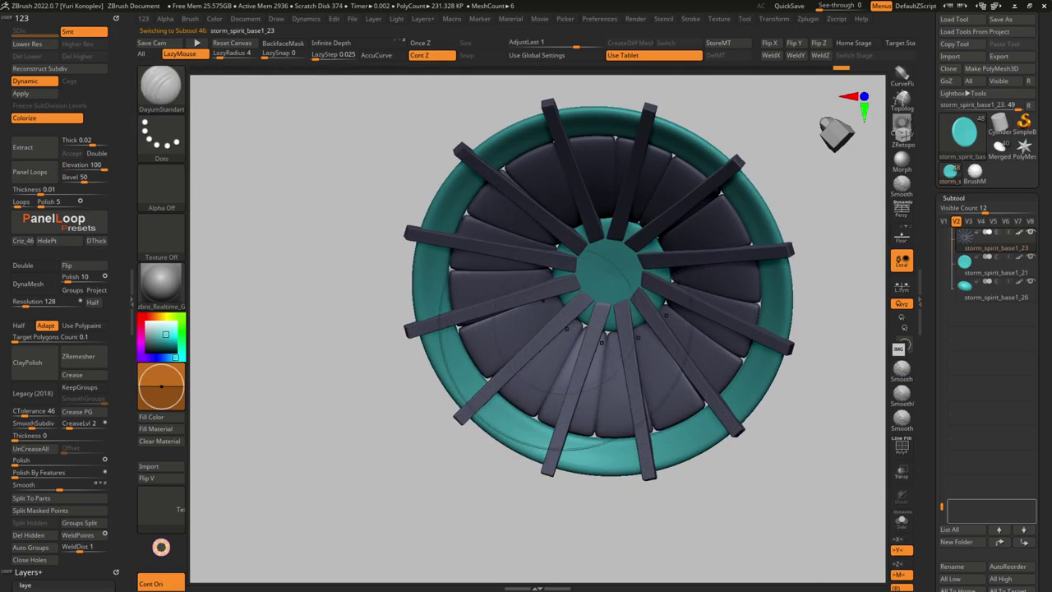
key(w)
drag(477, 153, 477, 153)
key(q)
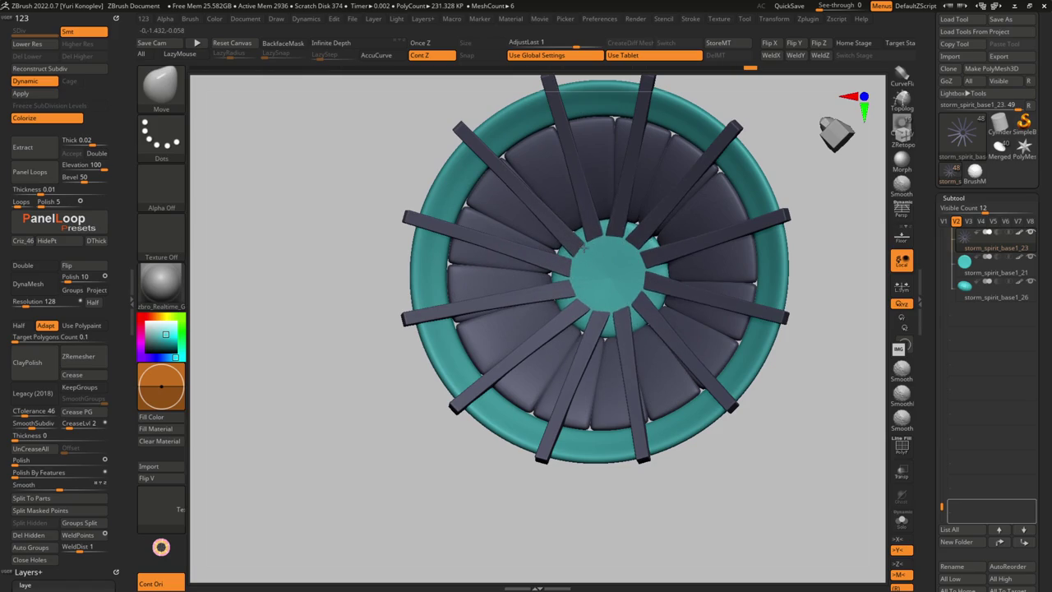
Isolate the spokes, check their thickness and mask part of them
scroll(574, 248, up, 5)
ctrl+shift+click(560, 279)
key(d)
scroll(559, 278, up, 3)
key(shift+d)
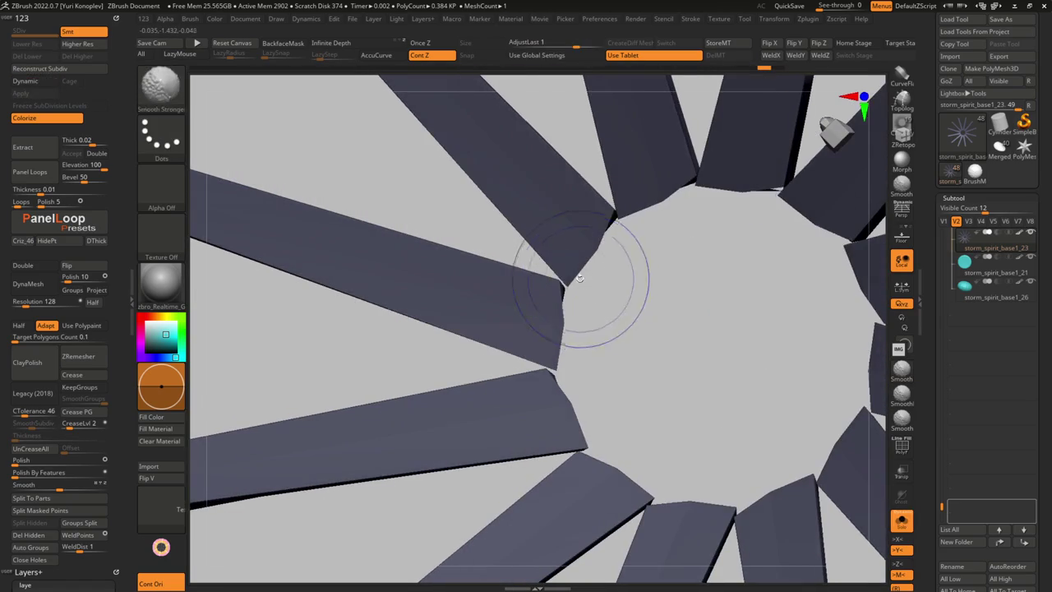
mouse_move(563, 300)
mouse_down()
mouse_move(567, 316)
mouse_move(573, 255)
mouse_up()
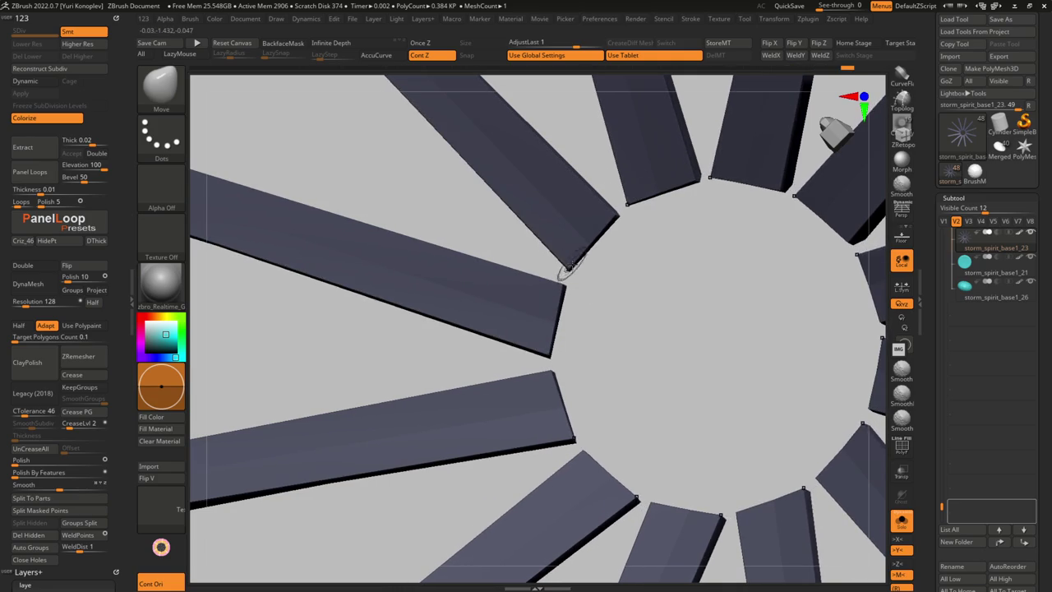
ctrl+shift+drag(615, 215, 567, 263)
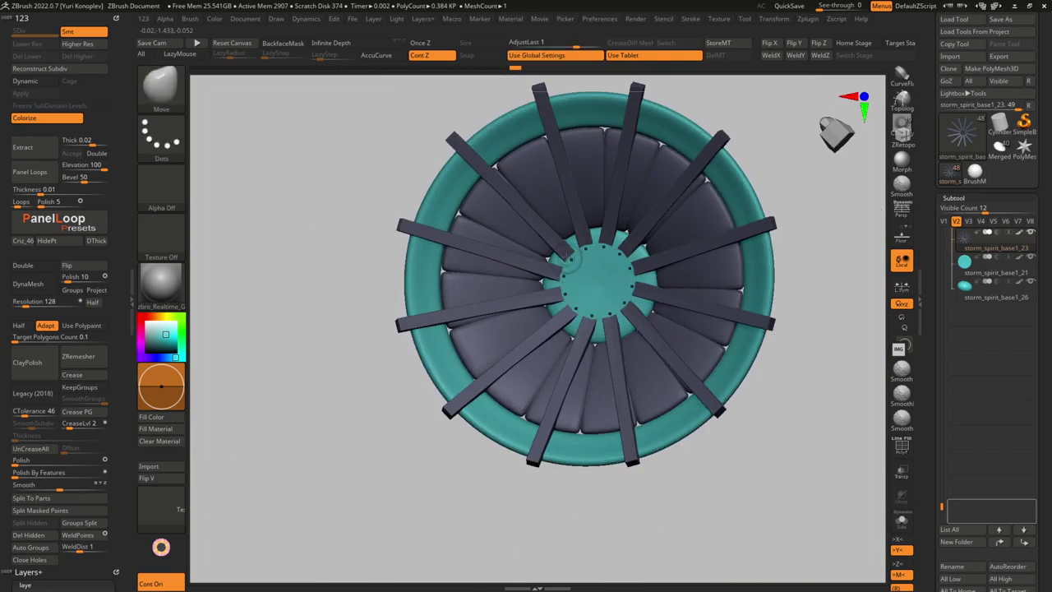
ctrl+shift+click(565, 260)
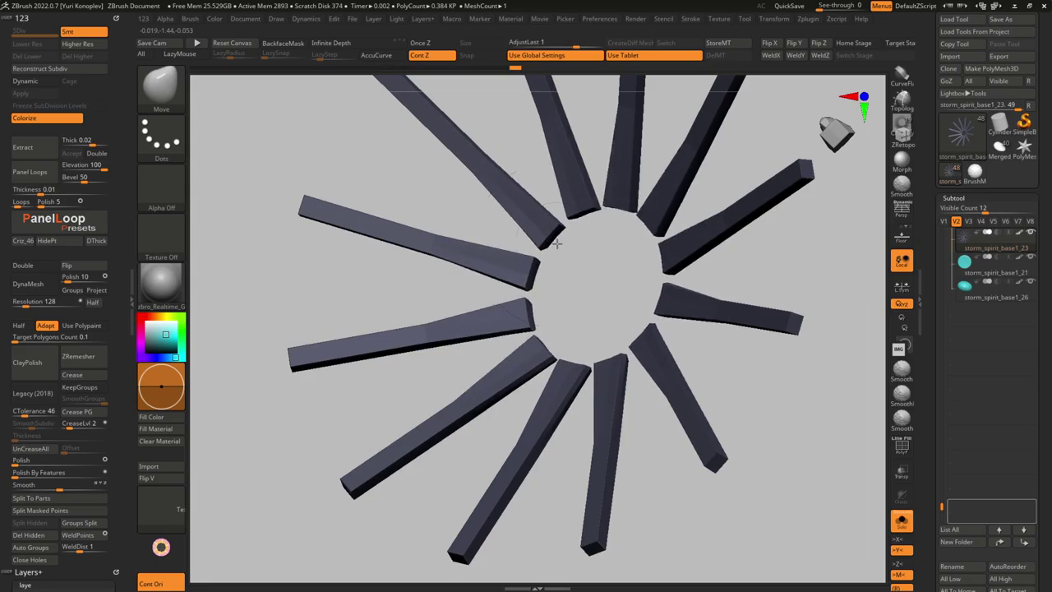
Show the rim and panels again and pull the spokes' inner ends to the teal hub edge
ctrl+shift+click(557, 243)
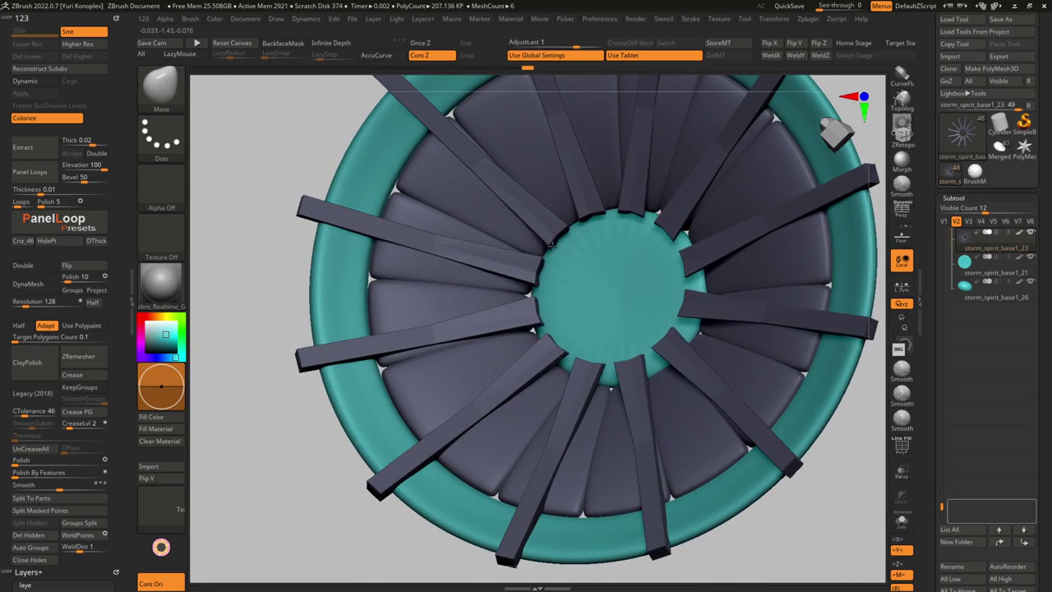
mouse_move(562, 238)
ctrl+right_down()
mouse_move(539, 237)
mouse_move(543, 271)
mouse_move(556, 242)
ctrl+right_up()
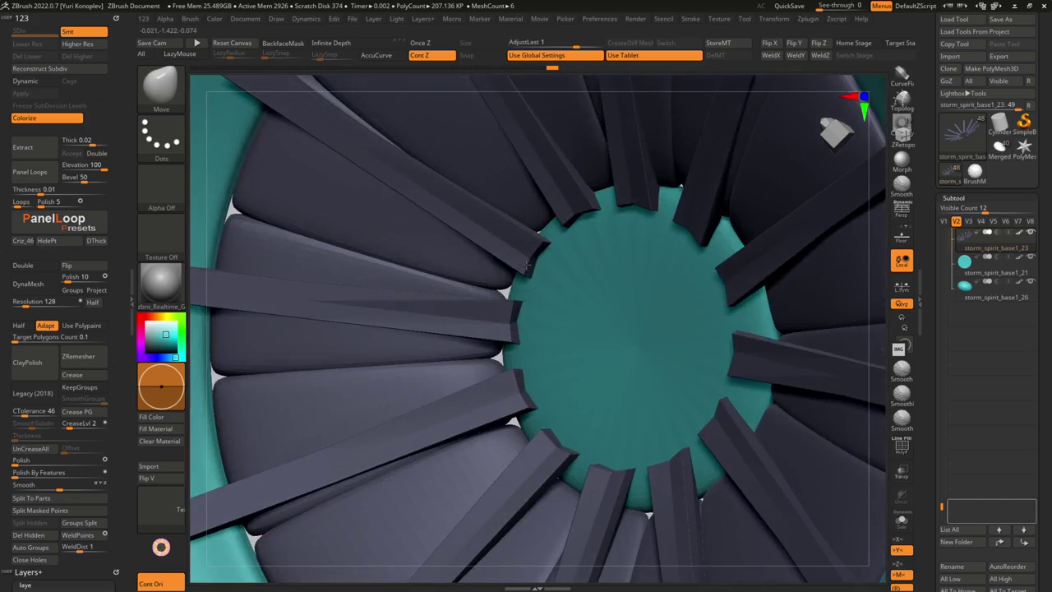
key(f)
shift+right_drag(516, 205, 481, 320)
key(s)
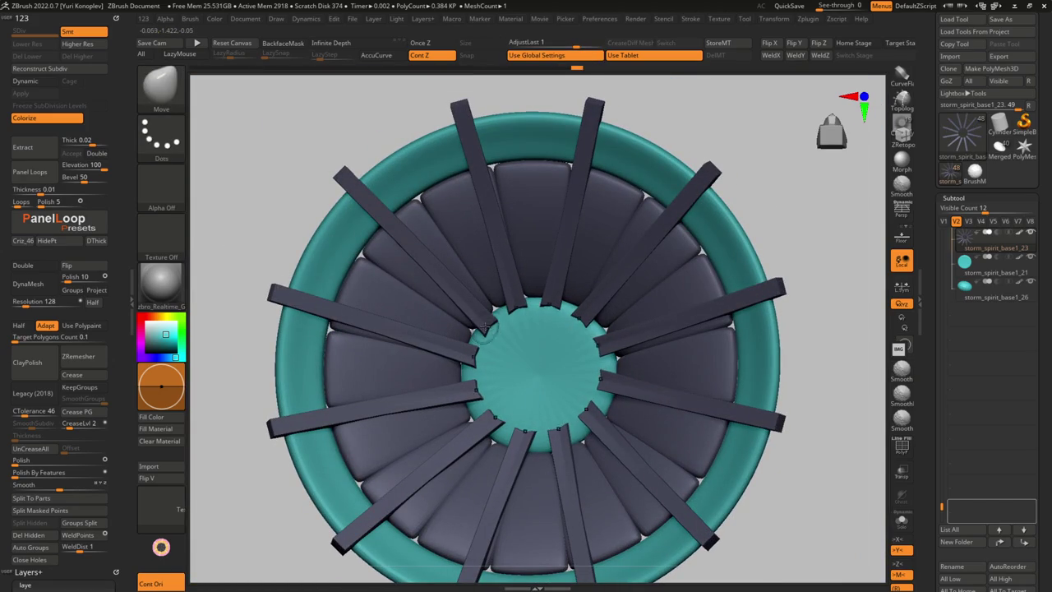
drag(491, 327, 491, 339)
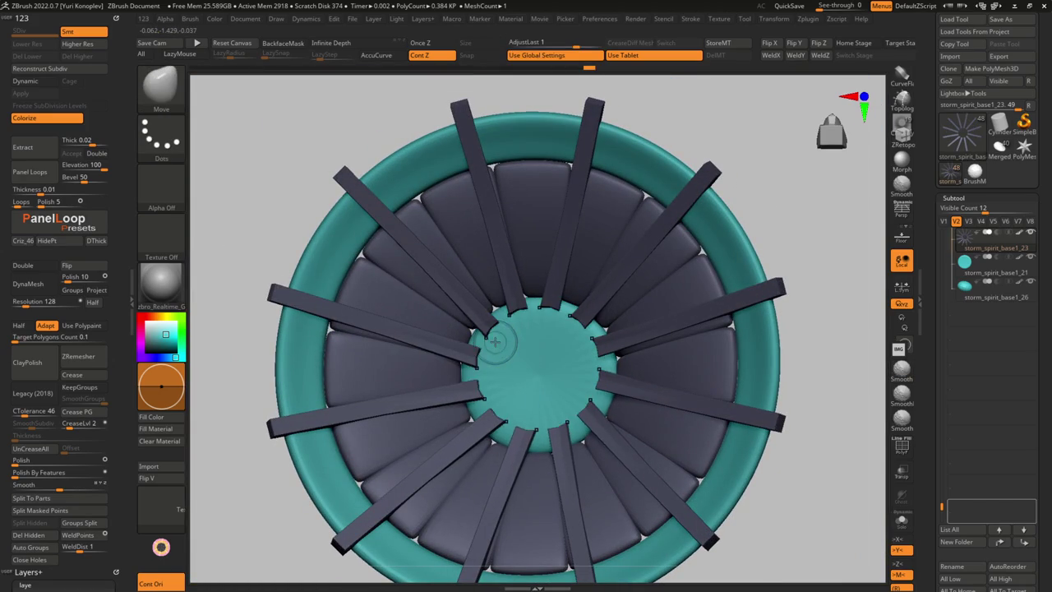
Inspect the hat under Dynamic subdivision from oblique and edge-on angles
key(d)
right_drag(494, 341, 461, 257)
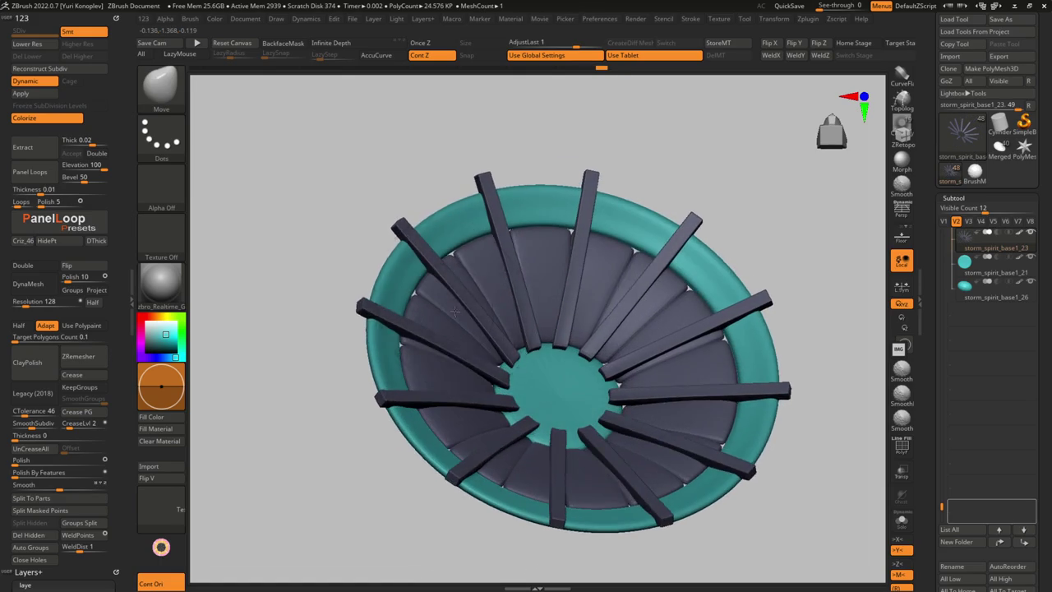
mouse_move(423, 211)
right_down()
mouse_move(435, 215)
mouse_move(390, 271)
mouse_move(436, 238)
right_up()
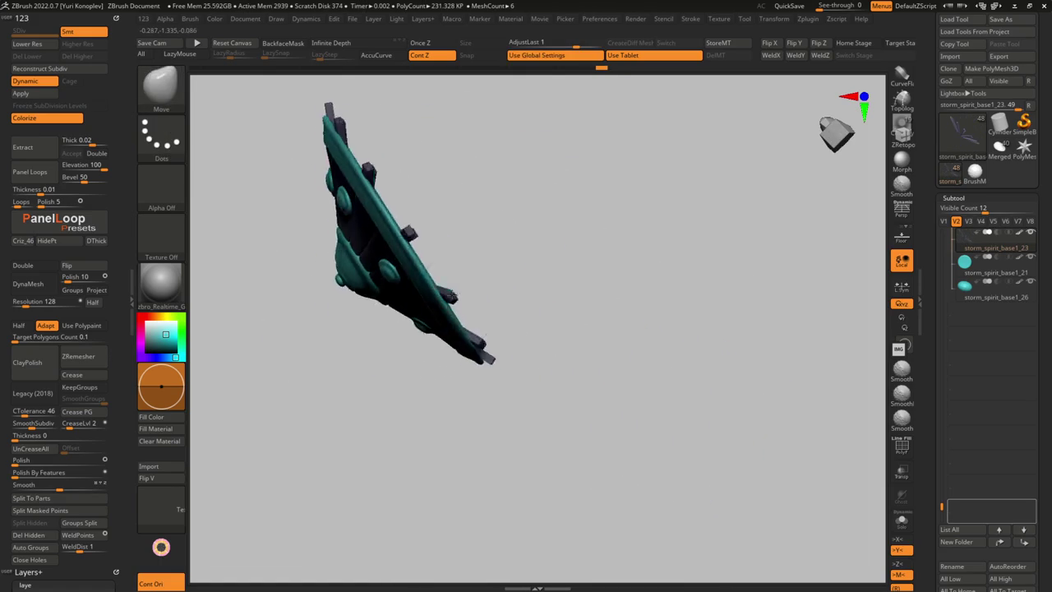
mouse_move(467, 296)
ctrl+right_down()
mouse_move(465, 249)
mouse_move(494, 263)
ctrl+right_up()
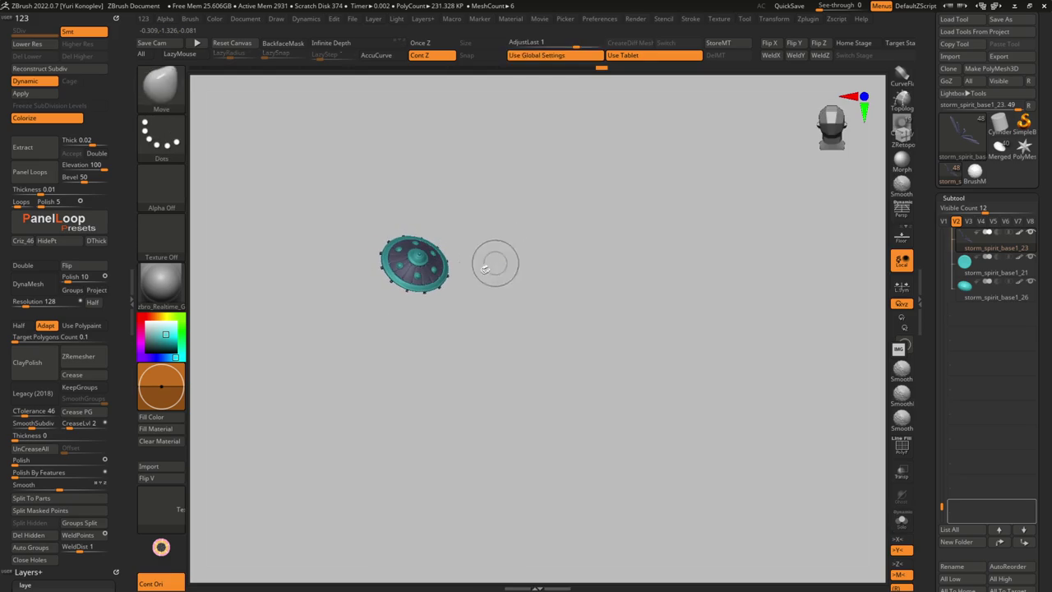
mouse_move(439, 181)
ctrl+right_down()
mouse_move(438, 247)
mouse_move(400, 258)
mouse_move(389, 281)
mouse_move(409, 258)
mouse_move(418, 279)
ctrl+right_up()
key(s)
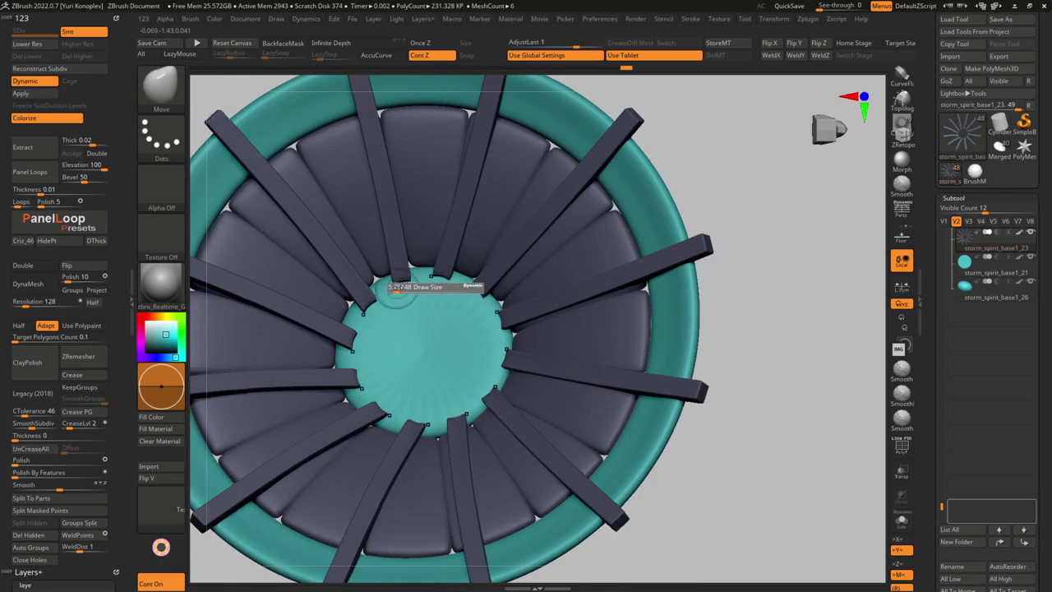
mouse_move(393, 279)
right_down()
mouse_move(403, 236)
mouse_move(385, 191)
mouse_move(383, 216)
right_up()
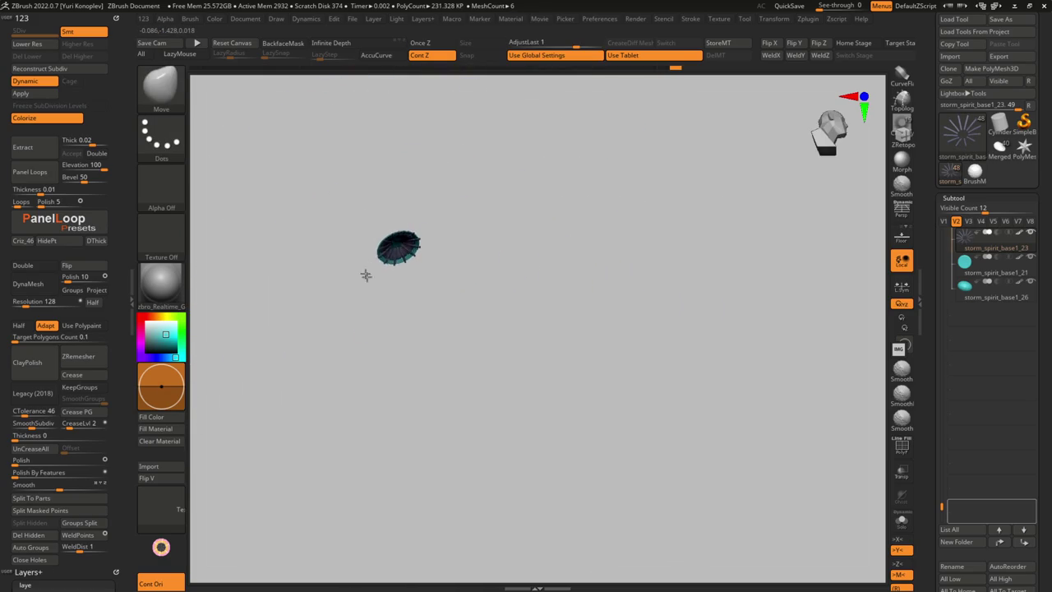
mouse_move(412, 260)
ctrl+right_down()
mouse_move(433, 359)
mouse_move(411, 329)
mouse_move(386, 226)
mouse_move(445, 310)
mouse_move(394, 247)
mouse_move(341, 276)
mouse_move(354, 247)
mouse_move(378, 287)
mouse_move(362, 271)
mouse_move(348, 303)
mouse_move(331, 304)
ctrl+right_up()
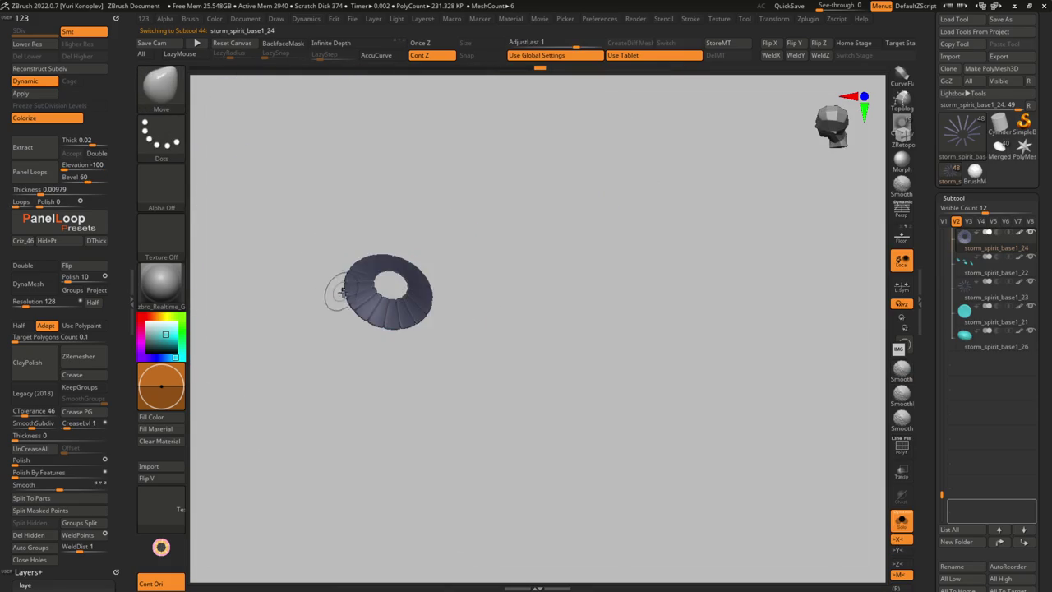
key(b)
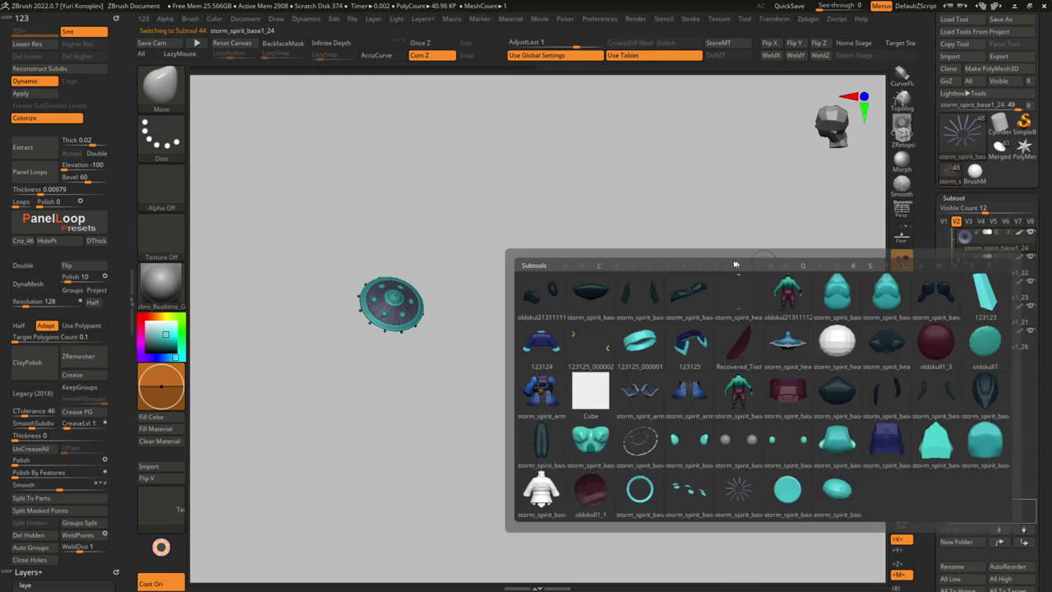
click(943, 221)
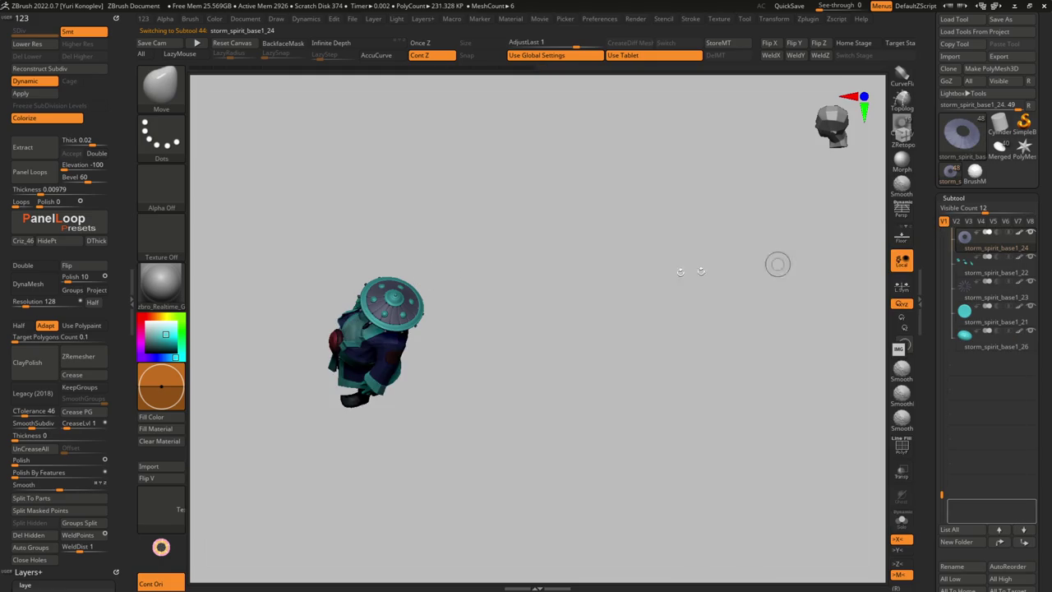
right_drag(477, 296, 448, 278)
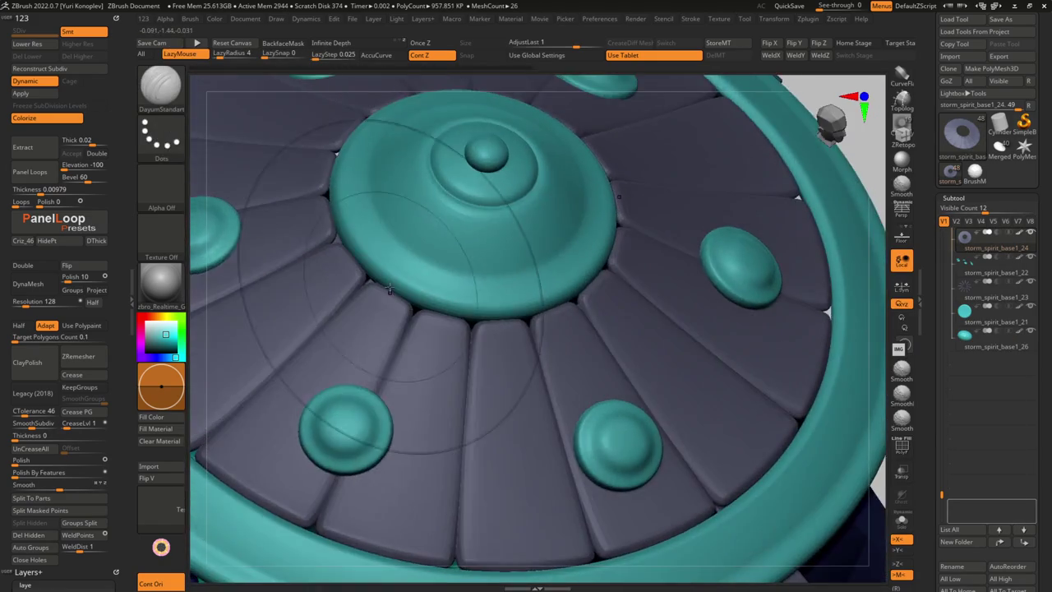
mouse_move(389, 363)
right_down()
mouse_move(364, 292)
mouse_move(353, 345)
mouse_move(341, 306)
mouse_move(366, 294)
mouse_move(398, 333)
mouse_move(386, 312)
mouse_move(375, 315)
right_up()
alt+click(398, 333)
mouse_move(393, 359)
right_down()
mouse_move(388, 305)
mouse_move(448, 331)
right_up()
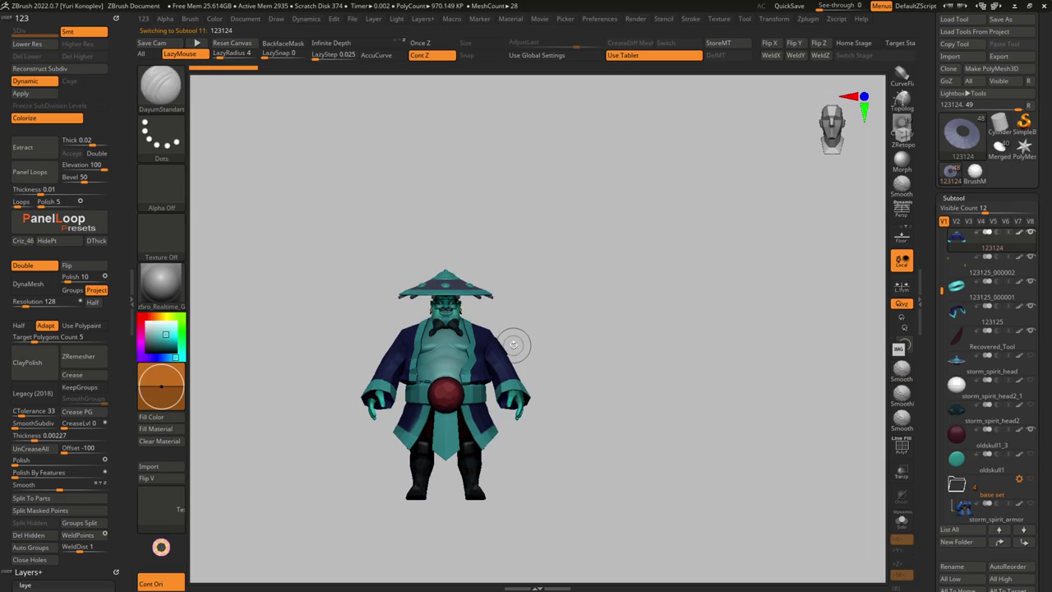
right_drag(482, 306, 486, 324)
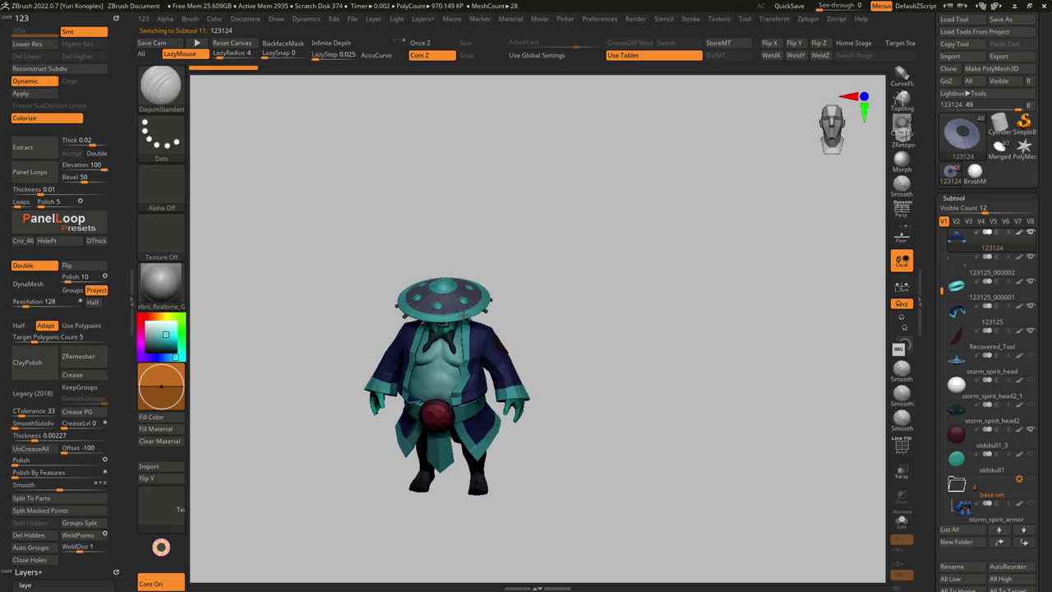
alt+click(453, 294)
key(f)
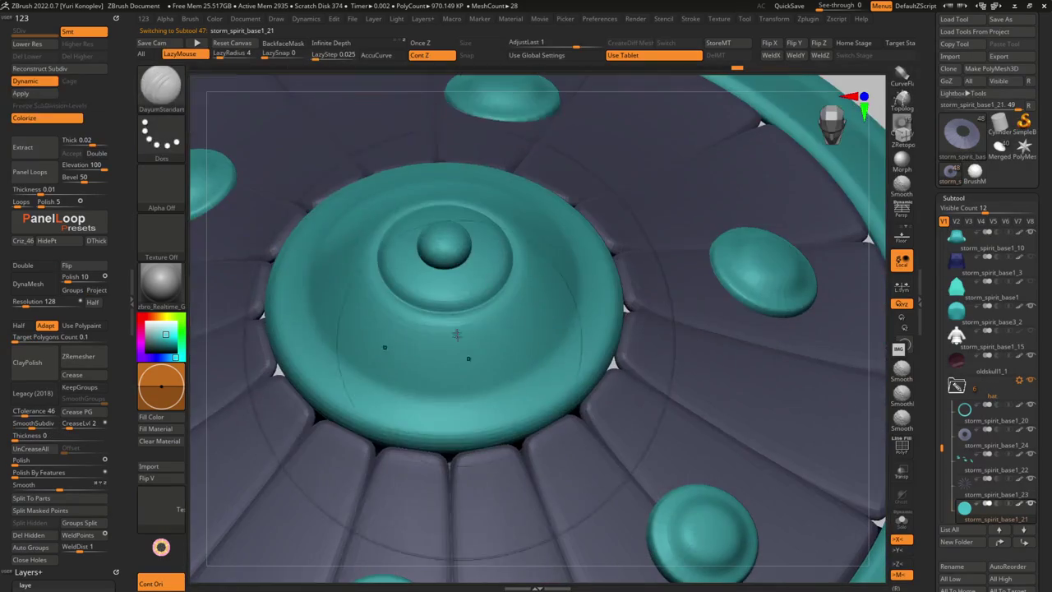
right_drag(453, 288, 442, 308)
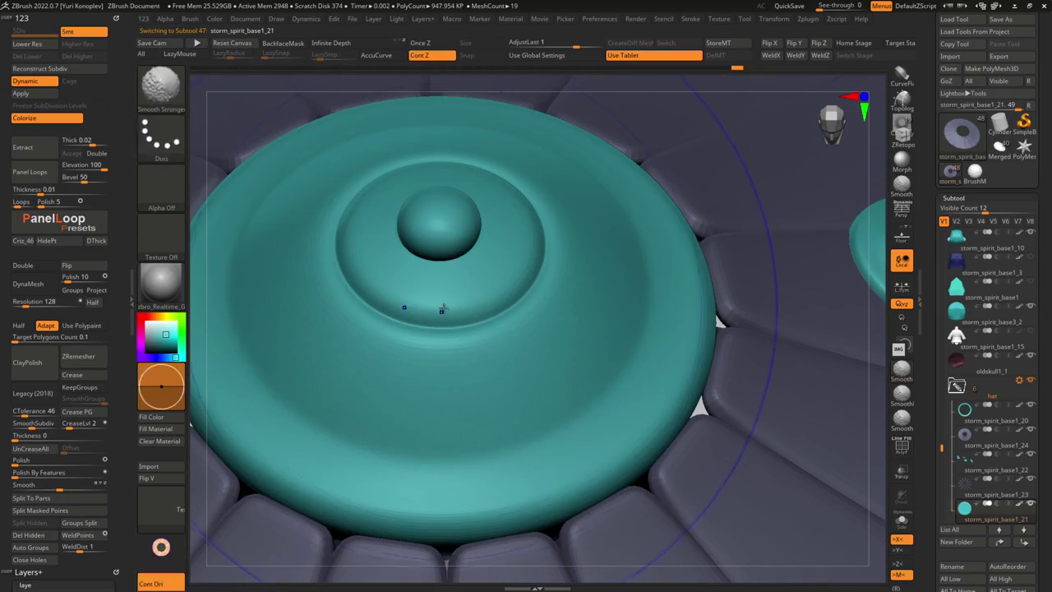
key(space)
click(510, 280)
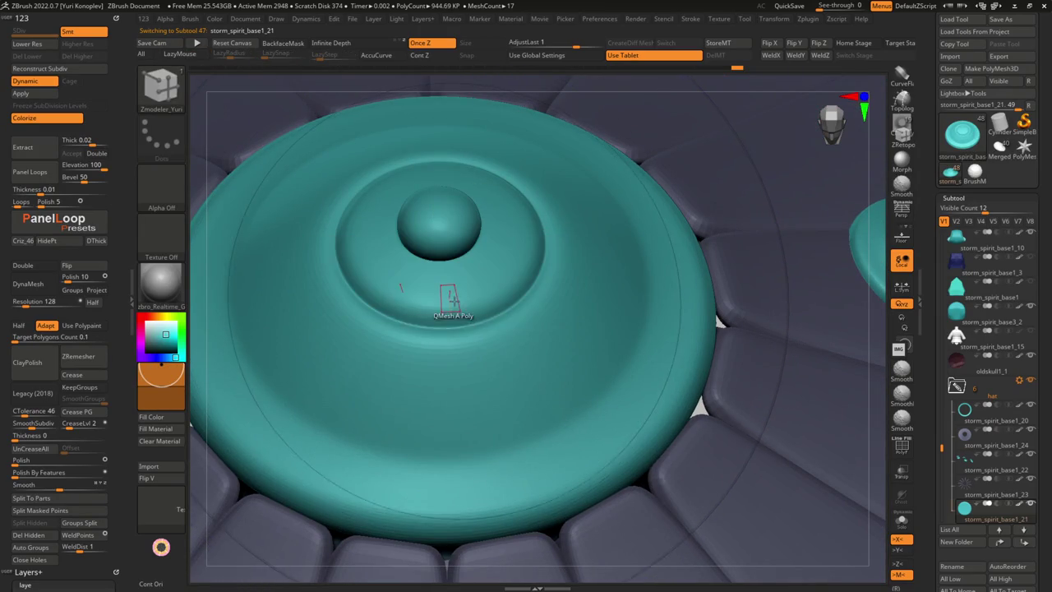
mouse_move(448, 304)
right_down()
mouse_move(451, 335)
mouse_move(469, 353)
right_up()
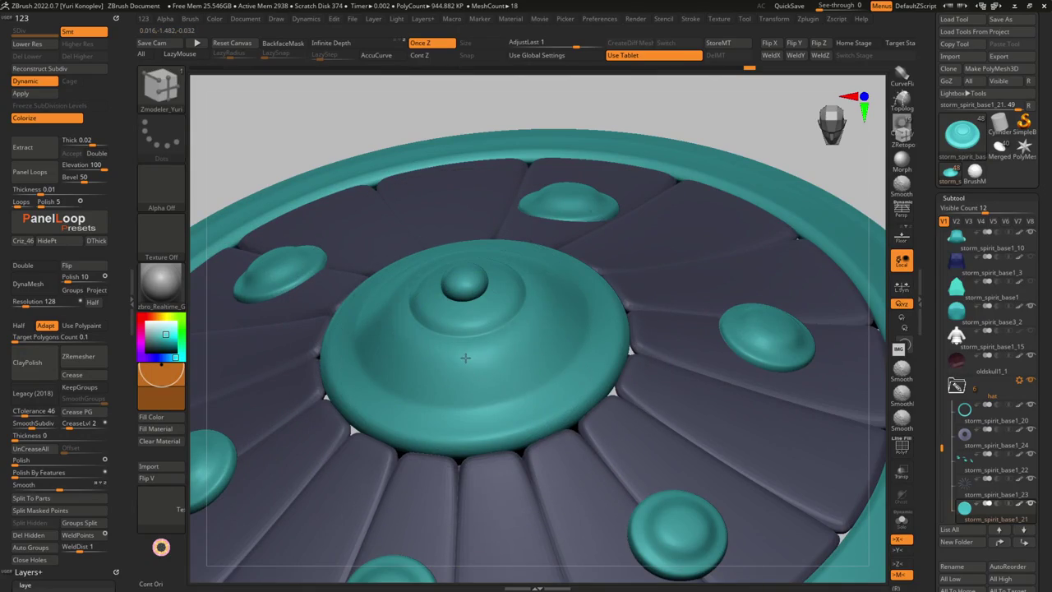
mouse_move(470, 351)
right_down()
mouse_move(458, 291)
mouse_move(550, 329)
mouse_move(475, 381)
mouse_move(488, 399)
right_up()
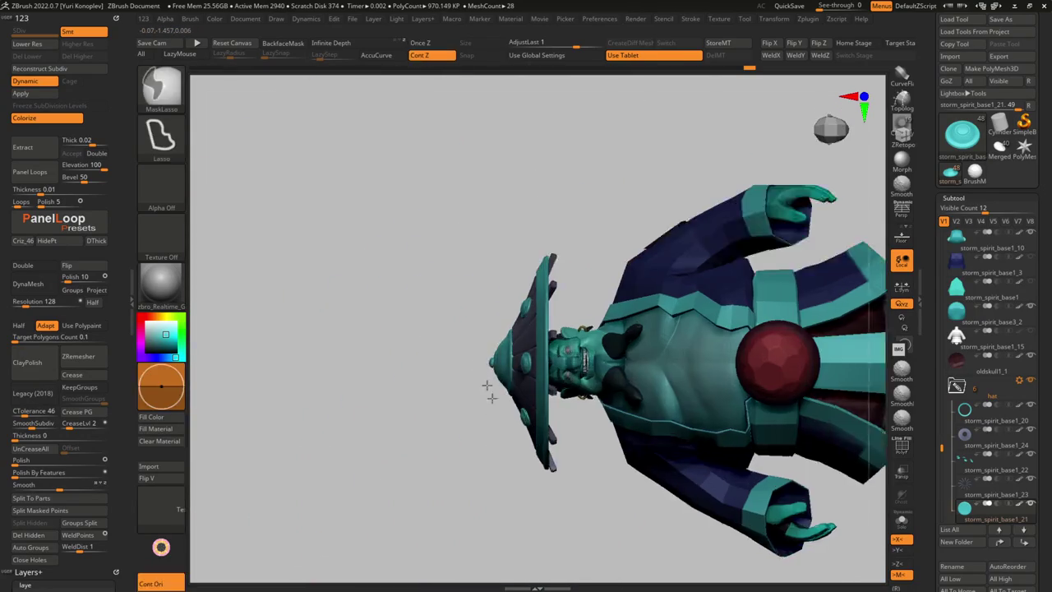
key(w)
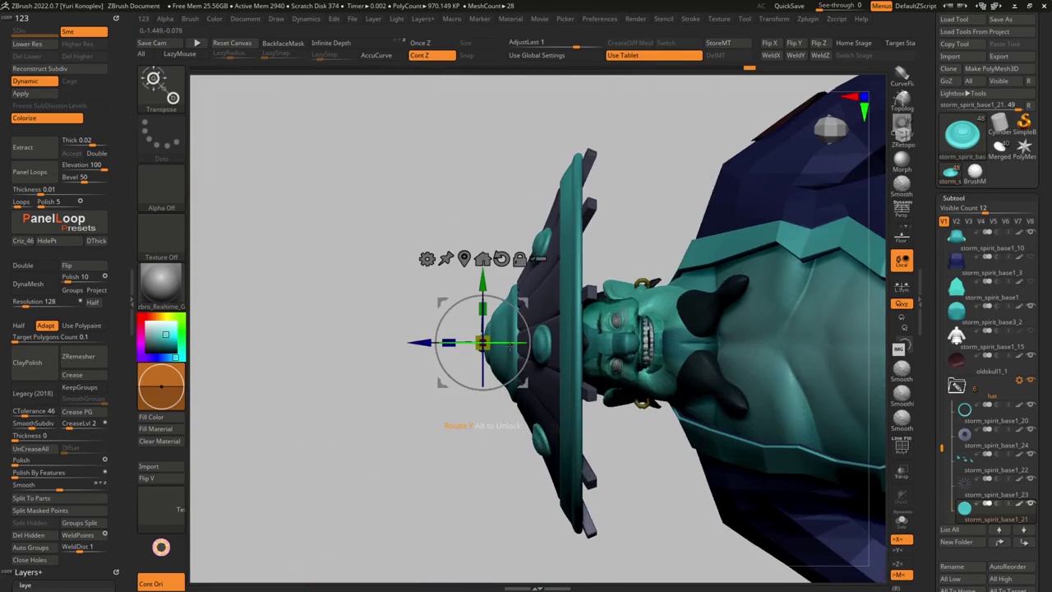
key(f)
key(q)
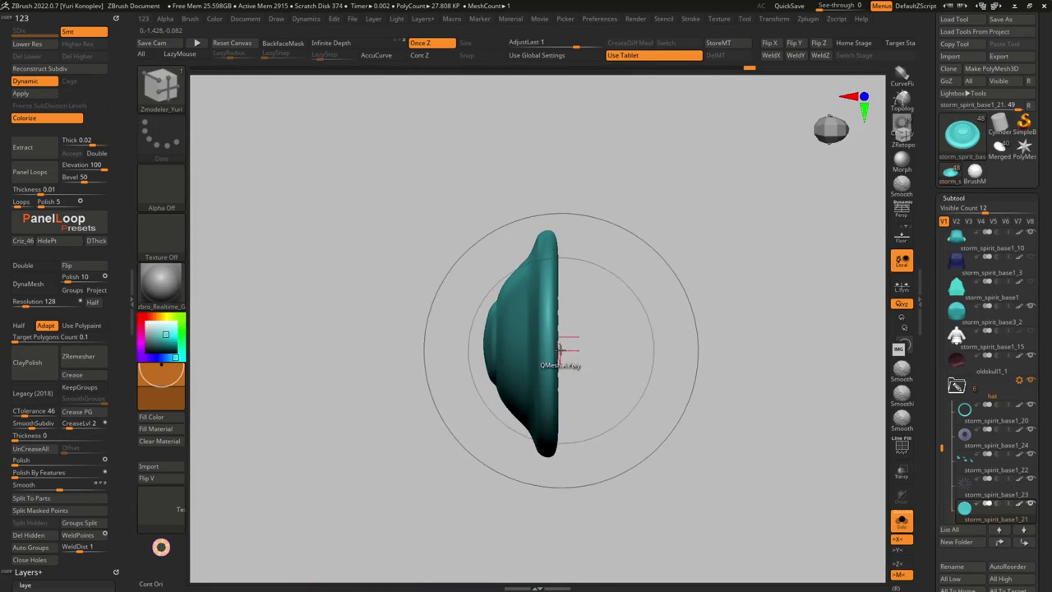
key(w)
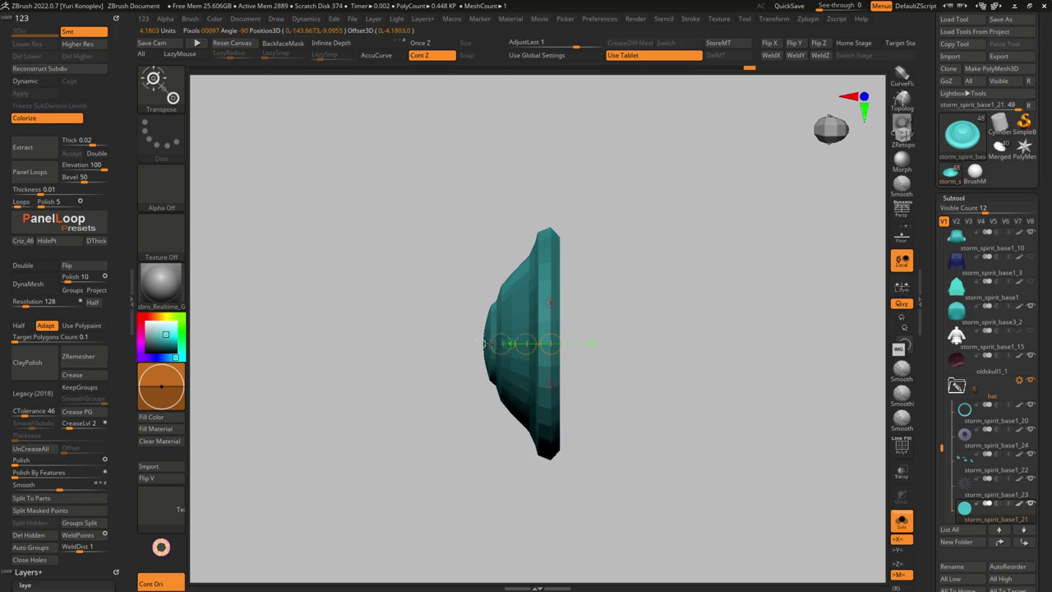
key(ctrl+shift+s)
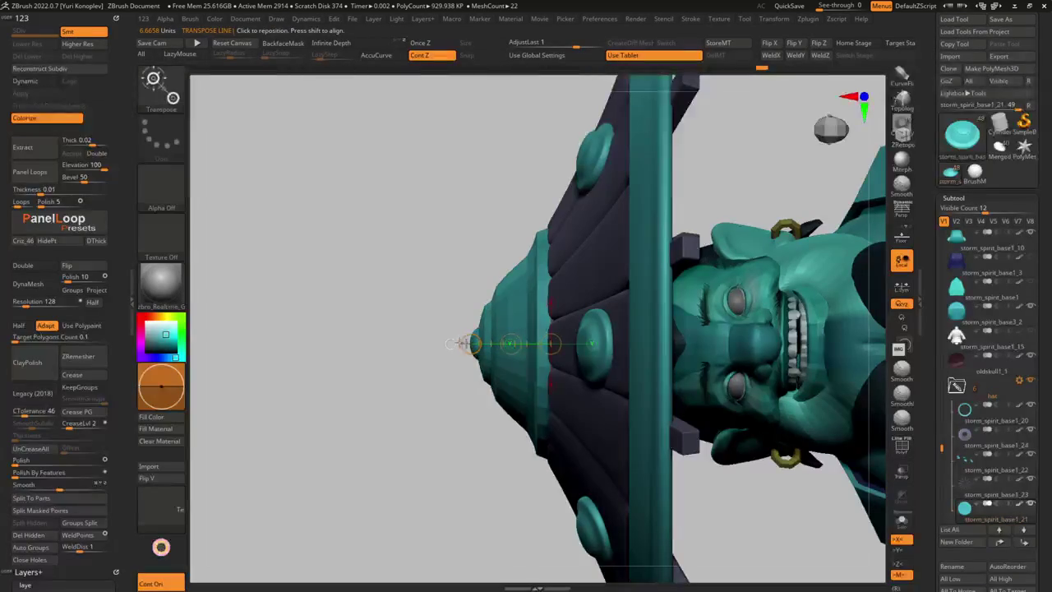
ctrl+click(510, 343)
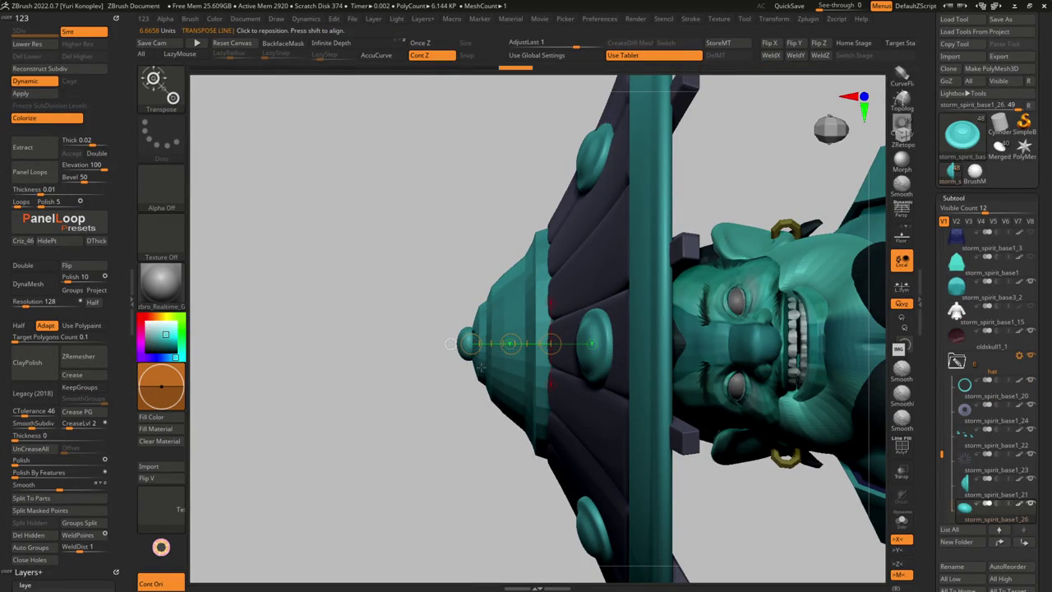
key(q)
mouse_move(479, 368)
mouse_down()
mouse_move(586, 359)
mouse_move(617, 333)
mouse_move(606, 319)
mouse_move(585, 433)
mouse_move(540, 564)
mouse_move(586, 393)
mouse_move(535, 371)
mouse_move(628, 405)
mouse_up()
alt+click(586, 393)
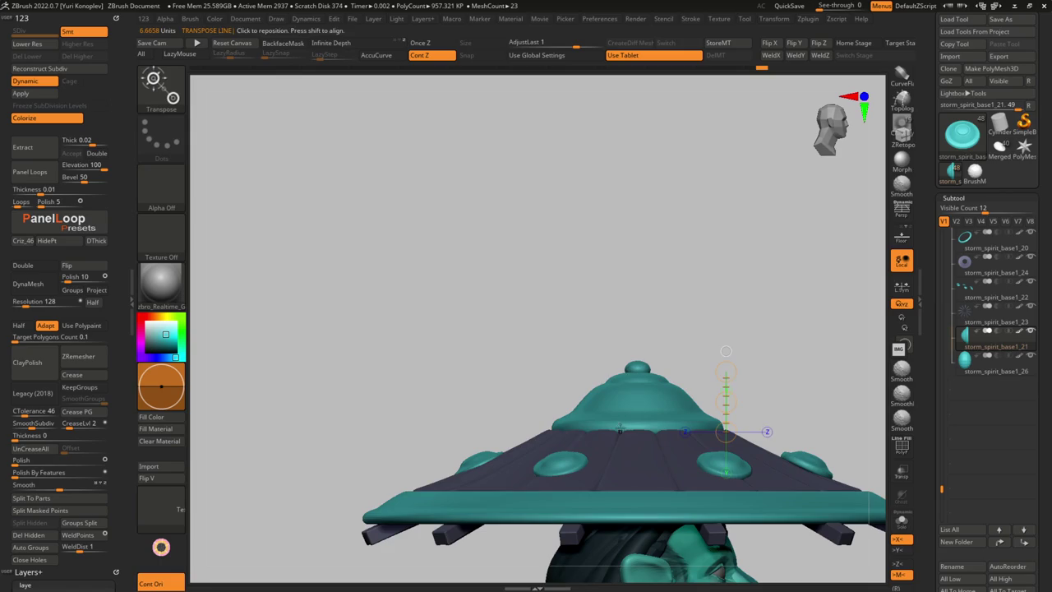
key(shift+f)
drag(606, 505, 581, 419)
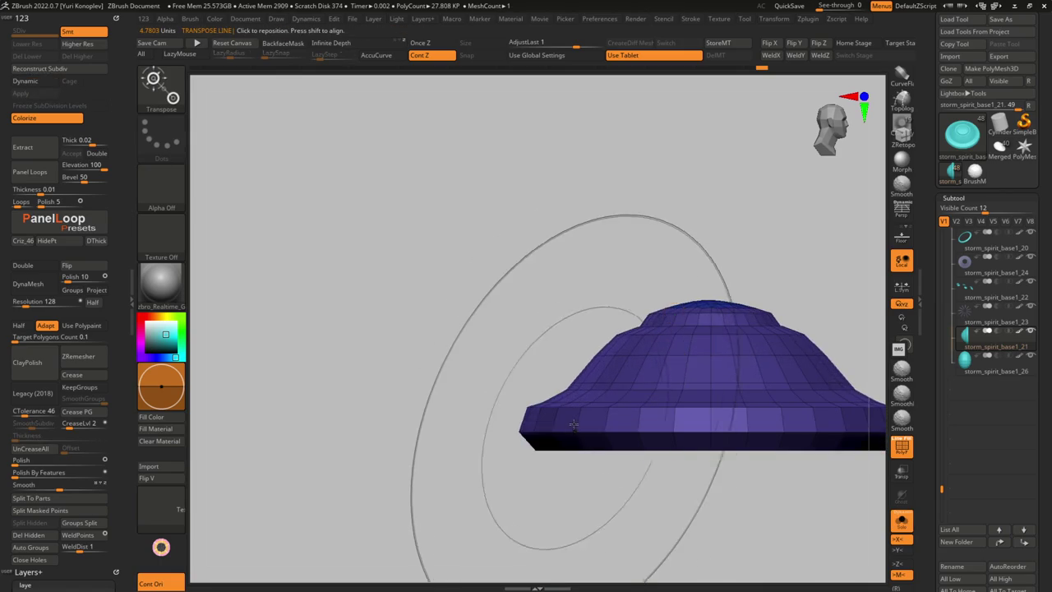
key(d)
mouse_move(526, 493)
mouse_down()
mouse_move(576, 411)
mouse_move(577, 460)
mouse_up()
key(space)
click(543, 268)
key(shift+d)
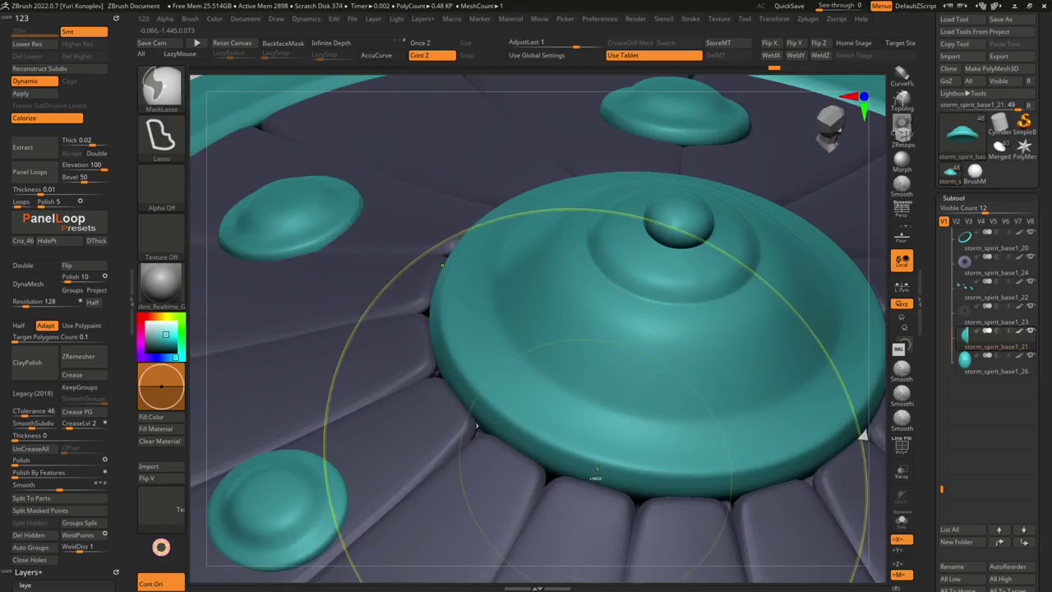
mouse_move(596, 477)
ctrl+right_down()
mouse_move(575, 444)
mouse_move(533, 514)
mouse_move(559, 444)
ctrl+right_up()
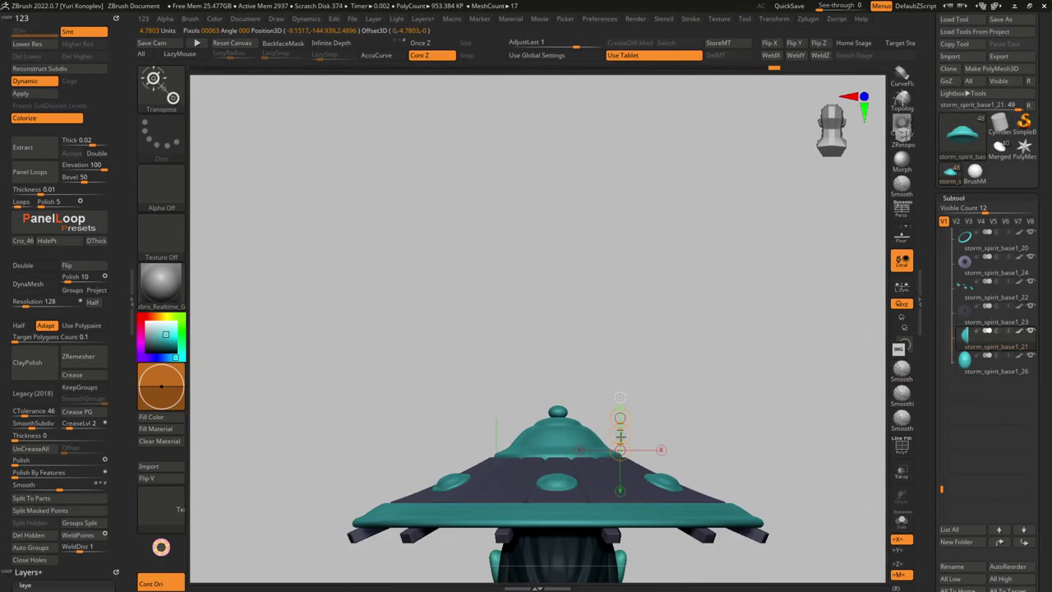
Slide edge loops on the centre dome to begin forming tiers
key(q)
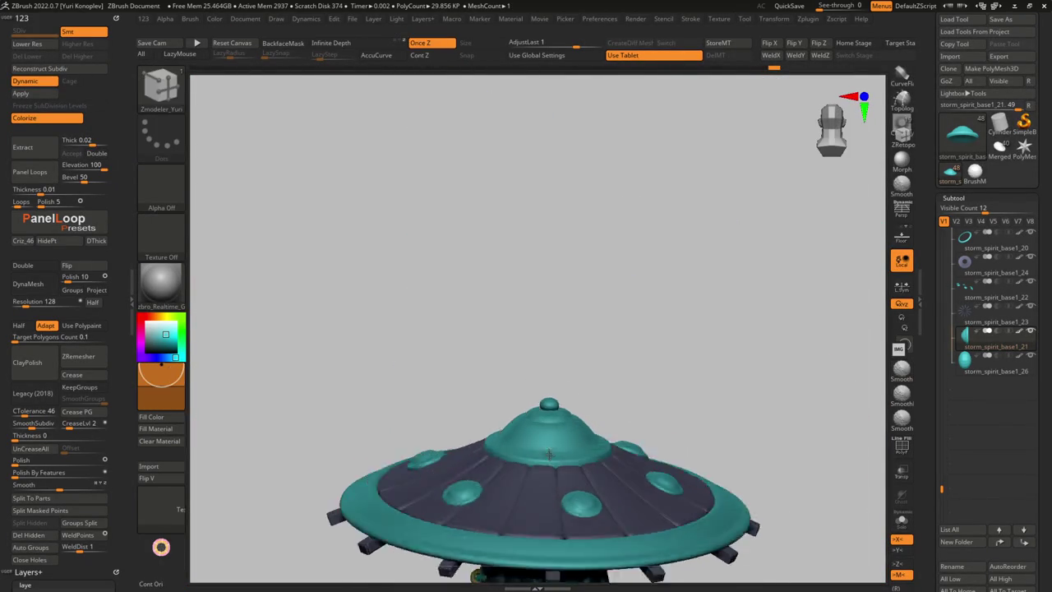
mouse_move(619, 434)
right_down()
mouse_move(503, 421)
mouse_move(547, 380)
right_up()
key(shift+f)
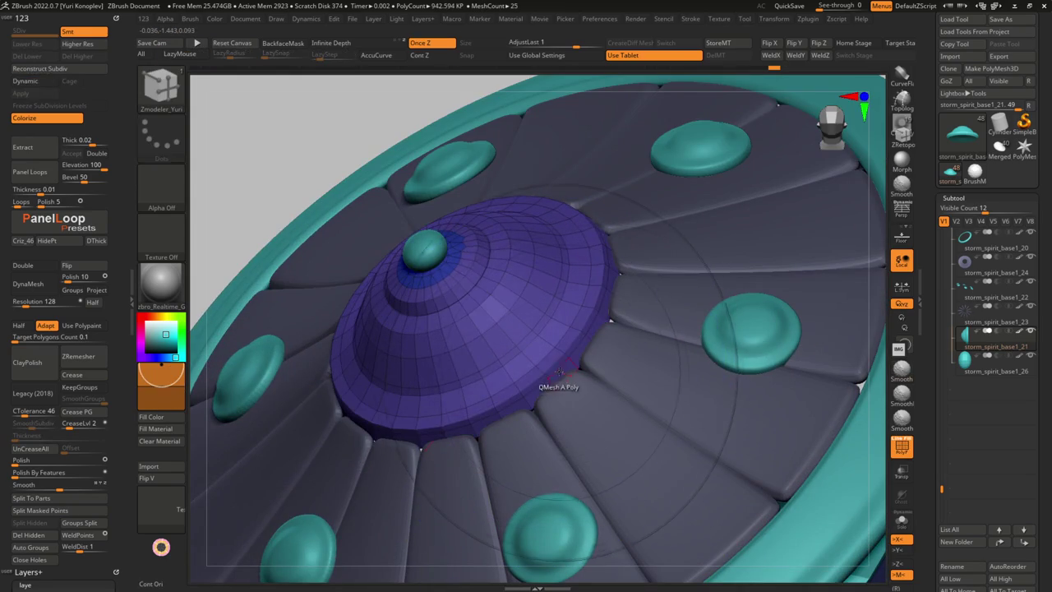
key(space)
click(613, 283)
key(d)
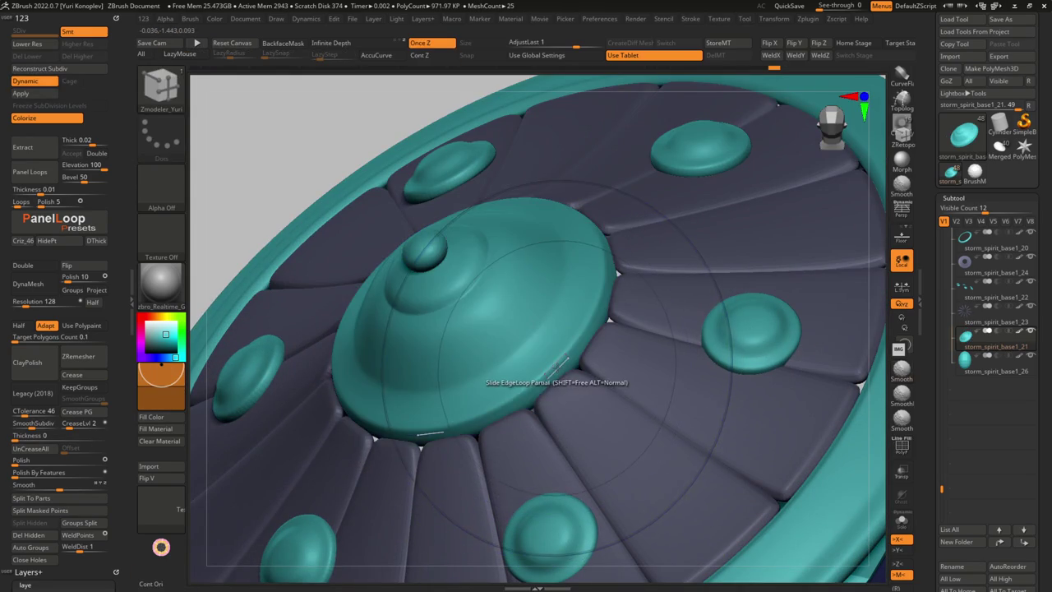
mouse_move(561, 367)
right_down()
mouse_move(574, 423)
mouse_move(526, 386)
mouse_move(535, 411)
mouse_move(594, 380)
mouse_move(641, 485)
mouse_move(549, 368)
mouse_move(660, 302)
right_up()
key(shift+f)
Reselect the dome and use Move EdgeLoop Complete to step its tiers
alt+click(641, 489)
alt+click(549, 368)
key(space)
click(660, 302)
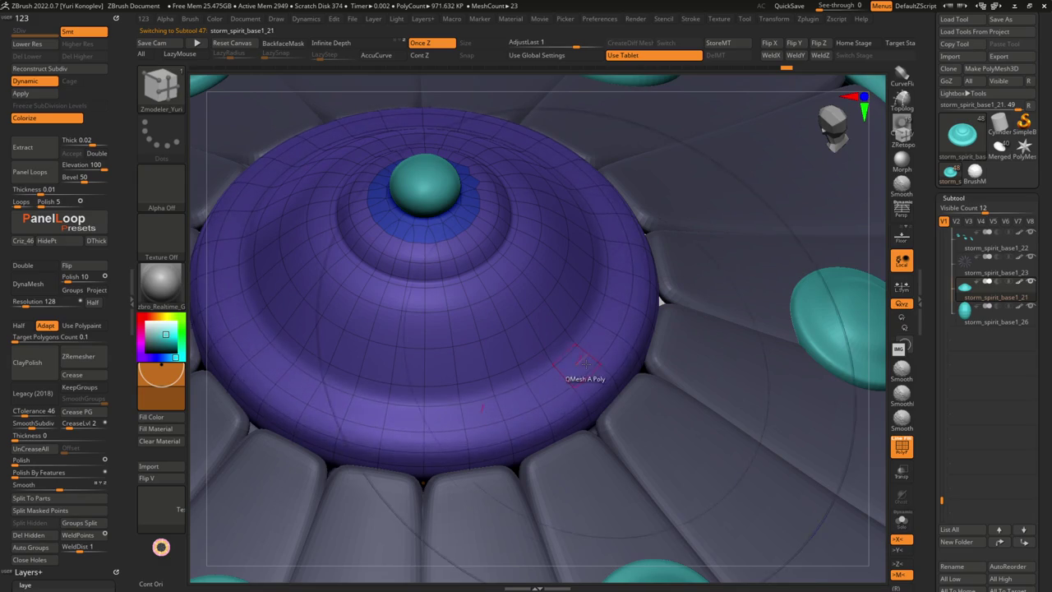
key(shift+f)
mouse_move(660, 302)
ctrl+right_down()
mouse_move(625, 247)
mouse_move(576, 296)
mouse_move(559, 263)
ctrl+right_up()
mouse_move(618, 334)
right_down()
mouse_move(540, 350)
mouse_move(520, 441)
mouse_move(590, 337)
right_up()
Slide the dome's edge loops again and check the stepped shape
key(shift+f)
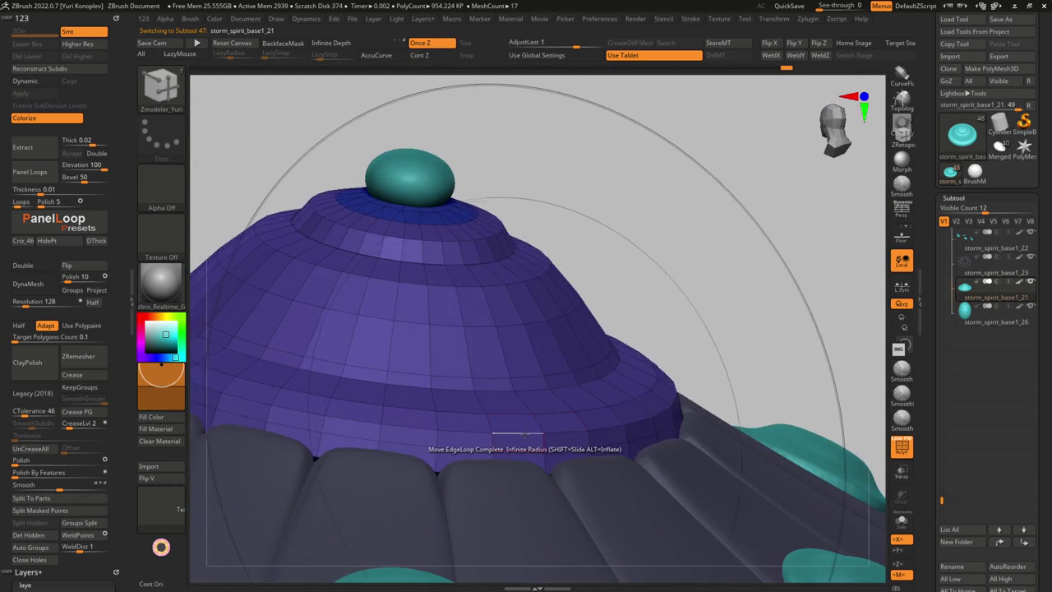
key(space)
click(590, 282)
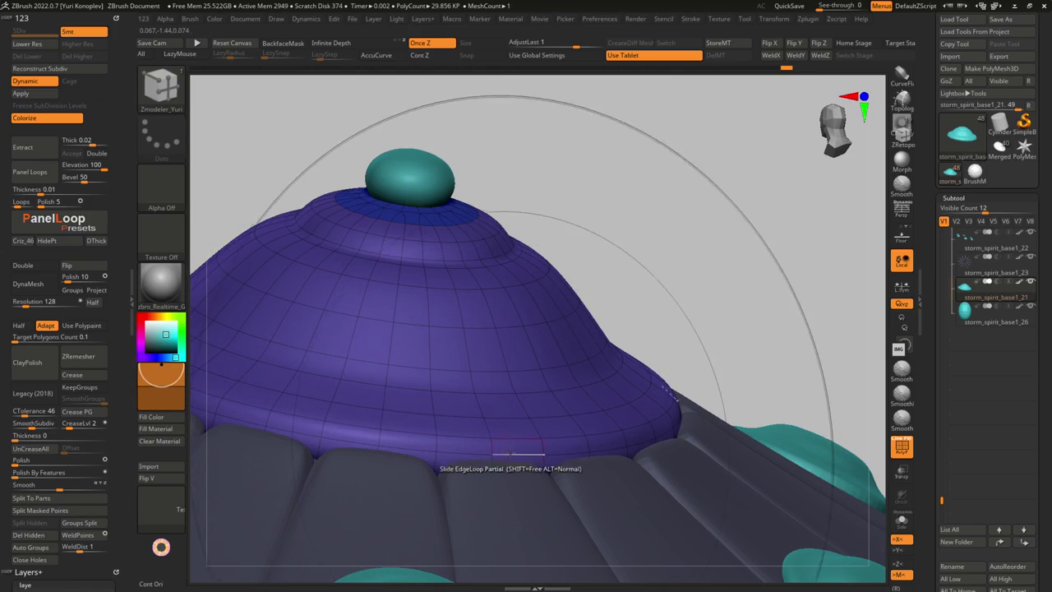
key(shift+f)
mouse_move(512, 440)
ctrl+right_down()
mouse_move(510, 461)
mouse_move(504, 442)
mouse_move(465, 463)
ctrl+right_up()
right_drag(526, 445, 528, 416)
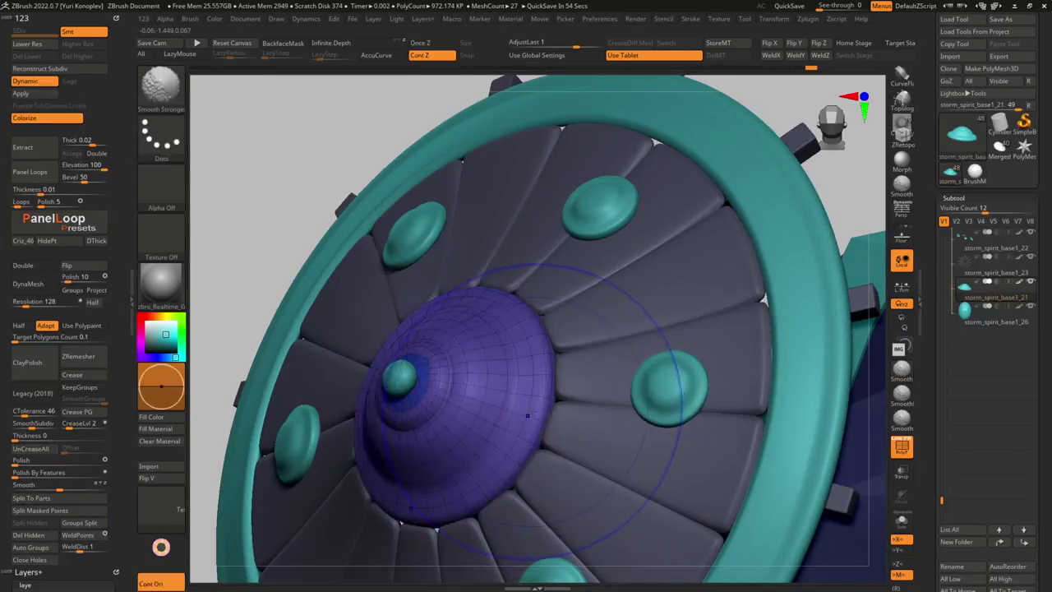
Insert edge loops into the dome to sharpen its stepped tiers
key(shift)
key(space)
right_drag(533, 403, 518, 386)
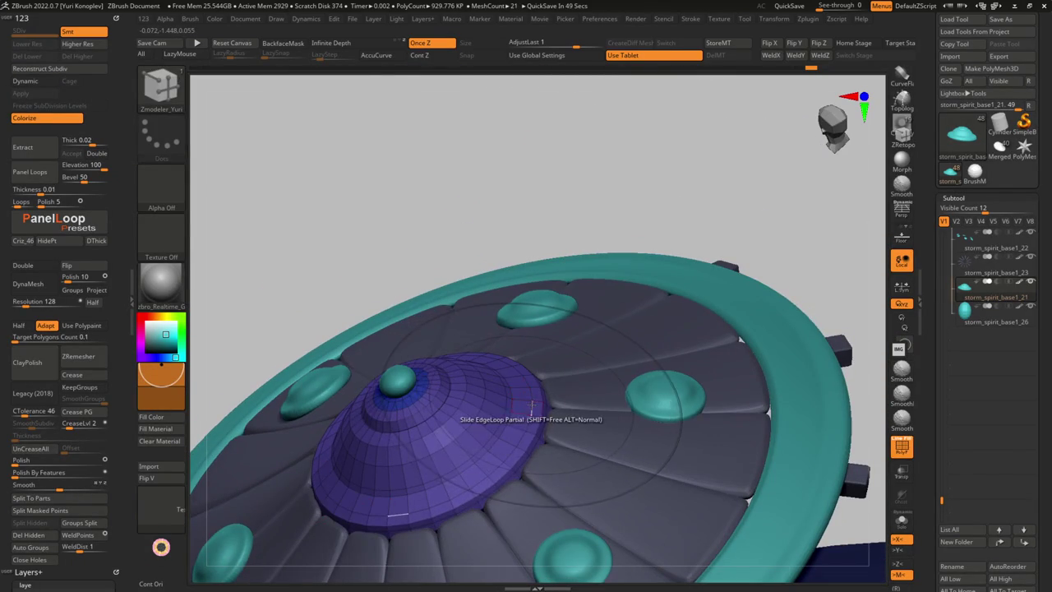
key(space)
click(503, 324)
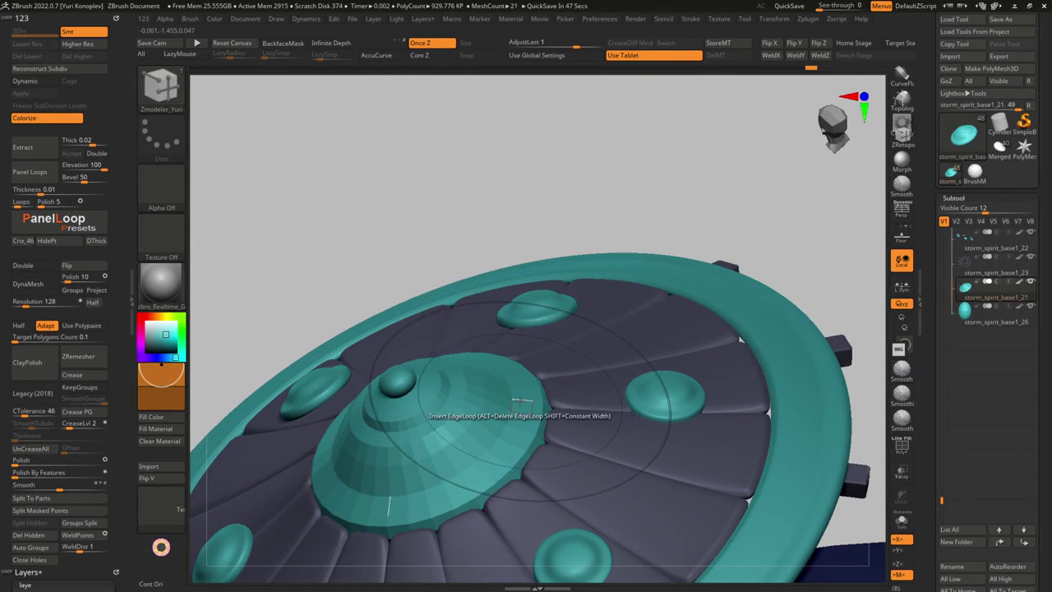
mouse_move(518, 398)
right_down()
mouse_move(530, 386)
mouse_move(493, 411)
mouse_move(450, 408)
mouse_move(439, 441)
mouse_move(376, 453)
mouse_move(508, 428)
mouse_move(389, 404)
mouse_move(395, 381)
mouse_move(448, 488)
mouse_move(403, 398)
mouse_move(479, 456)
right_up()
key(space)
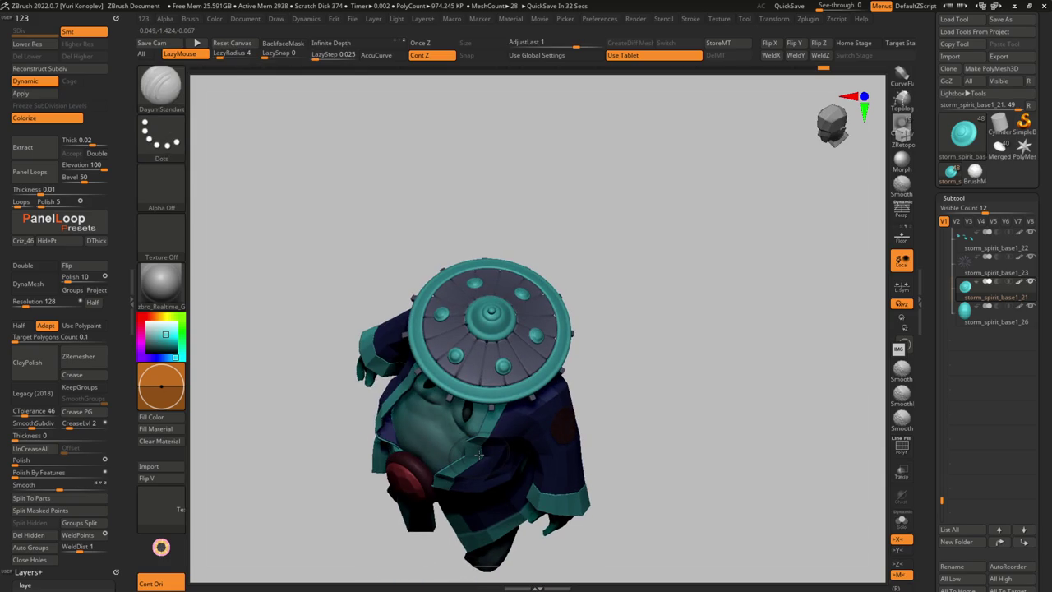
ctrl+right_drag(491, 415, 496, 433)
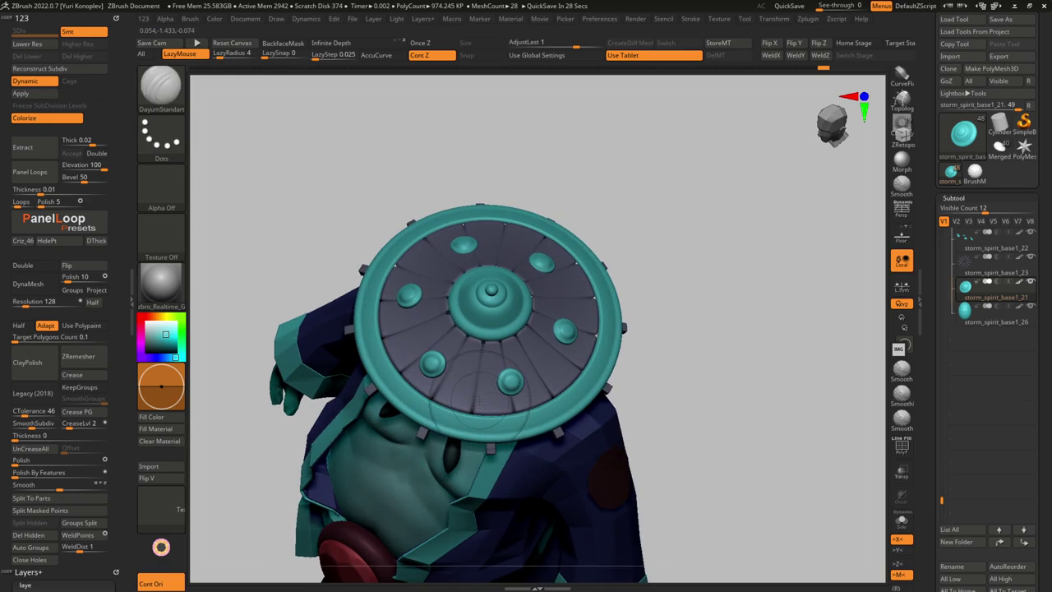
right_drag(474, 410, 476, 425)
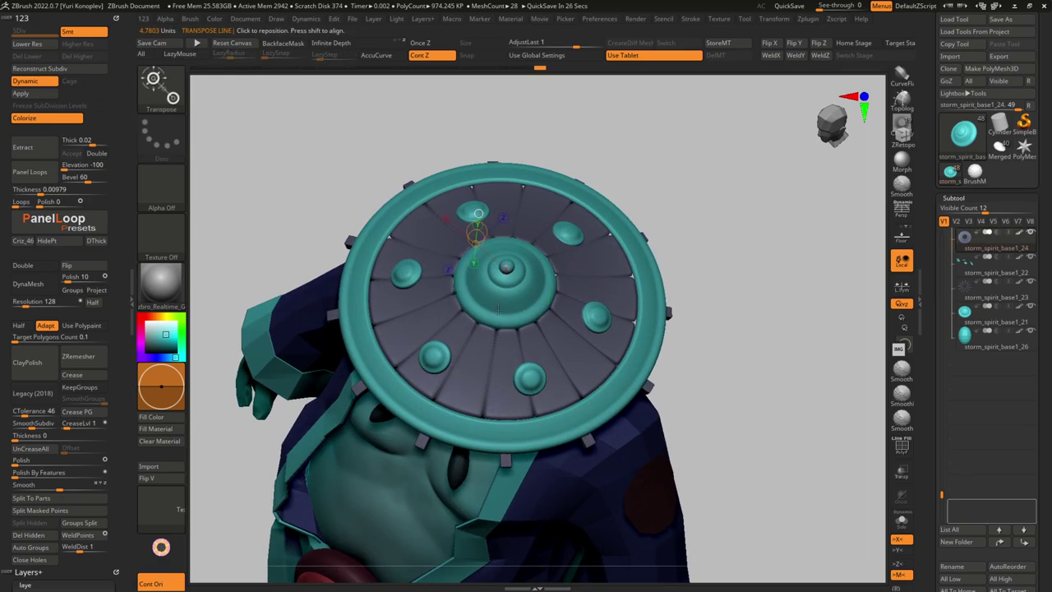
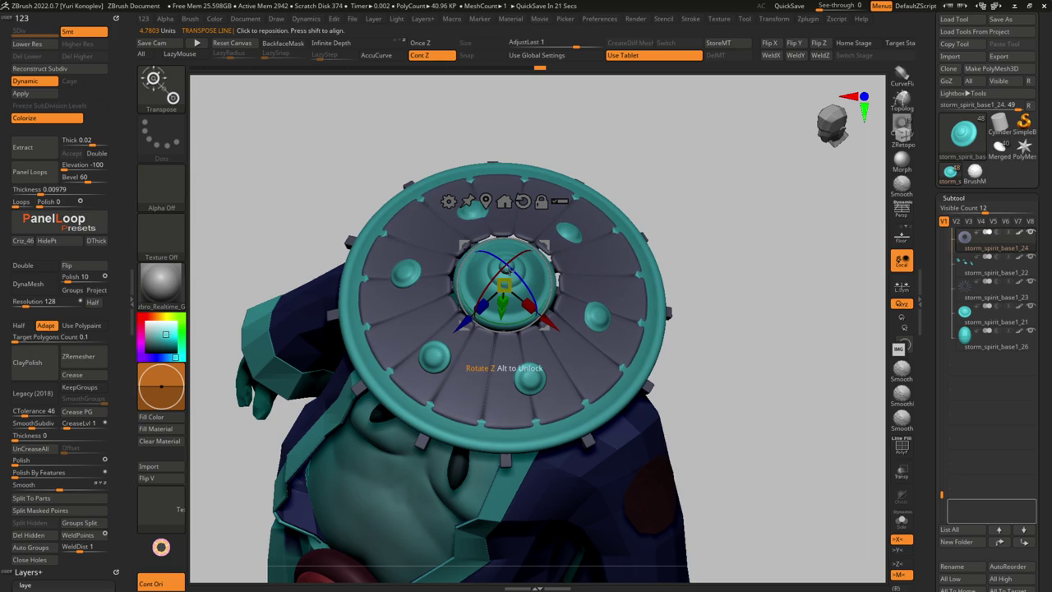
Solo the hat's brim ring and inspect its wireframe with smooth preview subdivision off
key(q)
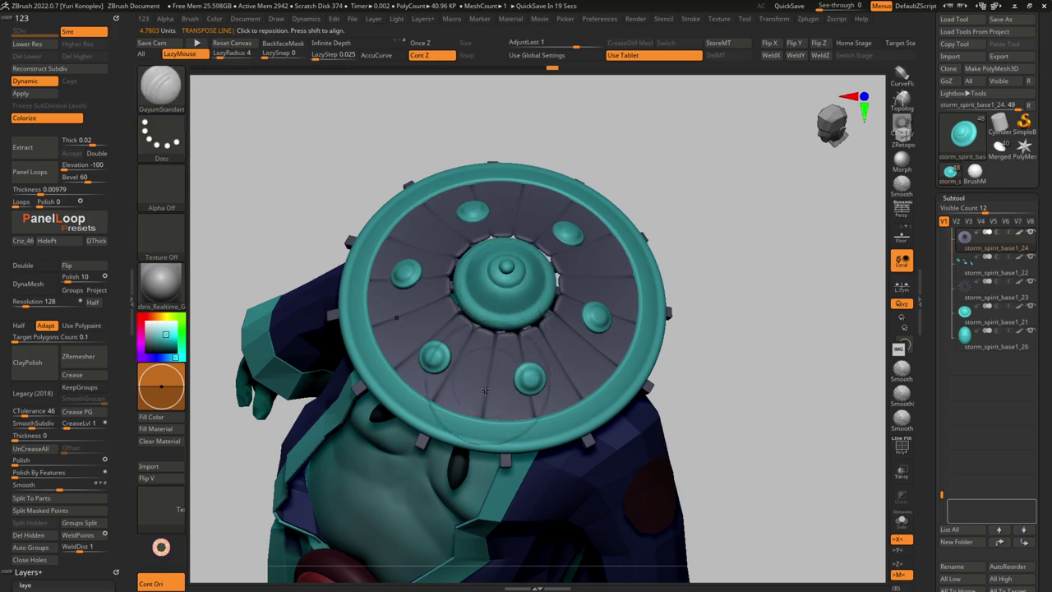
key(f)
mouse_move(401, 378)
right_down()
mouse_move(409, 423)
mouse_move(390, 433)
mouse_move(473, 461)
right_up()
mouse_move(458, 414)
ctrl+right_down()
mouse_move(371, 386)
mouse_move(473, 458)
mouse_move(477, 411)
mouse_move(441, 356)
mouse_move(460, 438)
mouse_move(487, 321)
mouse_move(485, 353)
mouse_move(439, 425)
mouse_move(460, 311)
ctrl+right_up()
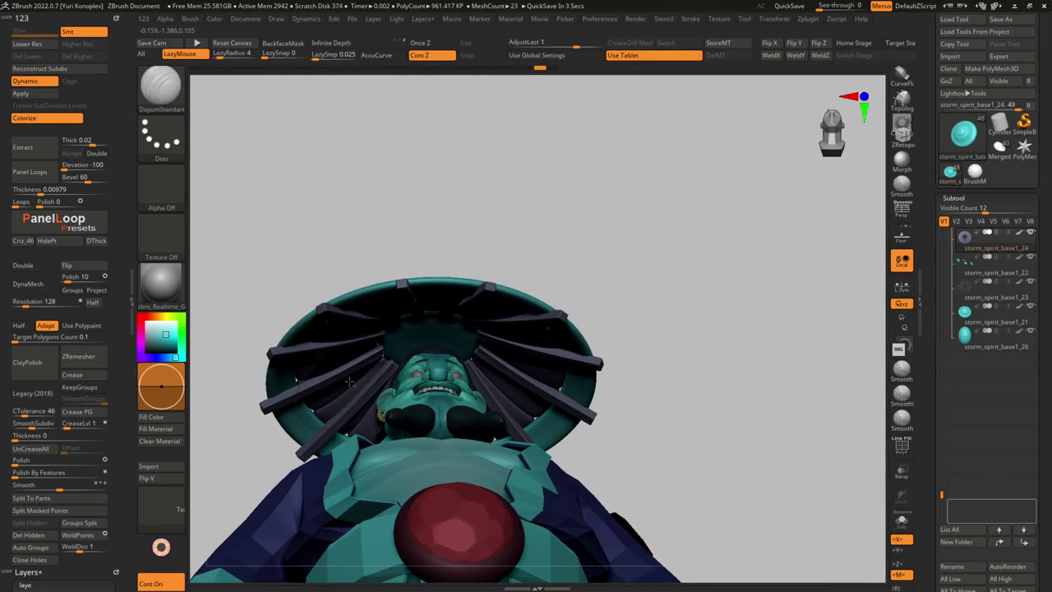
key(Escape)
key(shift+f)
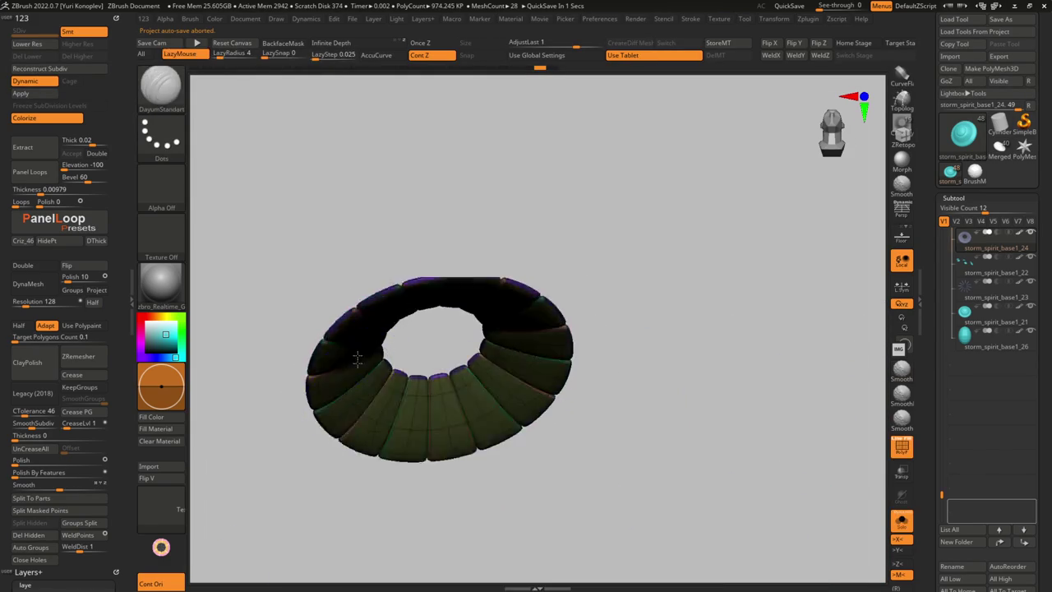
key(shift+d)
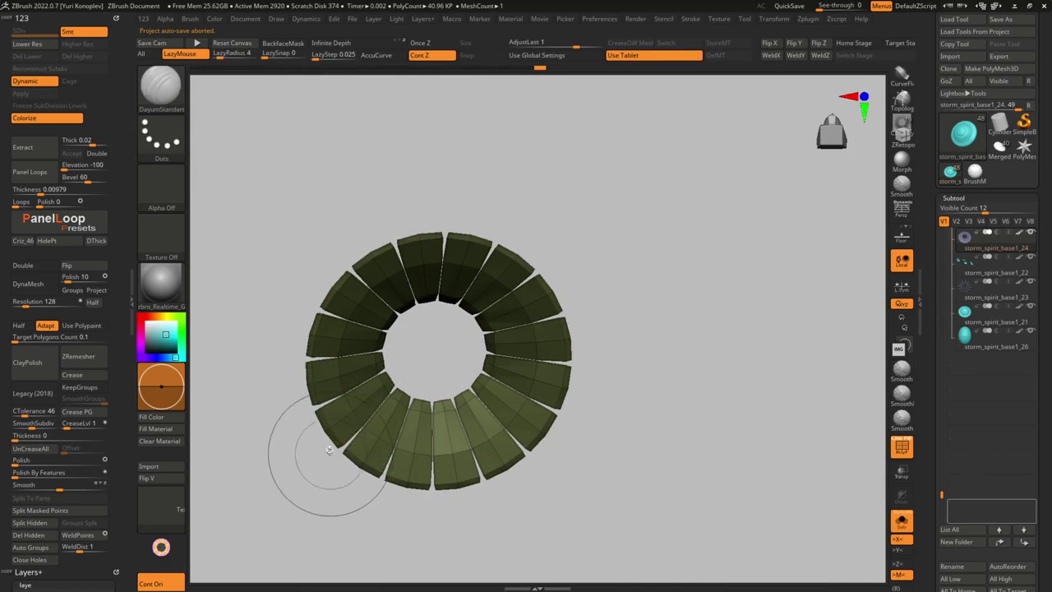
key(ctrl+shift+s)
mouse_move(444, 428)
right_down()
mouse_move(589, 303)
mouse_move(382, 298)
mouse_move(207, 337)
right_up()
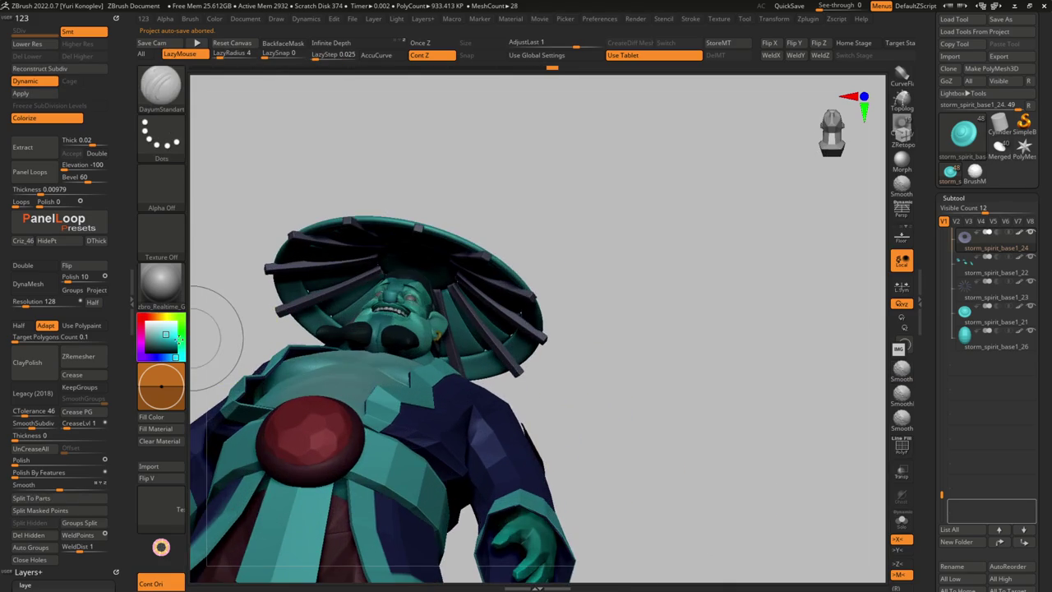
key(ctrl+shift+s)
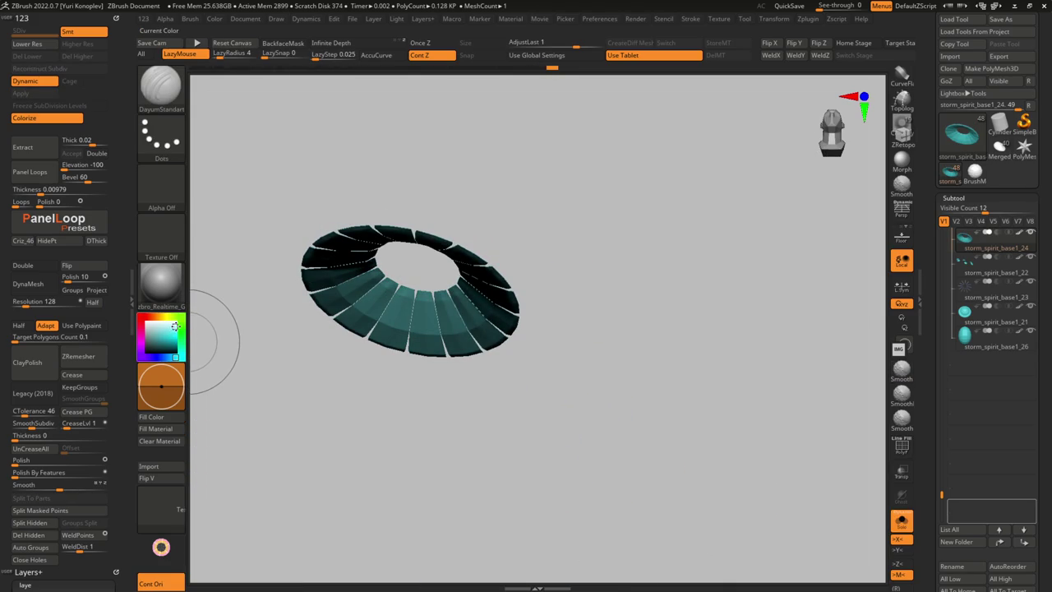
key(ctrl+shift+s)
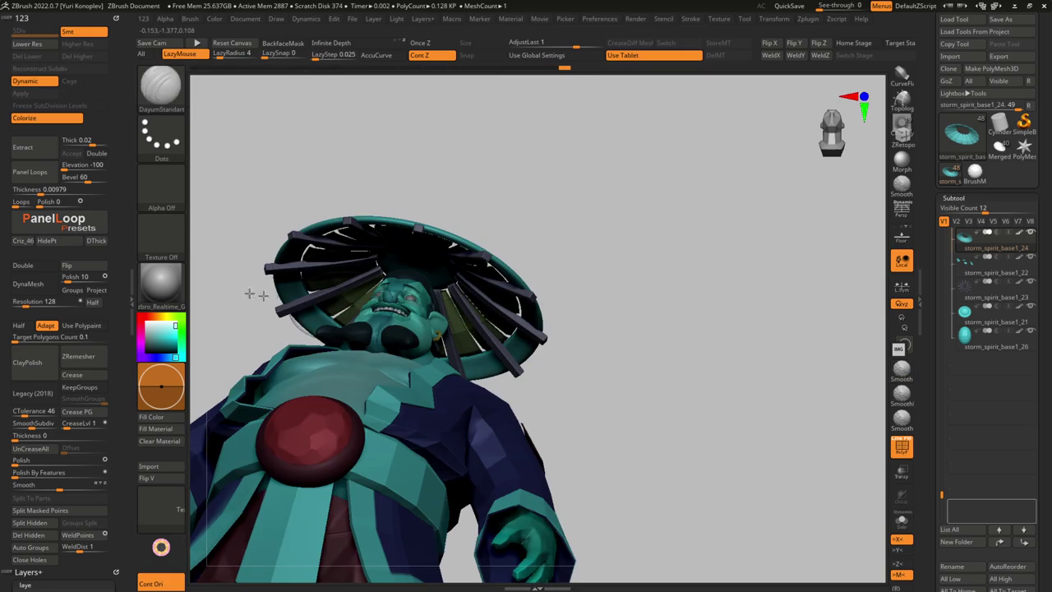
Apply the white zbro_Viewport material and frame the whole character
click(162, 284)
click(220, 272)
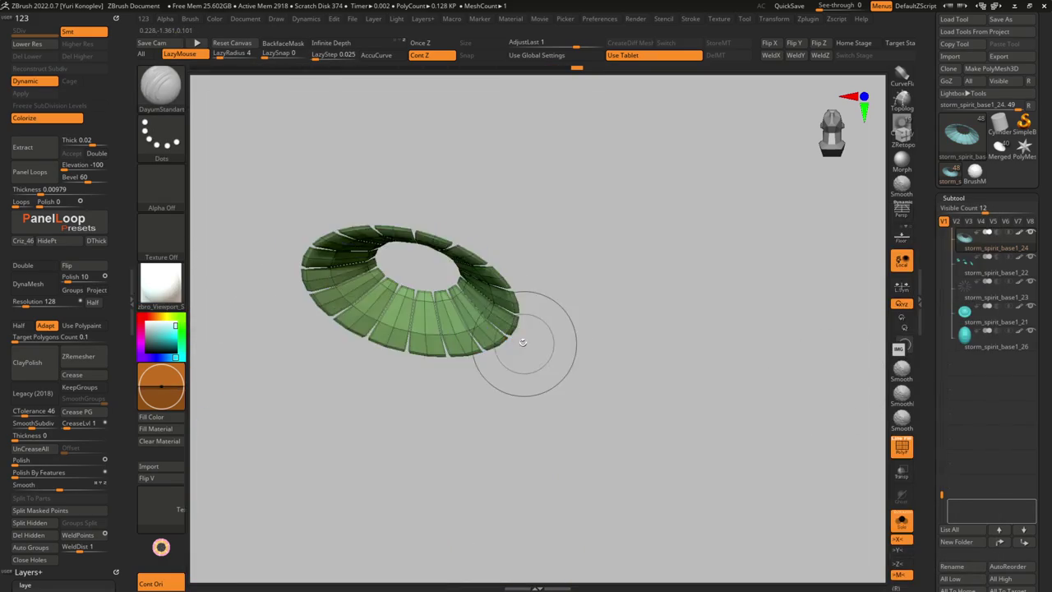
key(f)
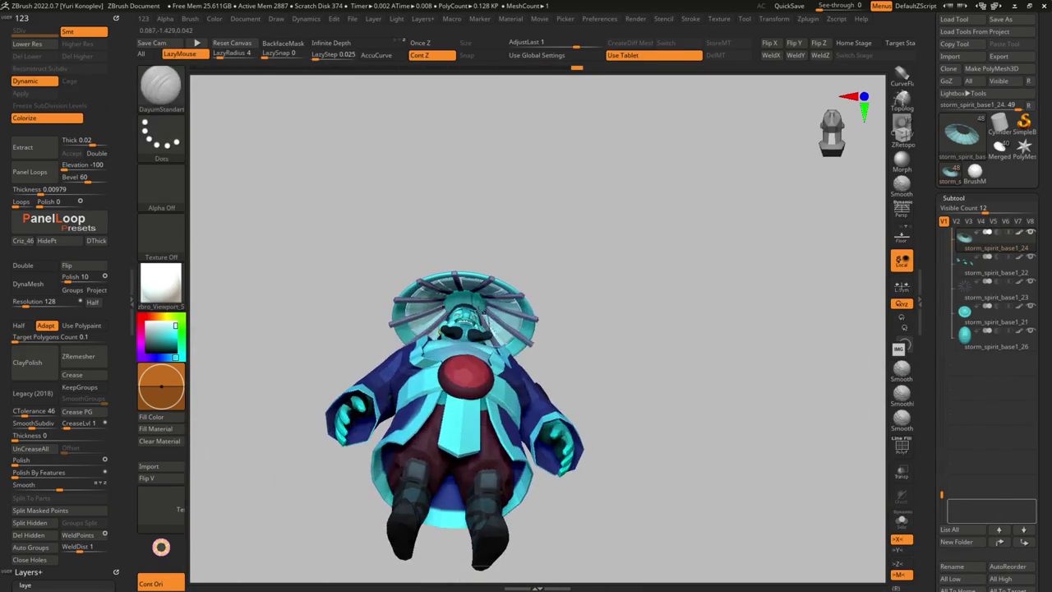
mouse_move(699, 329)
mouse_down()
mouse_move(462, 318)
mouse_move(509, 329)
mouse_up()
Solo the hat disc storm_spirit_base1_21 with wireframe and choose ZModeler's Insert EdgeLoop action
alt+click(463, 318)
key(ctrl+shift+s)
key(shift+f)
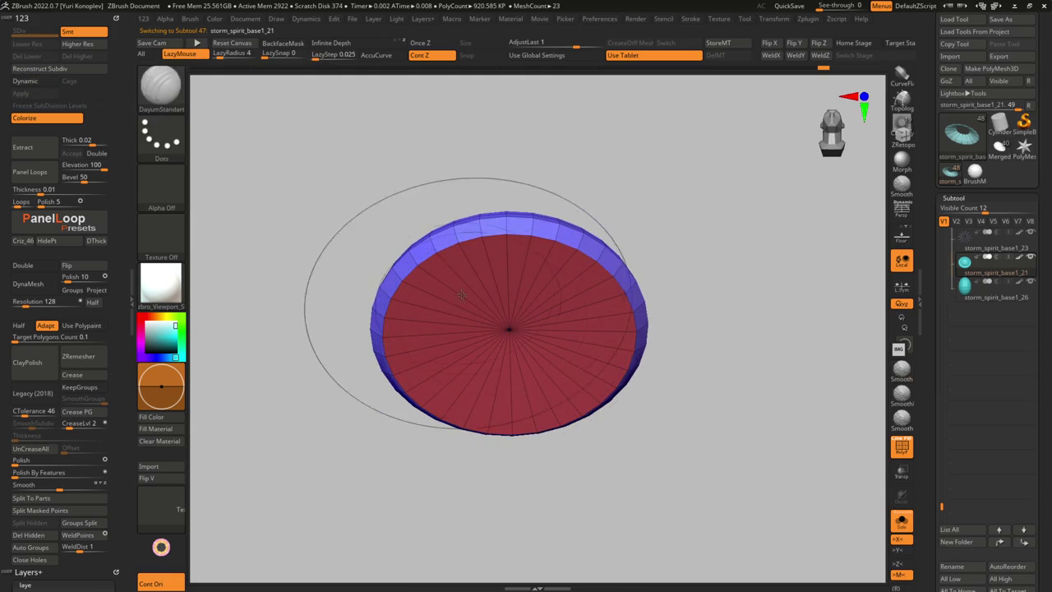
key(b)
key(z)
key(m)
right_drag(464, 298, 387, 287)
key(space)
click(428, 268)
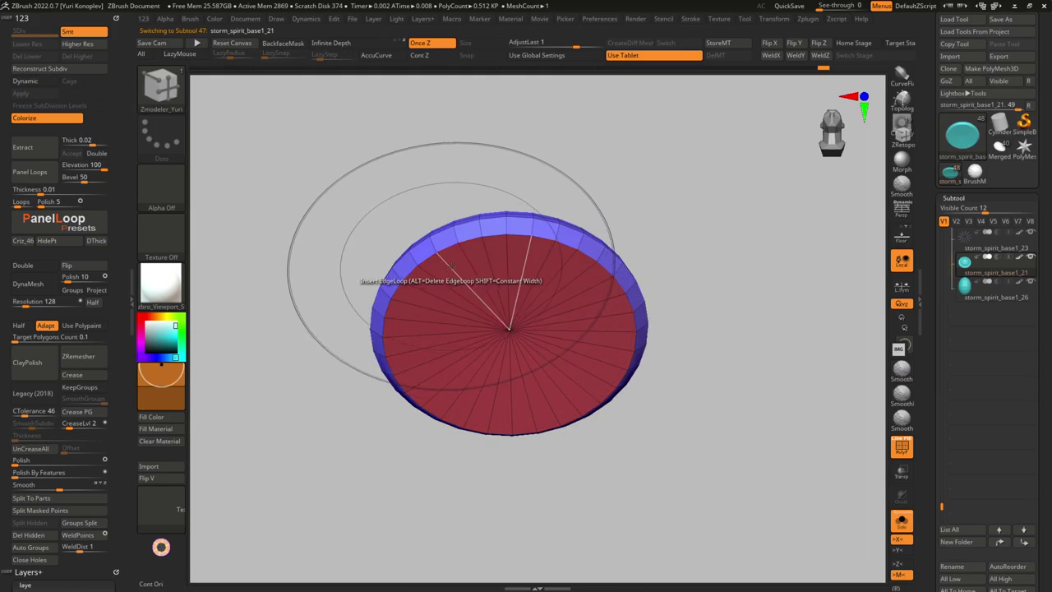
Insert edge loops near the disc's centre with smooth preview subdivision turned off
mouse_move(488, 315)
mouse_down()
mouse_move(488, 331)
mouse_move(520, 320)
mouse_up()
key(shift+ctrl+s)
mouse_move(508, 278)
mouse_down()
mouse_move(410, 227)
mouse_move(374, 164)
mouse_move(376, 189)
mouse_up()
key(shift+ctrl+s)
mouse_move(457, 293)
mouse_down()
mouse_move(444, 313)
mouse_move(450, 333)
mouse_move(466, 333)
mouse_move(468, 364)
mouse_move(450, 329)
mouse_up()
key(ctrl+shift+s)
key(ctrl+shift+s)
key(shift+d)
click(444, 268)
key(space)
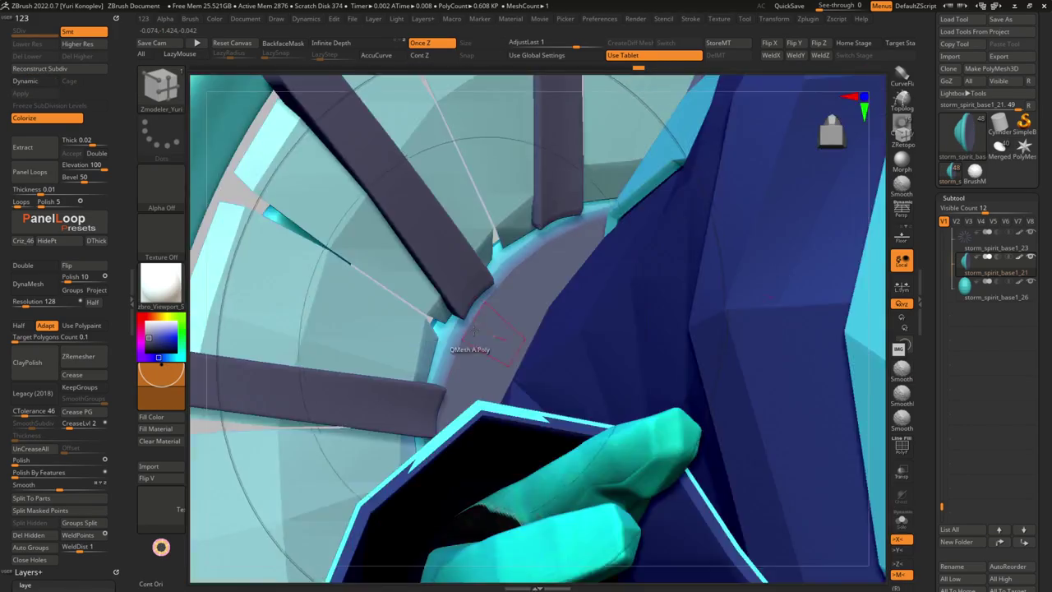
mouse_move(449, 332)
right_down()
mouse_move(474, 332)
mouse_move(505, 369)
mouse_move(546, 385)
mouse_move(513, 317)
right_up()
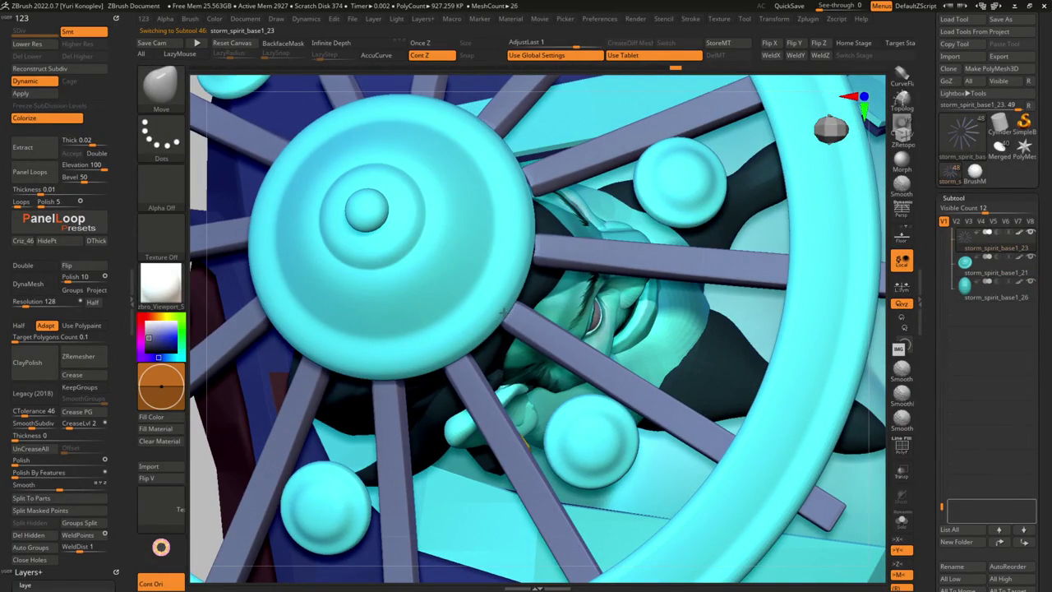
Check the disc's polygroups by briefly hiding the blue rim, then return to the full model
key(f)
mouse_move(531, 259)
right_down()
mouse_move(444, 247)
mouse_move(404, 382)
mouse_move(419, 391)
mouse_move(421, 416)
right_up()
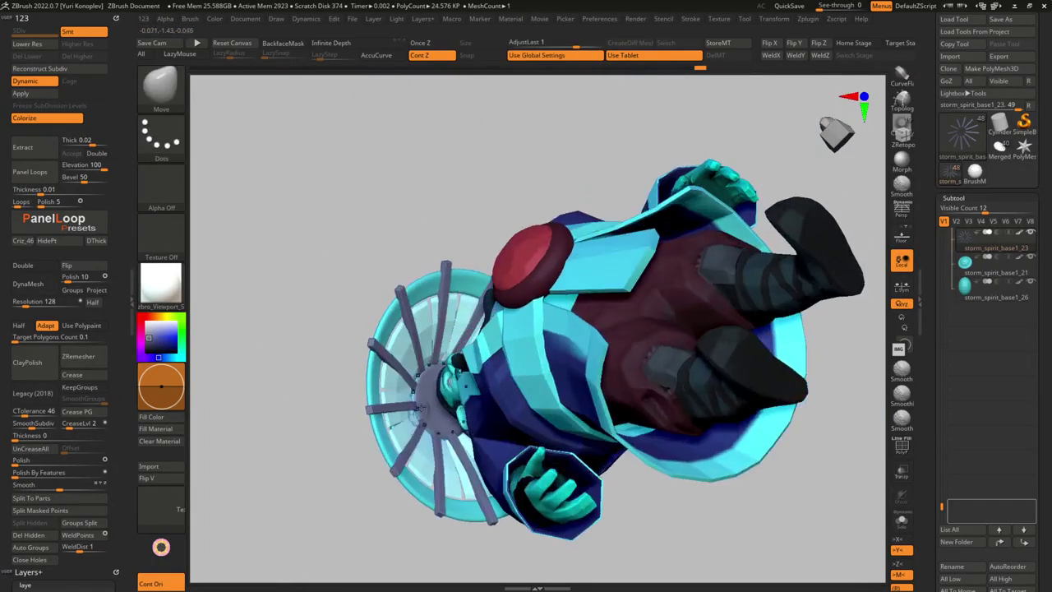
key(shift+s)
key(shift+f)
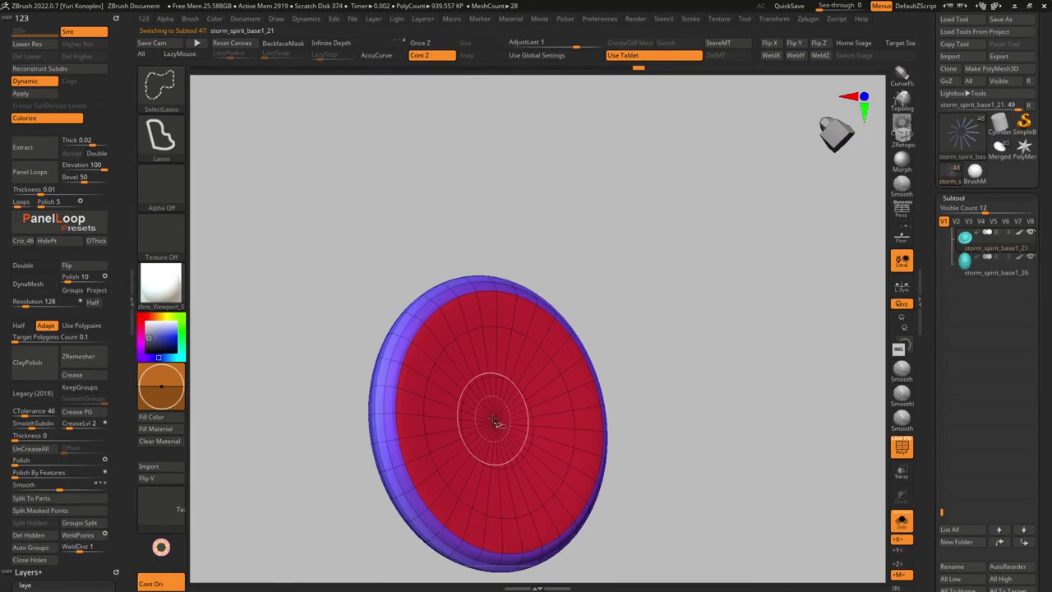
ctrl+shift+click(495, 422)
ctrl+shift+click(630, 376)
key(shift+f)
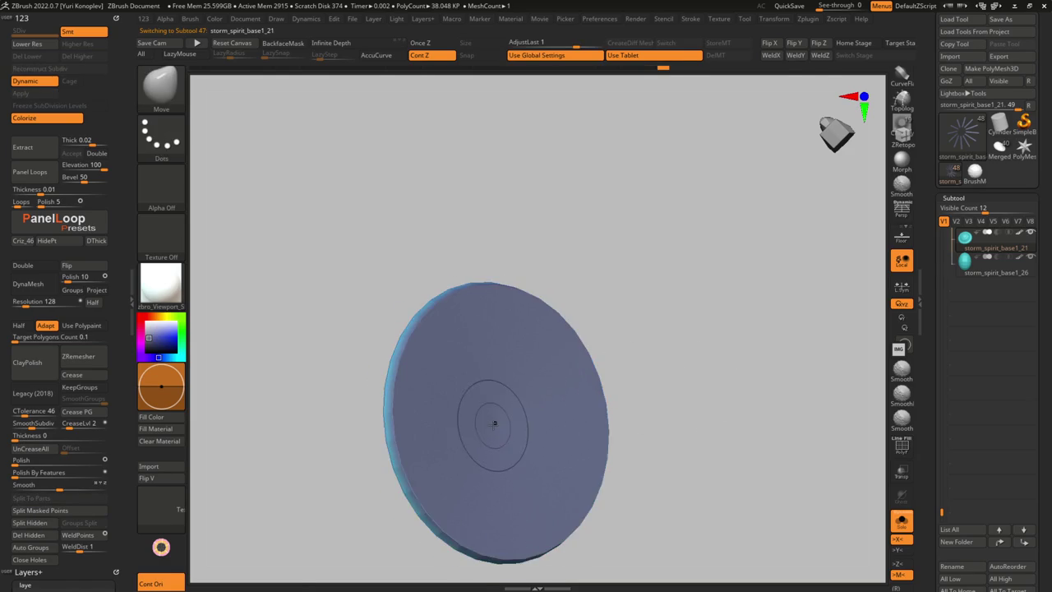
key(shift+s)
mouse_move(214, 520)
mouse_down()
mouse_move(446, 336)
mouse_move(427, 324)
mouse_up()
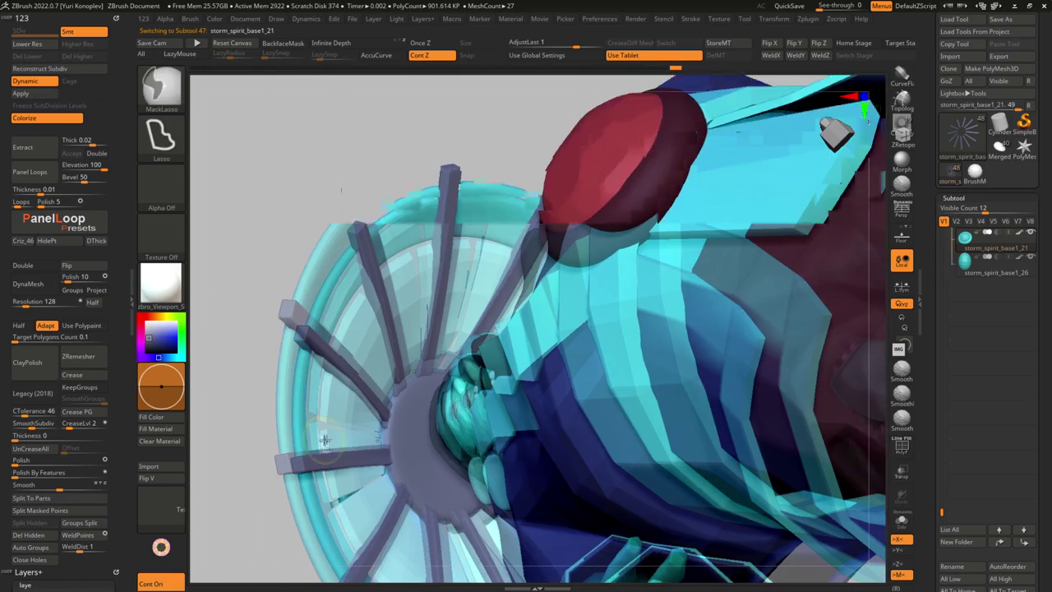
key(ctrl+z)
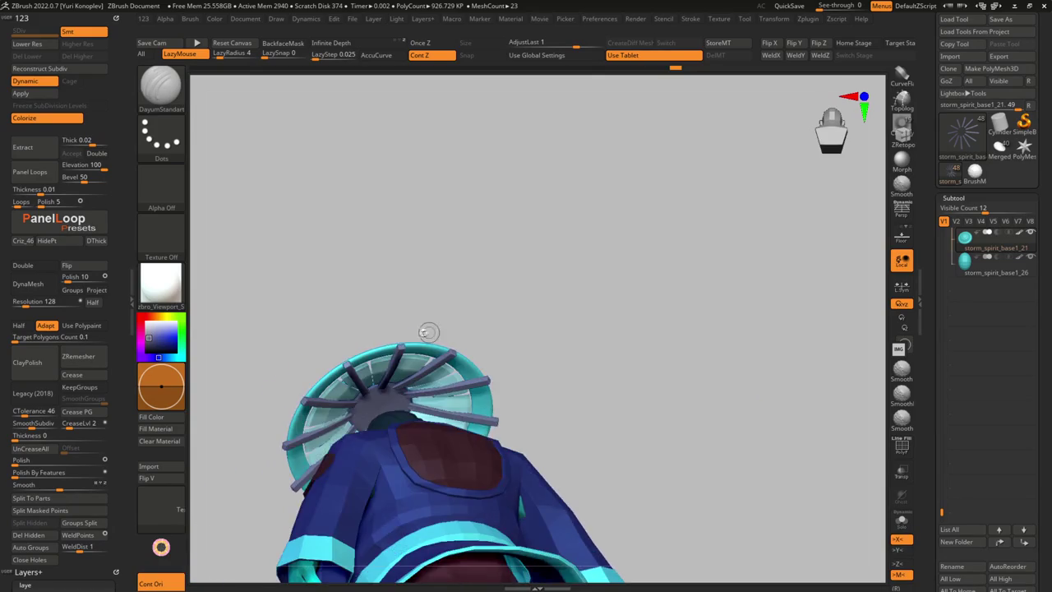
Undo back through the history, then redo forward to the soloed disc with its inner edge loops
key(ctrl+z)
key(ctrl+z)
key(ctrl+z)
key(ctrl+z)
key(ctrl+z)
key(ctrl+z)
key(ctrl+z)
key(ctrl+z)
key(ctrl+z)
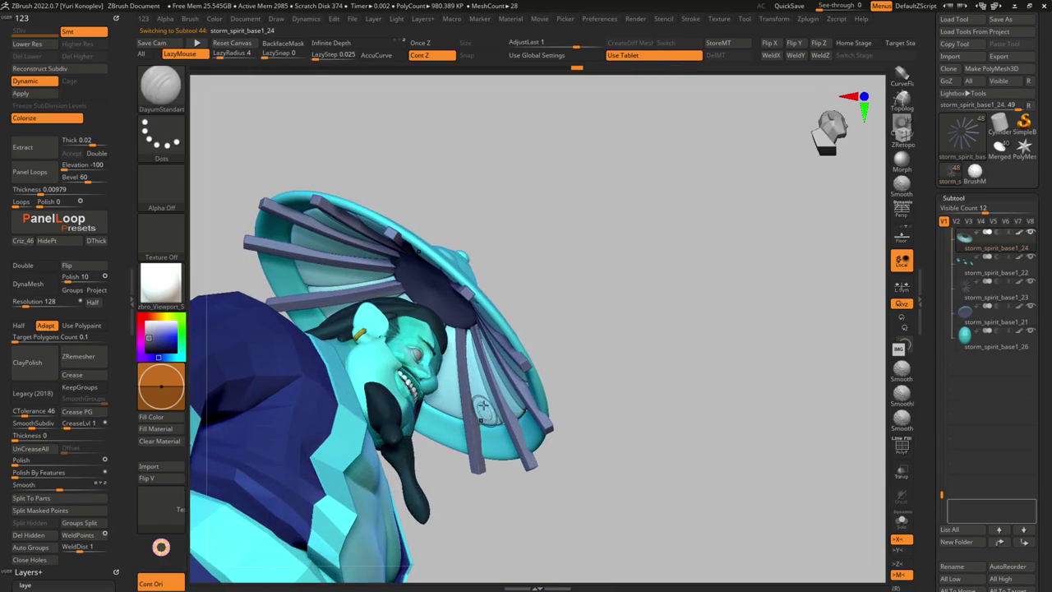
key(ctrl+z)
key(ctrl+z)
key(ctrl+z)
key(ctrl+z)
key(ctrl+z)
key(ctrl+z)
key(ctrl+z)
key(ctrl+z)
key(ctrl+z)
key(ctrl+z)
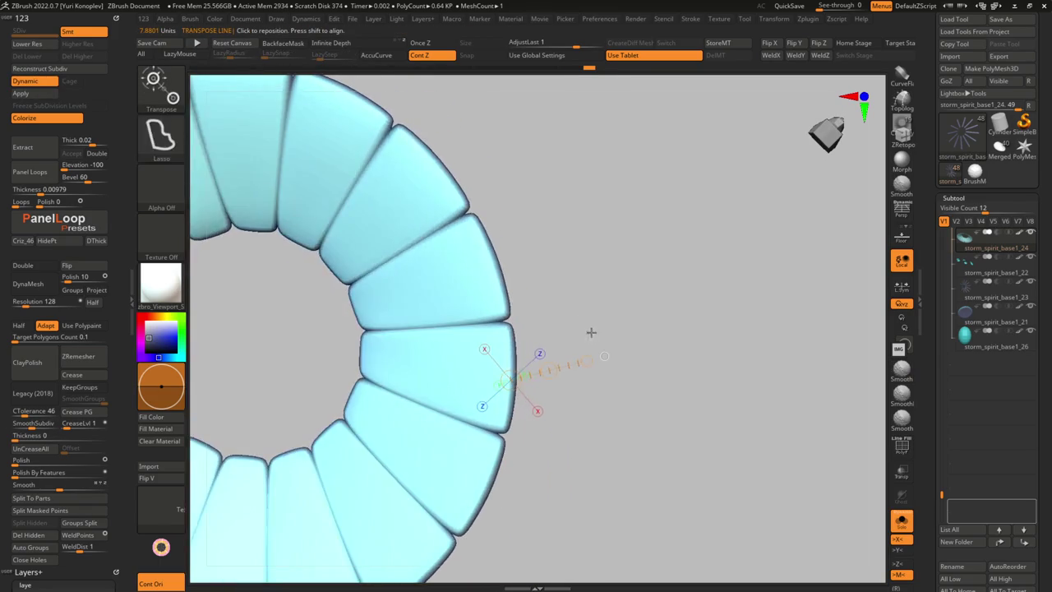
key(ctrl+z)
key(ctrl+z)
key(ctrl+z)
key(ctrl+z)
key(ctrl+z)
key(ctrl+z)
key(ctrl+z)
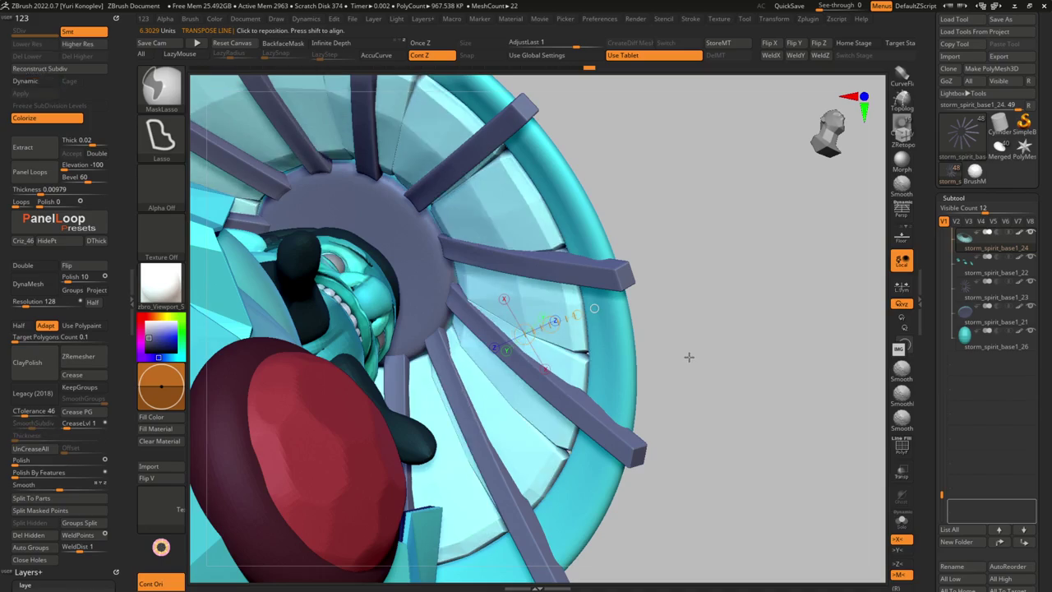
key(ctrl+z)
key(ctrl+z)
key(ctrl+z)
key(ctrl+z)
key(ctrl+z)
key(ctrl+z)
key(ctrl+z)
key(ctrl+z)
key(ctrl+z)
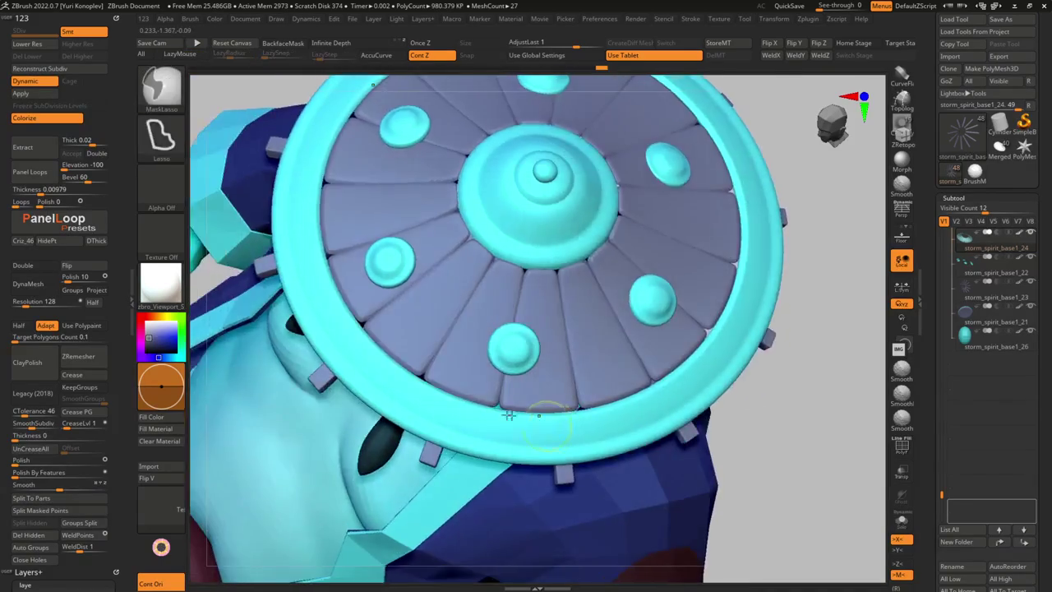
key(ctrl+z)
key(ctrl+z)
key(ctrl+z)
mouse_move(443, 392)
mouse_down()
mouse_move(451, 371)
mouse_move(437, 291)
mouse_move(420, 303)
mouse_move(468, 326)
mouse_up()
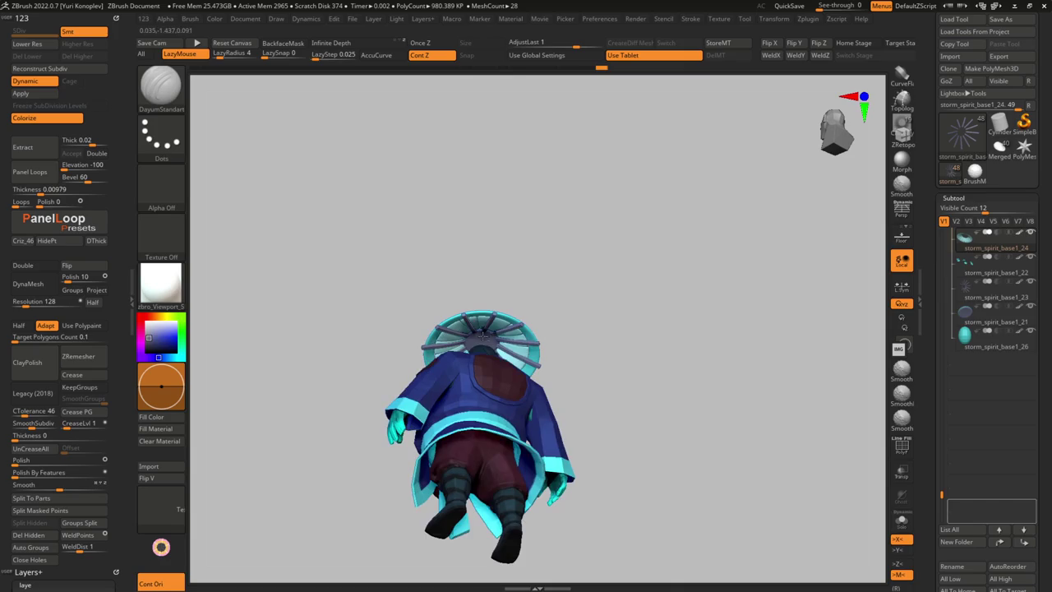
key(ctrl+shift+z)
key(ctrl+shift+z)
key(ctrl+shift+z)
key(ctrl+shift+z)
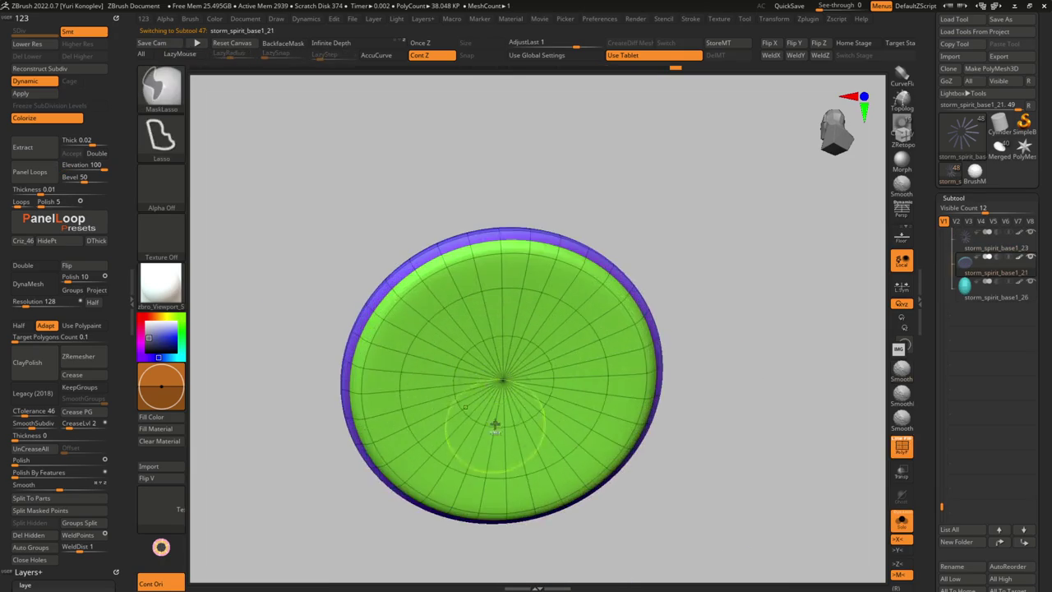
key(ctrl+shift+z)
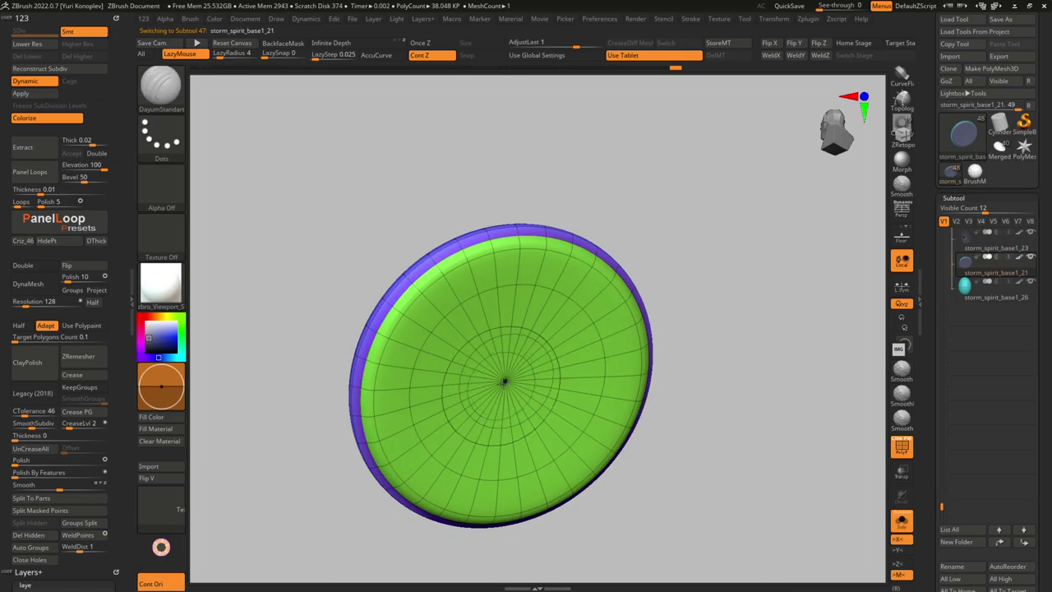
Redo forward to the isolated disc state, then return to the full character view
key(ctrl+shift+z)
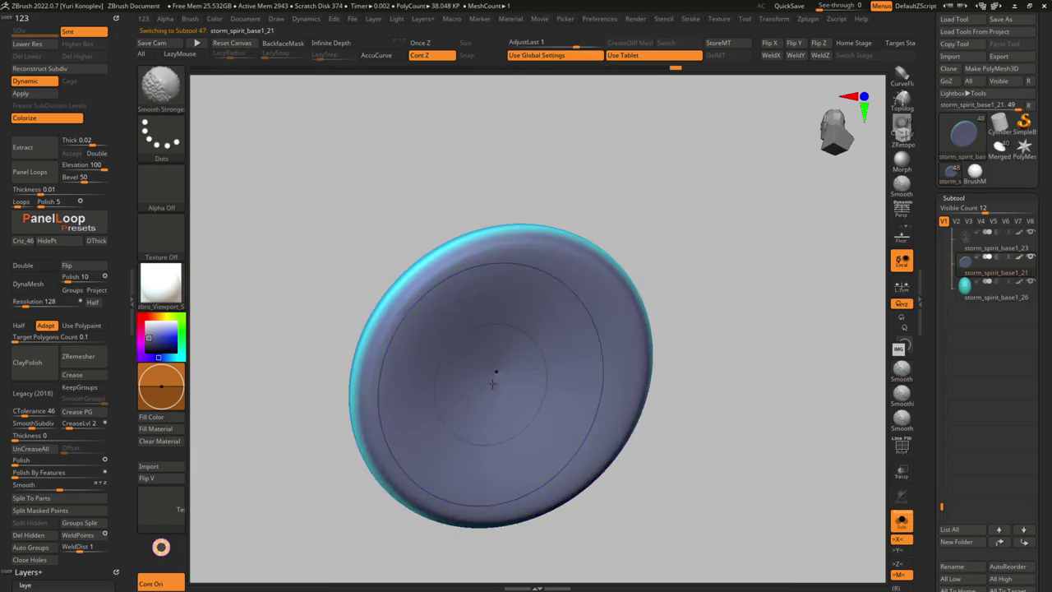
key(ctrl+shift+z)
key(ctrl+shift+z)
key(ctrl+shift+z)
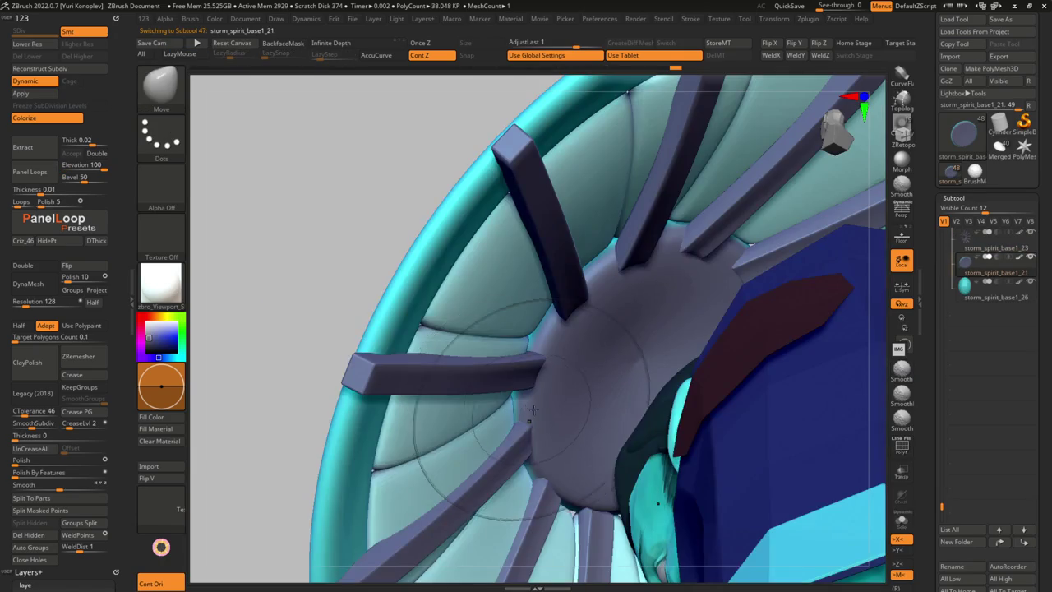
key(ctrl+shift+z)
key(ctrl+shift+z)
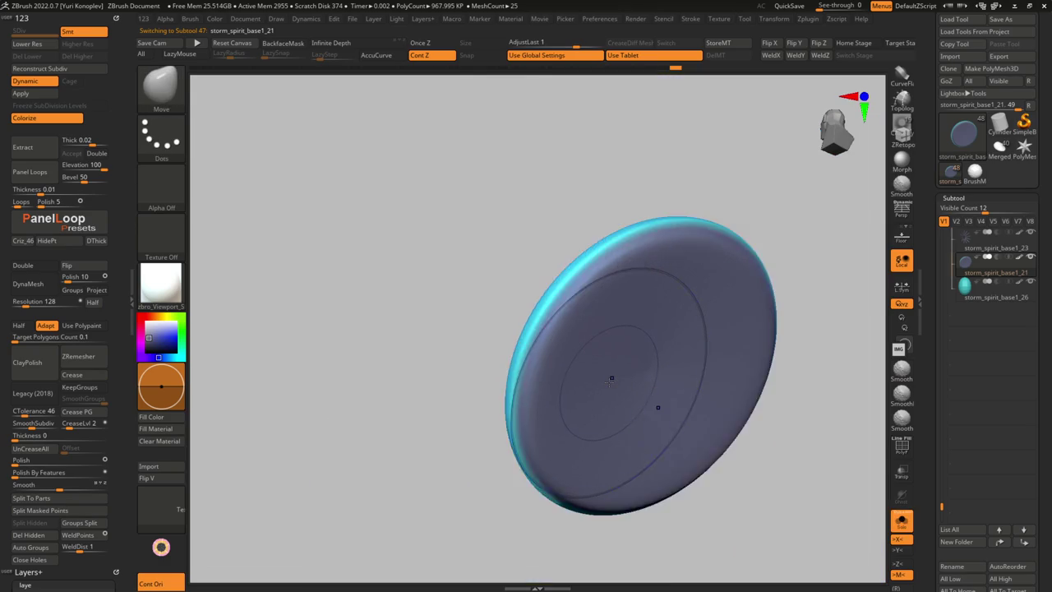
key(ctrl+shift+z)
key(ctrl+shift+z)
key(space)
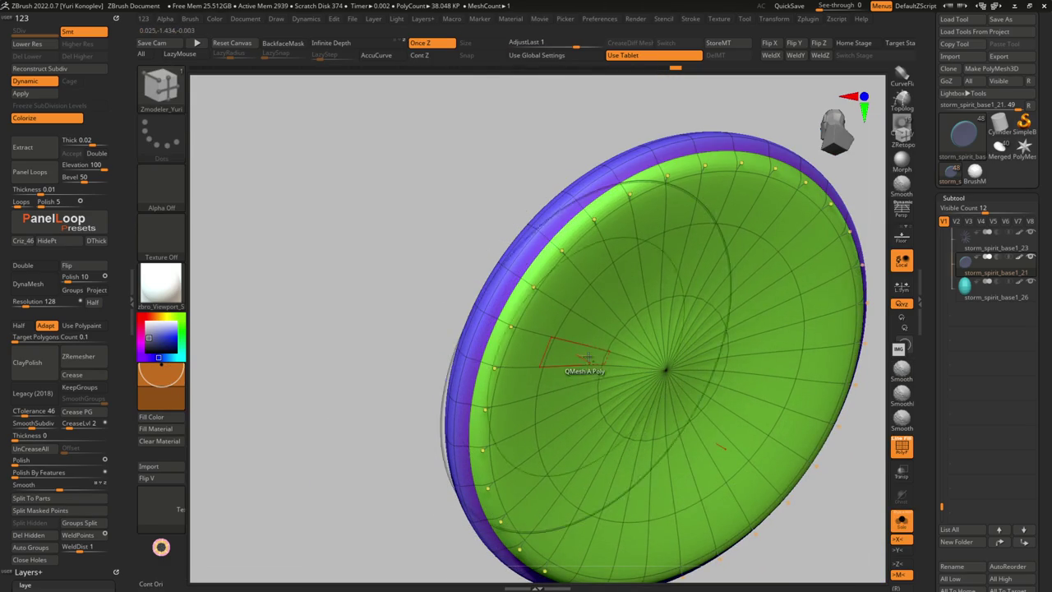
key(b)
key(m)
key(v)
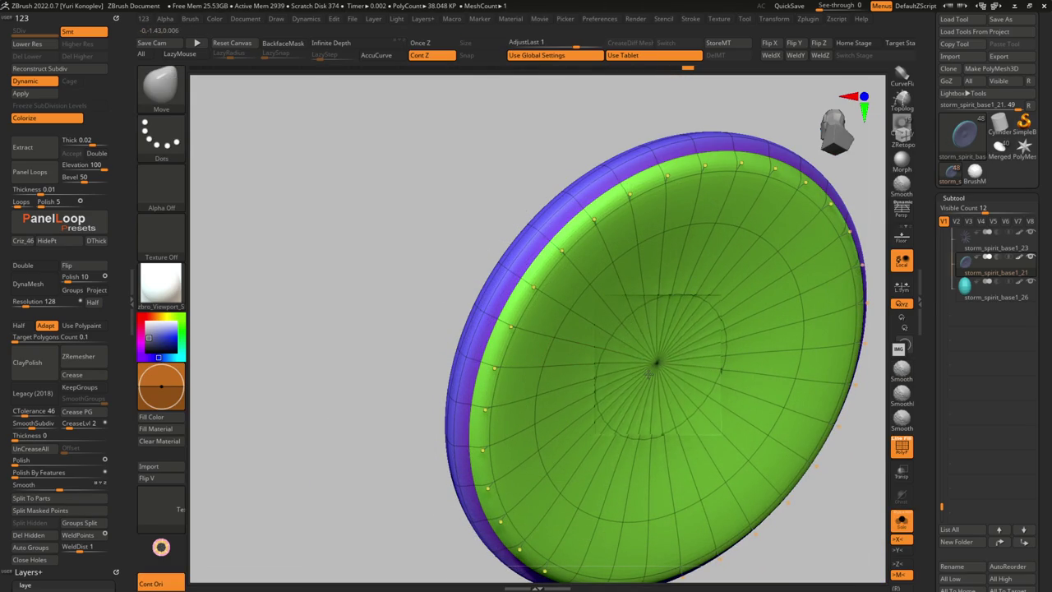
key(shift+f)
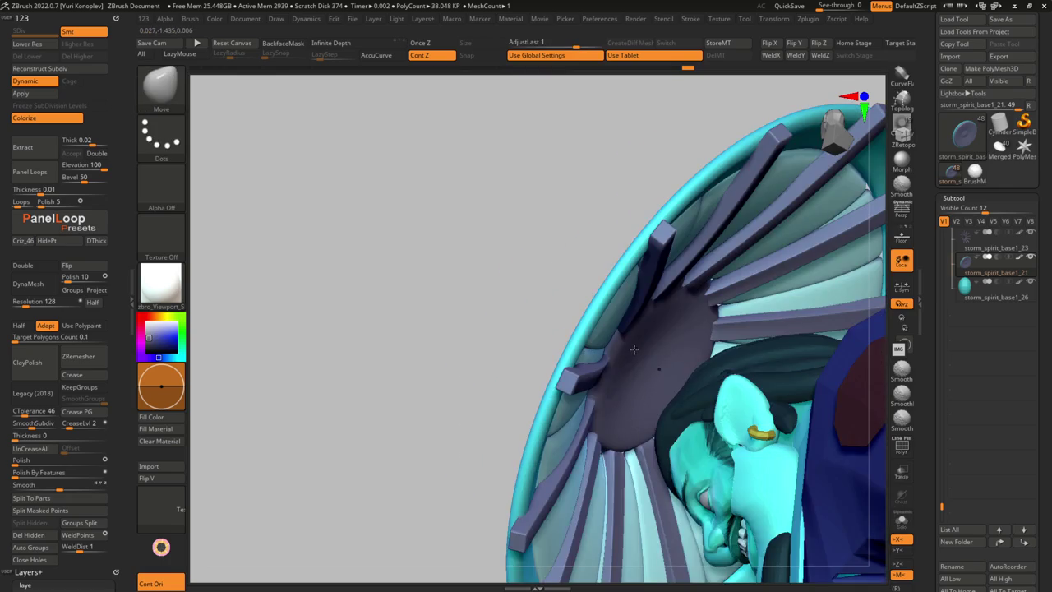
Insert an extra edge loop around the green disc, then zoom in on the hat's spokes
key(shift+alt+s)
drag(604, 364, 627, 353)
key(space)
click(610, 270)
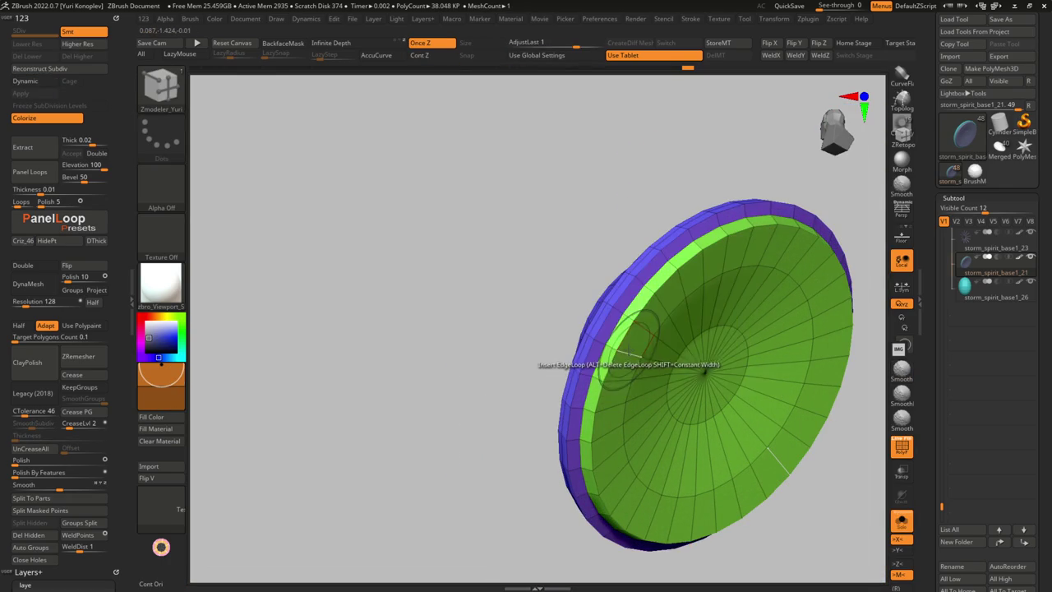
scroll(615, 349, up, 2)
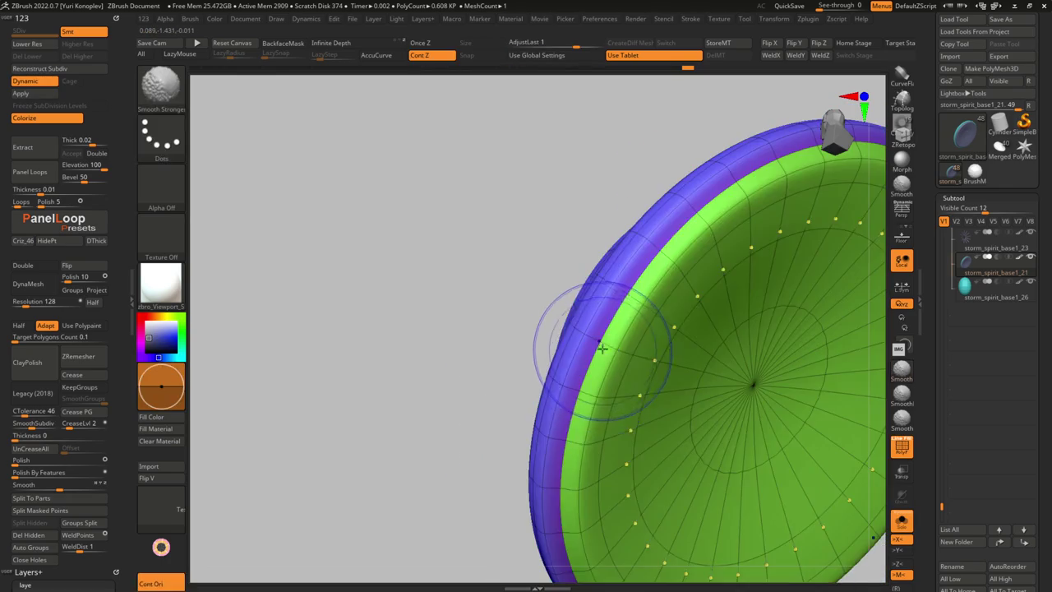
click(585, 336)
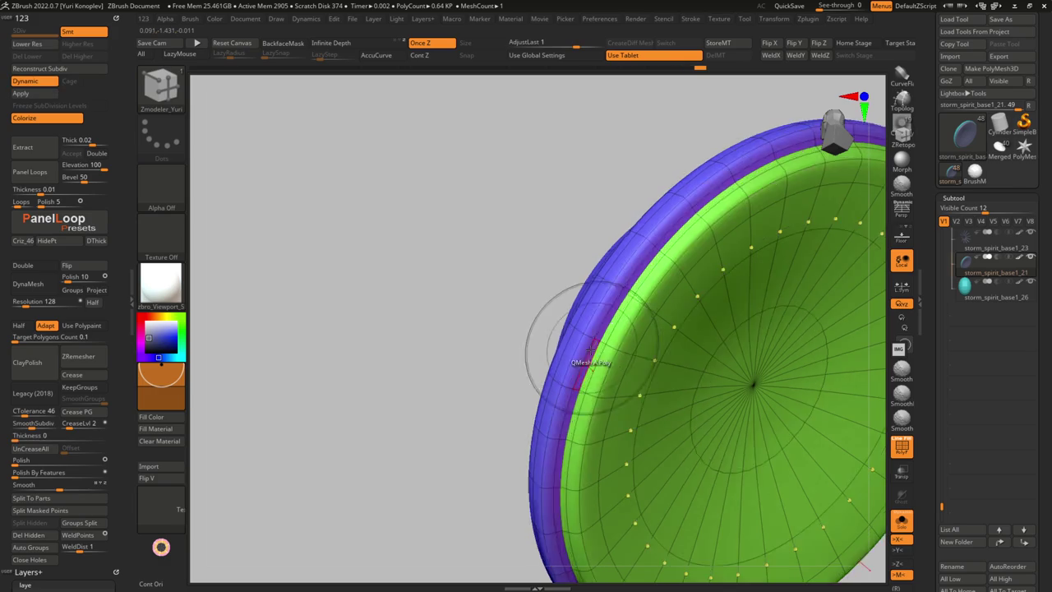
drag(585, 429, 579, 346)
ctrl+right_drag(578, 346, 615, 396)
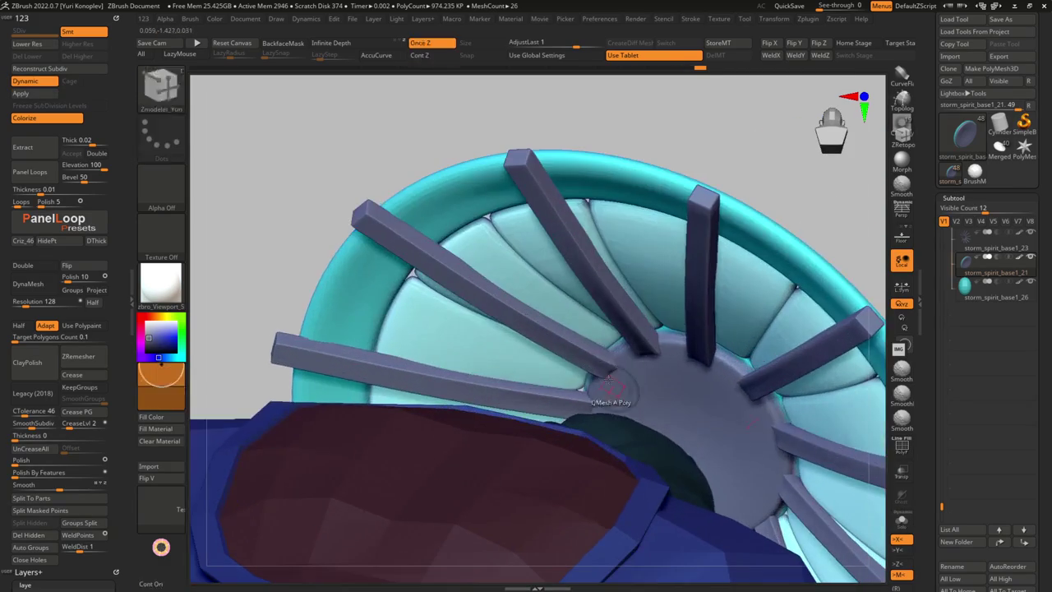
key(space)
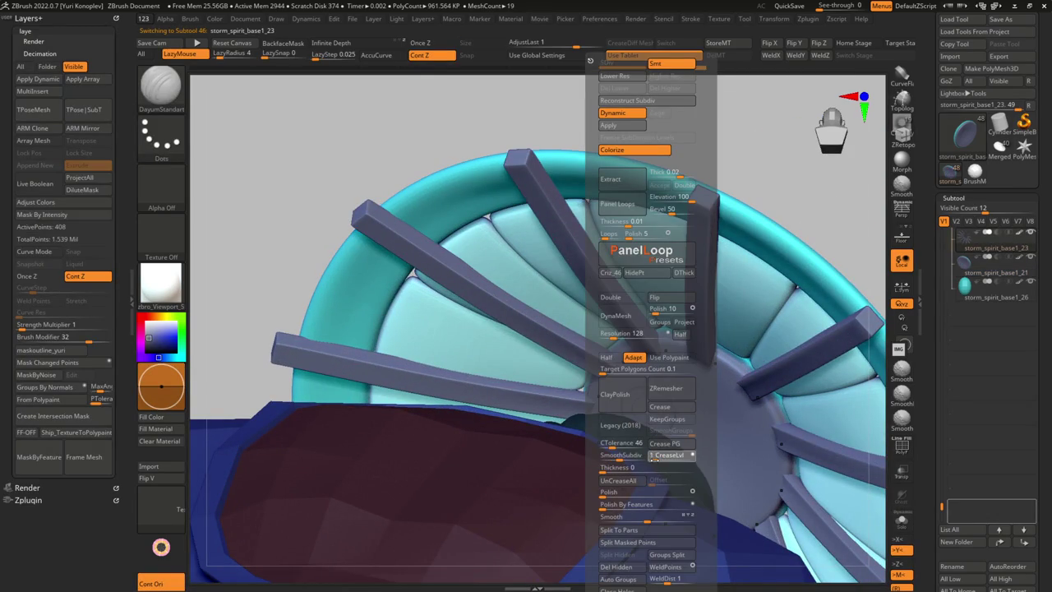
Solo the hat's spokes with Dynamic subdivision off and wireframe shown for ZModeler edge actions
mouse_move(447, 351)
mouse_down()
mouse_move(528, 364)
mouse_move(606, 423)
mouse_move(581, 382)
mouse_up()
mouse_move(581, 382)
right_down()
mouse_move(606, 413)
mouse_move(625, 395)
mouse_move(597, 380)
mouse_move(613, 267)
mouse_move(627, 287)
mouse_move(565, 409)
right_up()
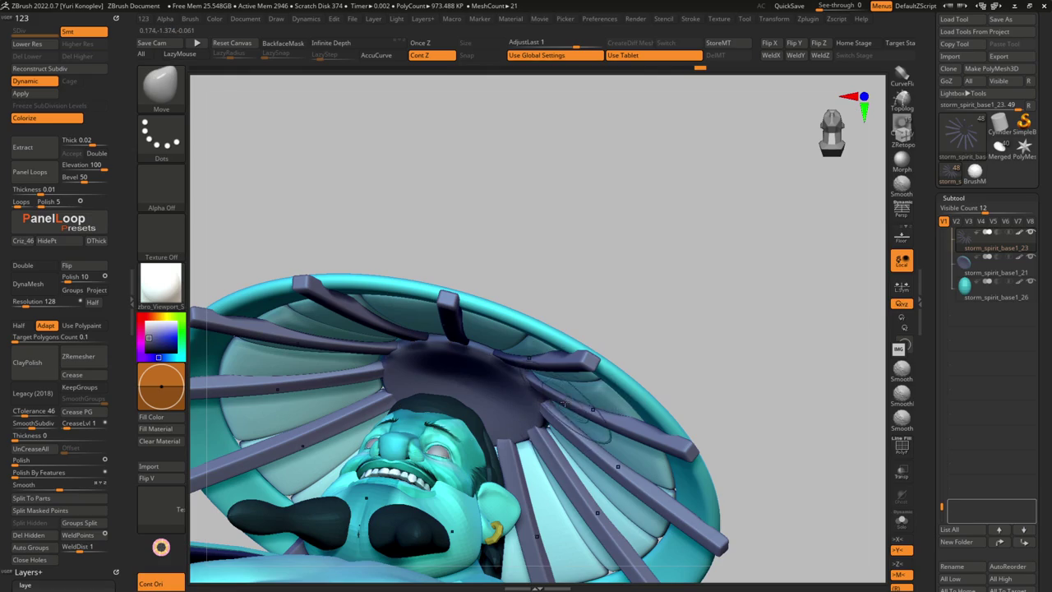
mouse_move(549, 394)
right_down()
mouse_move(555, 355)
mouse_move(535, 423)
mouse_move(559, 423)
mouse_move(556, 415)
mouse_move(567, 448)
mouse_move(561, 430)
right_up()
key(alt+s)
key(shift+d)
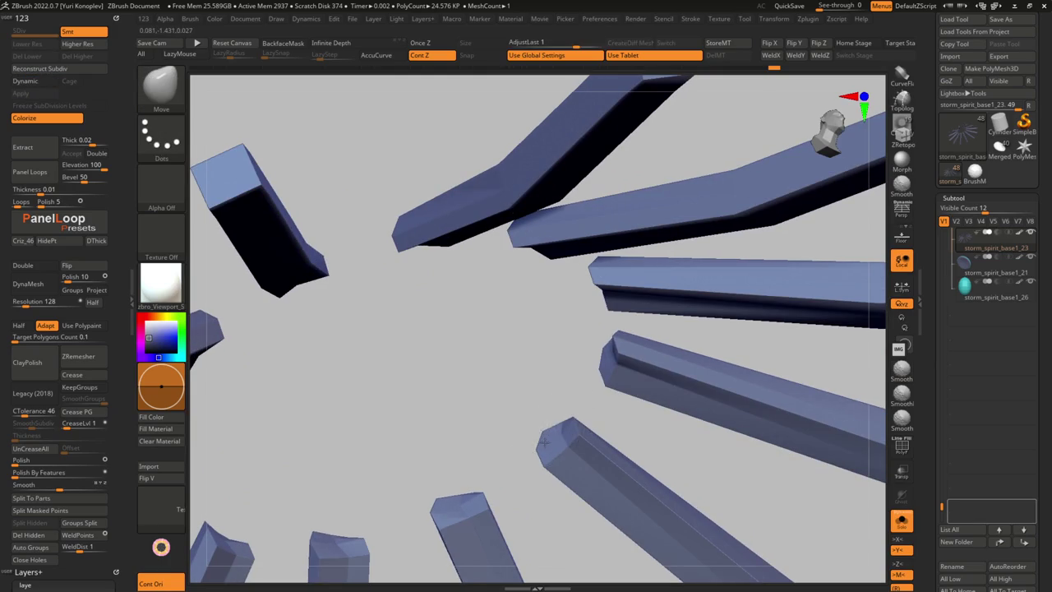
right_drag(556, 446, 569, 415)
key(shift+f)
key(b)
key(z)
key(m)
key(space)
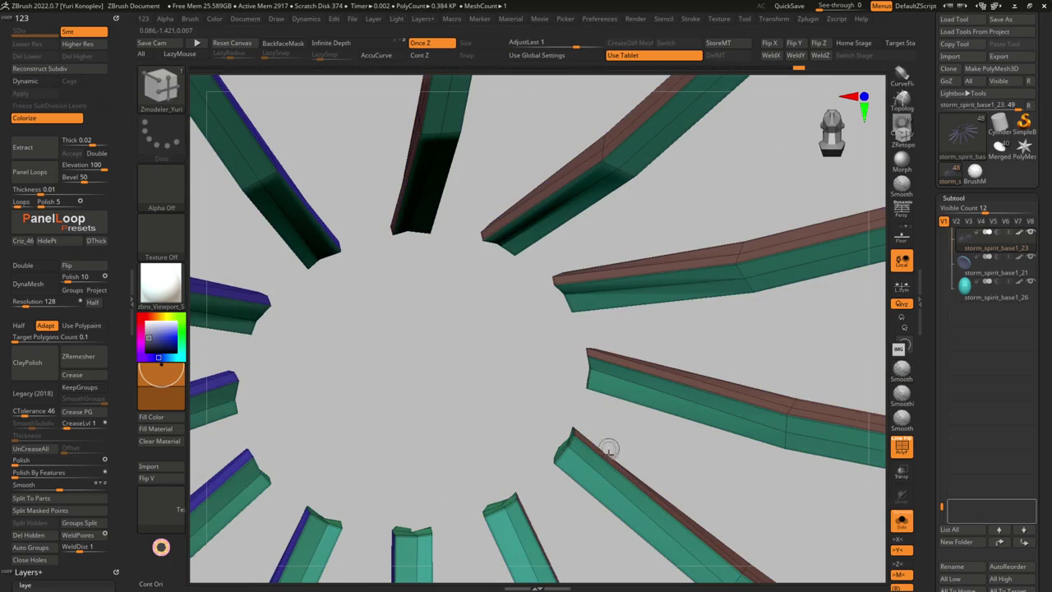
Raise CreaseLvl in the Geometry palette to give the spokes hard creased edges
mouse_move(591, 470)
right_down()
mouse_move(498, 300)
mouse_move(676, 448)
mouse_move(657, 397)
mouse_move(668, 434)
mouse_move(698, 403)
mouse_move(688, 381)
mouse_move(719, 404)
mouse_move(765, 390)
right_up()
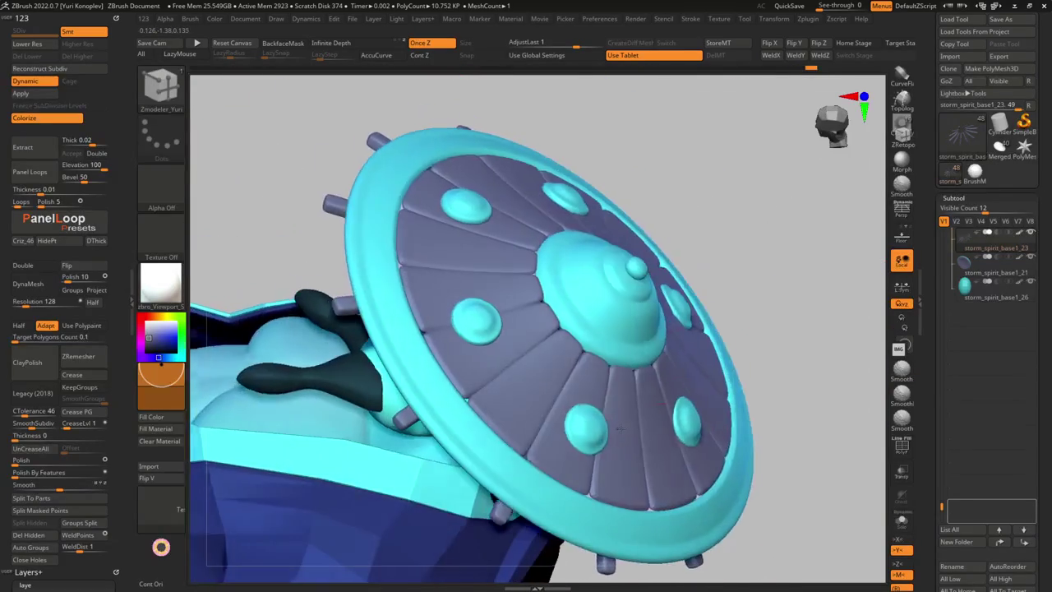
mouse_move(618, 429)
right_down()
mouse_move(615, 441)
mouse_move(560, 309)
mouse_move(624, 296)
mouse_move(662, 272)
mouse_move(616, 324)
right_up()
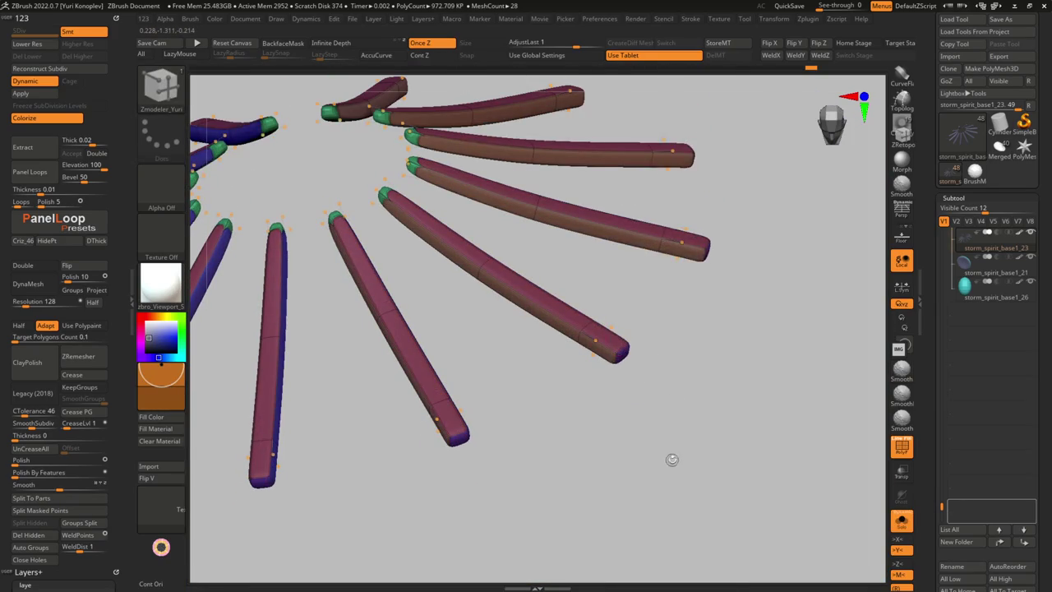
key(shift+f)
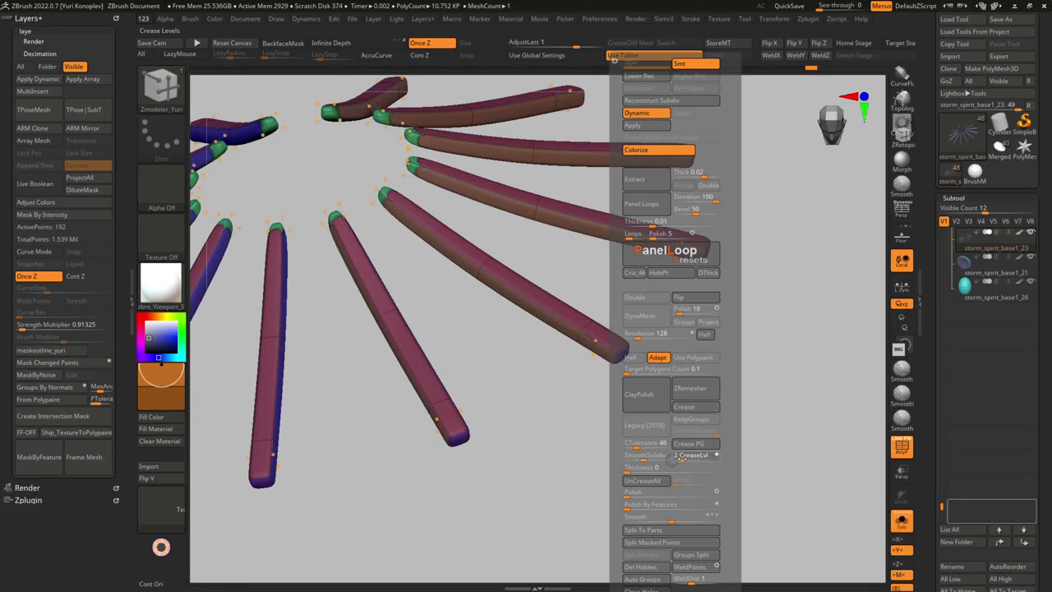
click(679, 457)
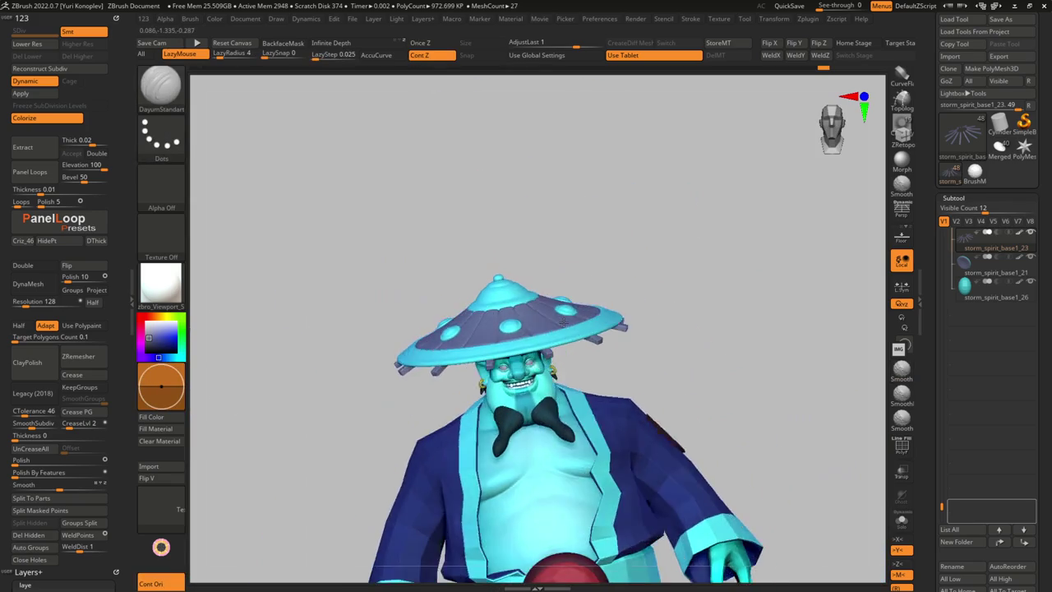
mouse_move(557, 352)
right_down()
mouse_move(527, 446)
mouse_move(493, 425)
mouse_move(662, 447)
mouse_move(539, 379)
right_up()
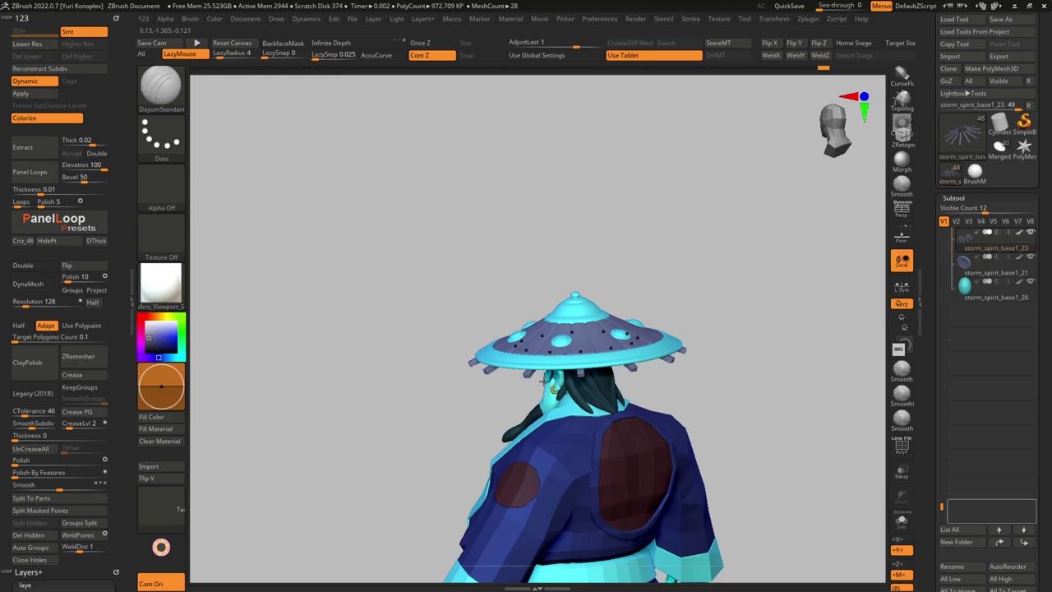
Select the hat subtool and zoom in on its dome from above
mouse_move(603, 288)
right_down()
mouse_move(555, 305)
mouse_move(533, 351)
mouse_move(547, 380)
mouse_move(516, 380)
right_up()
alt+click(554, 305)
right_drag(528, 324, 541, 362)
alt+click(542, 298)
mouse_move(543, 297)
alt+right_down()
mouse_move(523, 309)
mouse_move(493, 304)
mouse_move(451, 352)
mouse_move(570, 263)
alt+right_up()
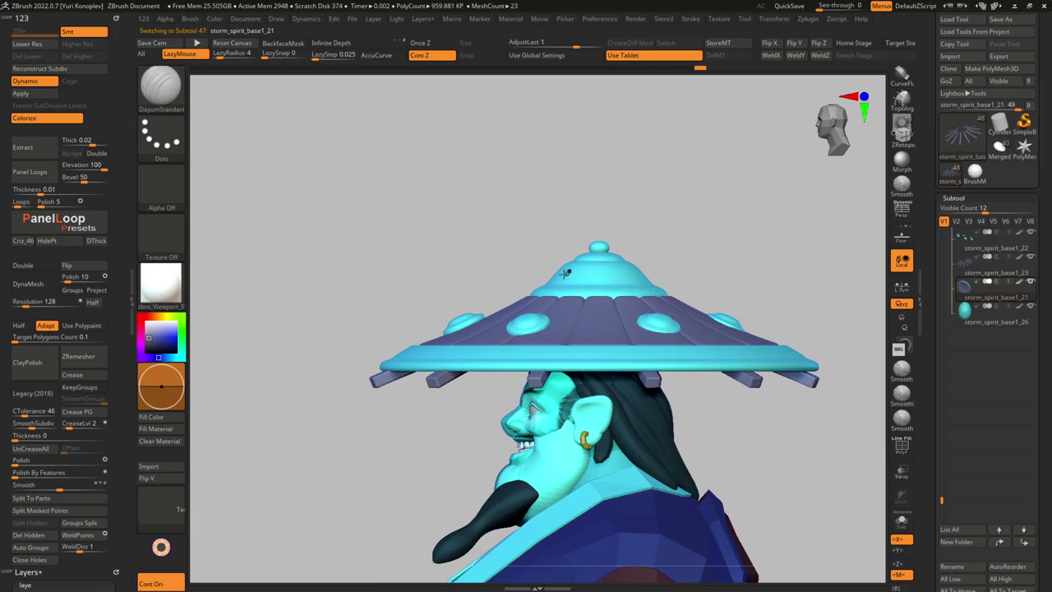
Enable Local Symmetry, resize the Move brush and pull the dome top outward
click(783, 19)
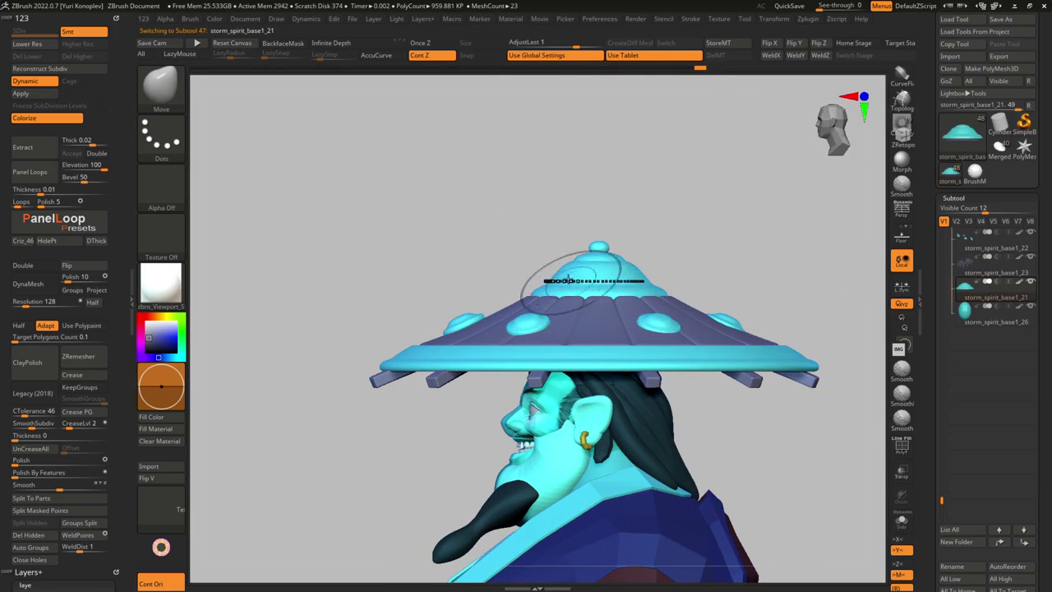
right_drag(564, 267, 582, 329)
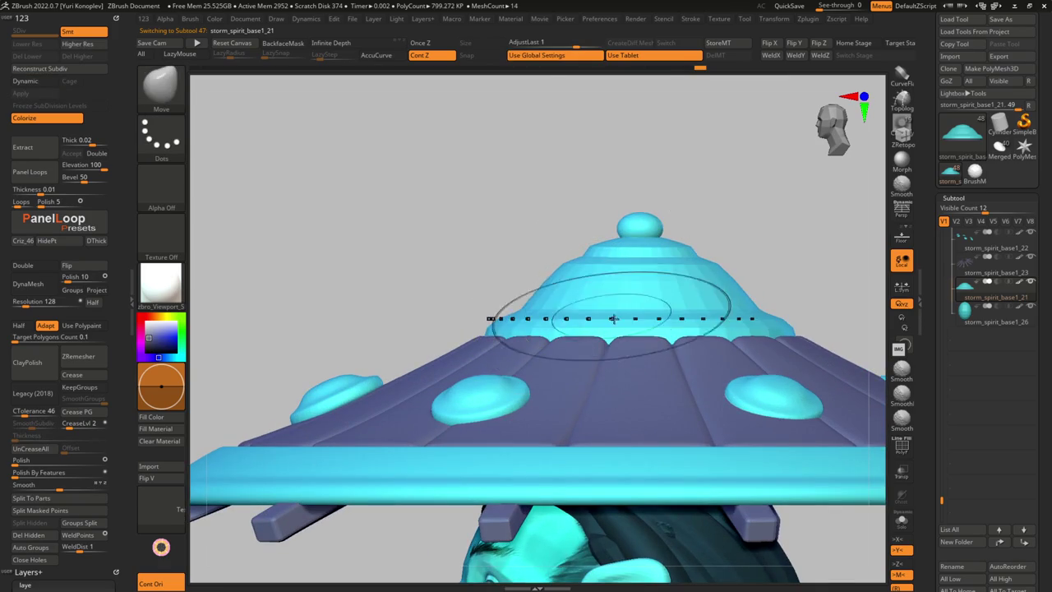
click(764, 18)
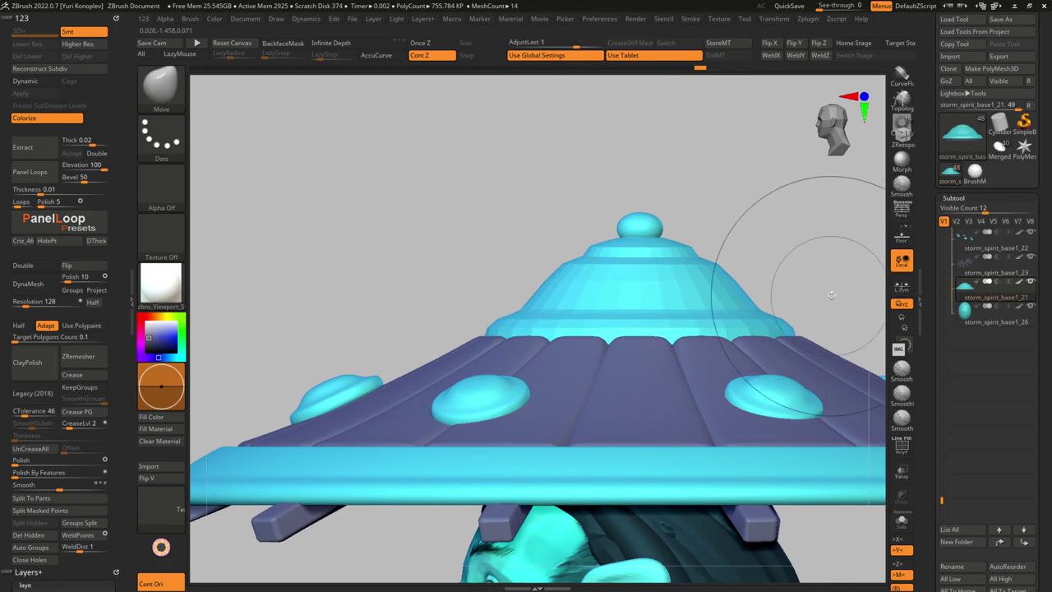
click(902, 288)
key(s)
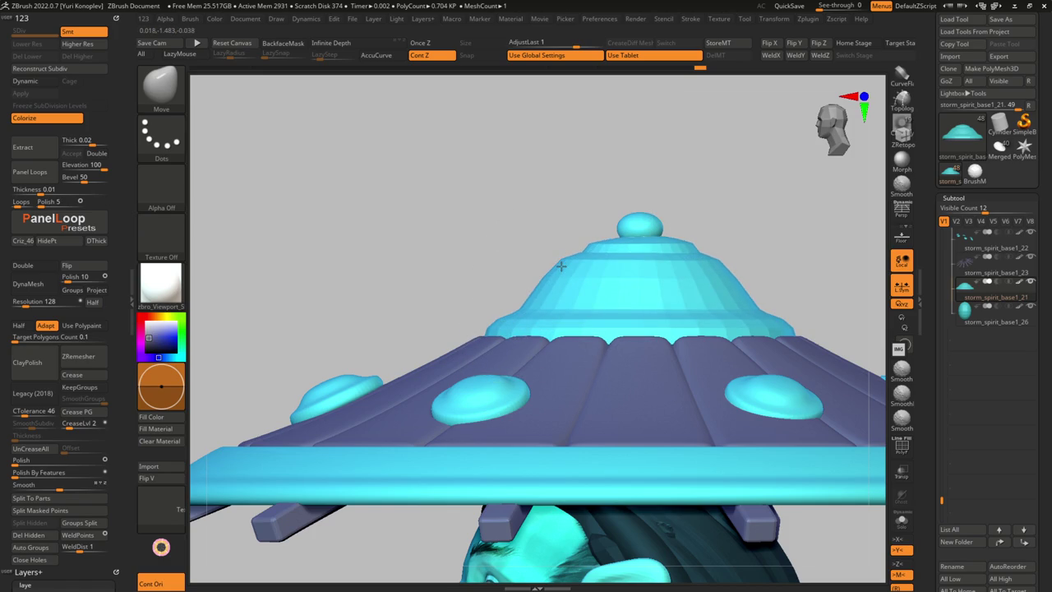
mouse_move(562, 288)
mouse_down()
mouse_move(522, 272)
mouse_move(812, 294)
mouse_up()
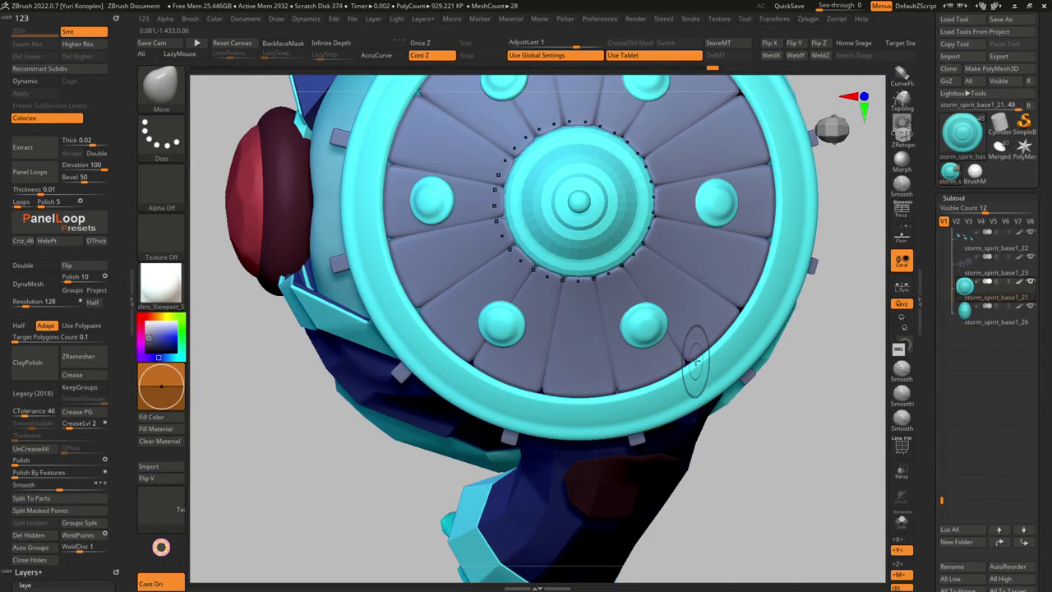
Solo the cap and apply Transpose Set from the hat folder's Folder Actions
key(alt+shift+s)
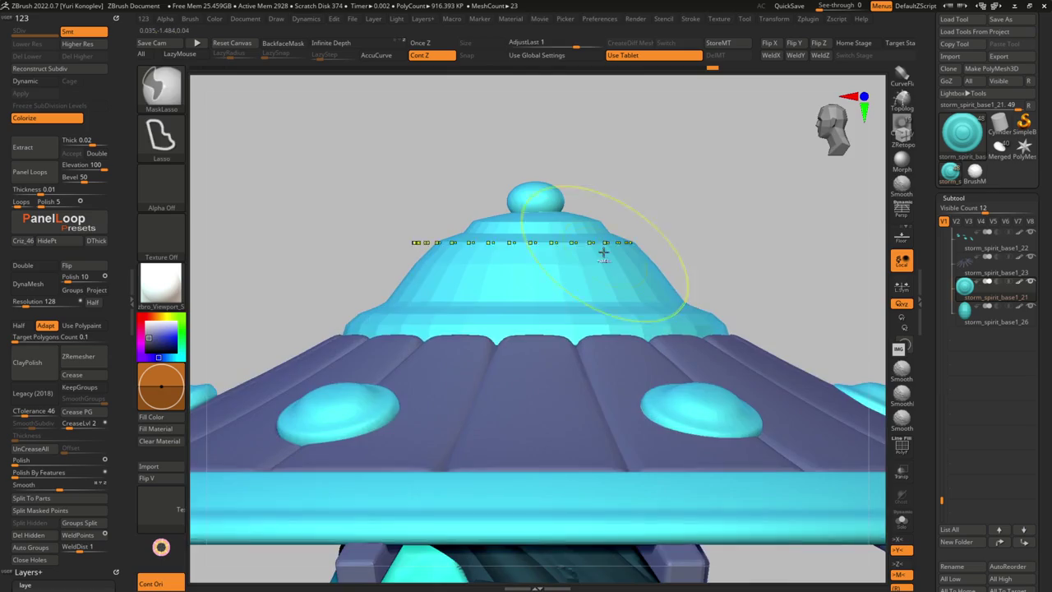
mouse_move(604, 257)
right_down()
mouse_move(533, 280)
mouse_move(444, 271)
mouse_move(448, 246)
right_up()
key(w)
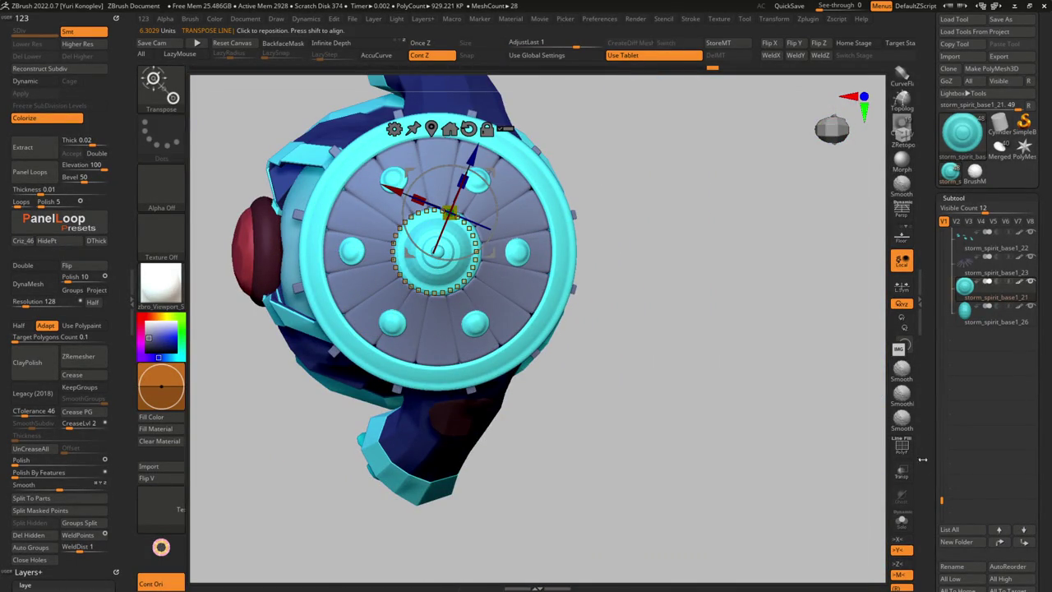
scroll(945, 490, up, 2)
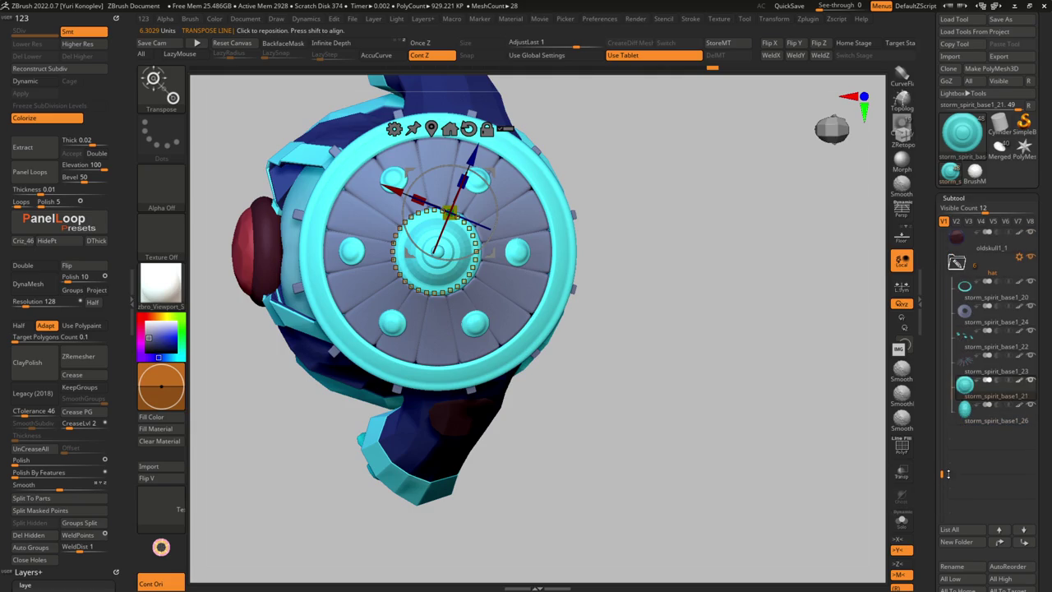
click(1018, 256)
click(970, 259)
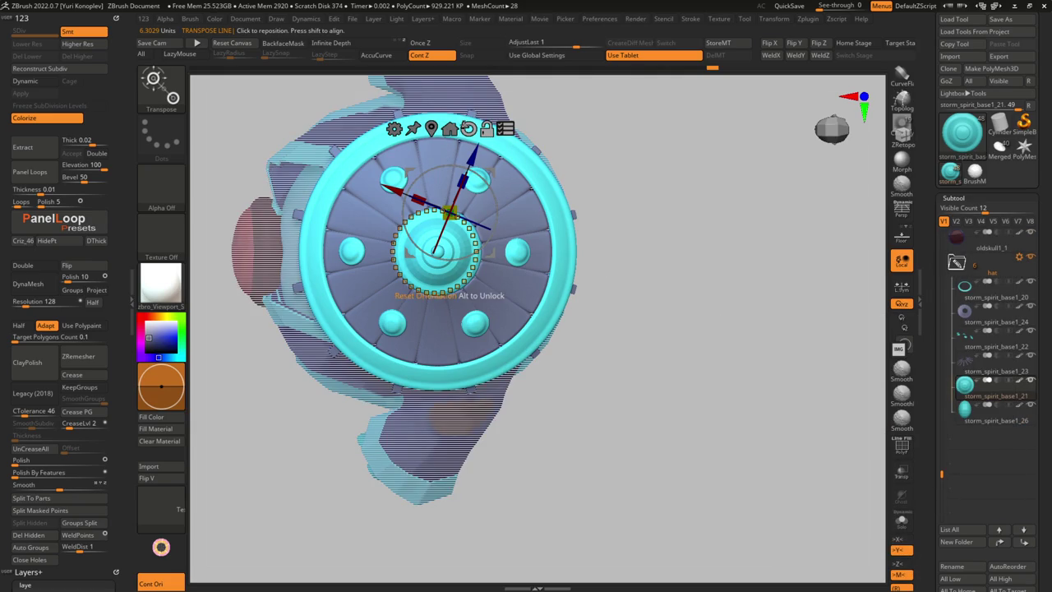
drag(449, 212, 443, 289)
ctrl+right_drag(504, 460, 496, 406)
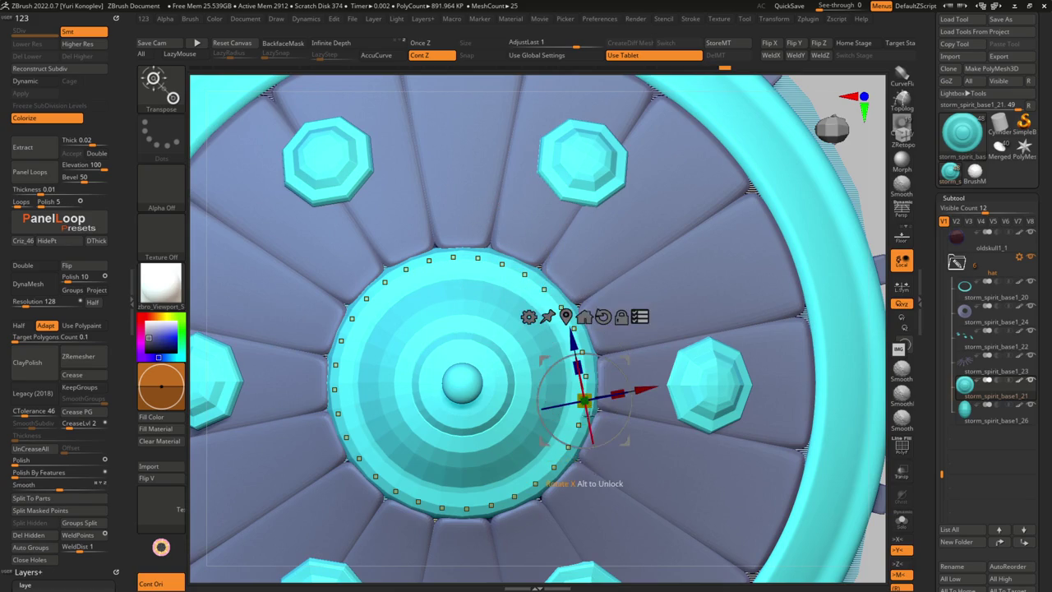
Recentre the Transpose gizmo on the hub and reset it to axis-aligned orientation
key(q)
key(w)
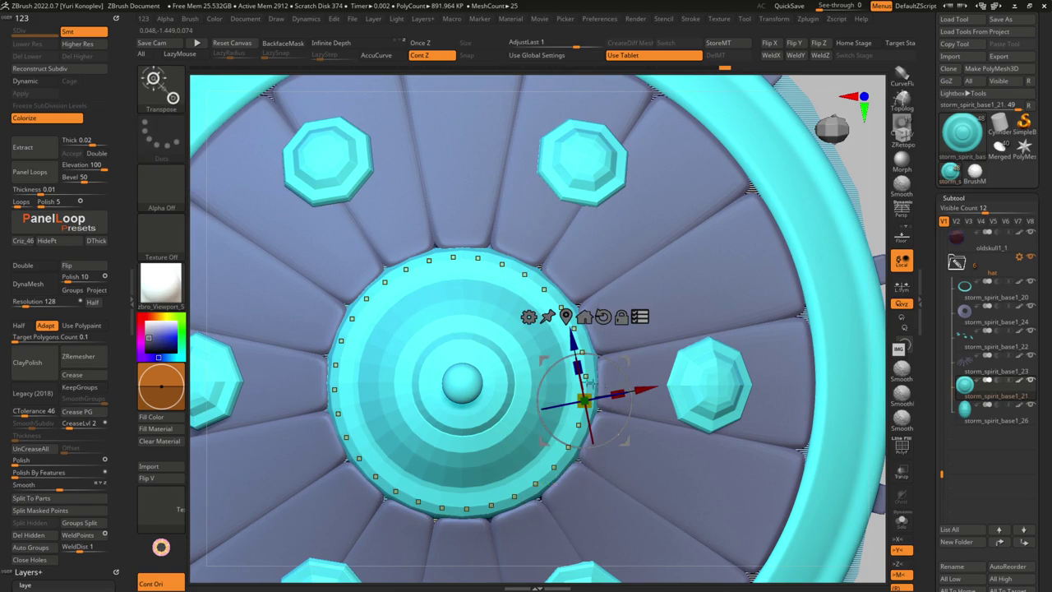
click(565, 316)
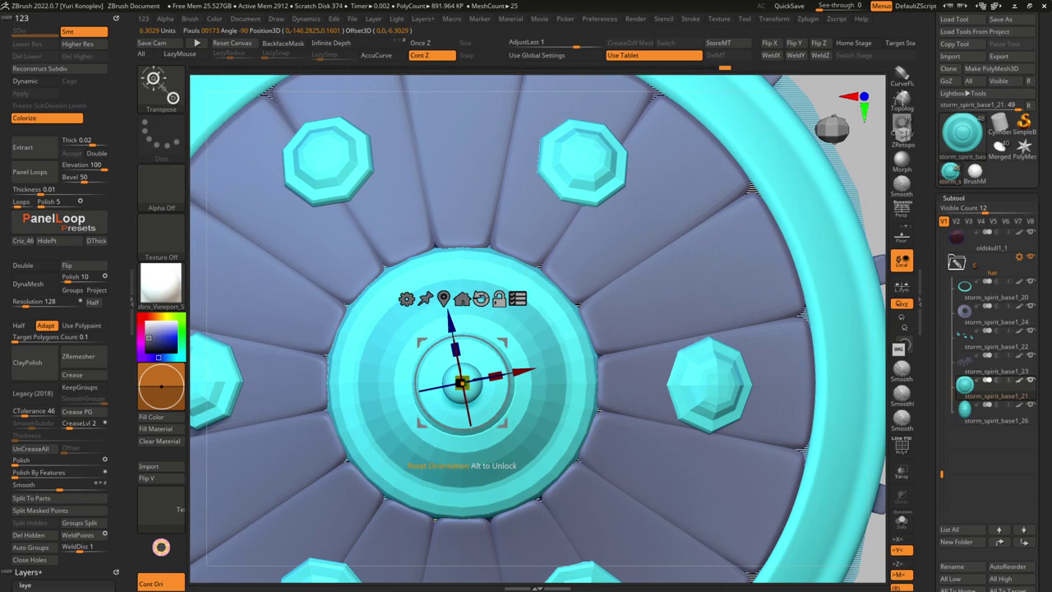
alt+drag(506, 352, 422, 378)
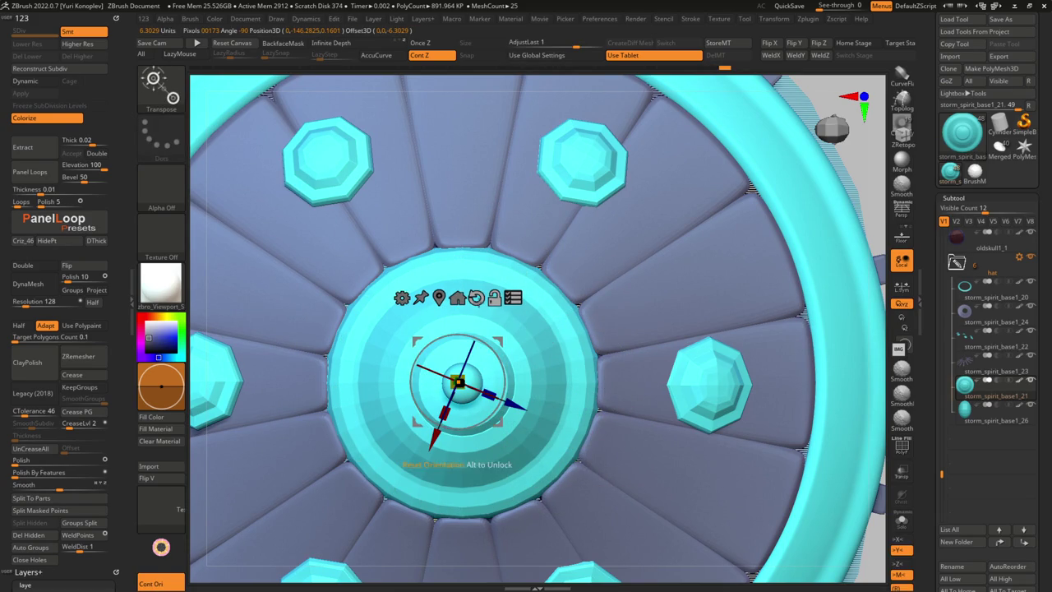
alt+drag(513, 384, 397, 375)
click(477, 299)
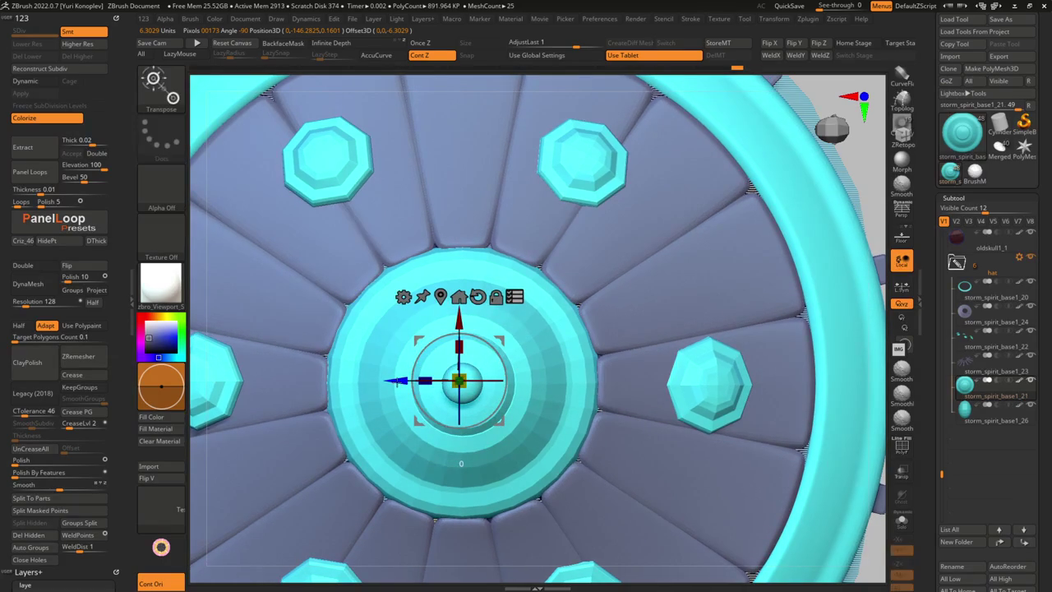
key(q)
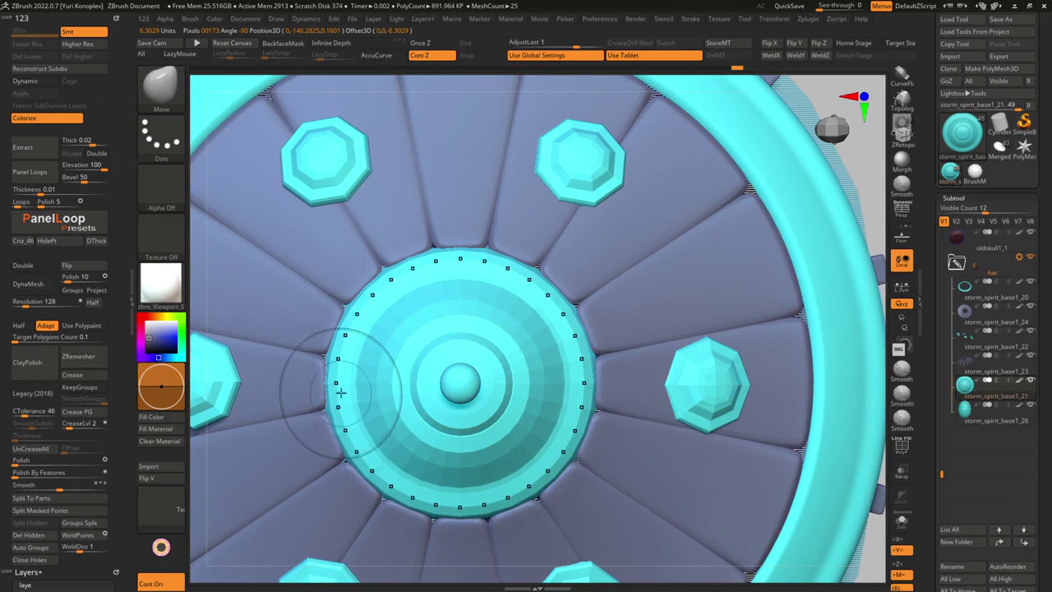
mouse_move(341, 406)
right_down()
mouse_move(363, 385)
mouse_move(371, 438)
mouse_move(353, 387)
mouse_move(385, 311)
mouse_move(383, 285)
mouse_move(383, 363)
mouse_move(395, 349)
right_up()
key(s)
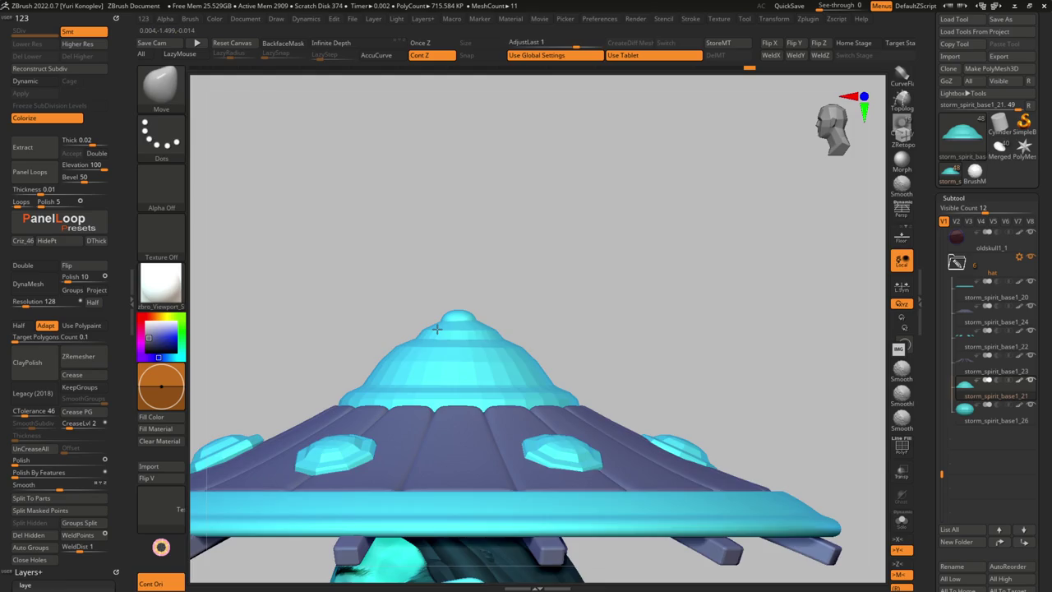
Hide the other hat parts to examine the dome from above, then show all parts again
ctrl+shift+click(436, 329)
key(space)
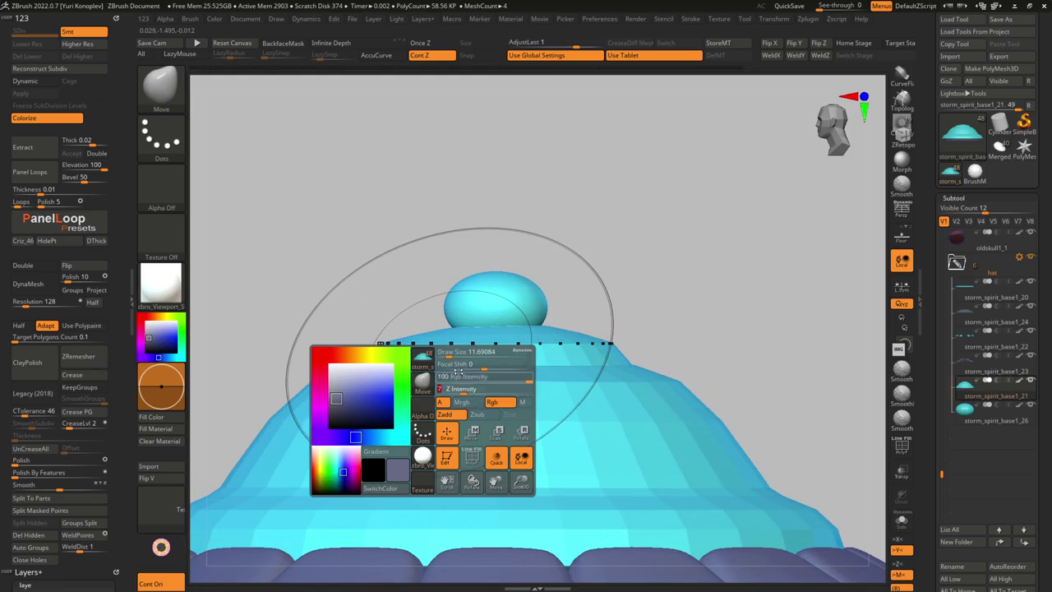
ctrl+shift+drag(681, 376, 319, 394)
ctrl+shift+click(252, 375)
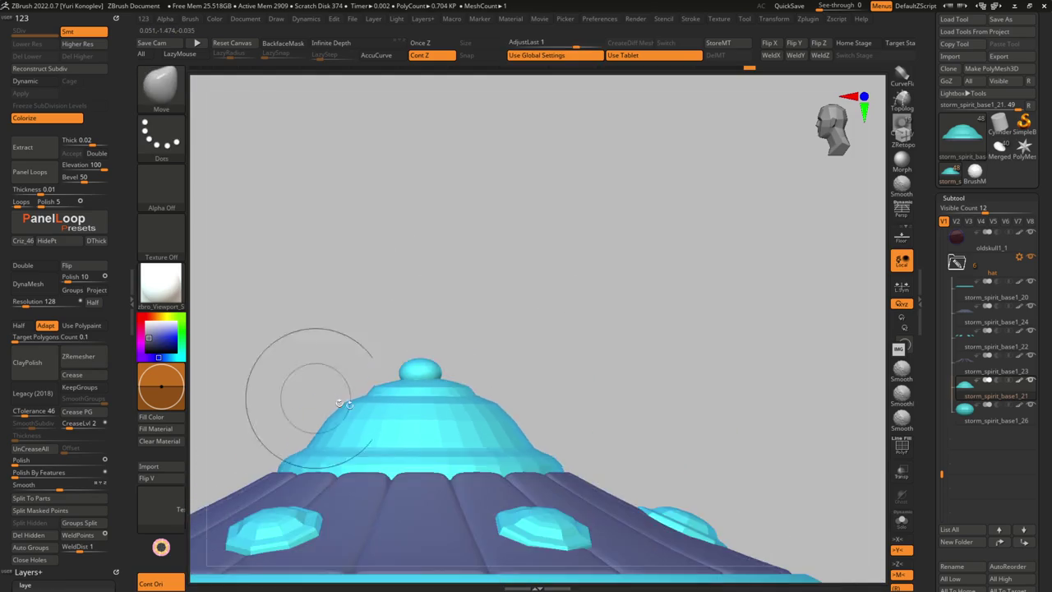
drag(251, 376, 375, 491)
ctrl+shift+click(374, 491)
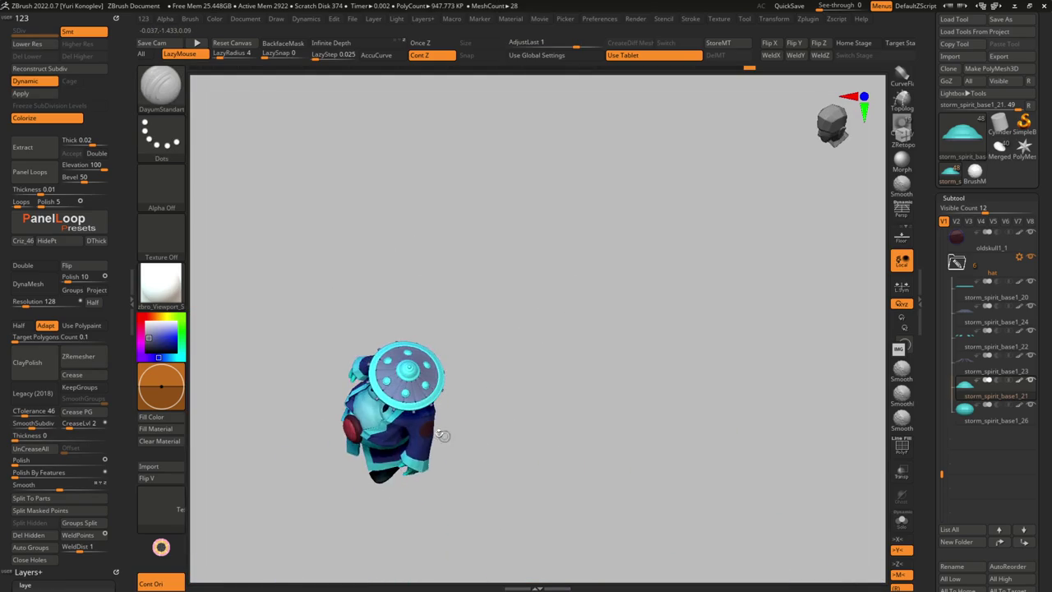
drag(477, 369, 236, 321)
Apply zbro_IllustPaint, then switch to zbro_EyeReflect and orbit above the model
click(161, 283)
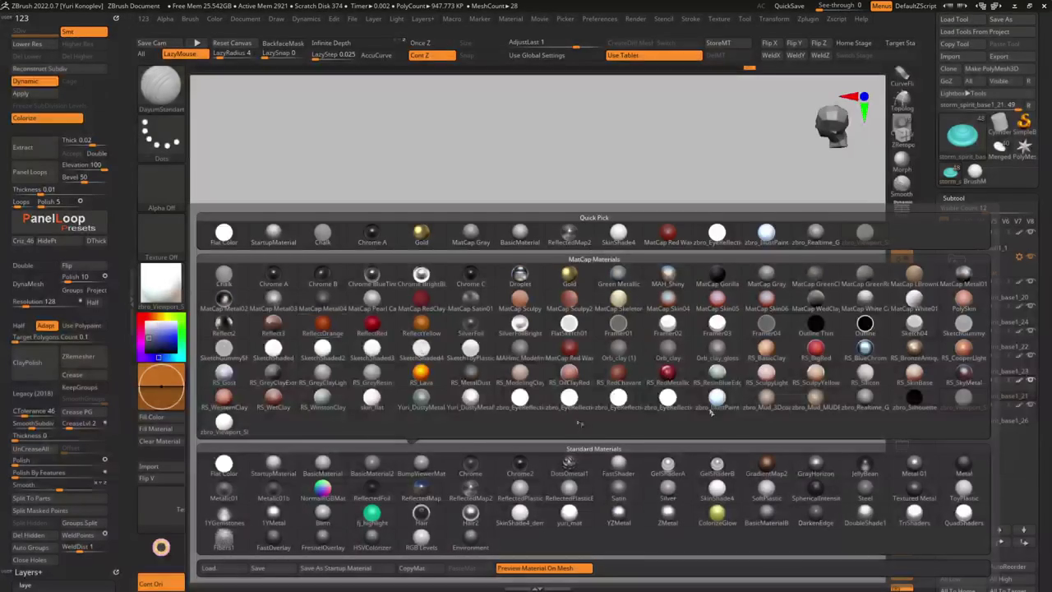
click(462, 409)
click(179, 292)
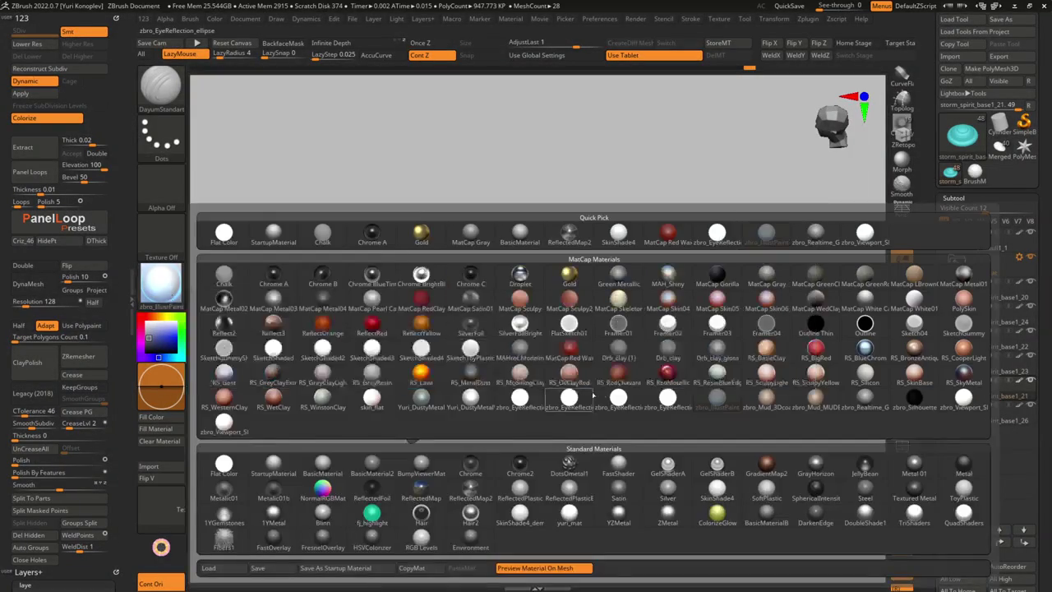
click(567, 398)
alt+drag(567, 398, 456, 485)
mouse_move(456, 485)
right_down()
mouse_move(465, 464)
mouse_move(471, 503)
mouse_move(492, 473)
right_up()
alt+click(465, 460)
mouse_move(526, 394)
right_down()
mouse_move(521, 521)
mouse_move(508, 499)
right_up()
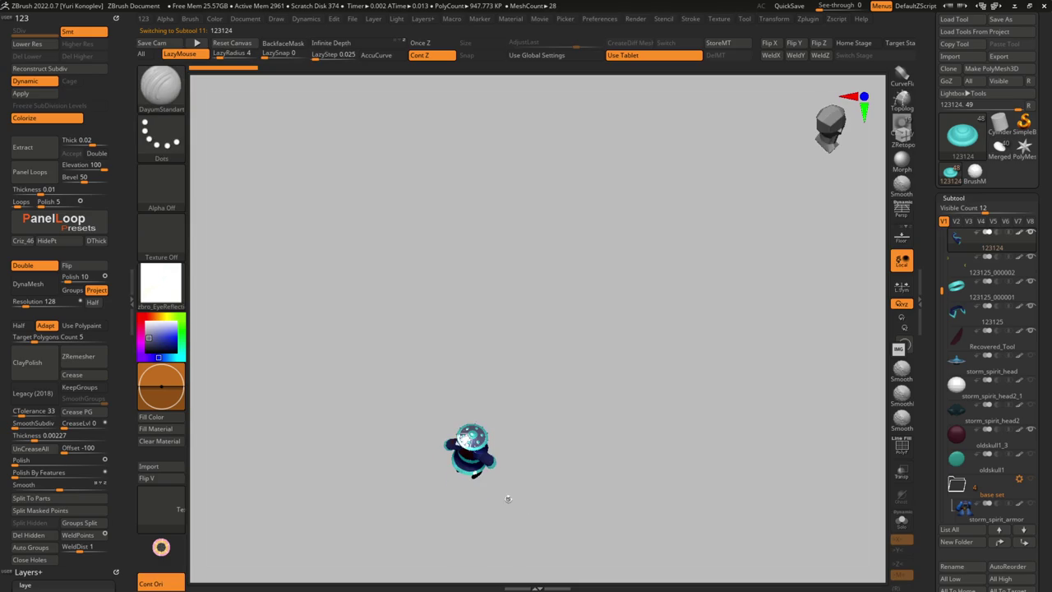
Make the studs subtool storm_spirit_base1_22 active in Transpose mode and ghost the other subtools
key(w)
alt+click(453, 470)
key(f)
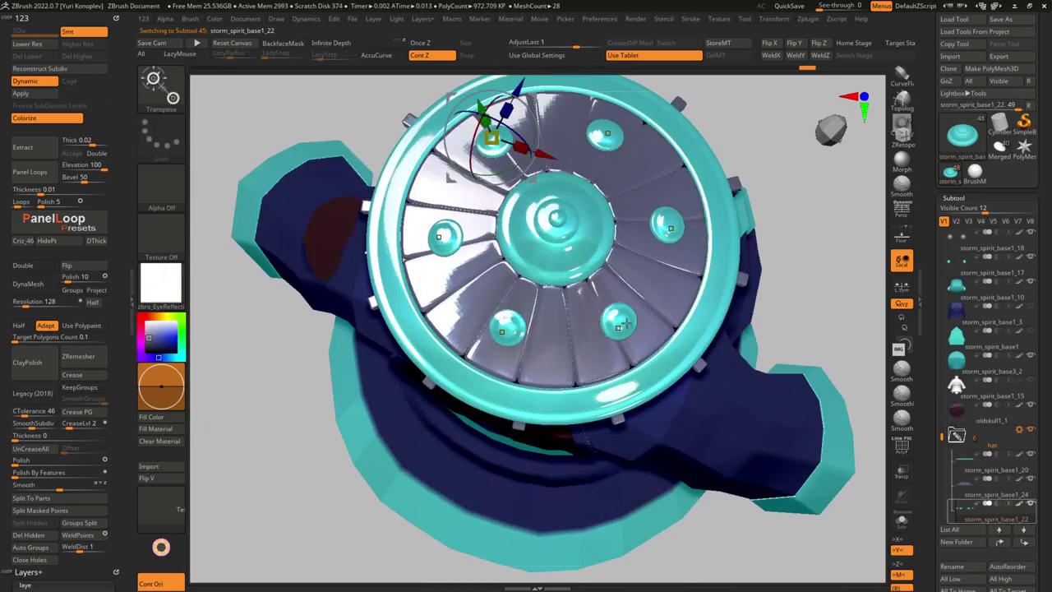
click(623, 326)
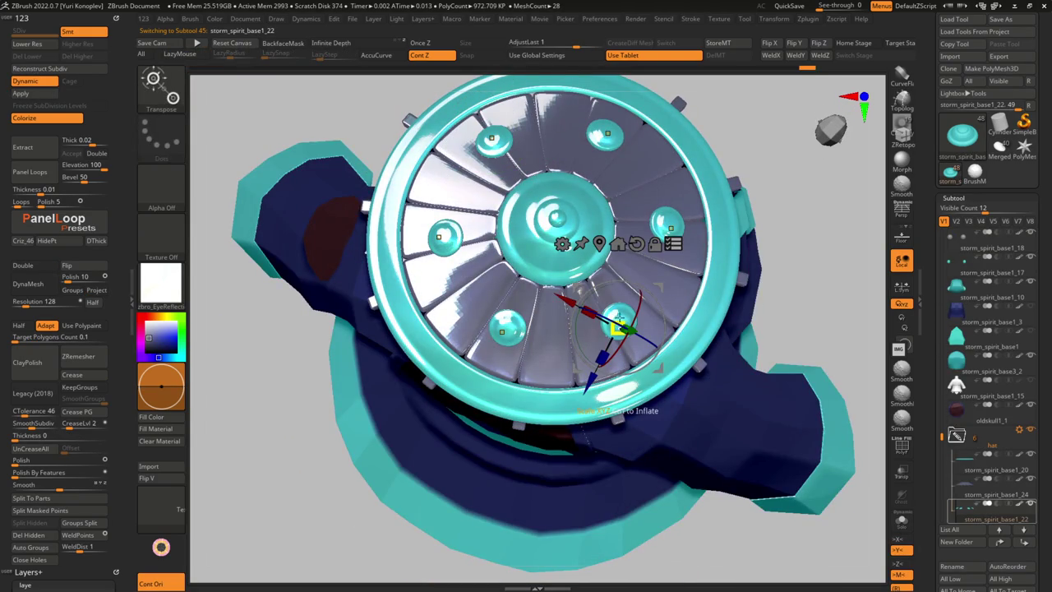
key(shift+d)
key(ctrl+z)
Enable Transpose All Selected Subtools and reposition the studs around the hat's crown
click(613, 320)
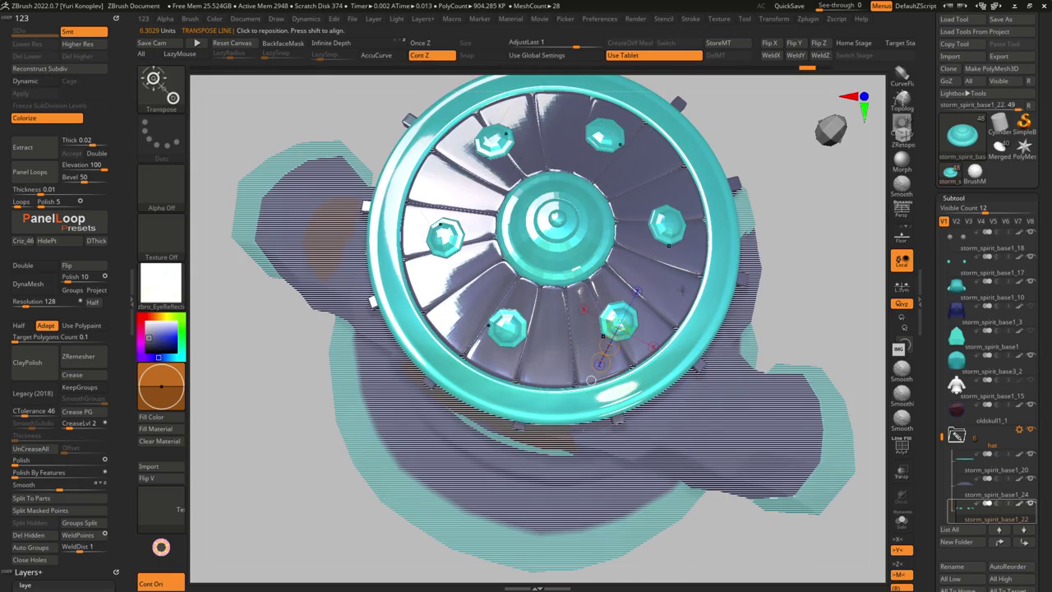
right_drag(613, 320, 646, 282)
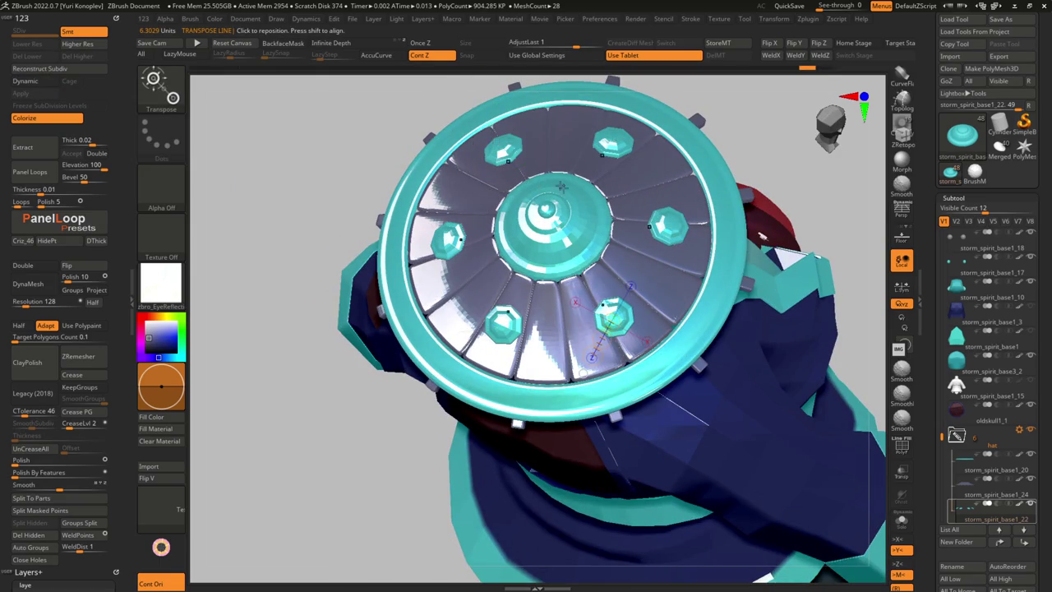
key(ctrl+z)
right_drag(610, 319, 510, 271)
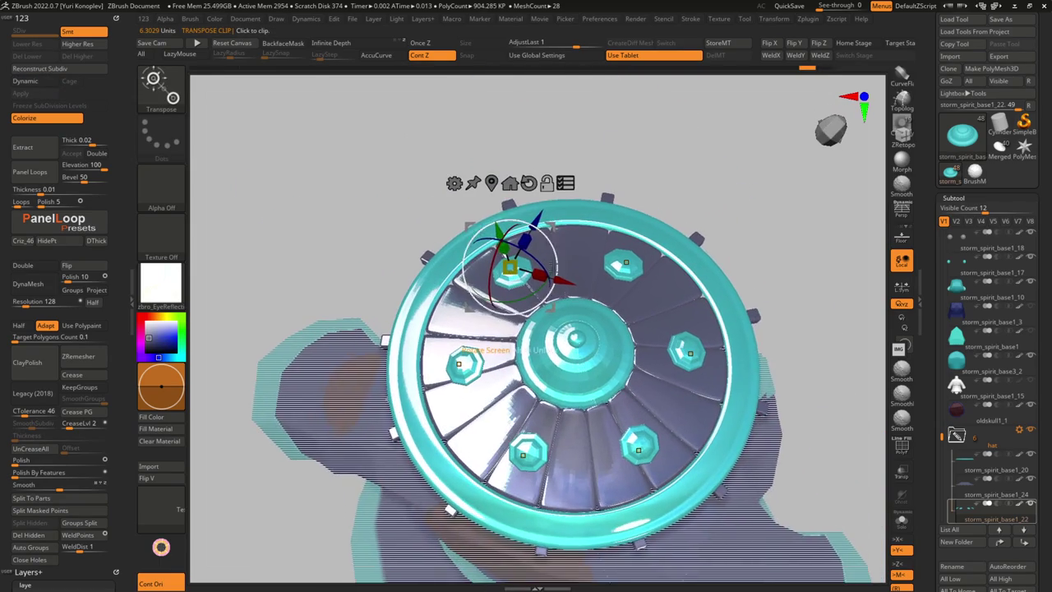
click(566, 182)
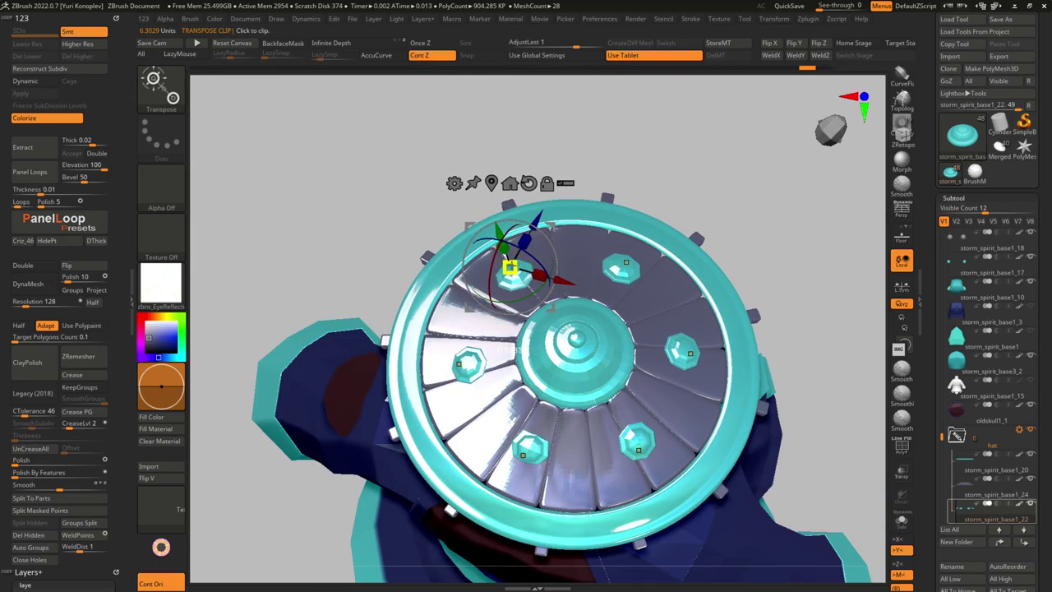
key(ctrl)
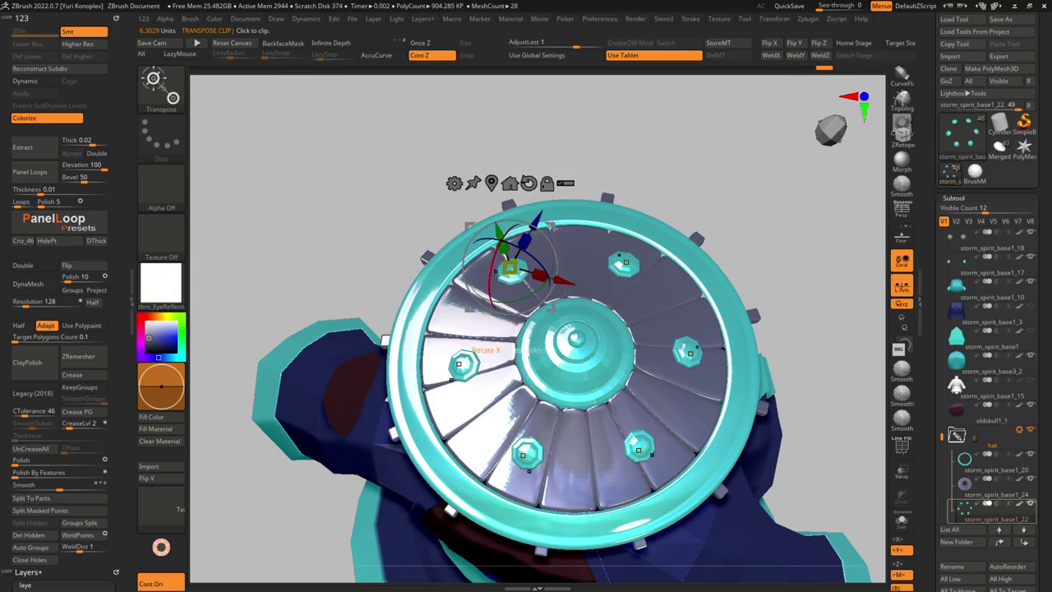
drag(510, 267, 538, 379)
mouse_move(625, 465)
mouse_down()
mouse_move(545, 465)
mouse_move(573, 449)
mouse_up()
scroll(602, 457, up, 3)
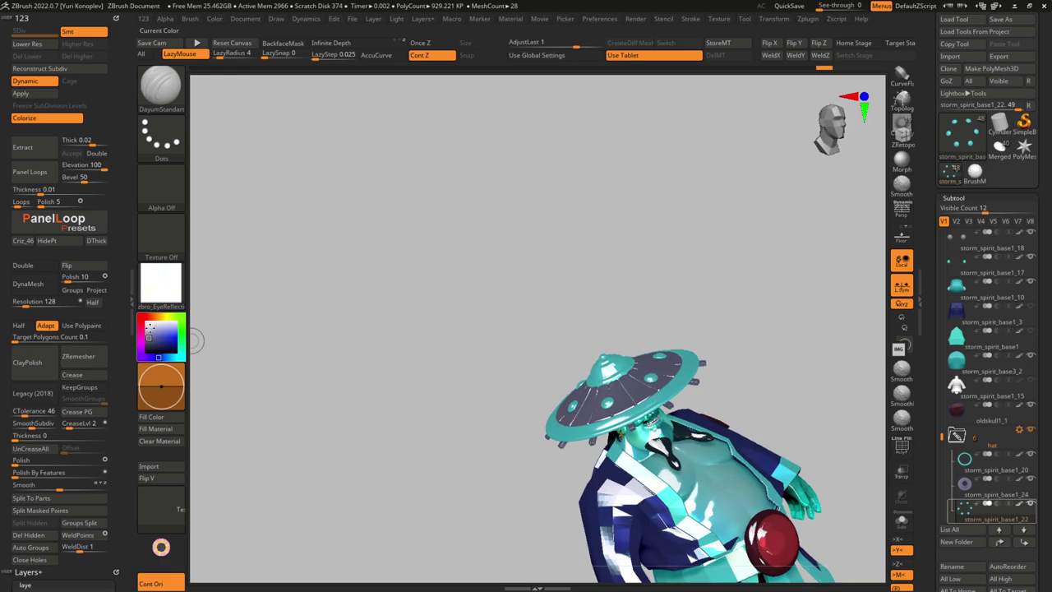
Leave Transpose for the draw brush and select the hat dome subtool storm_spirit_base1_21
drag(455, 383, 373, 396)
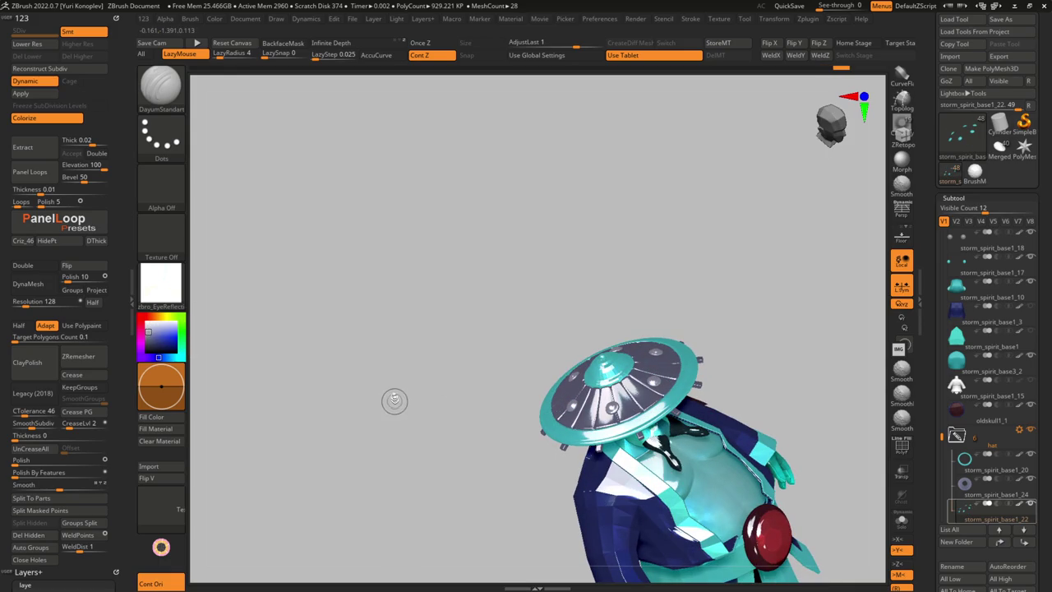
mouse_move(194, 349)
mouse_down()
mouse_move(622, 405)
mouse_move(564, 504)
mouse_move(667, 354)
mouse_move(668, 428)
mouse_move(755, 458)
mouse_up()
key(w)
key(q)
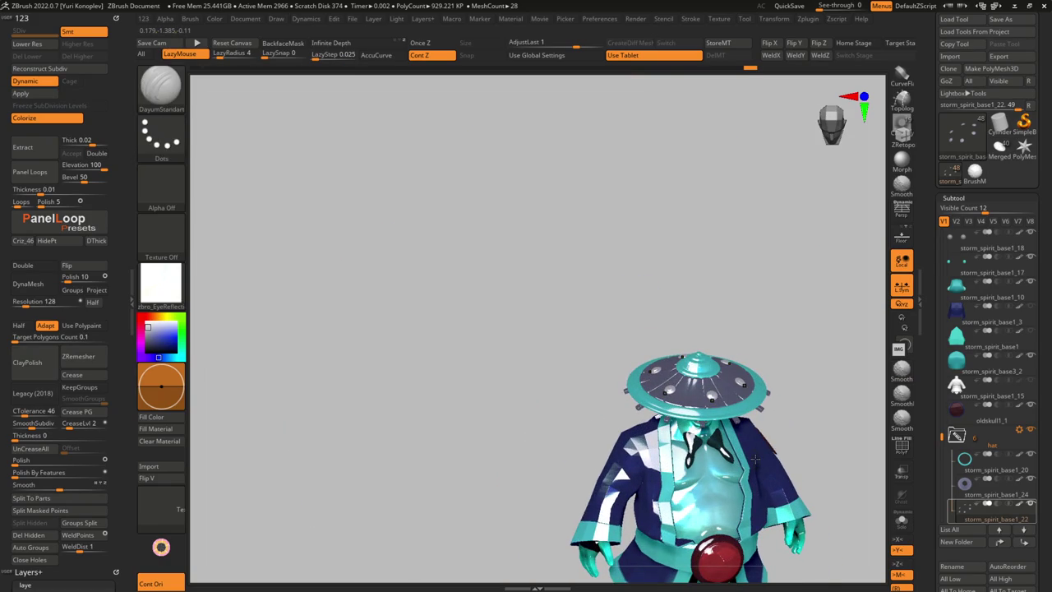
drag(756, 458, 649, 366)
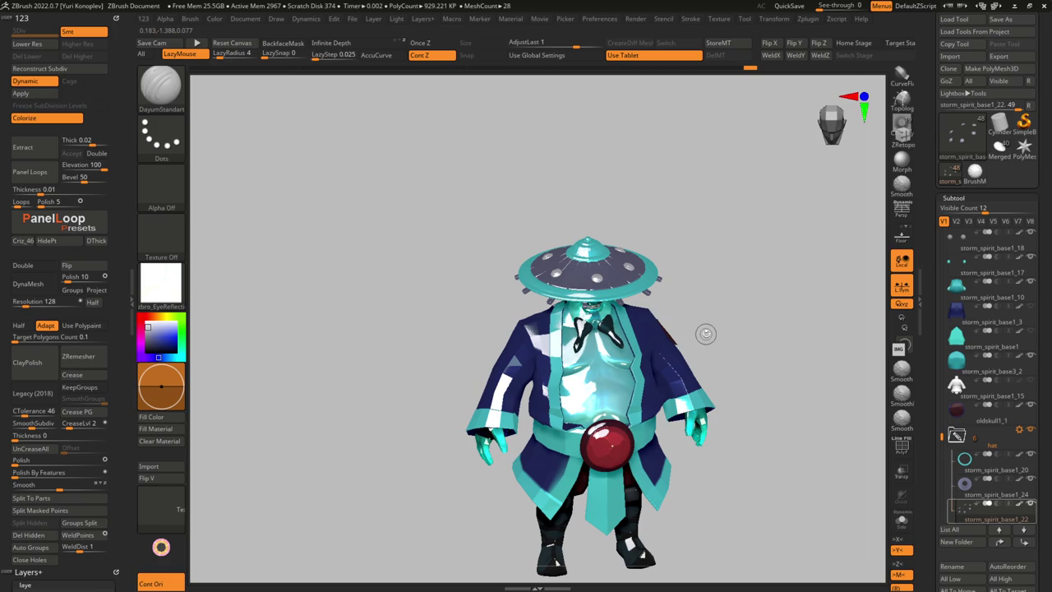
drag(640, 283, 577, 290)
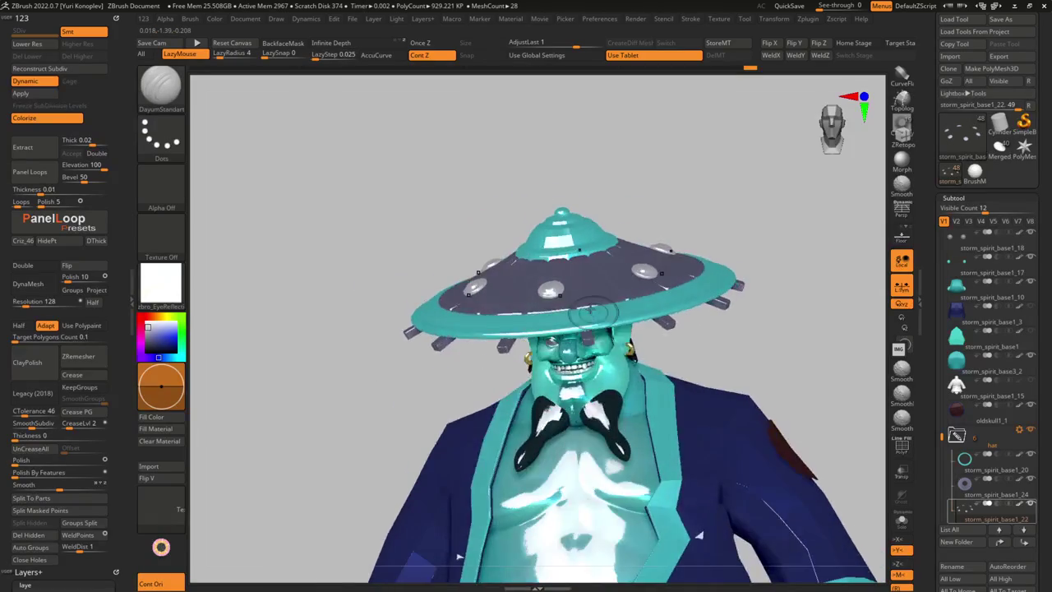
mouse_move(528, 243)
mouse_down()
mouse_move(543, 326)
mouse_move(523, 325)
mouse_move(516, 342)
mouse_move(547, 378)
mouse_up()
alt+click(535, 309)
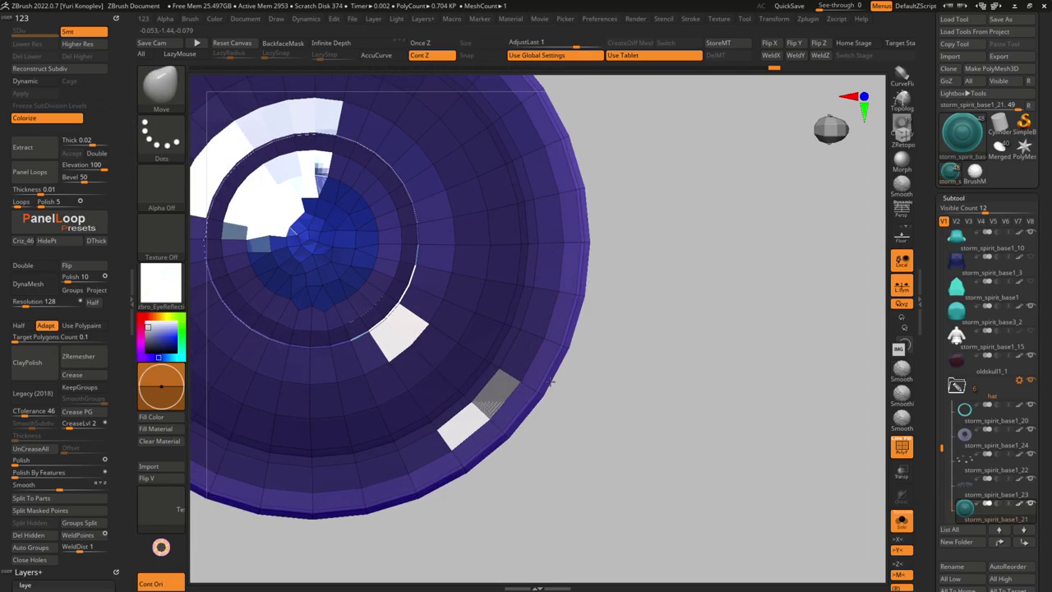
Turn off Dynamic subdivision on the dome and switch to the Move brush to inspect the hat
mouse_move(681, 329)
mouse_down()
mouse_move(625, 345)
mouse_move(693, 211)
mouse_move(451, 256)
mouse_move(623, 318)
mouse_move(655, 290)
mouse_move(649, 461)
mouse_up()
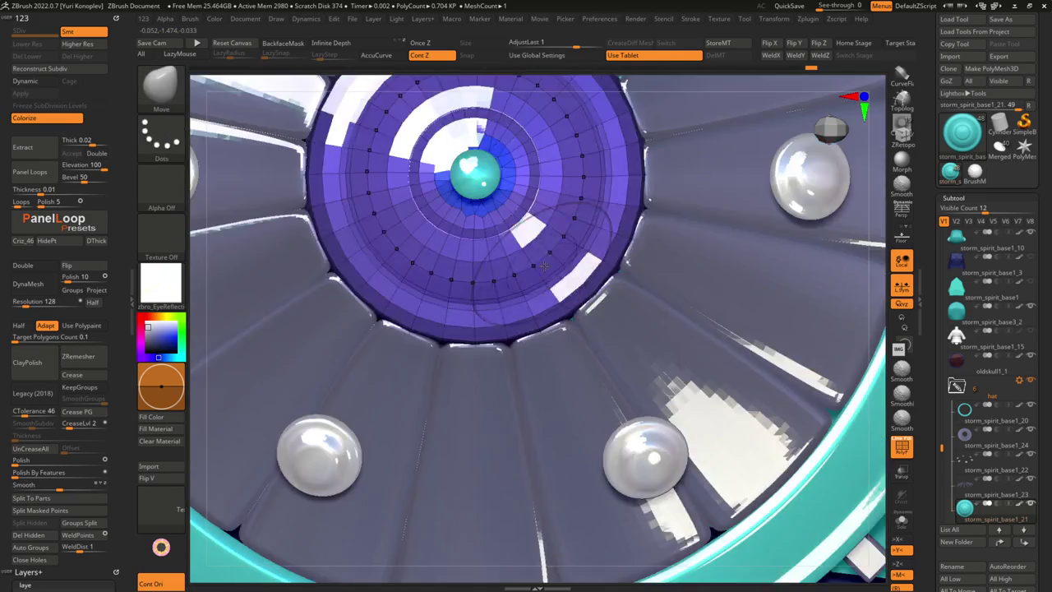
mouse_move(658, 176)
mouse_down()
mouse_move(587, 211)
mouse_move(703, 185)
mouse_move(663, 169)
mouse_move(519, 340)
mouse_move(446, 211)
mouse_up()
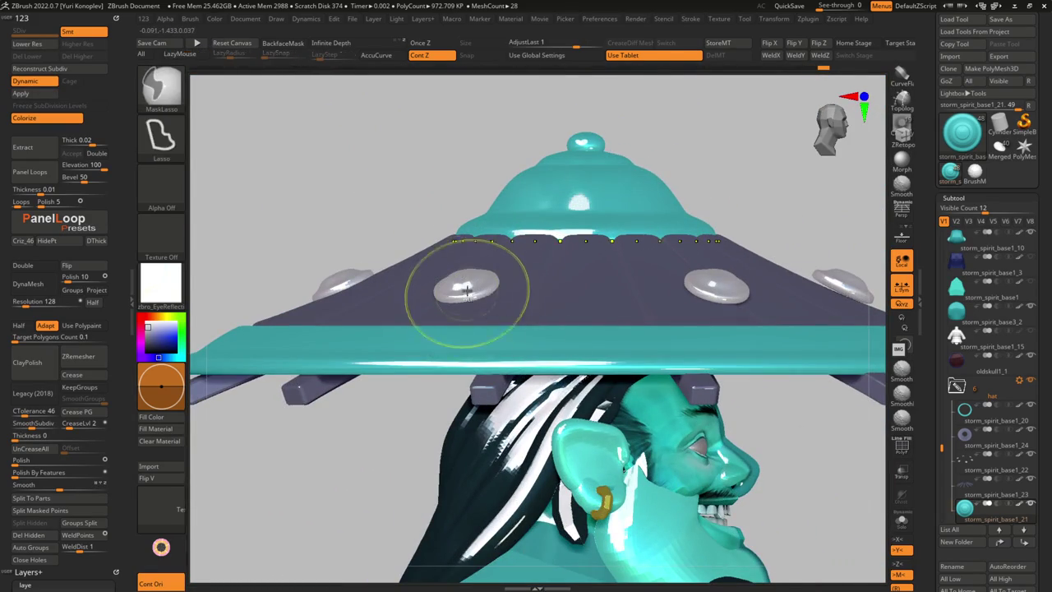
key(shift+d)
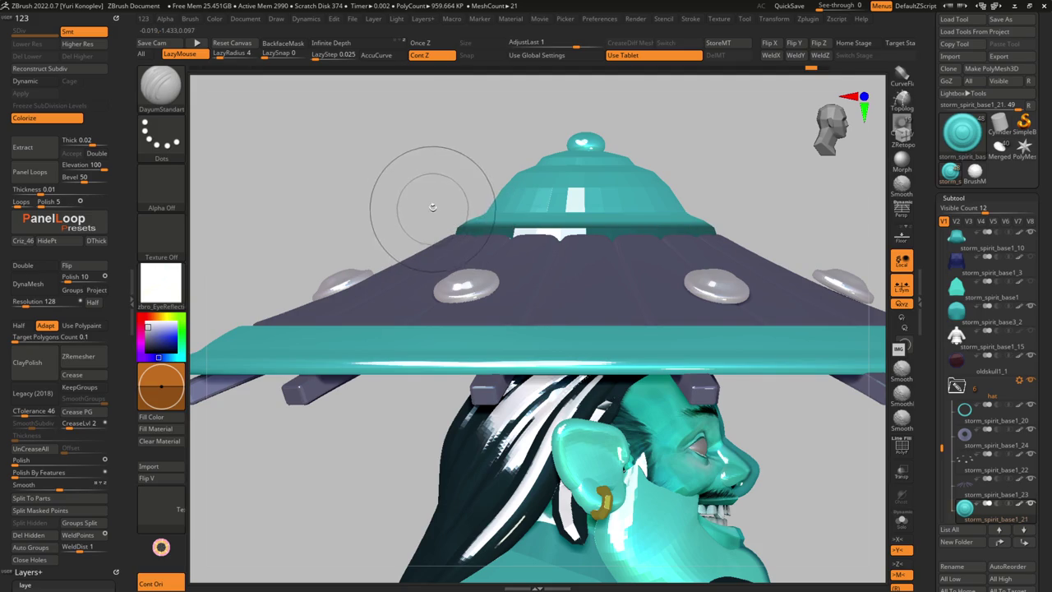
key(b)
key(m)
key(v)
mouse_move(470, 229)
alt+mouse_down()
mouse_move(352, 241)
mouse_move(420, 307)
alt+mouse_up()
mouse_move(340, 304)
mouse_down()
mouse_move(331, 305)
mouse_move(354, 284)
mouse_move(394, 312)
mouse_up()
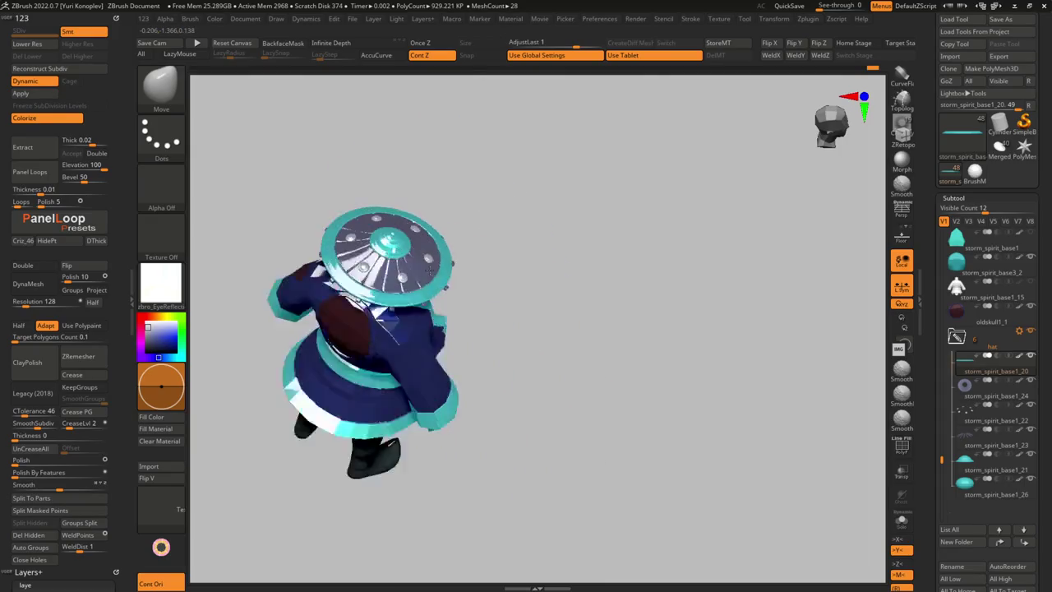
ctrl+right_drag(394, 312, 424, 333)
mouse_move(424, 332)
mouse_down()
mouse_move(427, 202)
mouse_move(428, 287)
mouse_move(384, 319)
mouse_move(422, 289)
mouse_move(526, 375)
mouse_move(539, 411)
mouse_move(559, 381)
mouse_move(519, 435)
mouse_up()
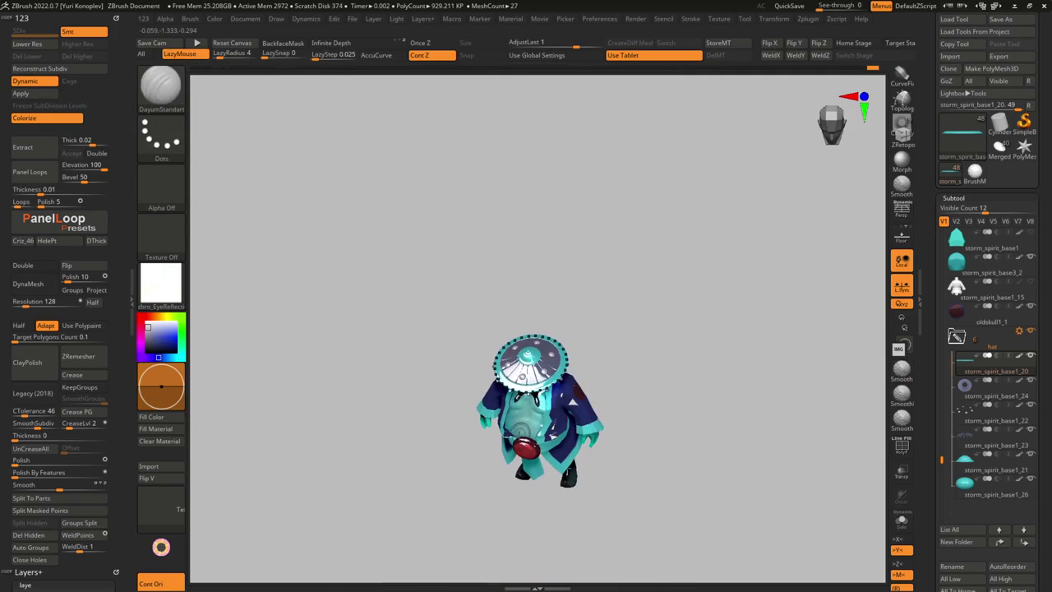
mouse_move(600, 435)
mouse_down()
mouse_move(618, 369)
mouse_move(637, 352)
mouse_move(542, 357)
mouse_move(674, 378)
mouse_move(671, 398)
mouse_move(666, 385)
mouse_up()
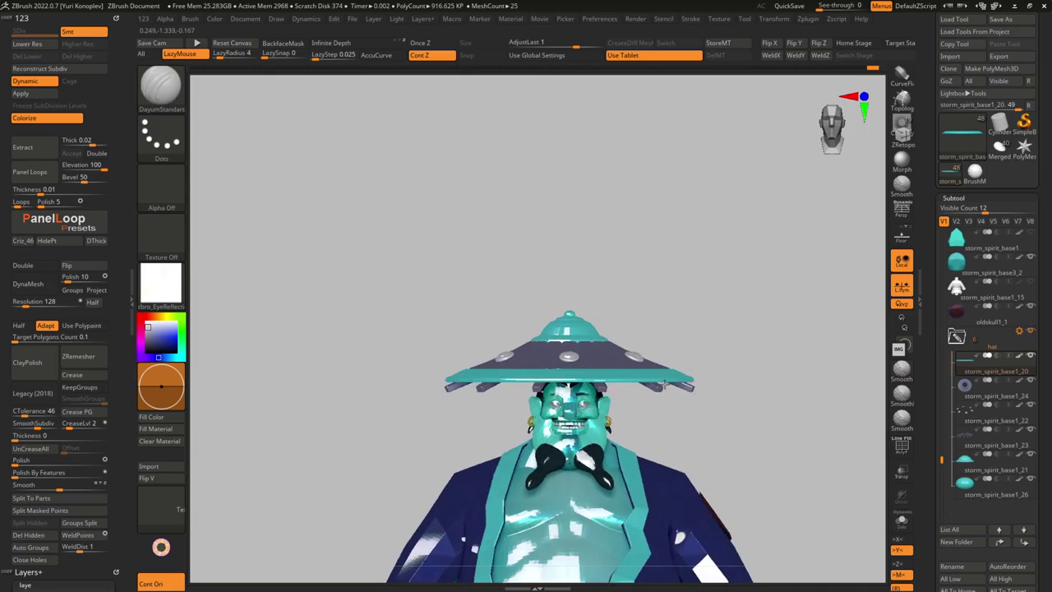
mouse_move(497, 411)
mouse_down()
mouse_move(500, 446)
mouse_move(500, 432)
mouse_move(453, 409)
mouse_move(452, 367)
mouse_up()
Select and frame hat piece storm_spirit_base1_24 with the Move brush and open the Transform options
alt+click(470, 332)
key(b)
key(m)
key(v)
key(f)
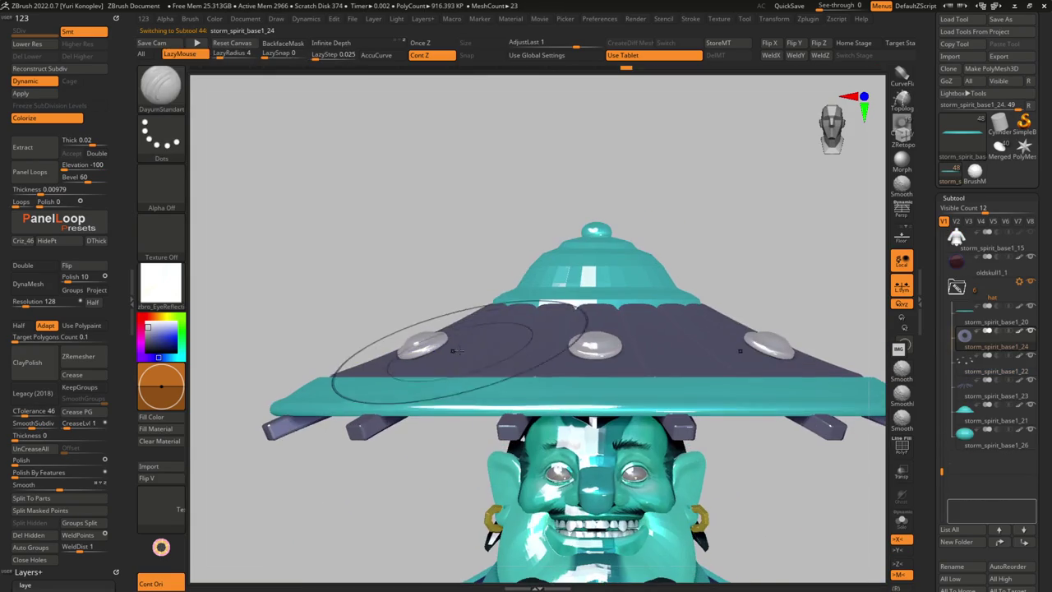
right_drag(436, 324, 425, 352)
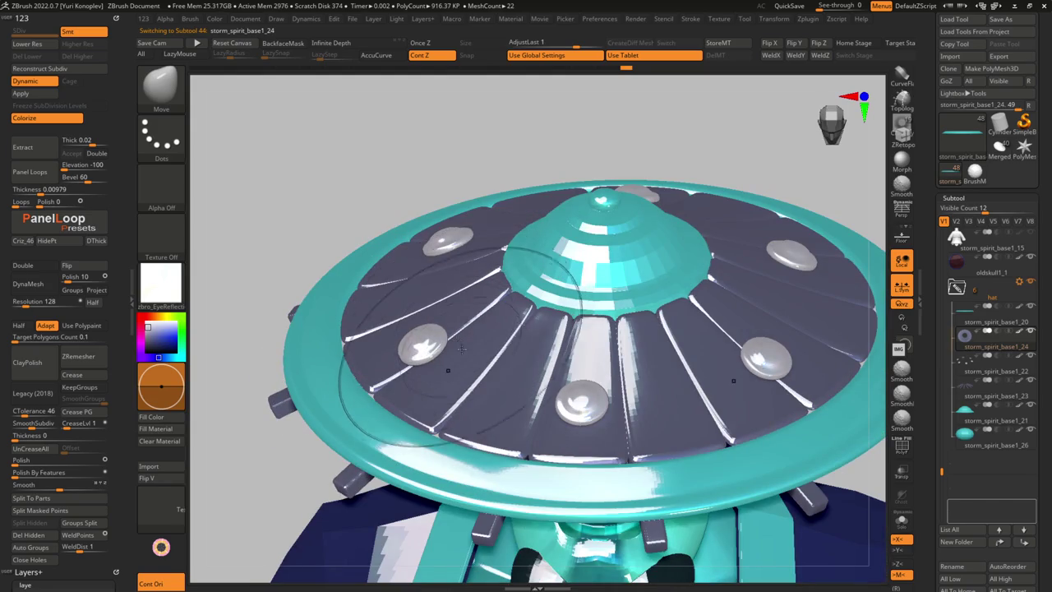
click(769, 21)
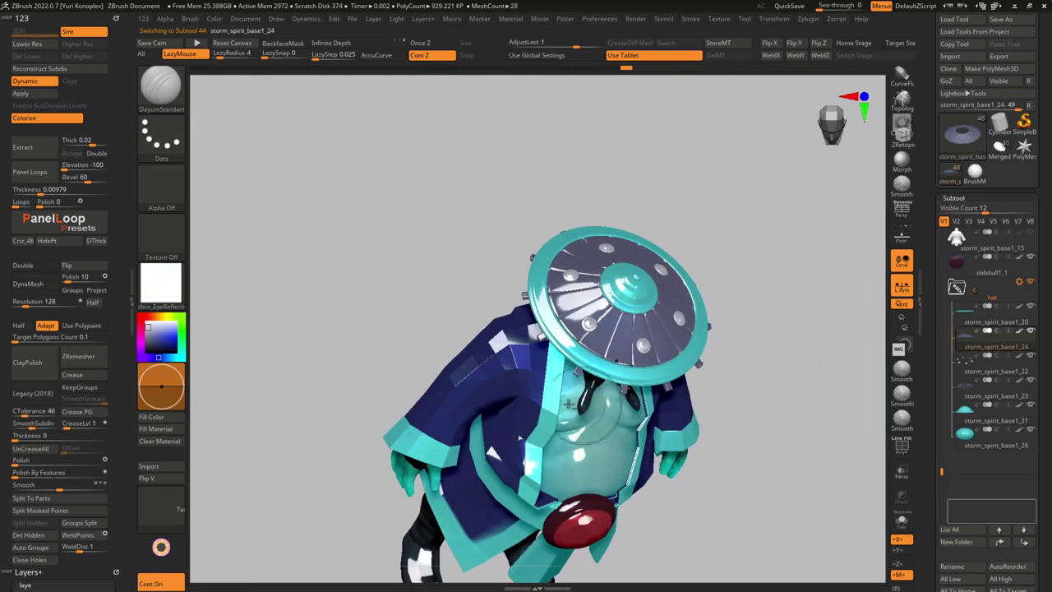
mouse_move(558, 403)
right_down()
mouse_move(570, 277)
mouse_move(587, 222)
right_up()
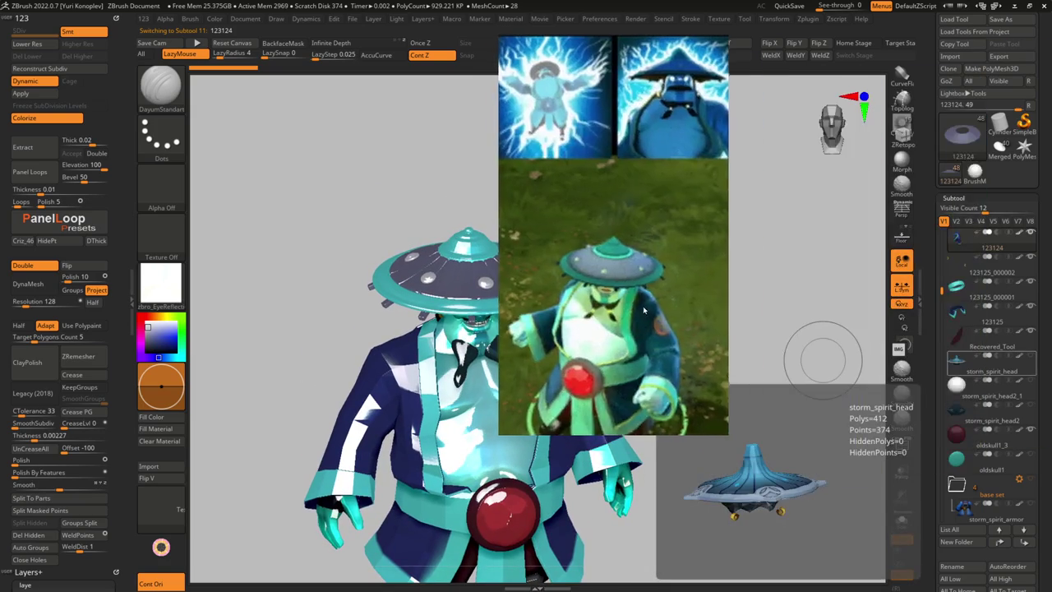
Reselect dome storm_spirit_base1_21, turn Dynamic subdivision back on, and view it face-on against references
alt+right_drag(712, 300, 712, 345)
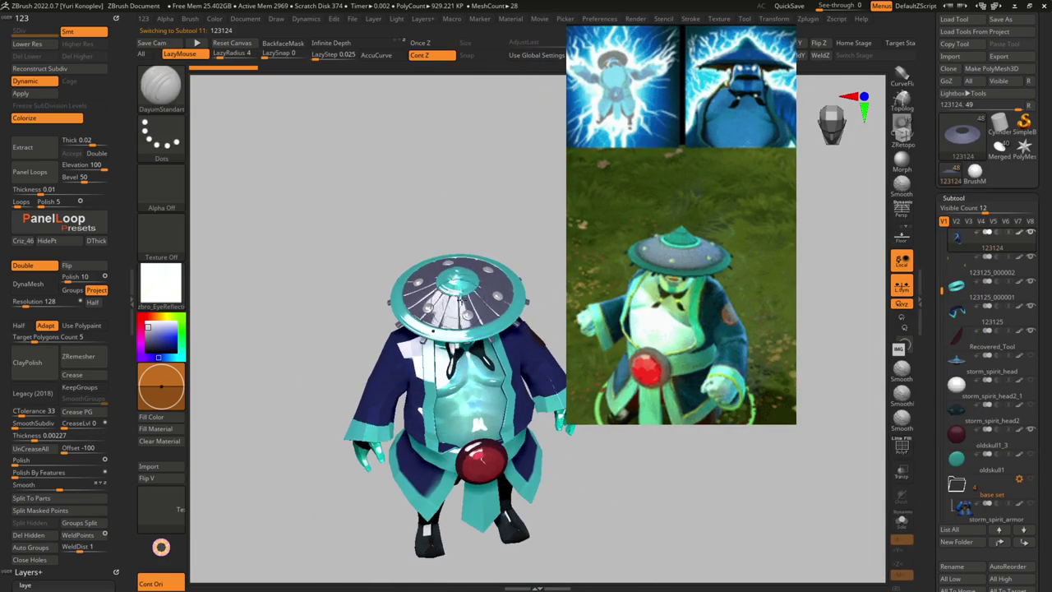
alt+click(461, 278)
alt+right_drag(460, 278, 481, 348)
key(d)
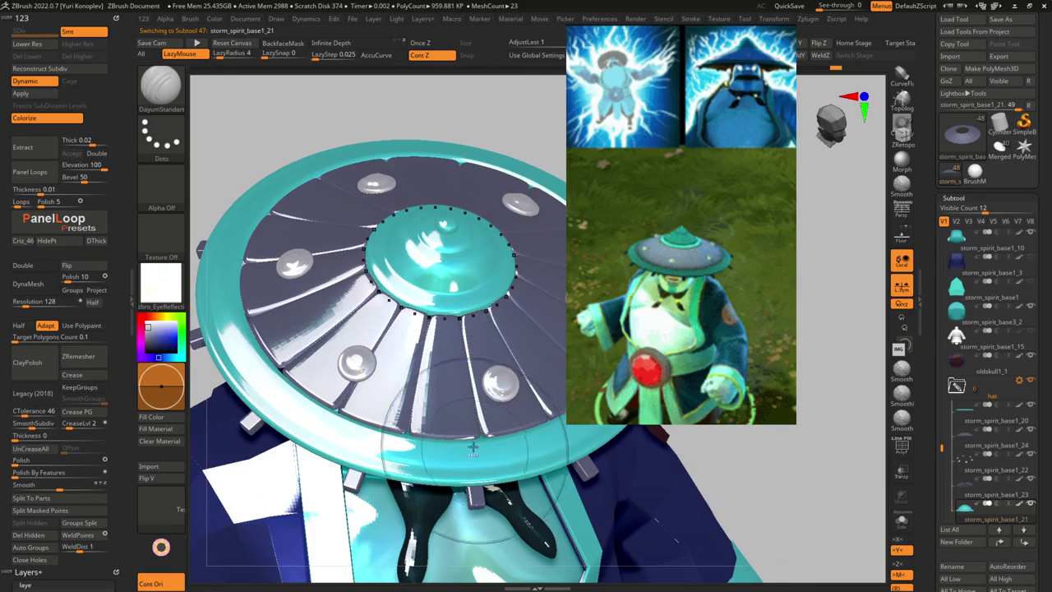
right_drag(475, 450, 689, 306)
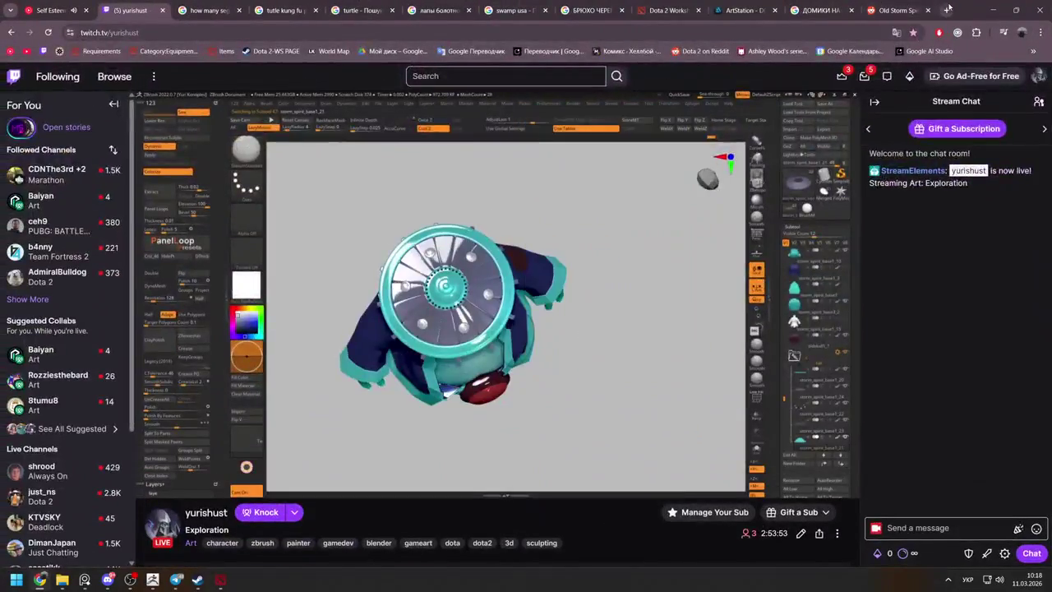
Go to YouTube in a new tab and search for 'storm spirit'
click(945, 10)
text(ie)
key(BackSpace)
key(BackSpace)
key(alt+shift)
text(you)
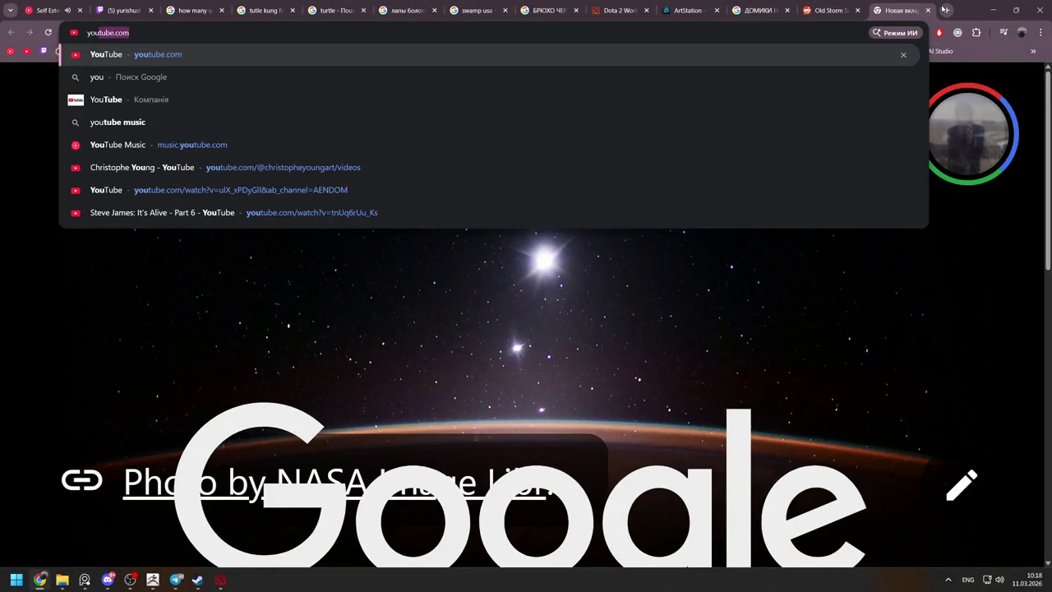
key(Return)
text(sto)
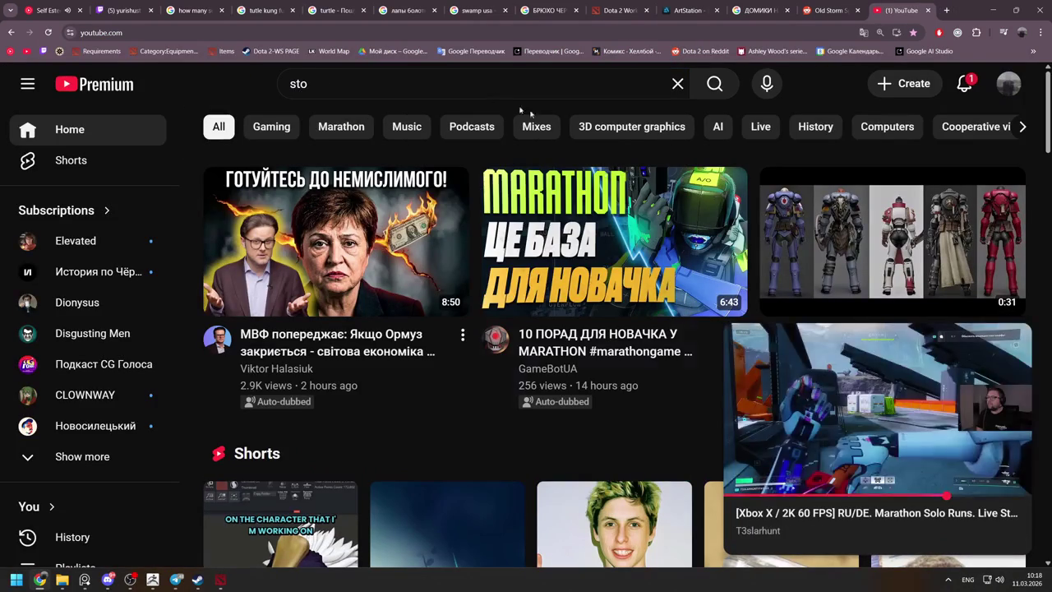
click(355, 92)
text(rm spiri)
text(t)
key(Return)
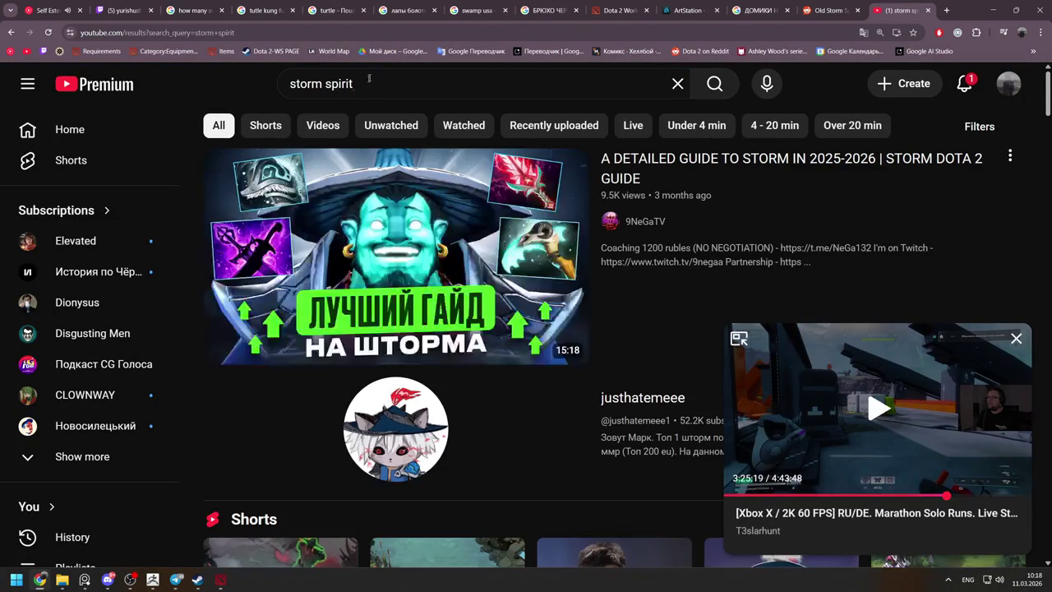
Refine the search to 'storm spirit 2013 hat'
click(1017, 337)
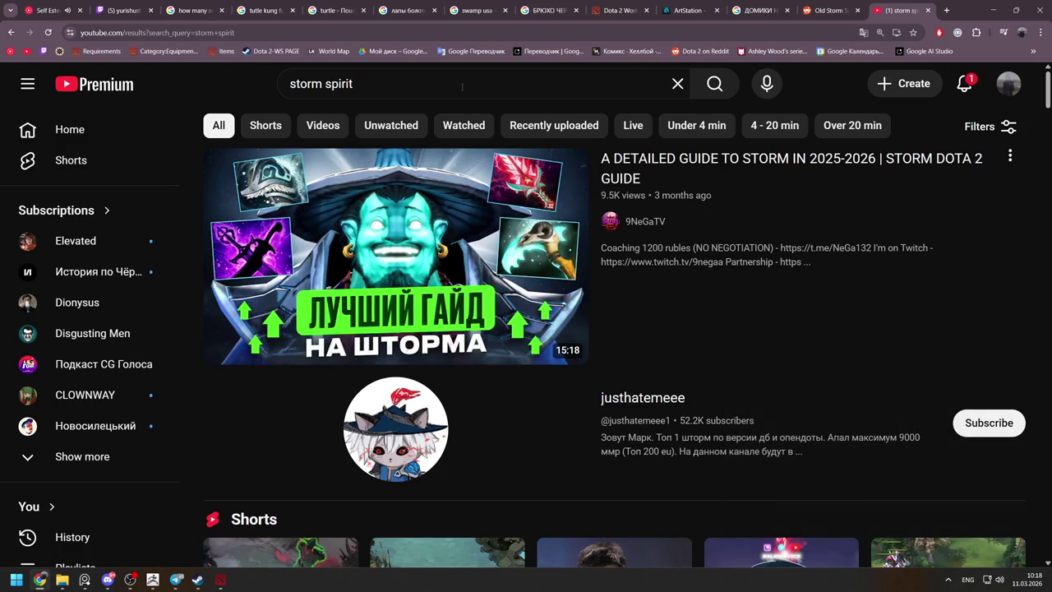
click(466, 83)
text(2013)
key(Return)
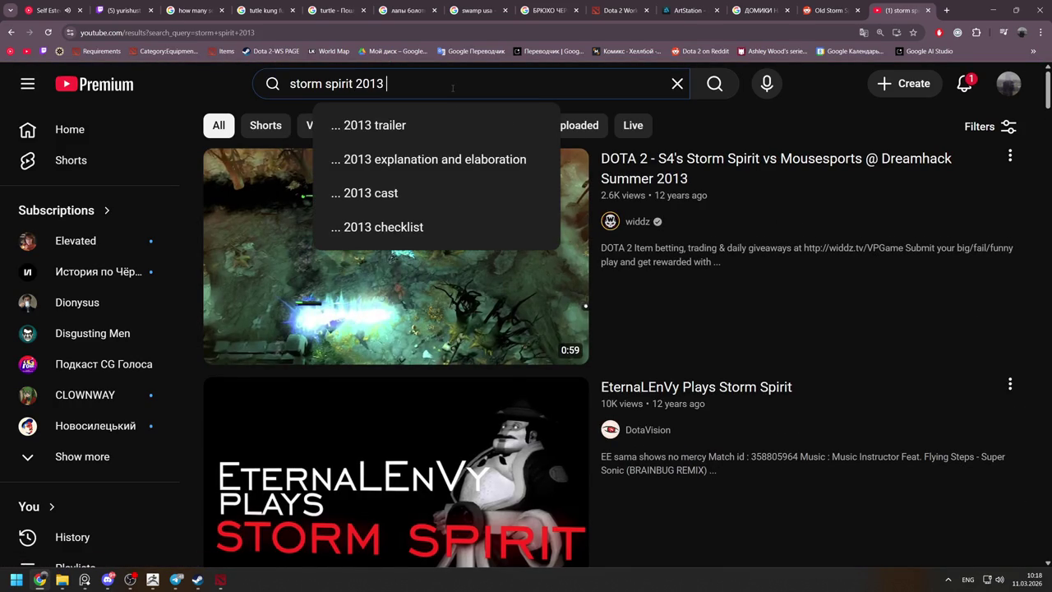
text(hat)
key(Return)
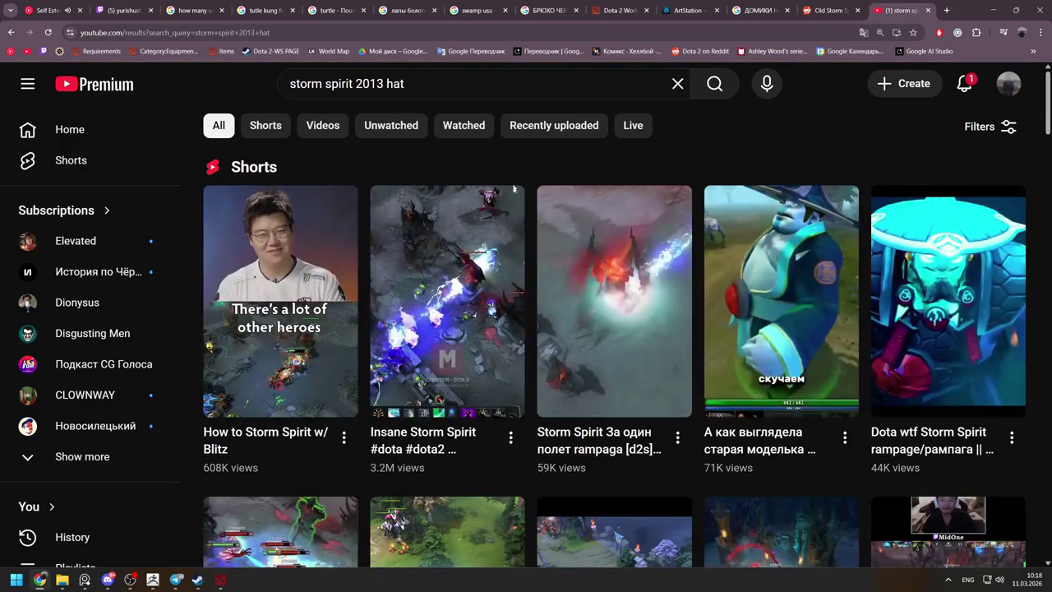
mouse_move(781, 301)
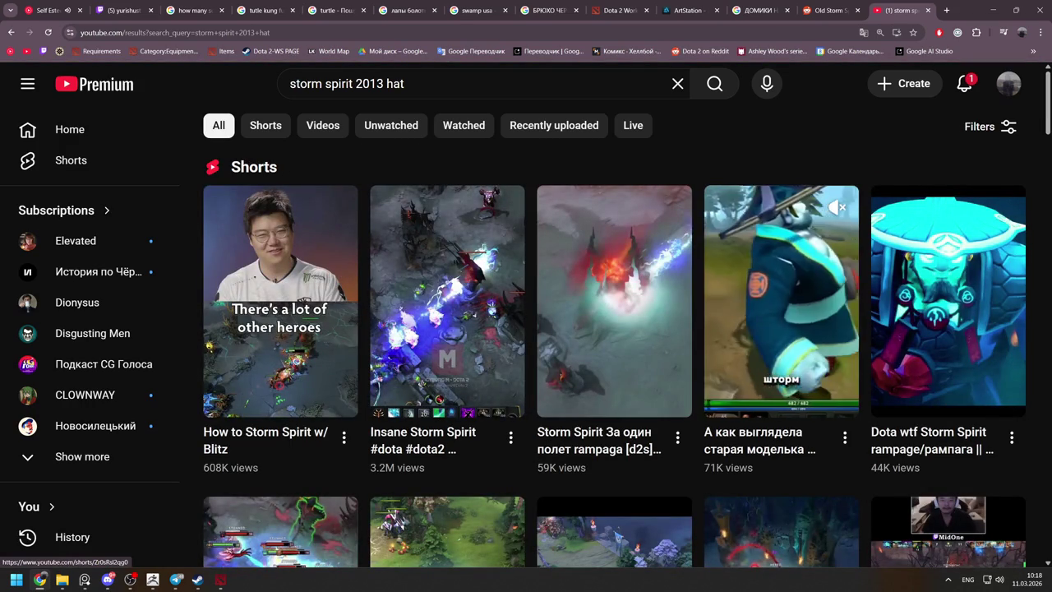
Watch the Short showing the old Storm Spirit model's hat
click(798, 318)
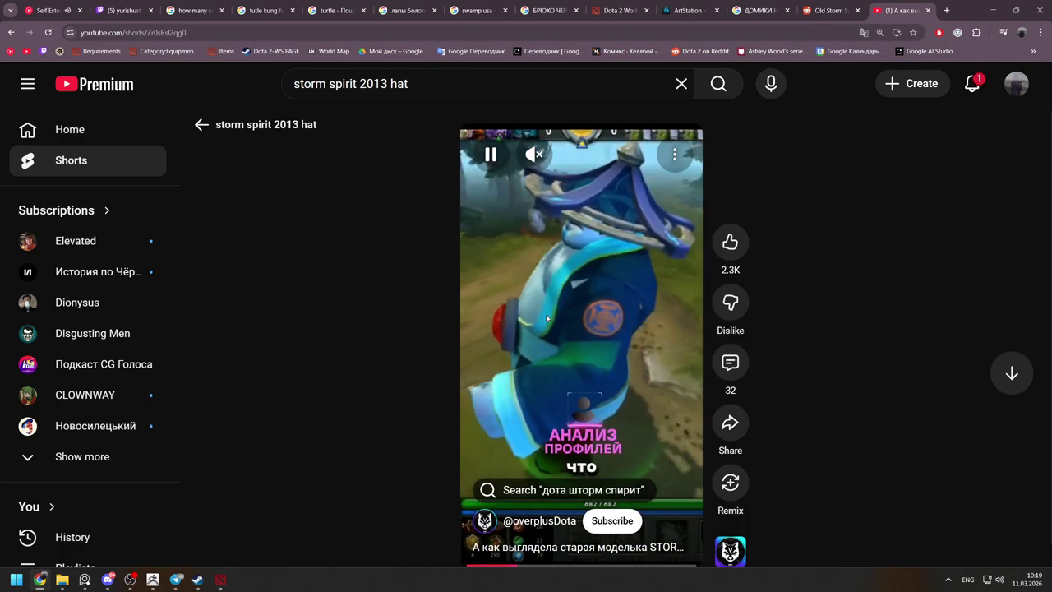
click(546, 317)
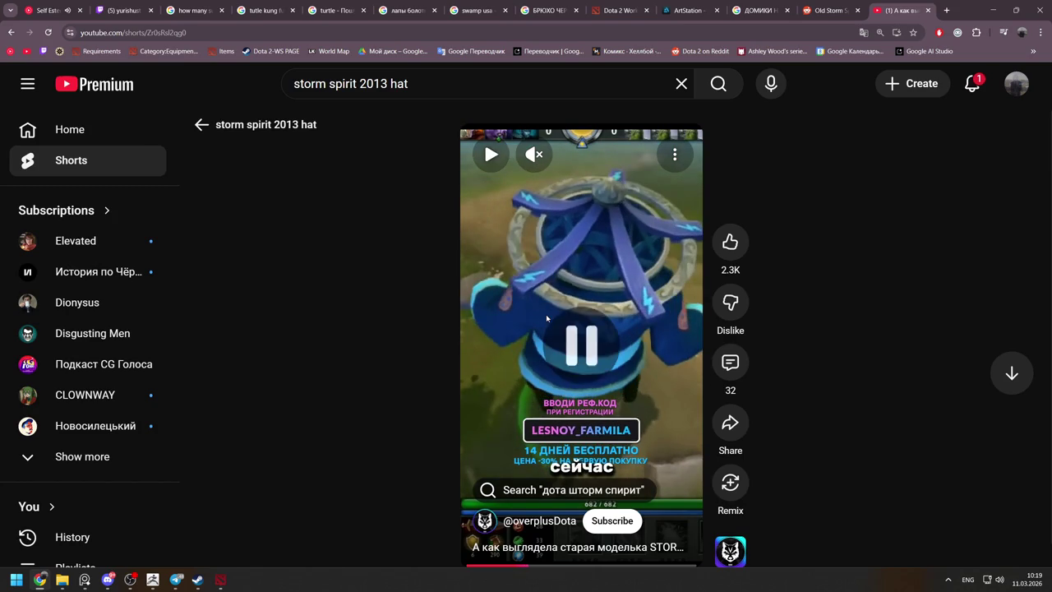
click(545, 313)
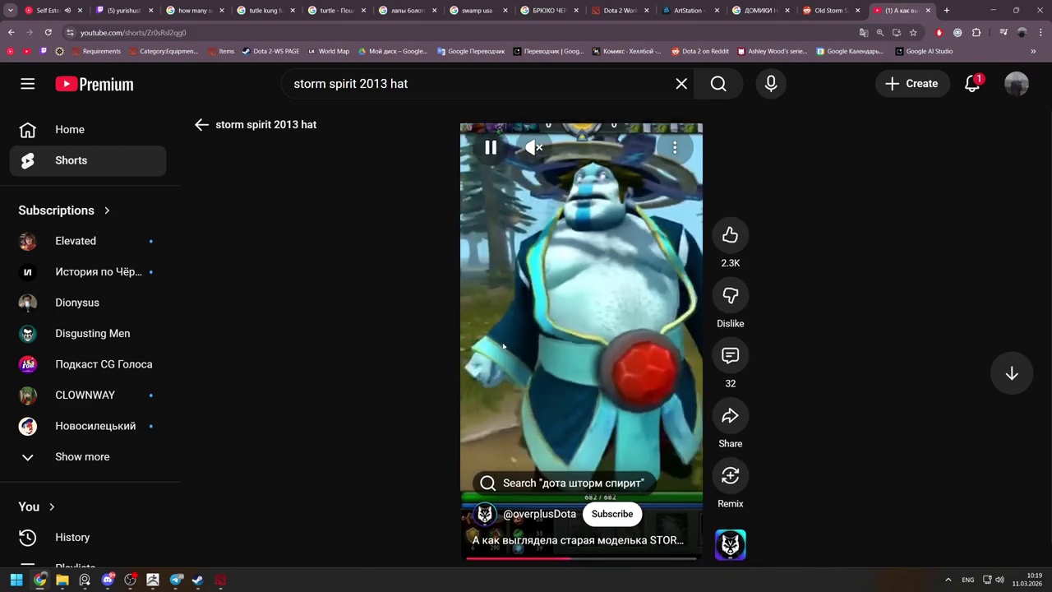
scroll(504, 346, down, 1)
scroll(460, 337, down, 1)
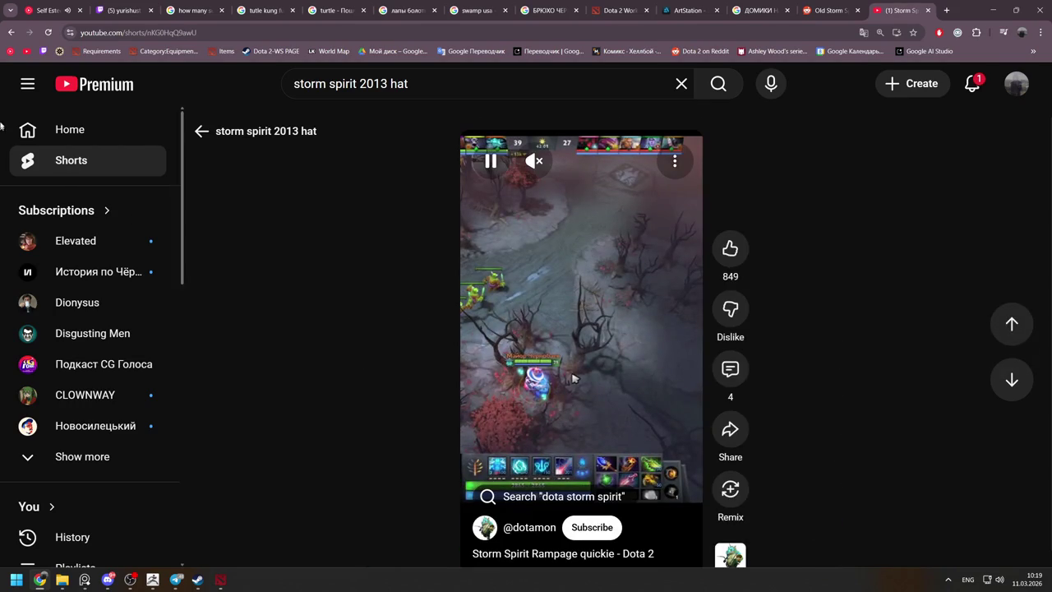
Return to the results and open the 'Dota 2 New Storm Spirit Skin' comparison video
click(11, 33)
scroll(205, 198, down, 3)
scroll(238, 212, down, 4)
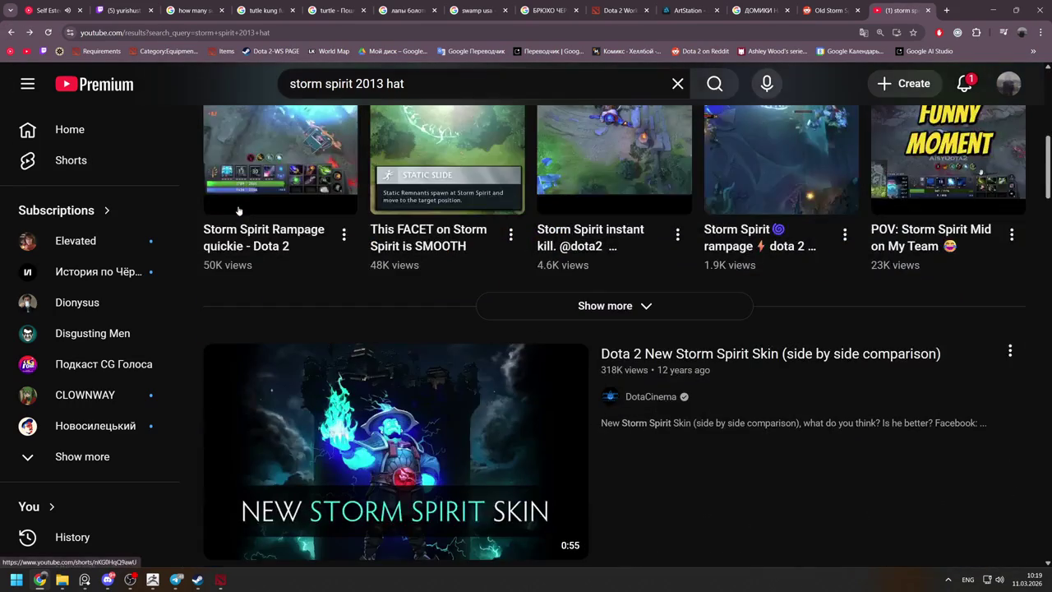
scroll(239, 211, down, 3)
click(383, 227)
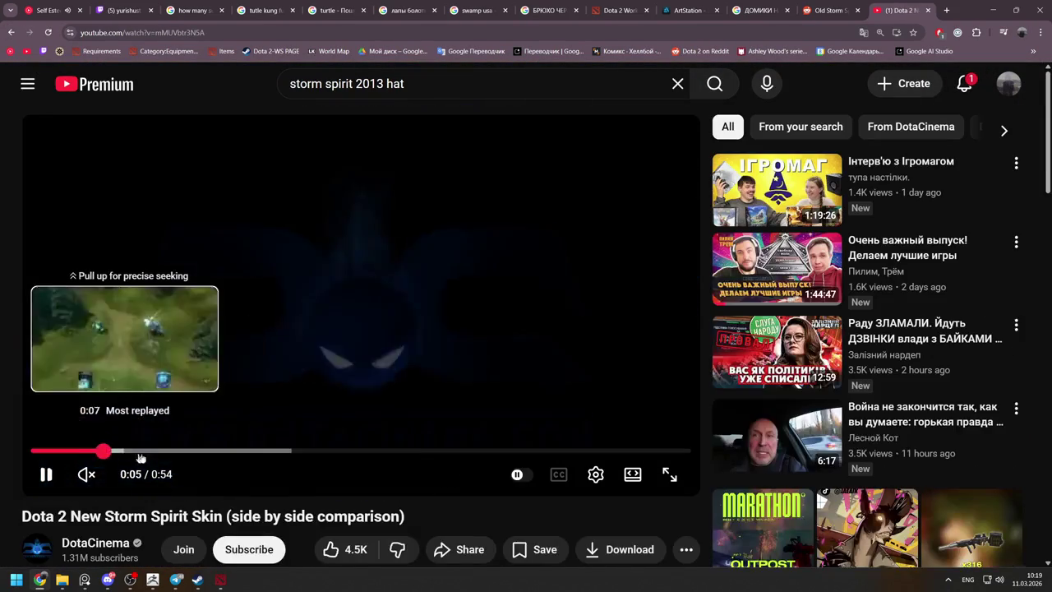
Scrub through the video in fullscreen, pausing at 0:34 on the four heroes
click(176, 451)
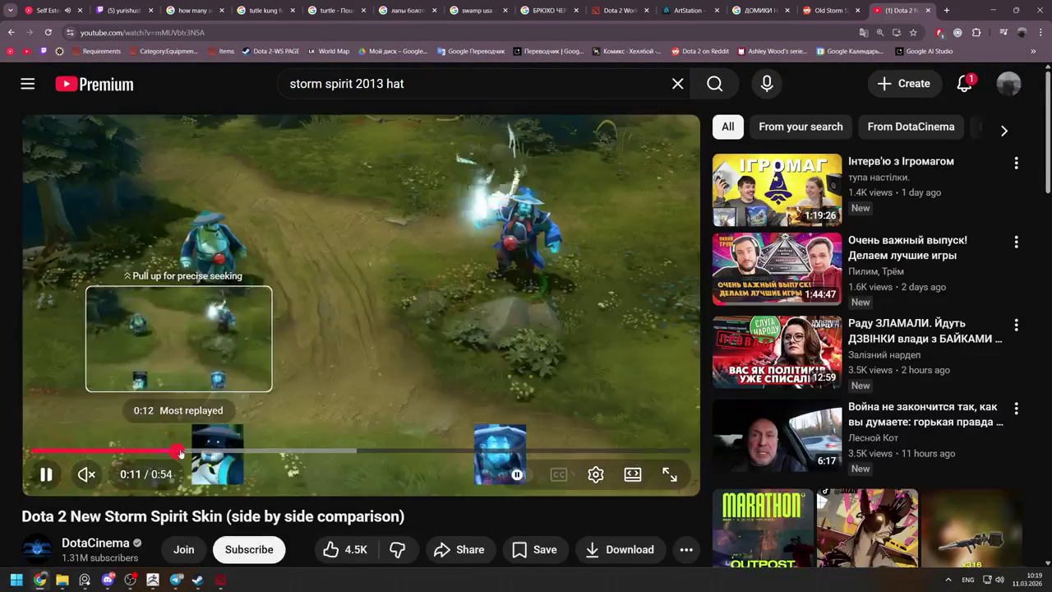
click(256, 452)
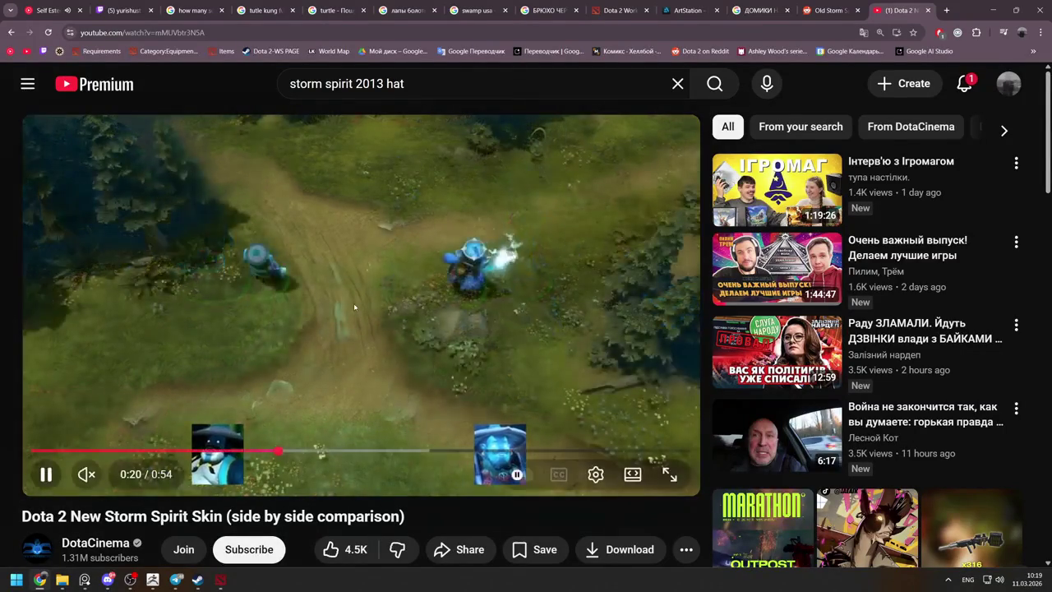
double_click(354, 307)
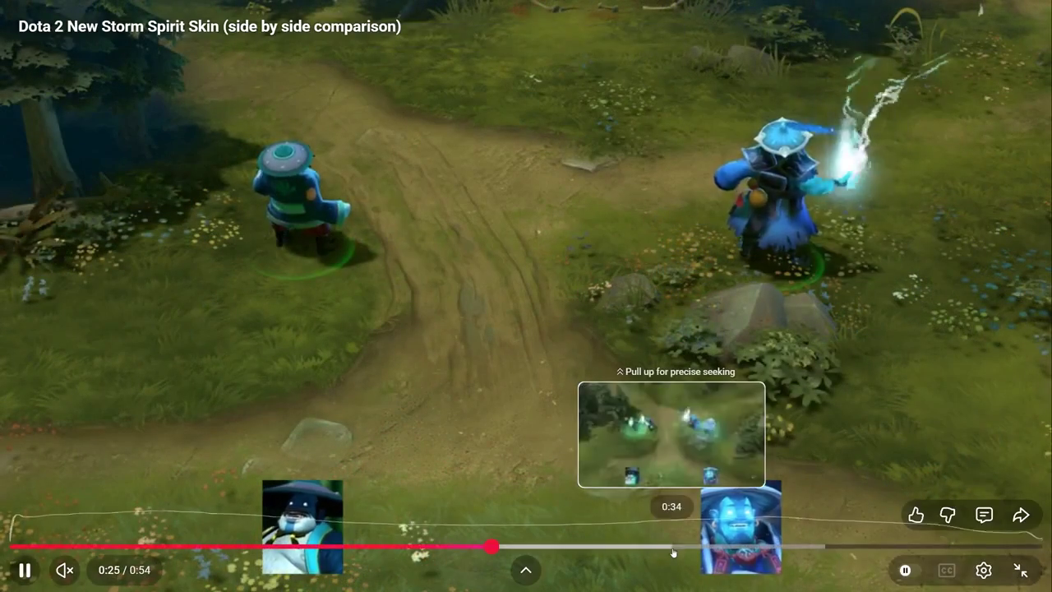
click(674, 546)
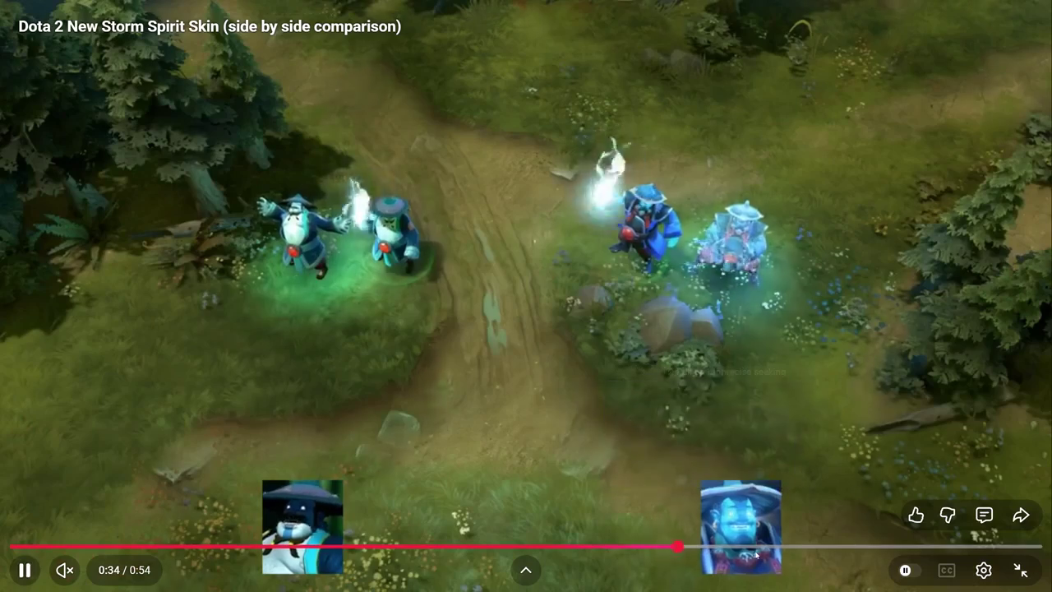
click(583, 479)
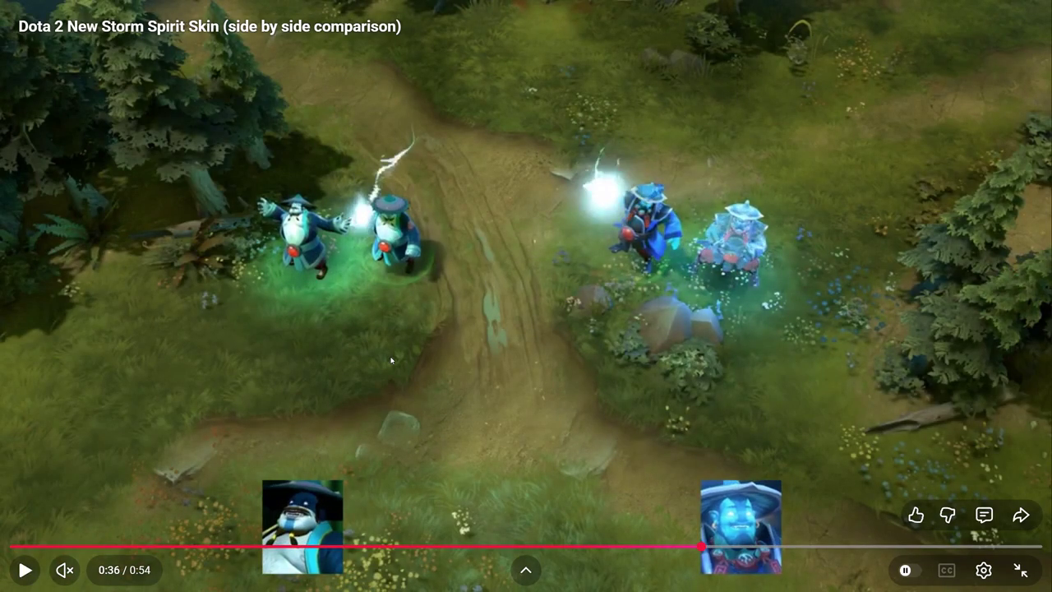
click(470, 377)
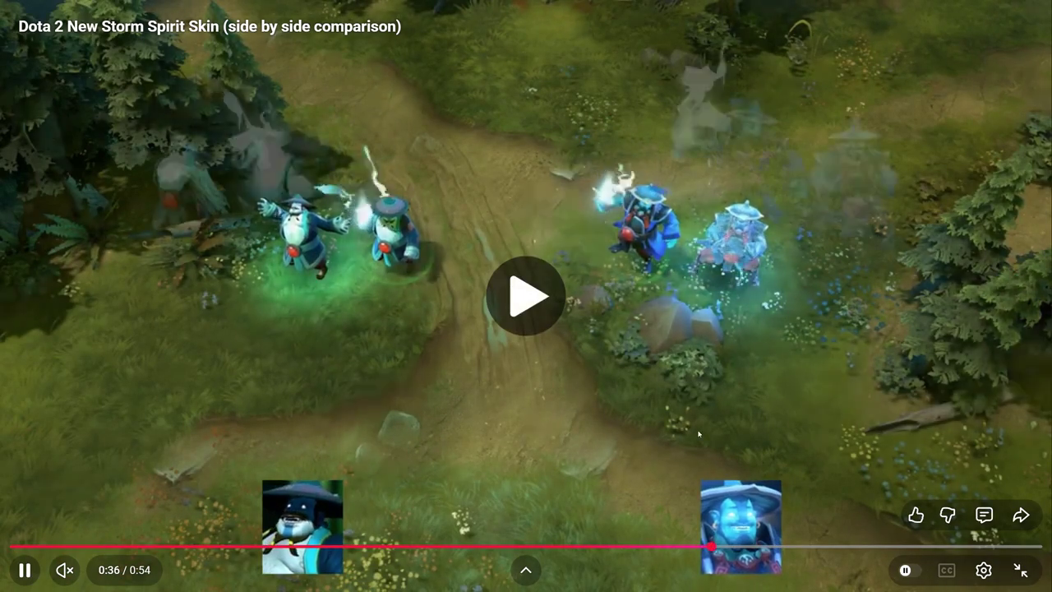
Review 0:41–0:46, then rewind and pause at 0:13 on the two heroes
drag(739, 546, 888, 546)
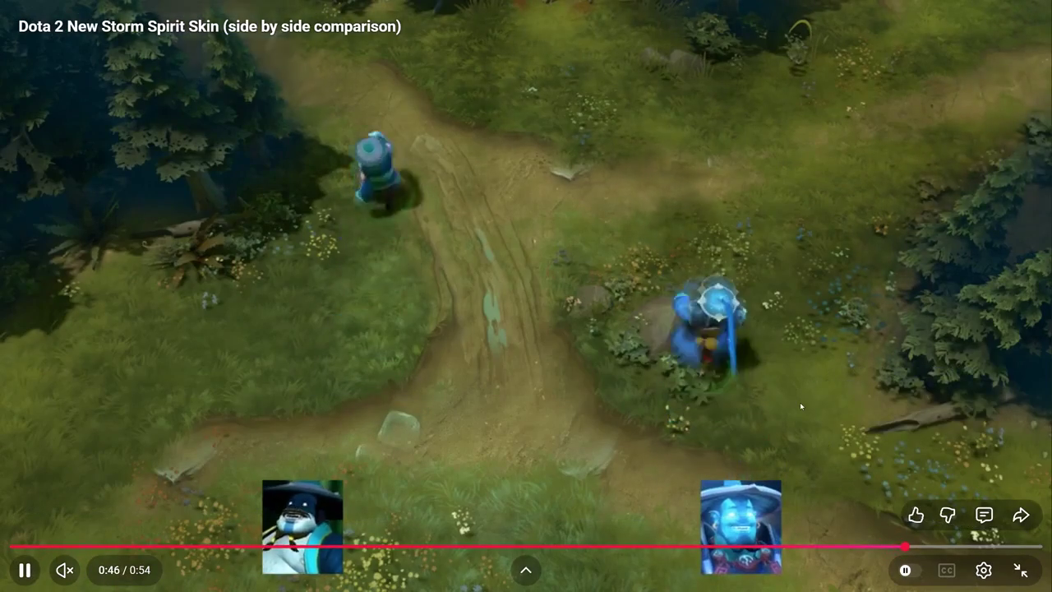
click(791, 379)
click(791, 378)
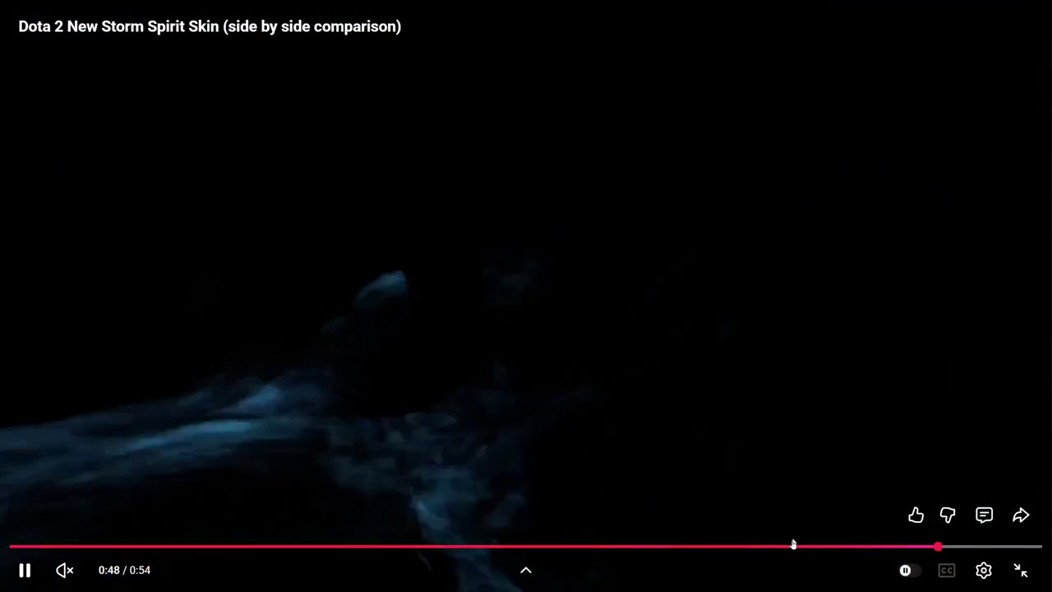
click(794, 545)
click(705, 283)
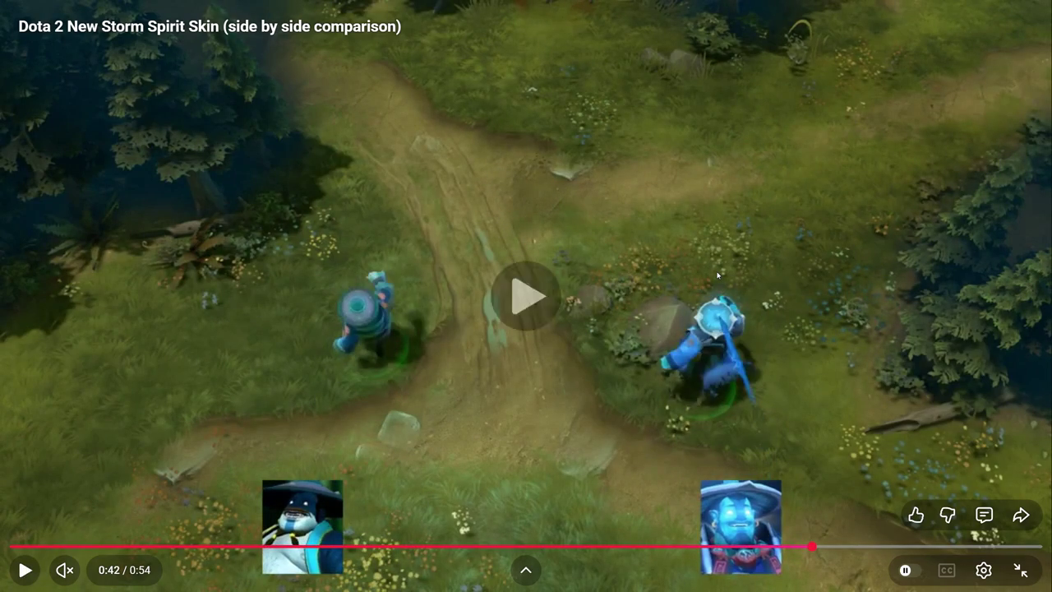
click(718, 275)
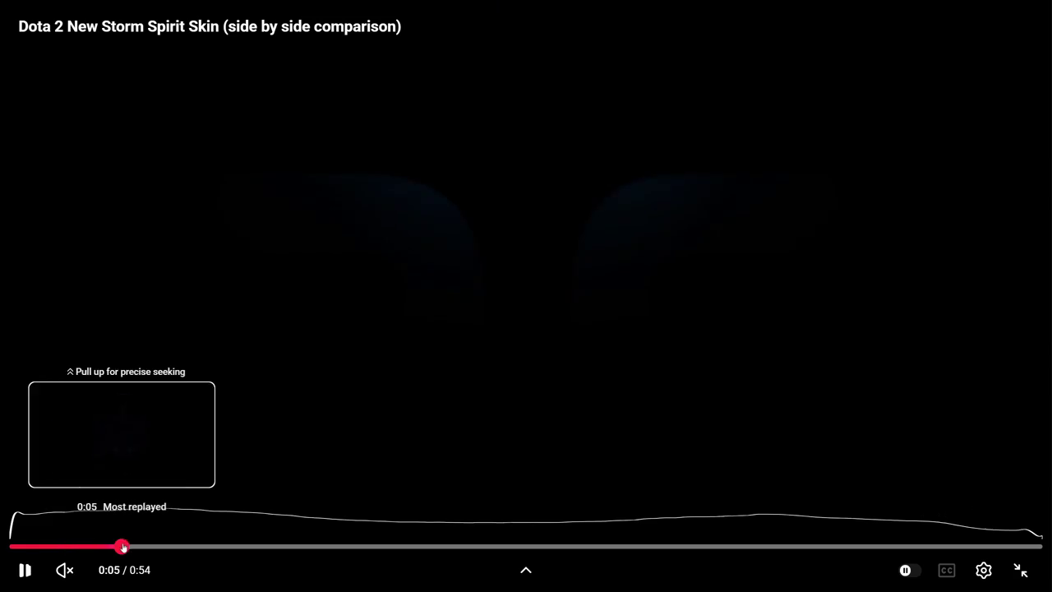
drag(64, 546, 238, 547)
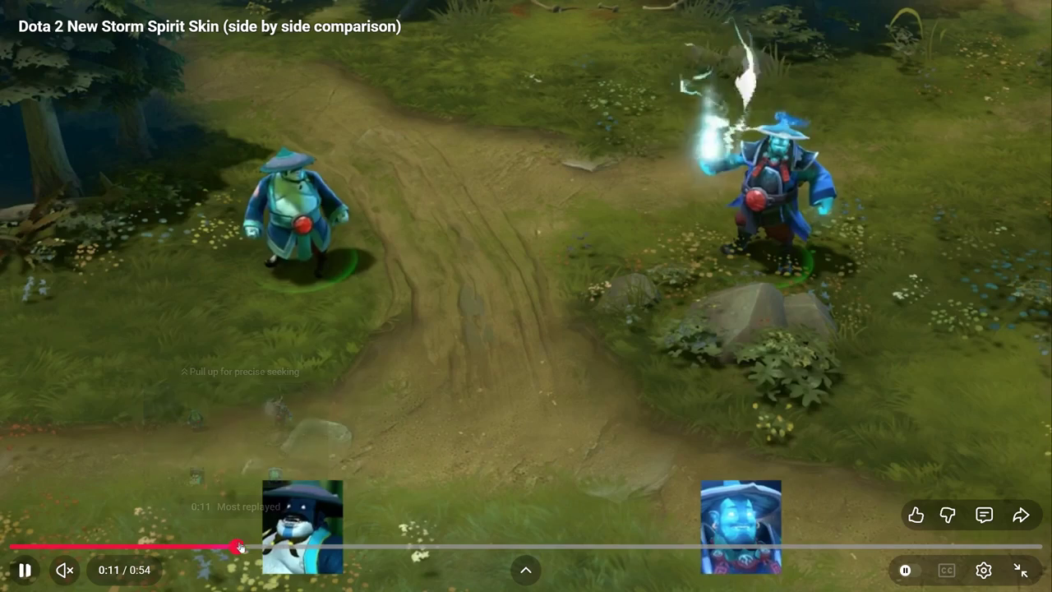
click(473, 397)
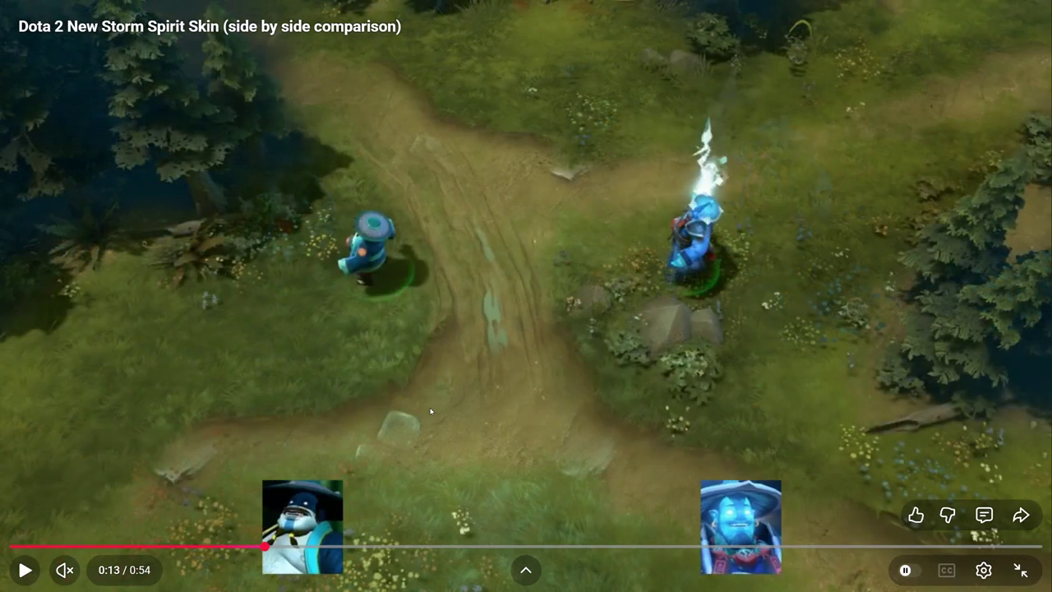
key(alt+Tab)
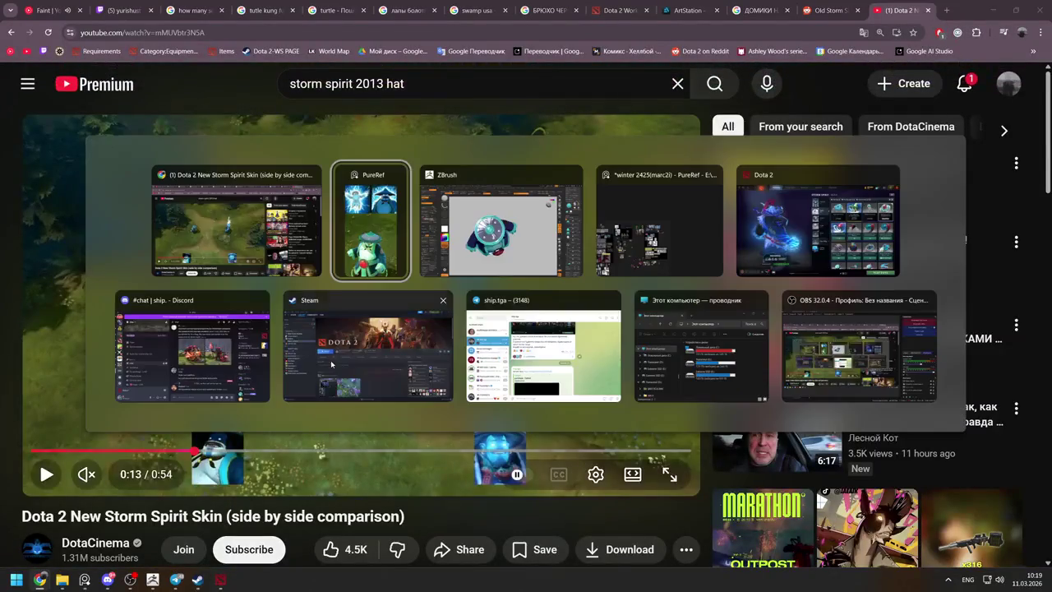
Switch back to ZBrush and select the round shoulder patch subtool
key(alt+Tab)
mouse_move(555, 365)
right_down()
mouse_move(606, 419)
mouse_move(575, 374)
mouse_move(493, 329)
mouse_move(473, 296)
mouse_move(521, 369)
mouse_move(498, 313)
right_up()
key(alt+Tab)
key(alt+Tab)
alt+click(488, 331)
Choose ZModeler's Insert EdgeLoop action on the patch, then dismiss the crash dialog
key(b)
key(z)
key(m)
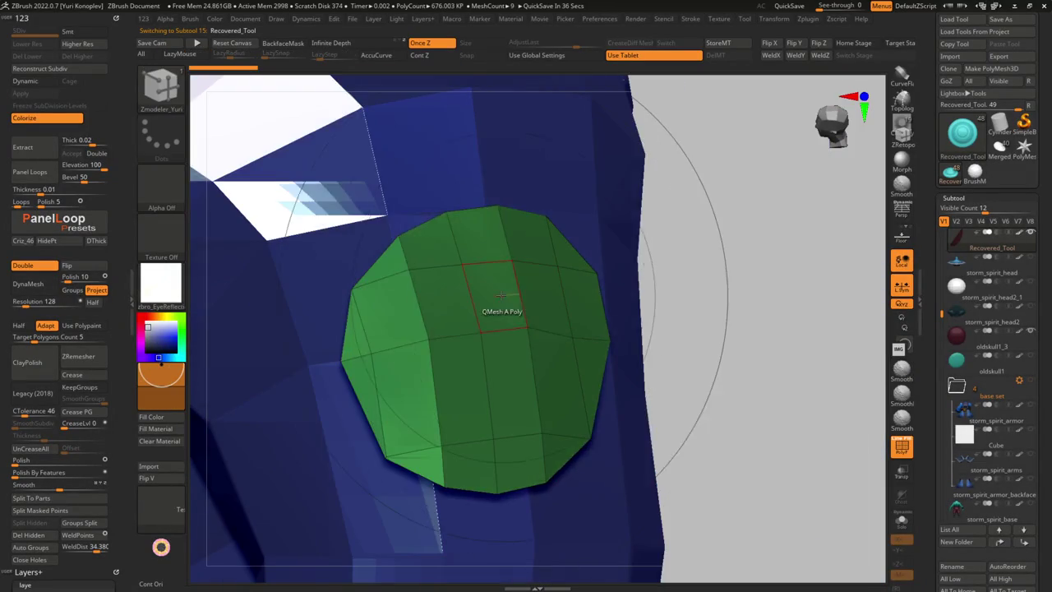
key(space)
click(473, 195)
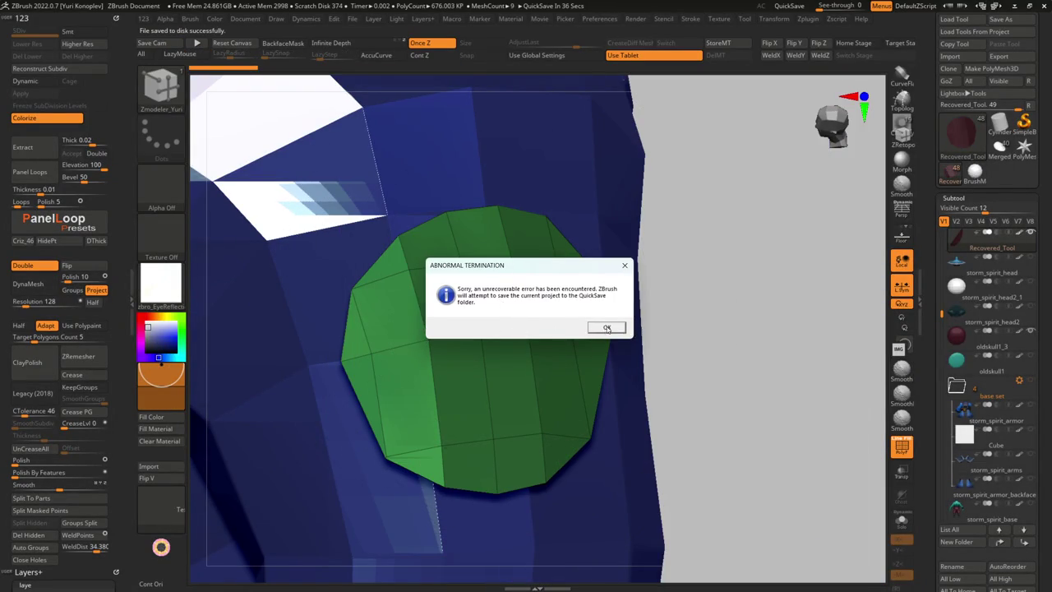
click(606, 328)
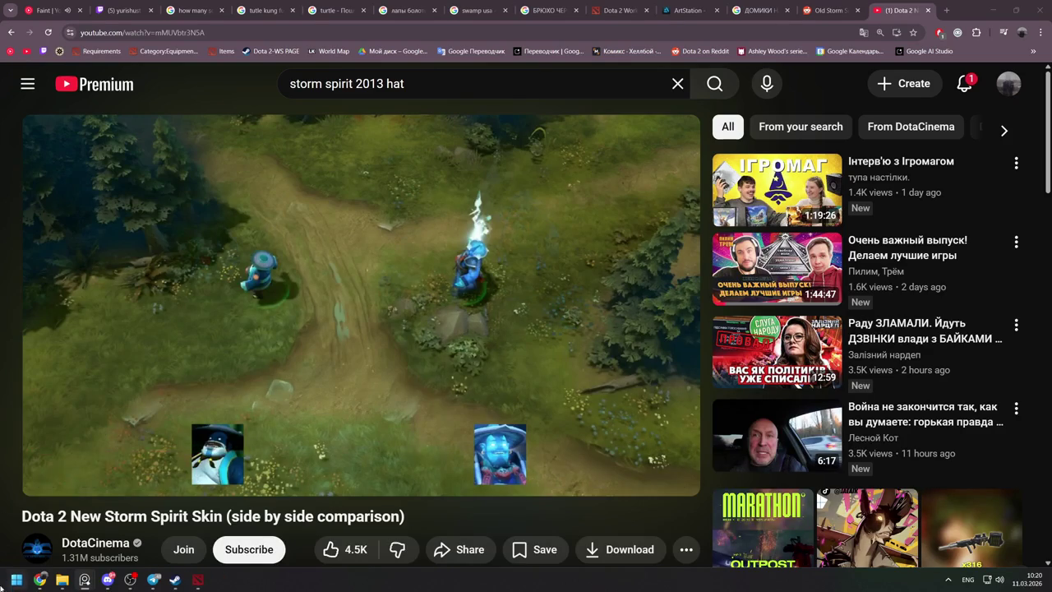
Relaunch ZBrush 2022 from the Start menu and open the QuickSave recovery files
key(super)
click(295, 199)
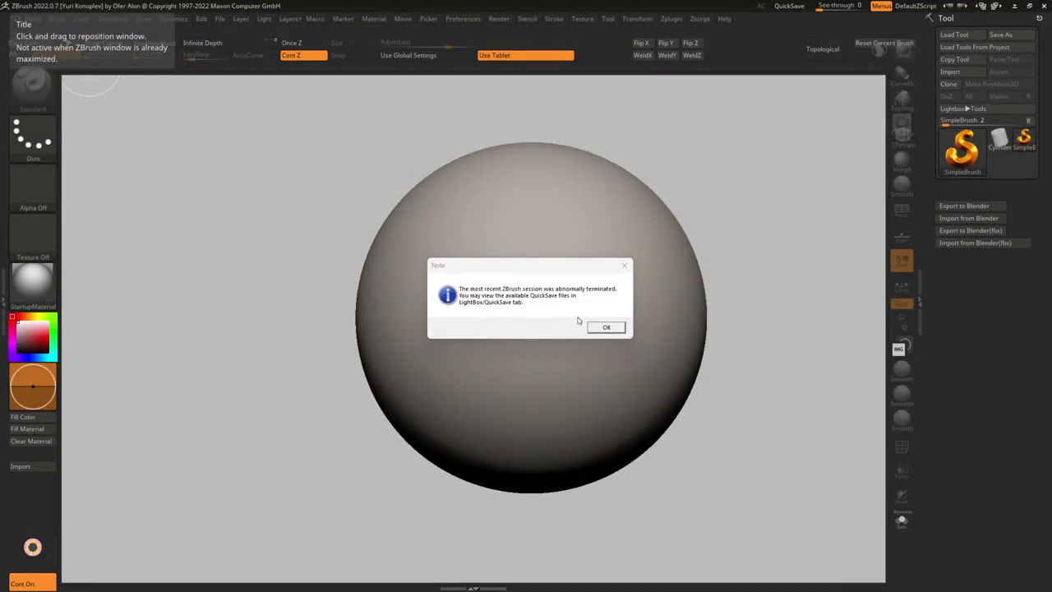
click(606, 327)
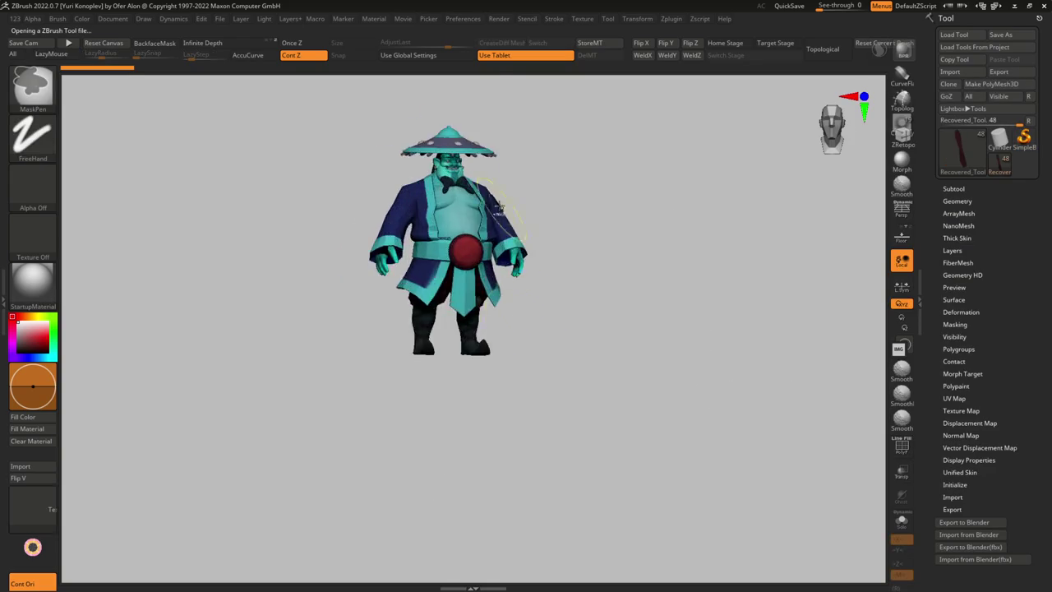
Save the recovered Storm Spirit model as a tool file
drag(446, 310, 592, 379)
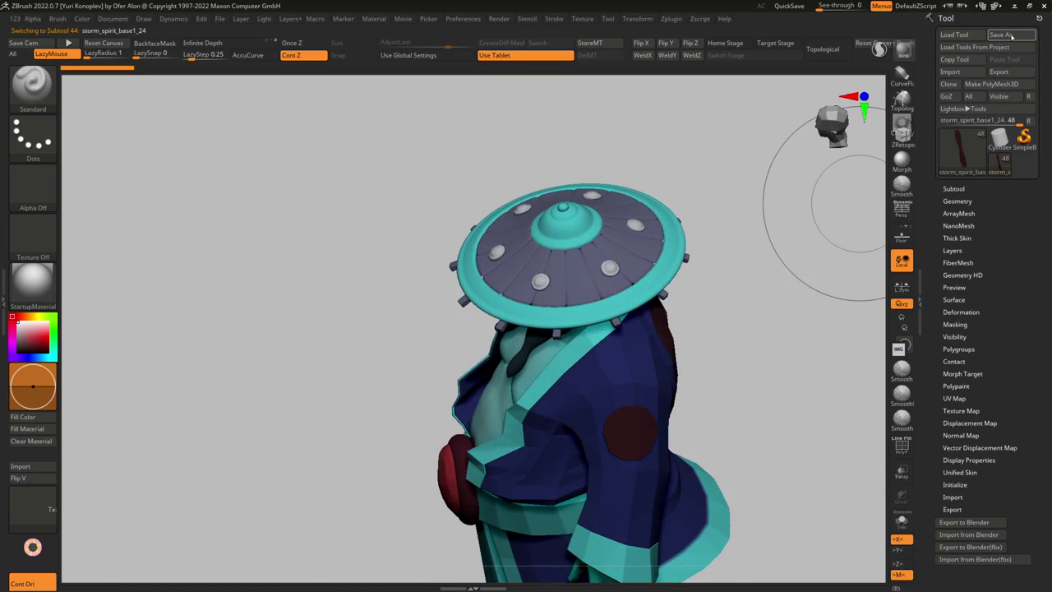
key(ctrl+s)
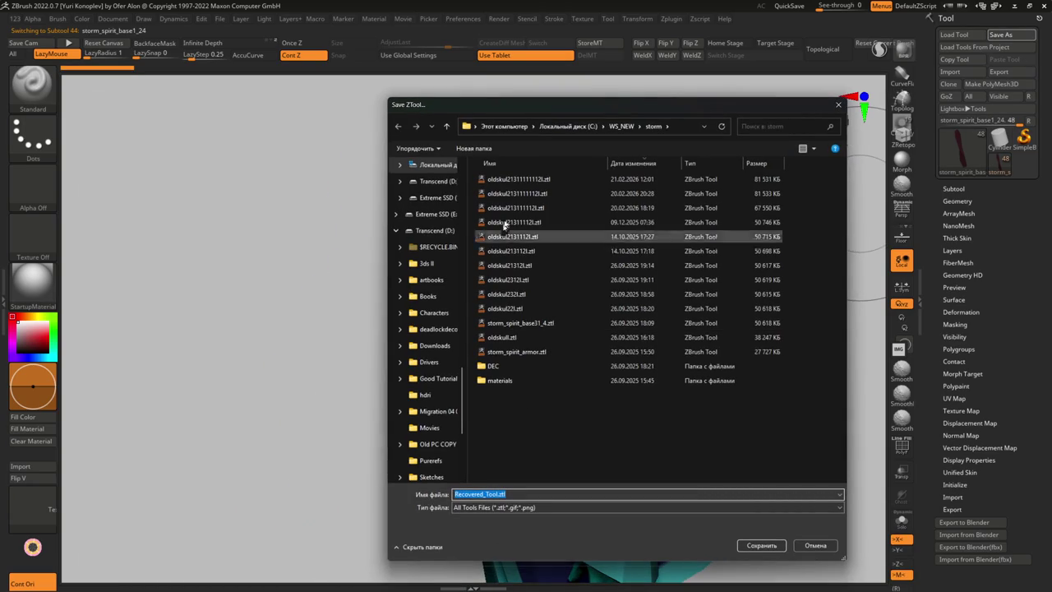
click(763, 545)
Isolate the round shoulder patch and pick ZModeler's Move polygon action
right_drag(598, 362, 547, 349)
alt+click(547, 349)
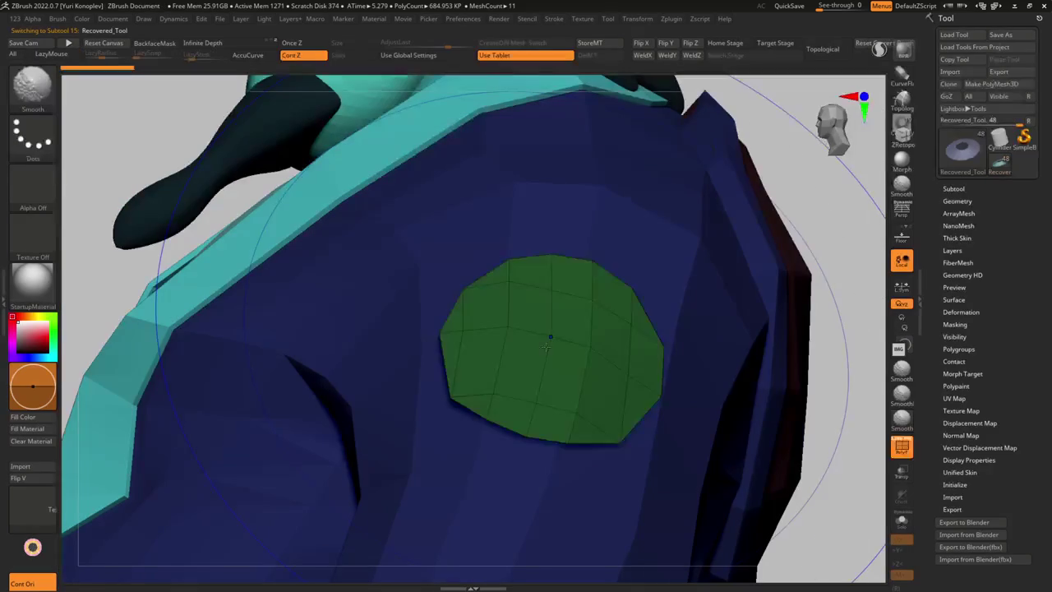
key(ctrl+shift+s)
key(b)
key(z)
key(m)
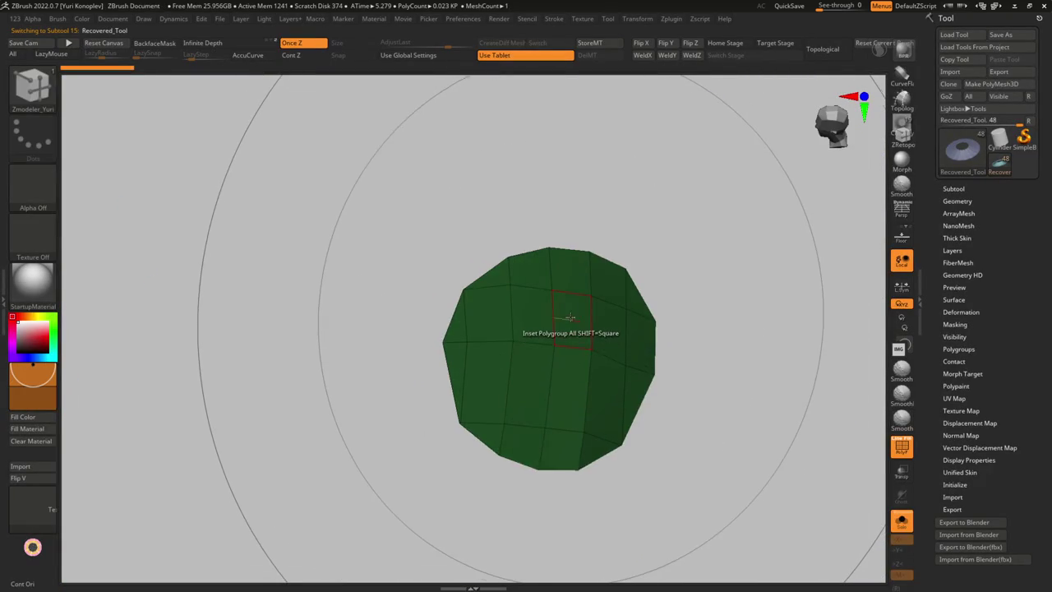
key(space)
click(566, 236)
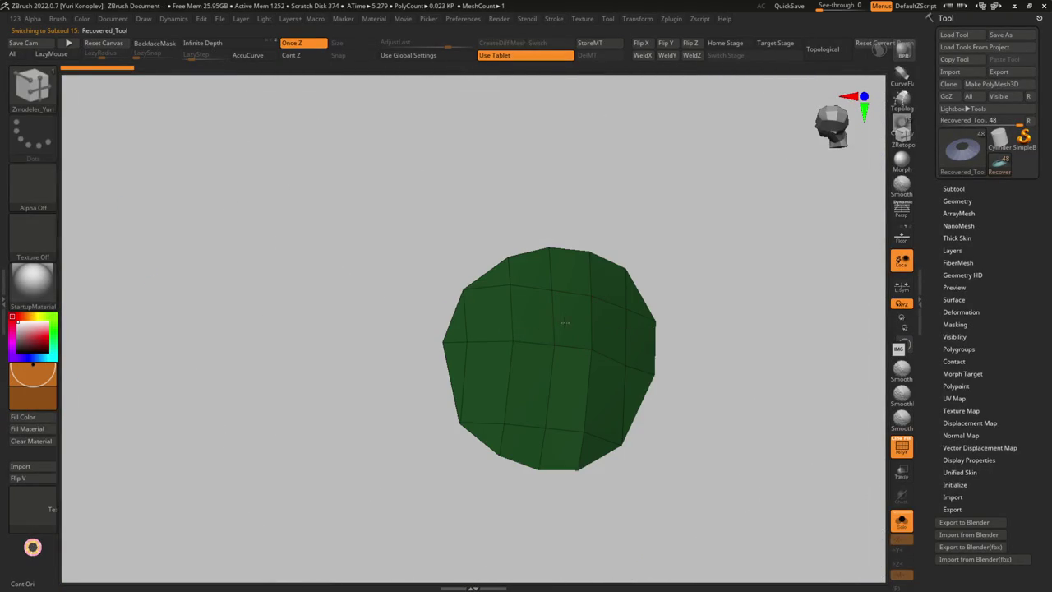
Acknowledge the crash and recovery-save notices, then open and close the Start menu
click(604, 327)
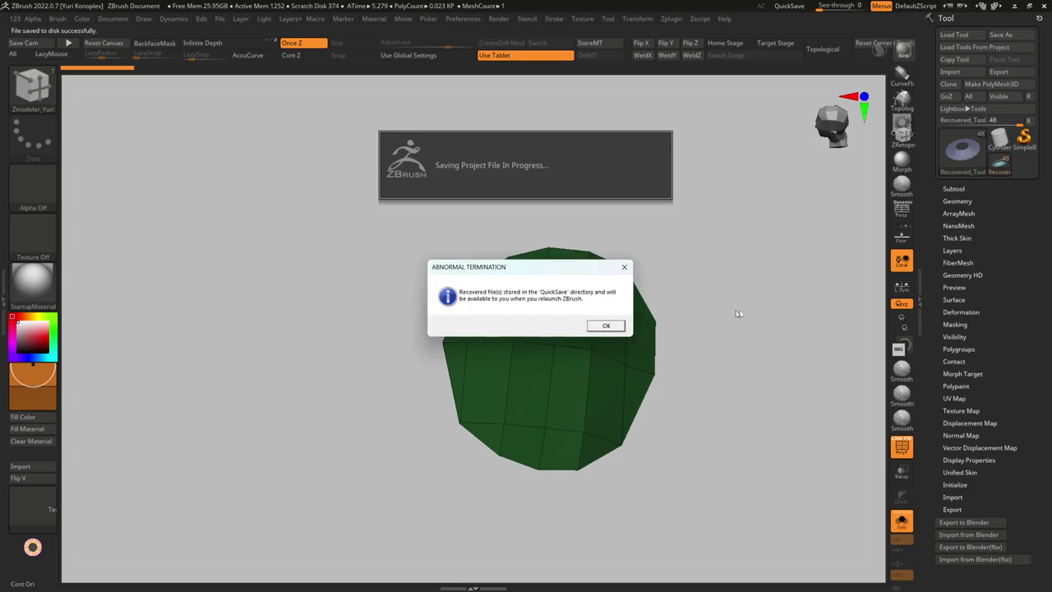
click(604, 326)
key(super)
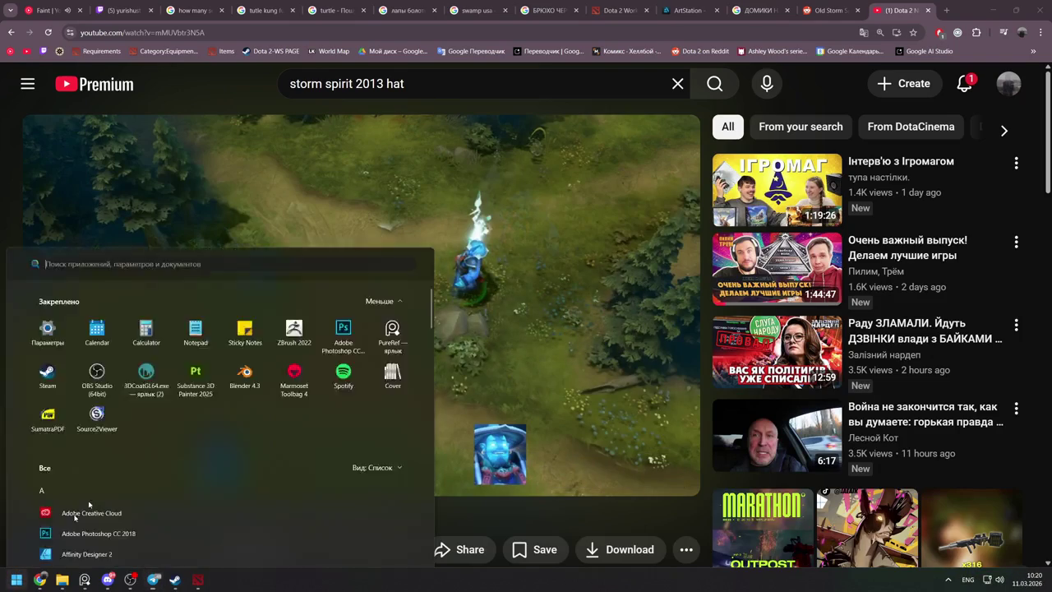
key(Escape)
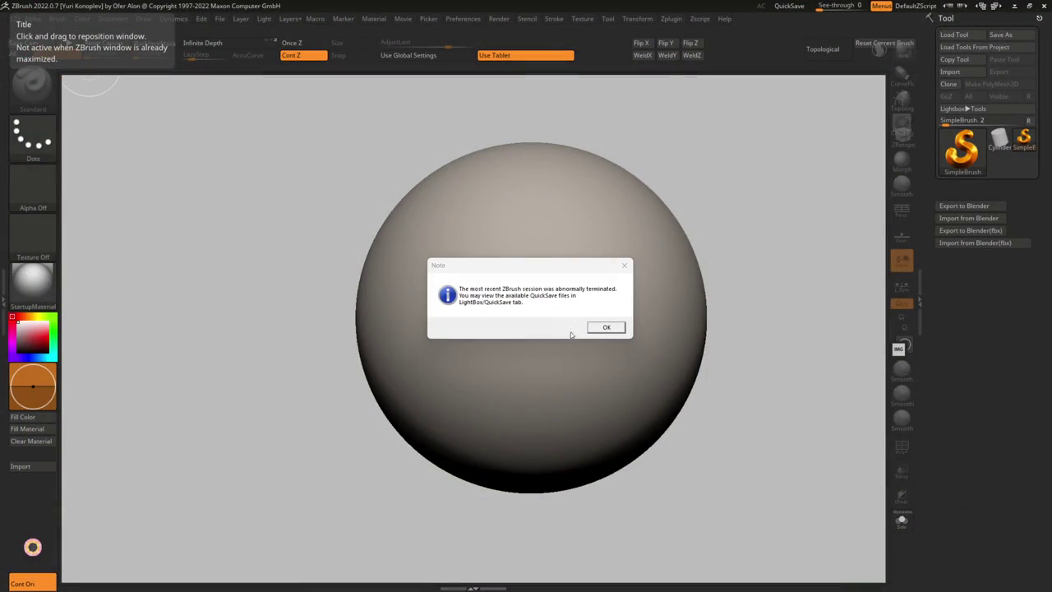
Load Recovered_Tool.ztl from the LightBox QuickSave folder
click(604, 327)
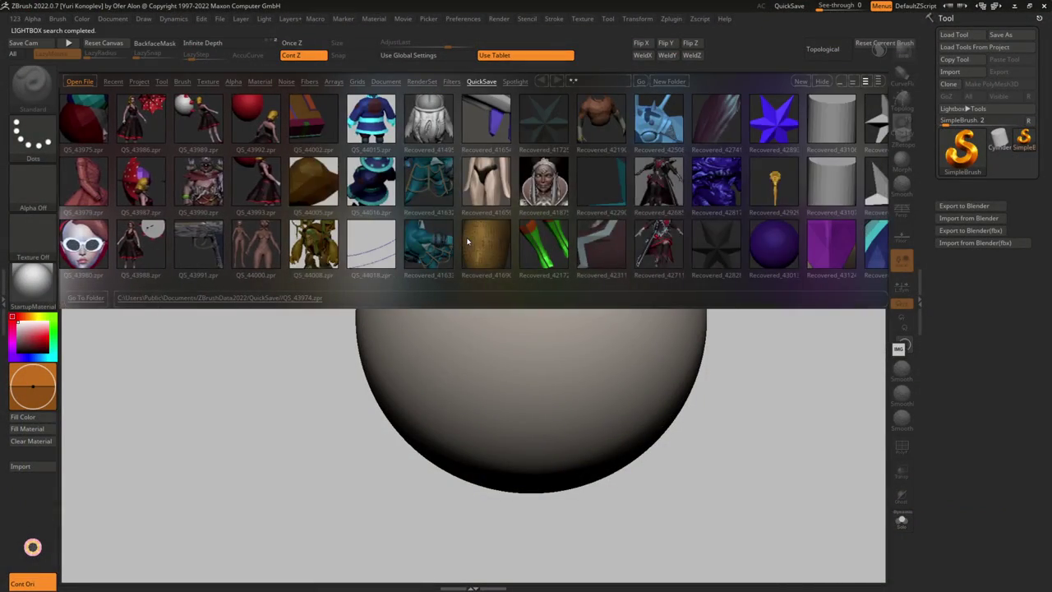
scroll(468, 241, down, 1)
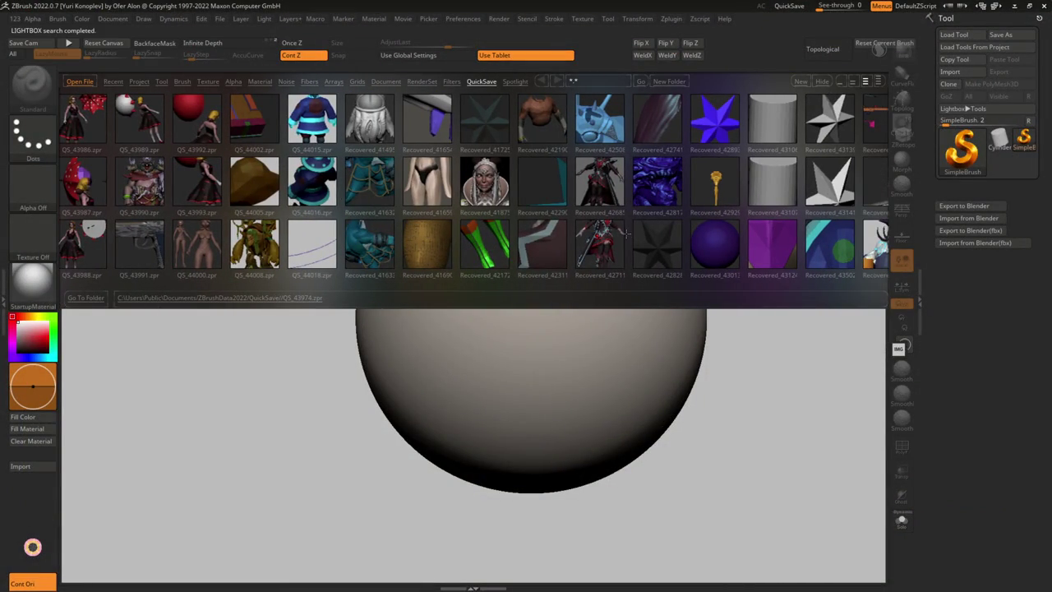
scroll(623, 234, down, 3)
scroll(649, 241, down, 3)
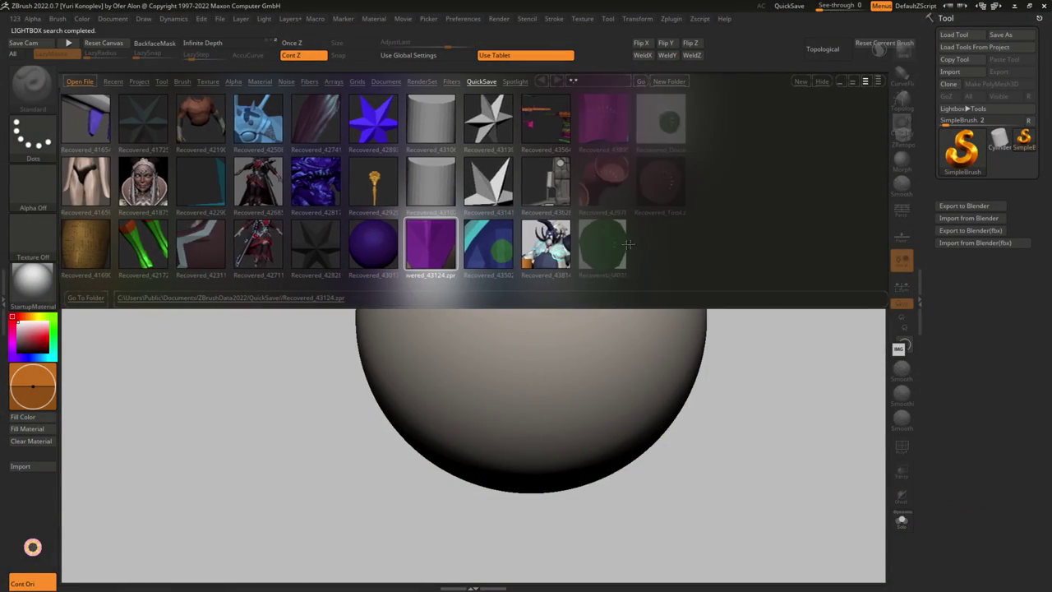
double_click(666, 194)
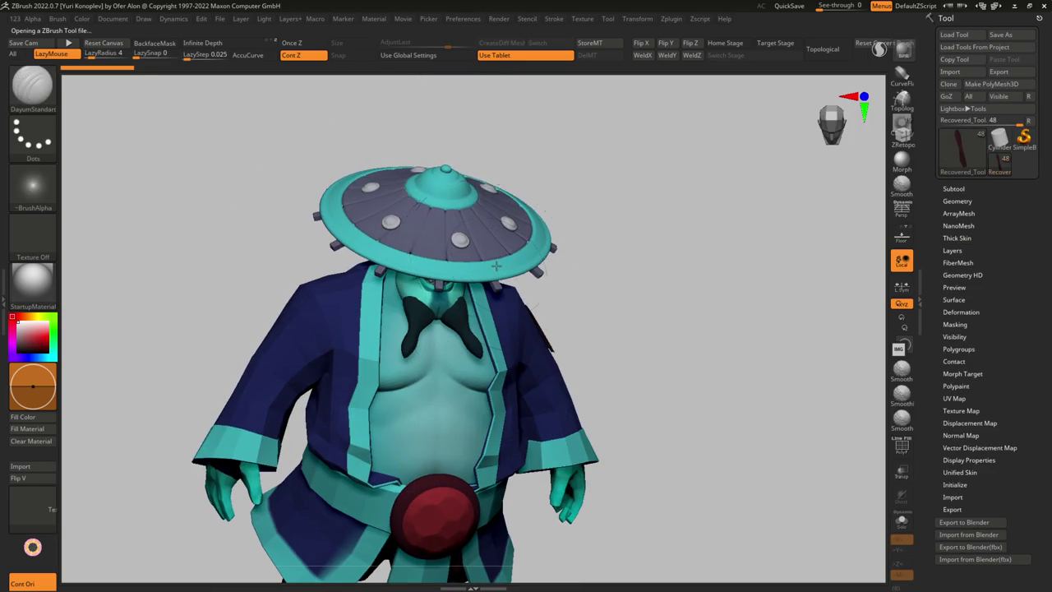
Frame the central hat stud and show it alone in Solo with PolyFrame wireframe
key(w)
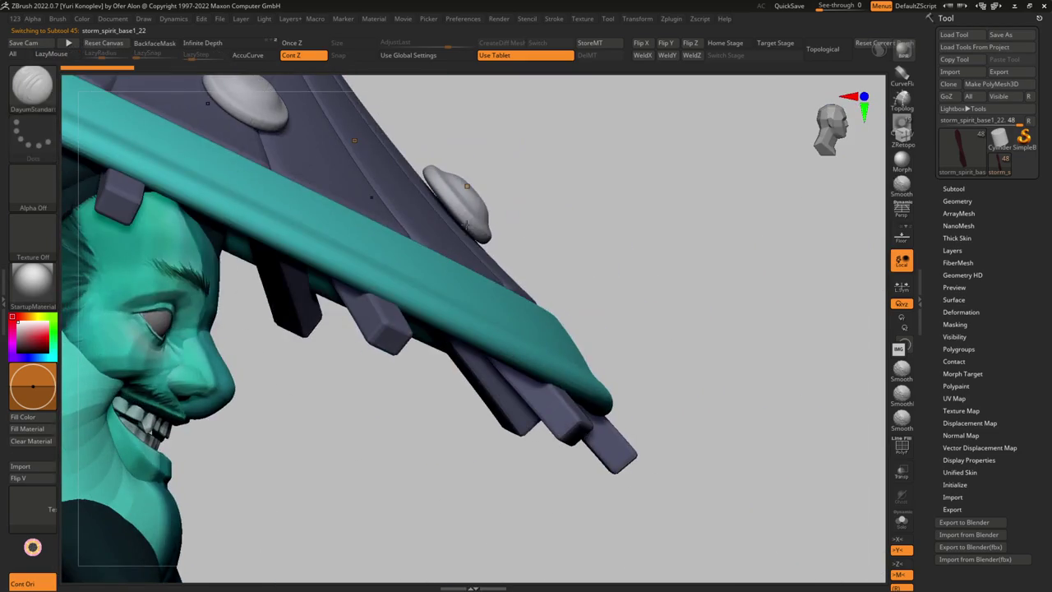
drag(459, 220, 475, 187)
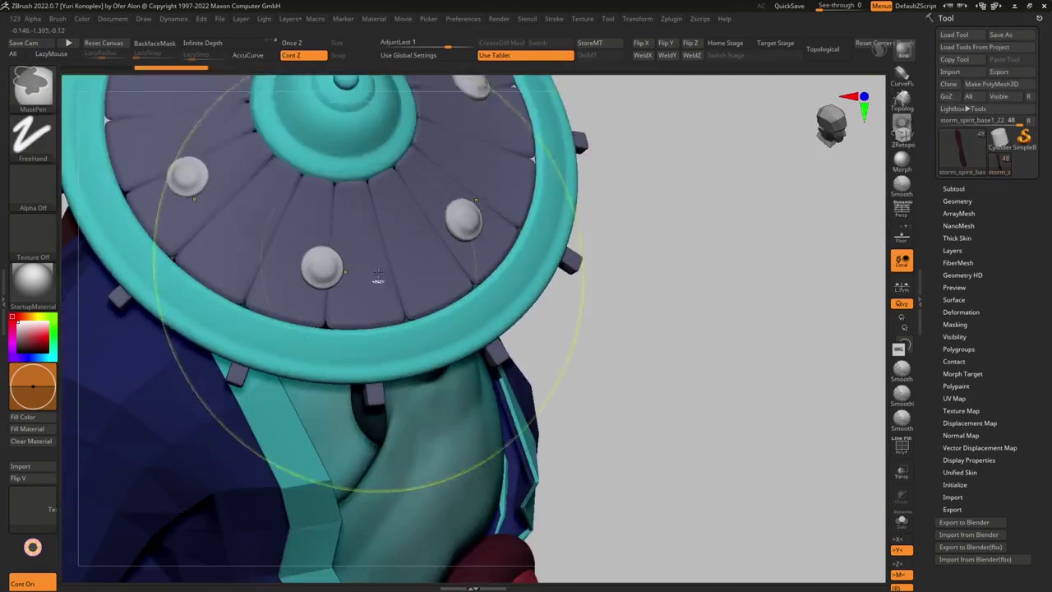
mouse_move(370, 171)
mouse_down()
mouse_move(307, 210)
mouse_move(272, 209)
mouse_move(310, 274)
mouse_move(441, 233)
mouse_move(558, 334)
mouse_move(569, 293)
mouse_up()
key(f)
key(ctrl+shift+s)
key(shift+f)
Flip the stud's normals from the Geometry options, then restore the full model view
key(f)
key(g)
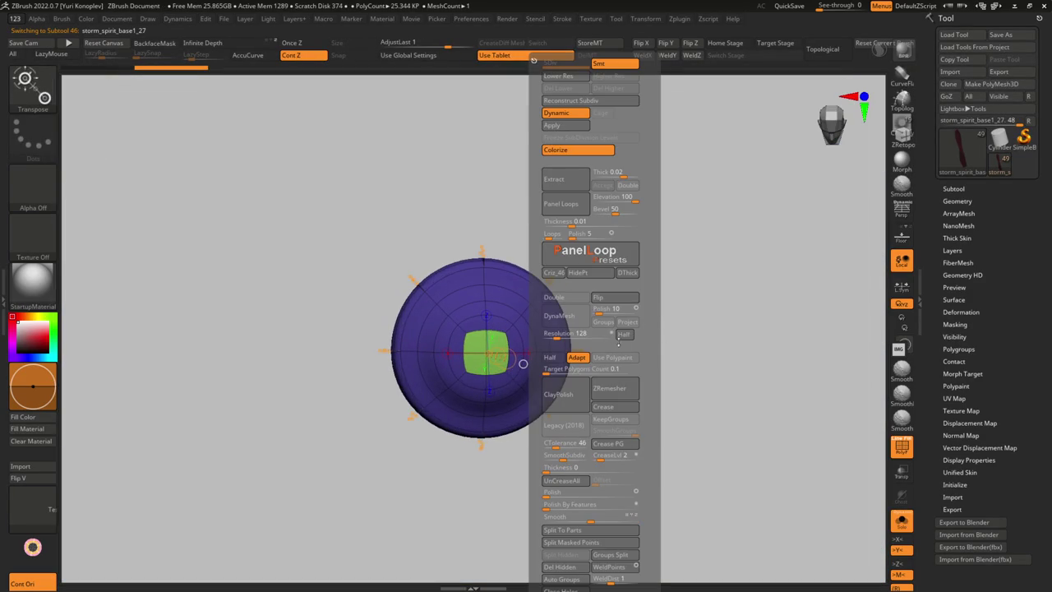
click(601, 298)
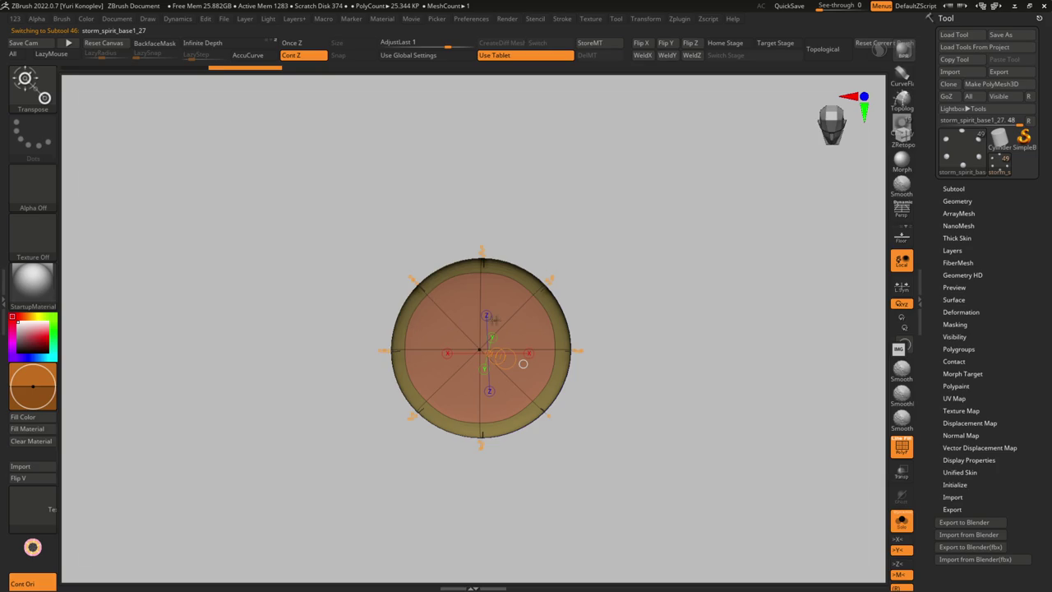
key(ctrl+shift+s)
key(shift+f)
Inspect the octagonal plate's low-poly shape, toggling its smoothed preview
key(y)
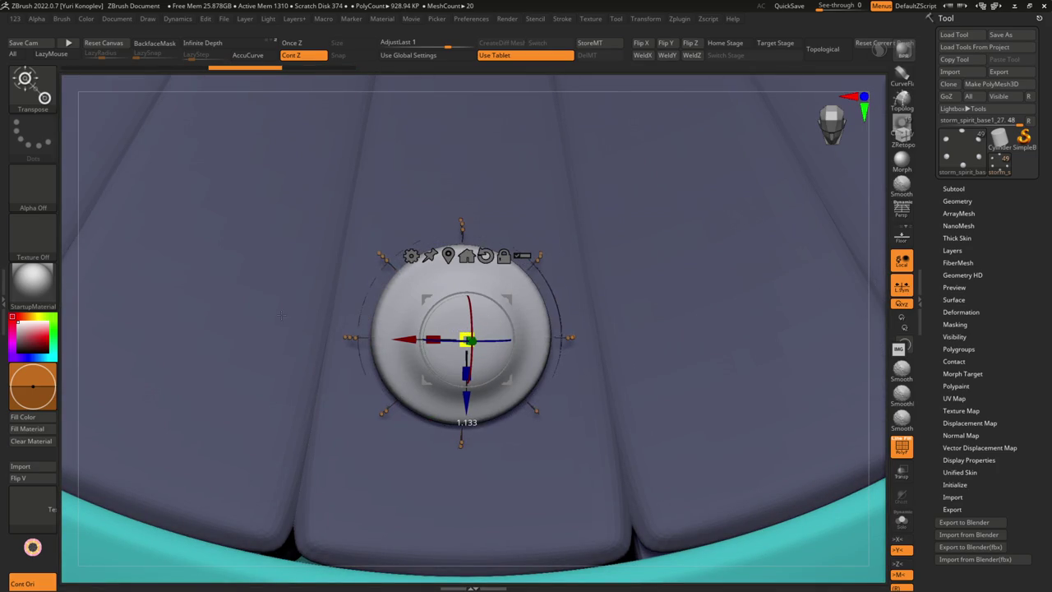
mouse_move(579, 323)
mouse_down()
mouse_move(668, 333)
mouse_move(510, 358)
mouse_up()
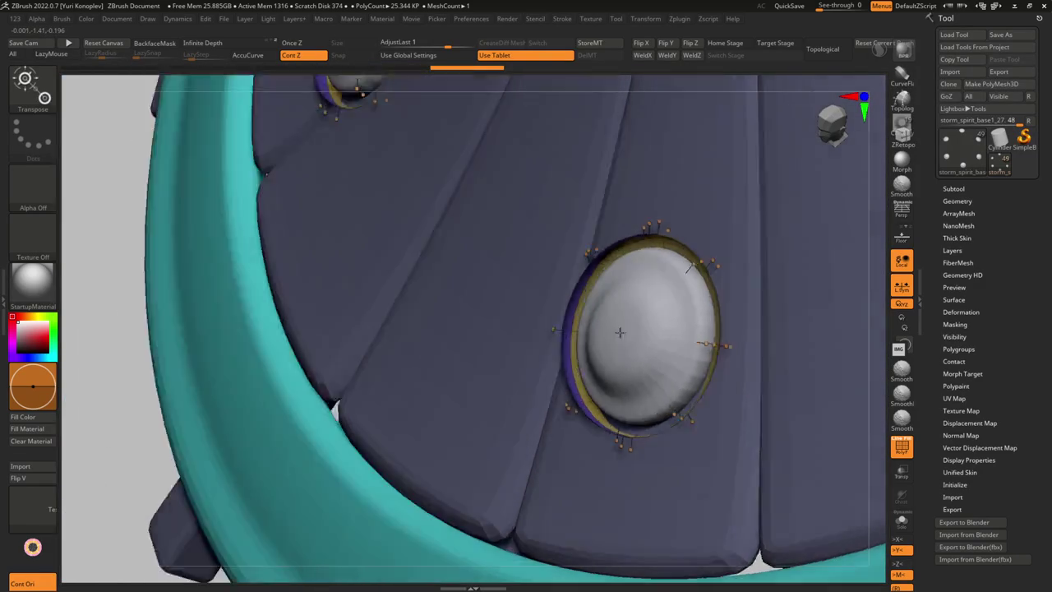
shift+drag(592, 328, 619, 325)
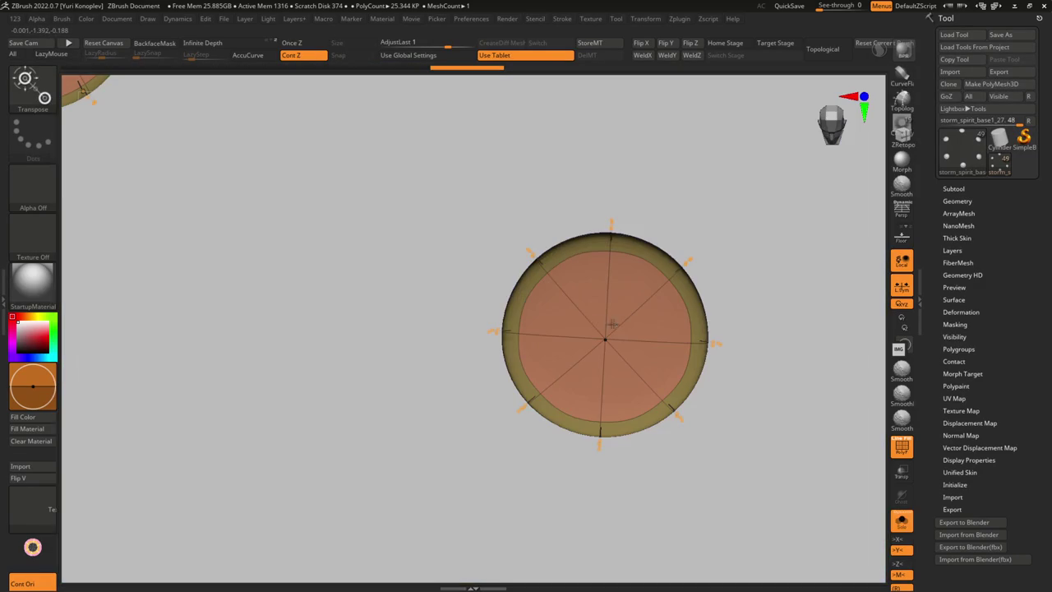
key(shift+d)
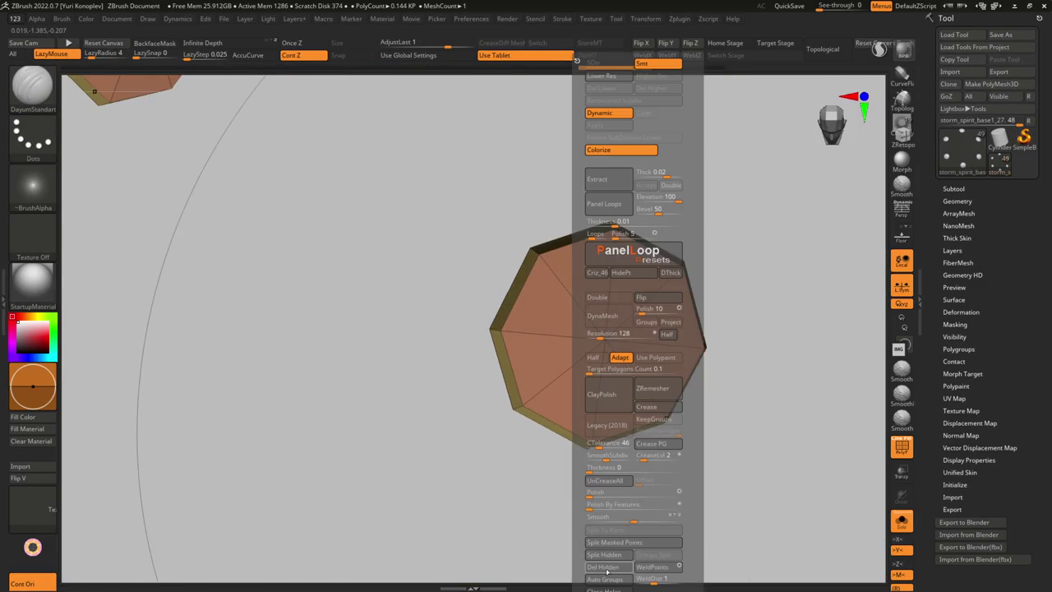
key(d)
key(ctrl+shift+s)
mouse_move(494, 450)
mouse_down()
mouse_move(535, 359)
mouse_move(600, 364)
mouse_move(575, 328)
mouse_move(600, 291)
mouse_up()
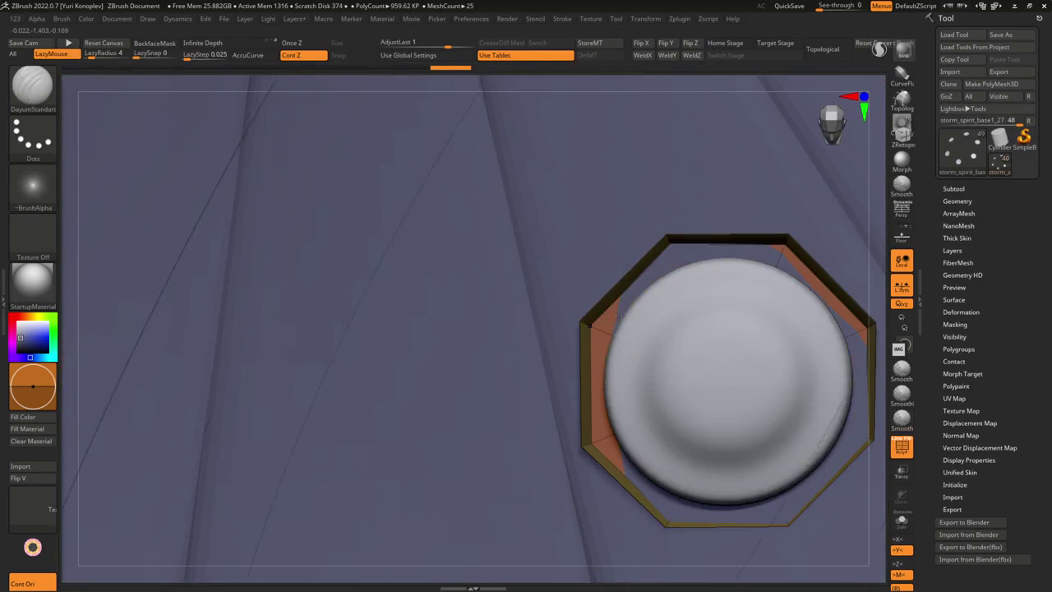
Set ZModeler to Move EdgeLoop Complete and isolate the octagonal discs in Solo
key(b)
key(z)
key(m)
key(space)
click(608, 279)
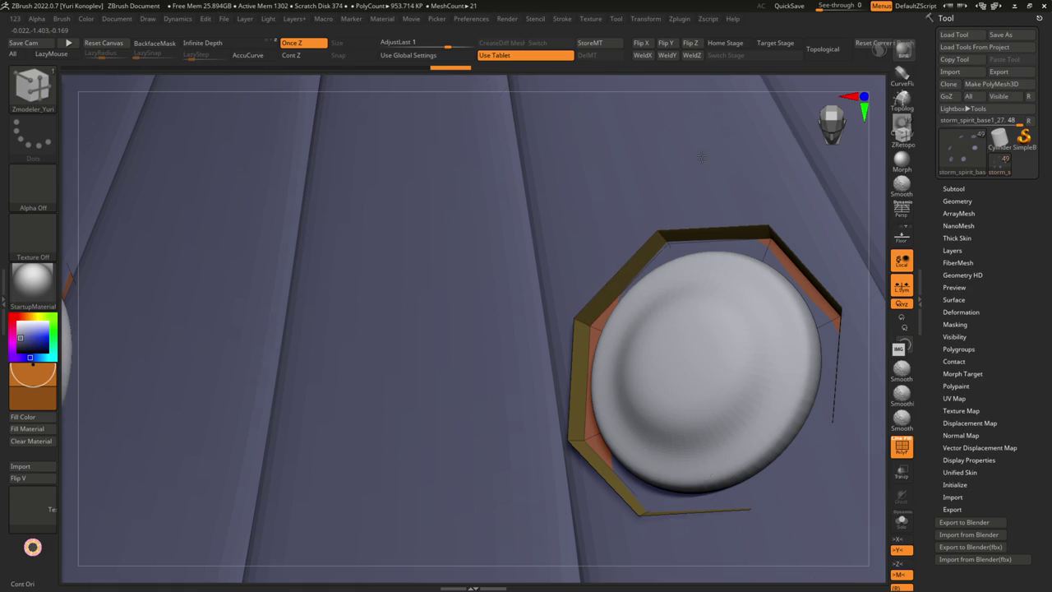
key(shift+ctrl+s)
drag(608, 270, 587, 307)
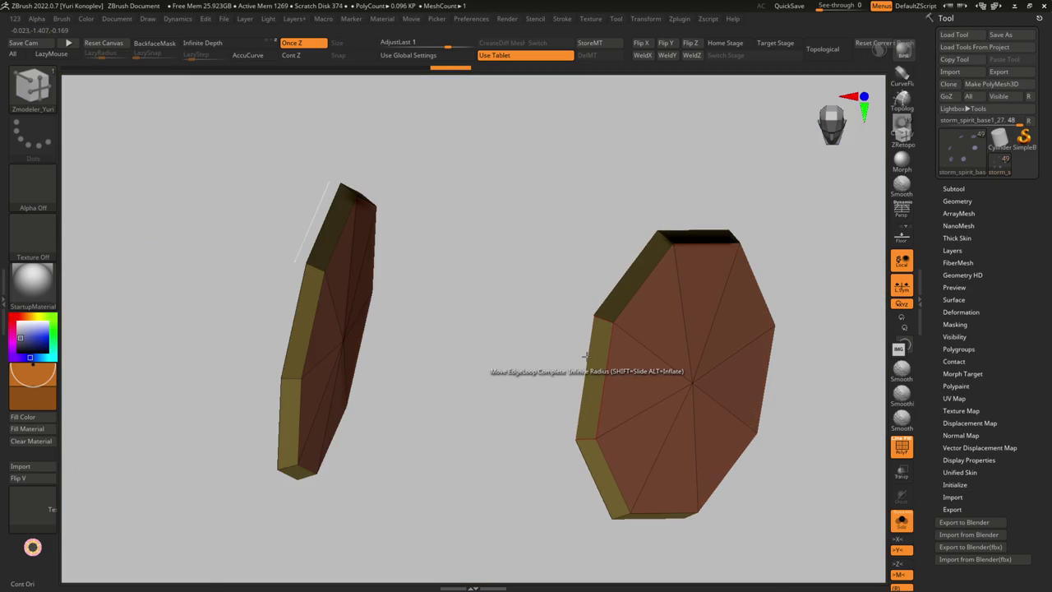
mouse_move(544, 378)
mouse_down()
mouse_move(585, 303)
mouse_move(604, 314)
mouse_move(595, 331)
mouse_up()
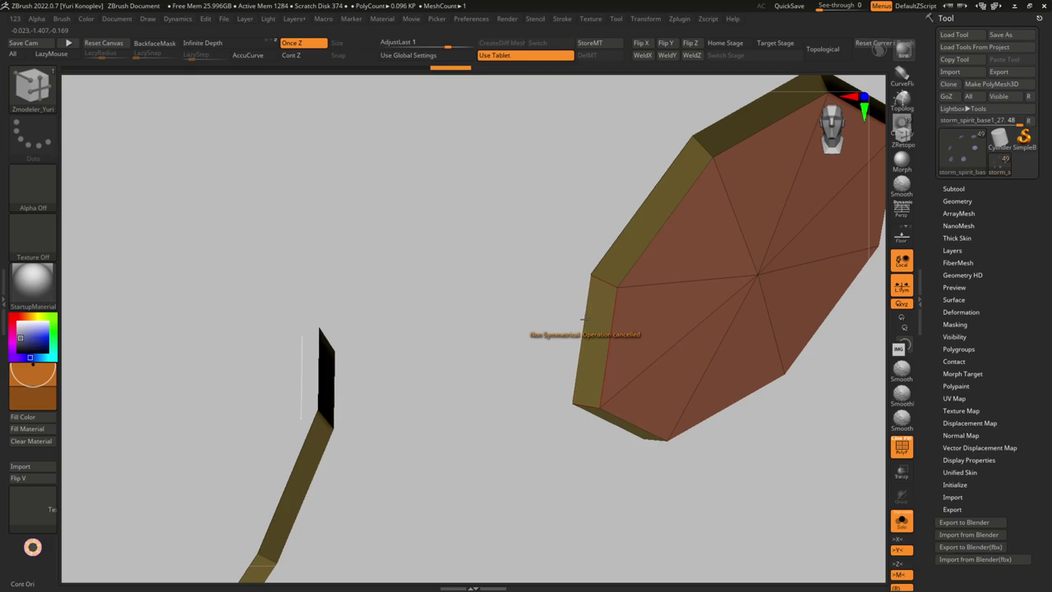
mouse_move(582, 318)
mouse_down()
mouse_move(498, 291)
mouse_move(611, 321)
mouse_move(693, 316)
mouse_move(662, 233)
mouse_move(617, 211)
mouse_up()
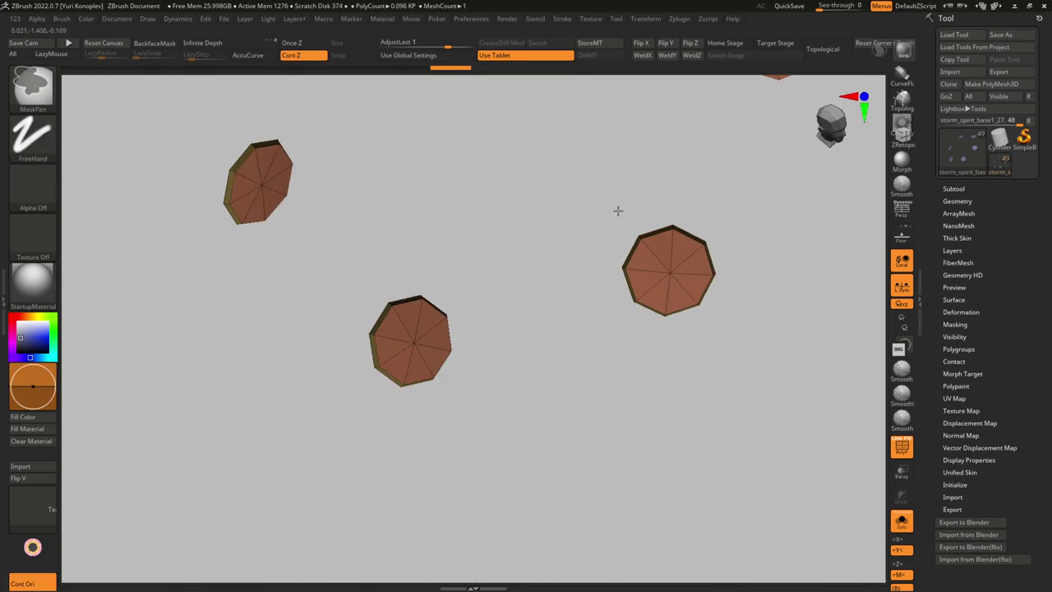
Nudge the octagonal plates along the Y axis with the 3D gizmo
key(alt+s)
drag(697, 280, 721, 311)
key(w)
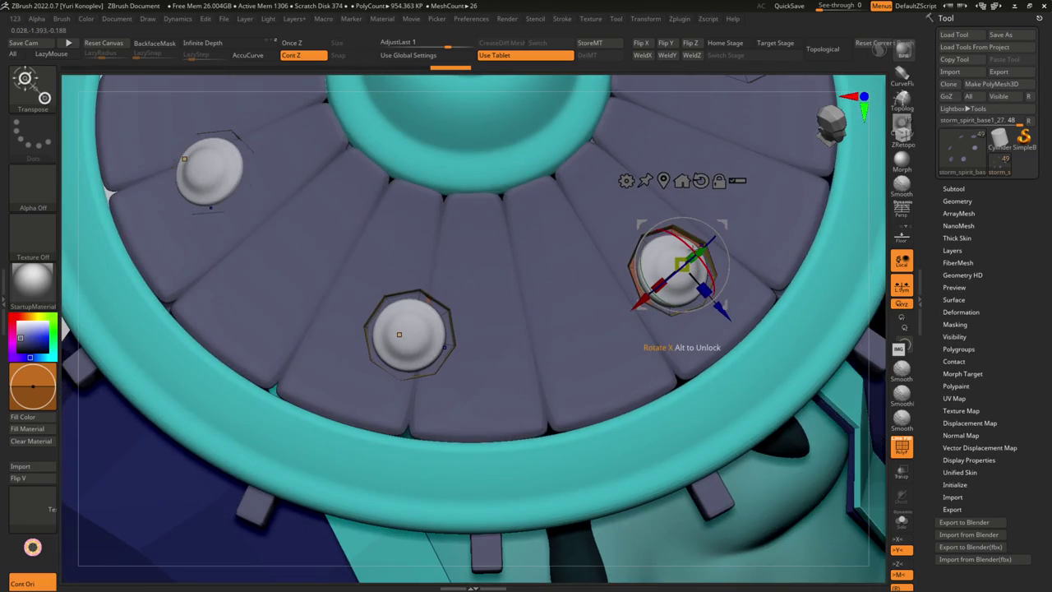
drag(698, 251, 625, 304)
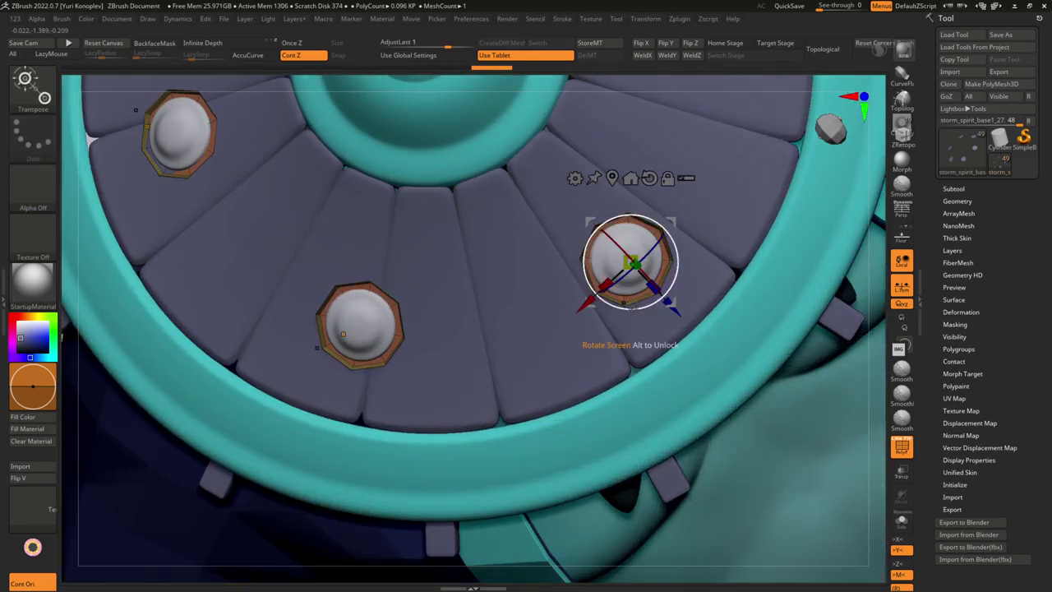
mouse_move(708, 361)
mouse_down()
mouse_move(601, 223)
mouse_move(669, 337)
mouse_move(707, 345)
mouse_move(722, 376)
mouse_move(657, 329)
mouse_move(627, 240)
mouse_up()
key(q)
Show the plates' wireframe in ZModeler and choose edge-loop masking
key(b)
key(z)
key(m)
key(shift+f)
key(b)
key(m)
key(p)
click(594, 268)
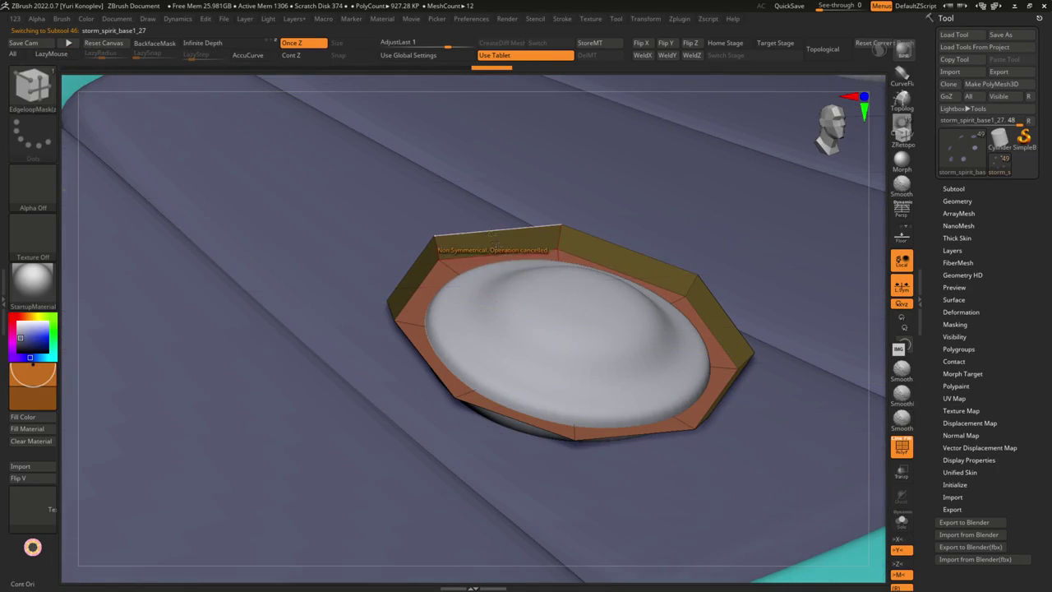
Isolate a single plate and toggle hiding its cap faces
key(ctrl+shift+alt+s)
ctrl+shift+click(558, 223)
key(ctrl+z)
ctrl+shift+click(559, 230)
ctrl+shift+click(737, 231)
drag(737, 231, 610, 256)
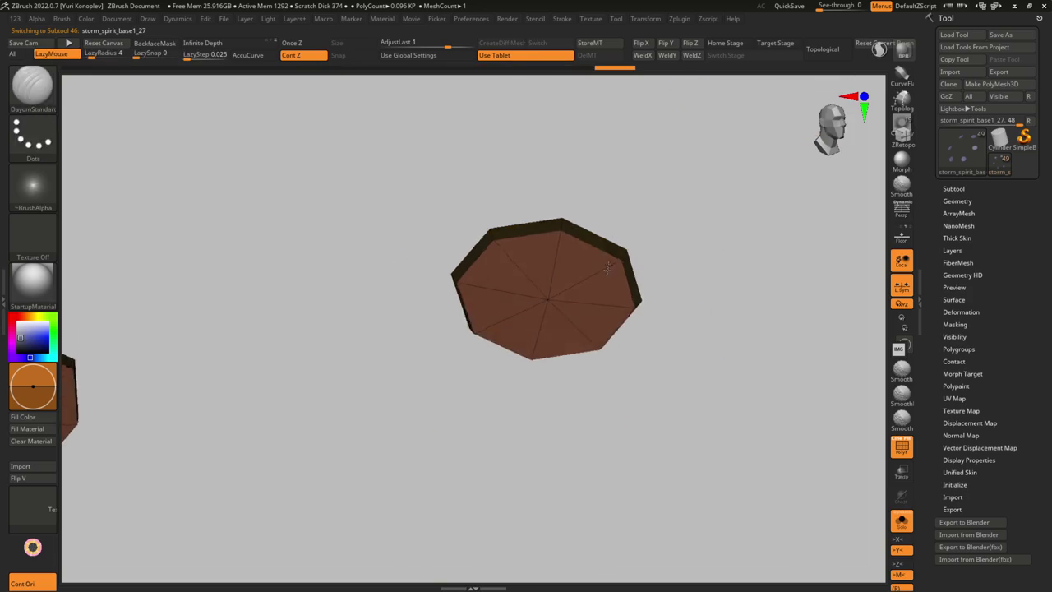
right_drag(610, 256, 603, 279)
Scale the plates up to about 1.39 times so they ring the studs
key(w)
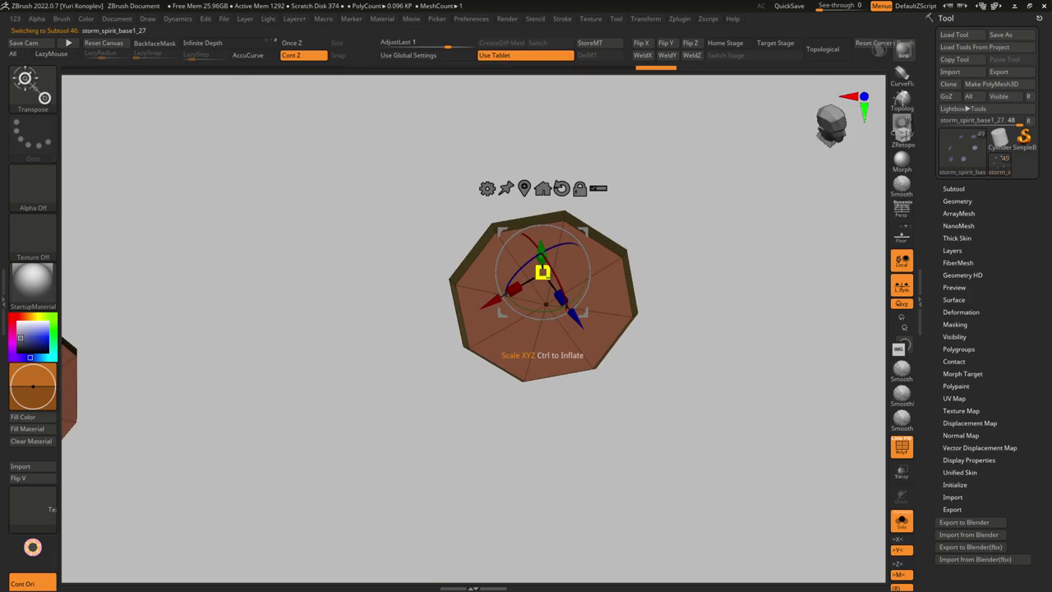
mouse_move(592, 261)
alt+right_down()
mouse_move(531, 275)
mouse_move(704, 224)
alt+right_up()
key(ctrl+shift+s)
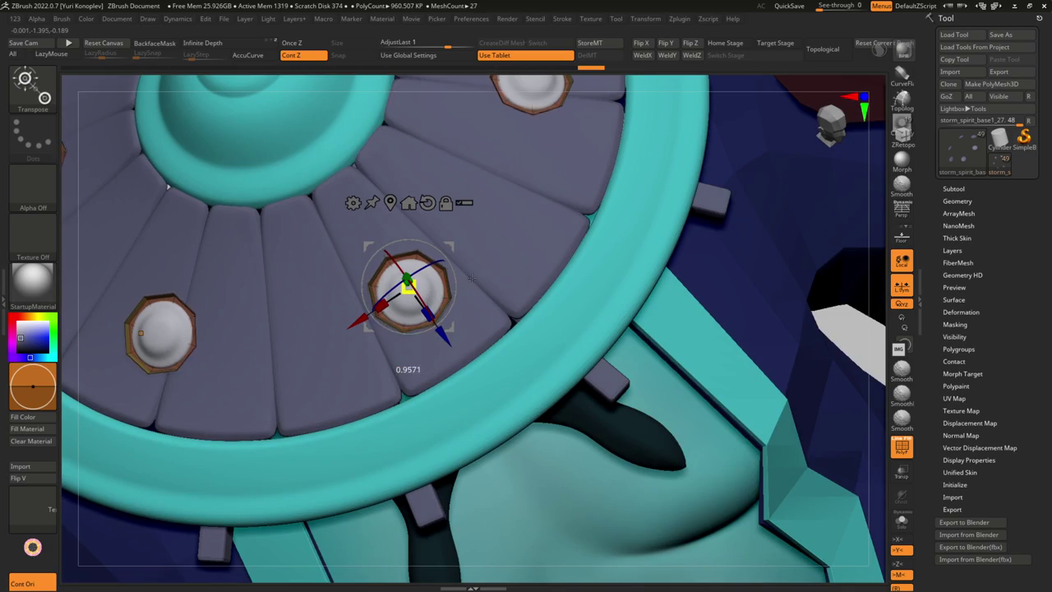
drag(470, 278, 487, 271)
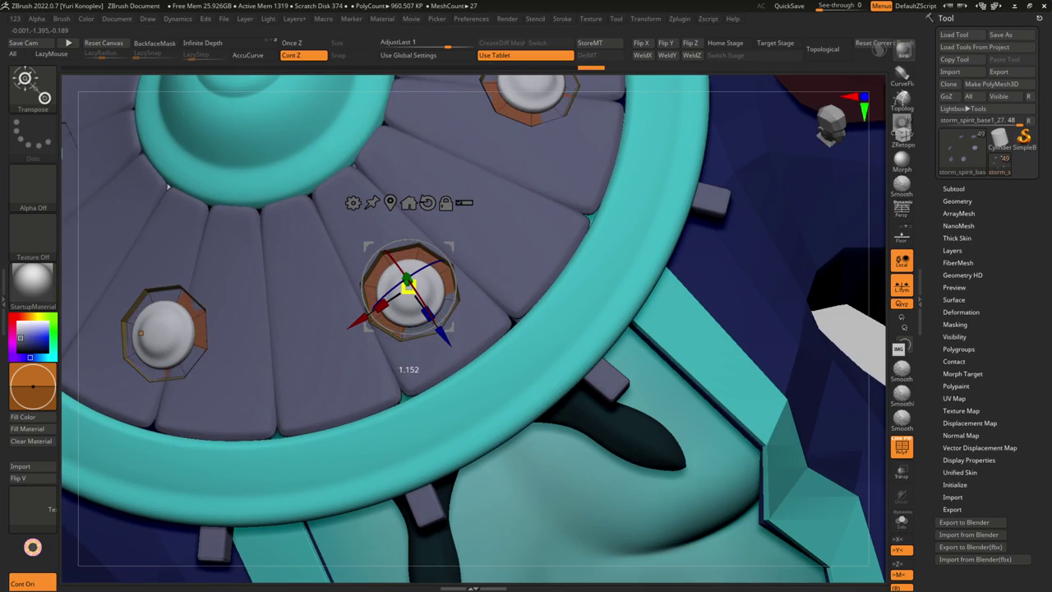
key(ctrl+shift+s)
Choose ZModeler's sliding partial edge loops and view the centre plate top-down
key(b)
key(z)
key(m)
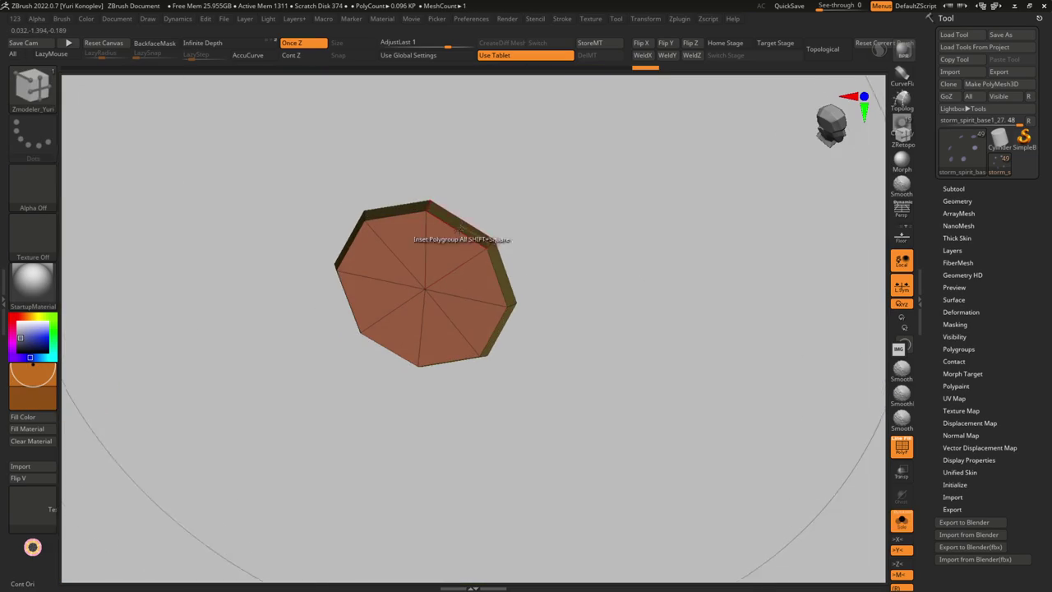
key(space)
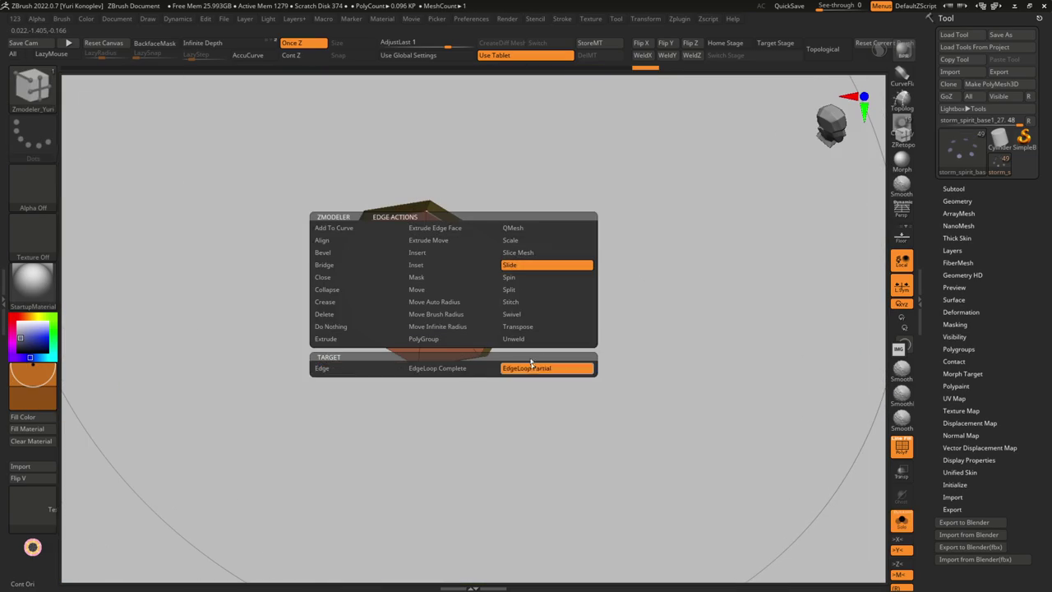
click(533, 369)
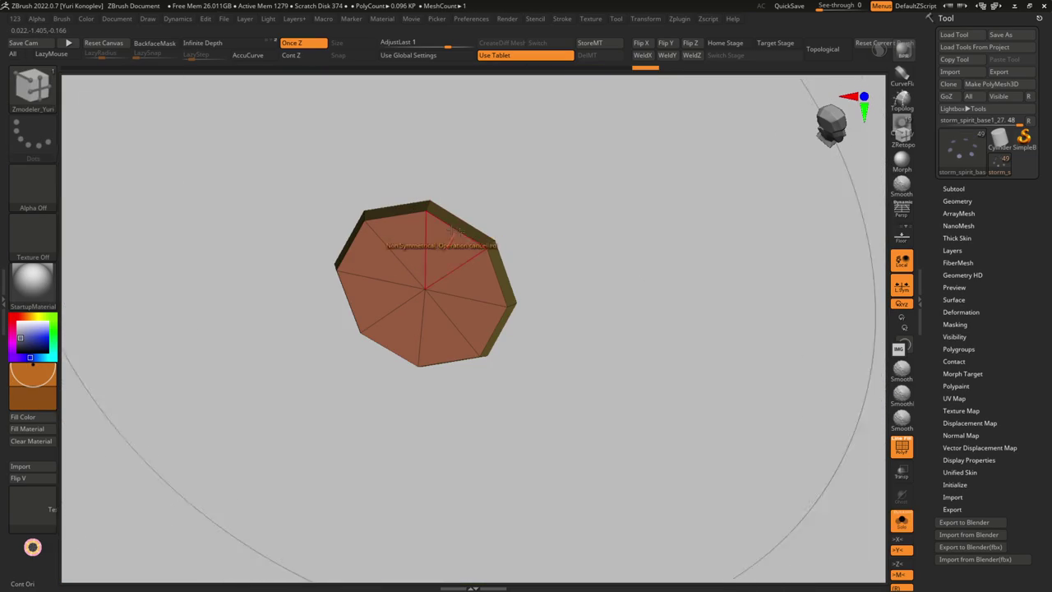
key(ctrl+shift+s)
mouse_move(417, 229)
mouse_down()
mouse_move(296, 211)
mouse_move(430, 315)
mouse_move(625, 327)
mouse_up()
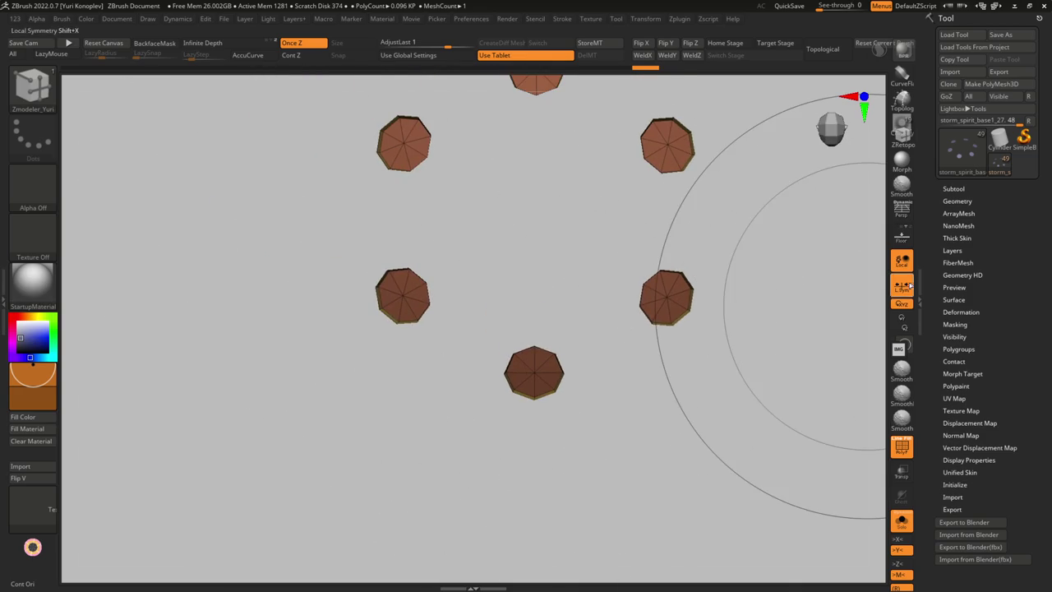
ctrl+right_drag(624, 328, 564, 427)
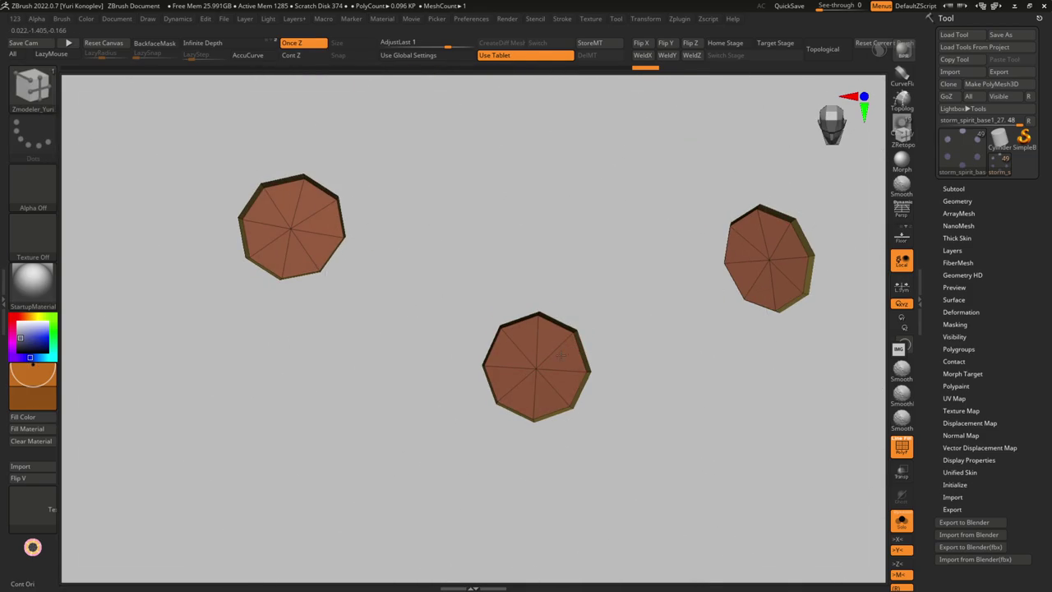
Try resizing the octagonal stud caps with Transpose, then undo it
key(alt+s)
right_drag(572, 351, 583, 309)
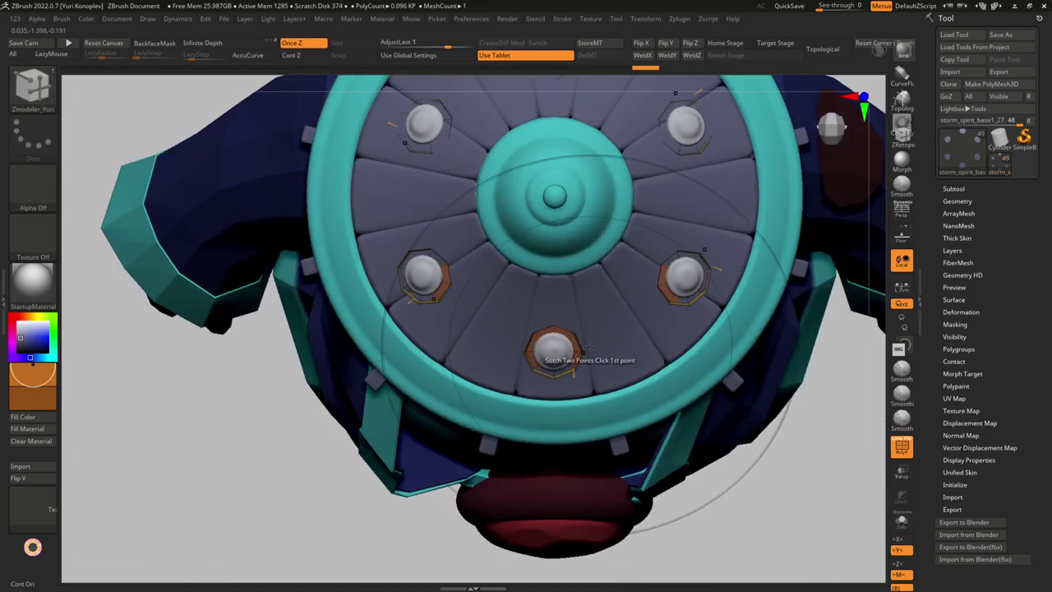
key(alt+s)
key(w)
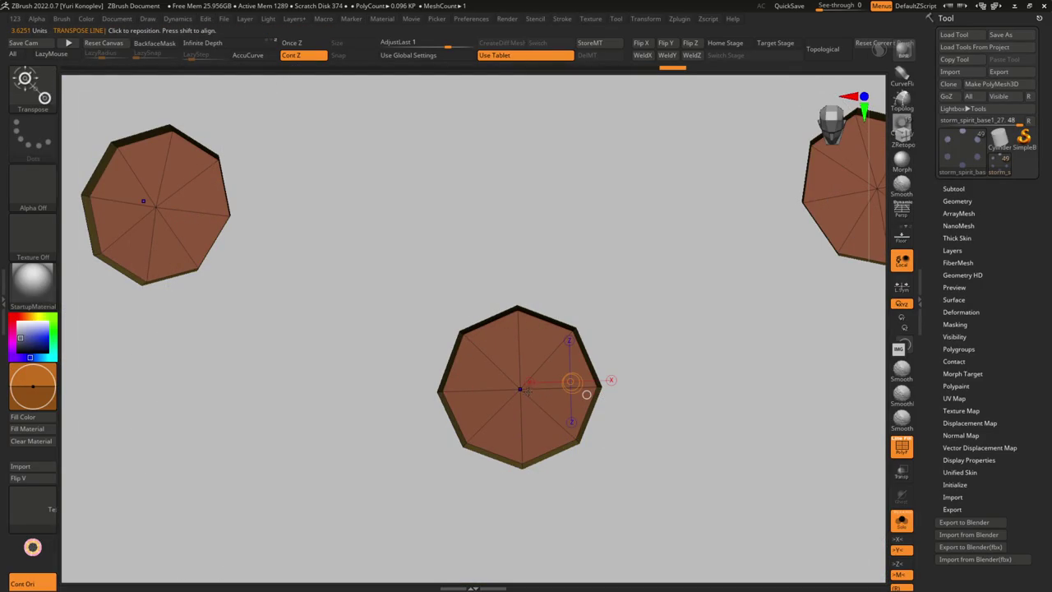
drag(602, 389, 613, 388)
key(ctrl+z)
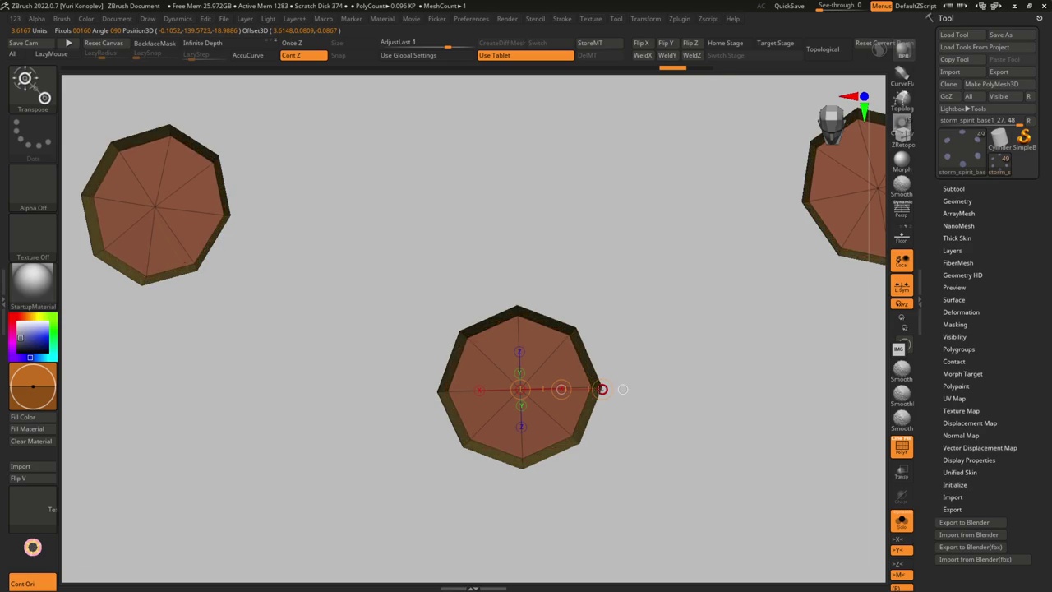
Turn off Solo and move the front stud with the gizmo
key(alt+s)
mouse_move(622, 388)
mouse_down()
mouse_move(678, 322)
mouse_move(624, 353)
mouse_up()
drag(497, 408, 555, 408)
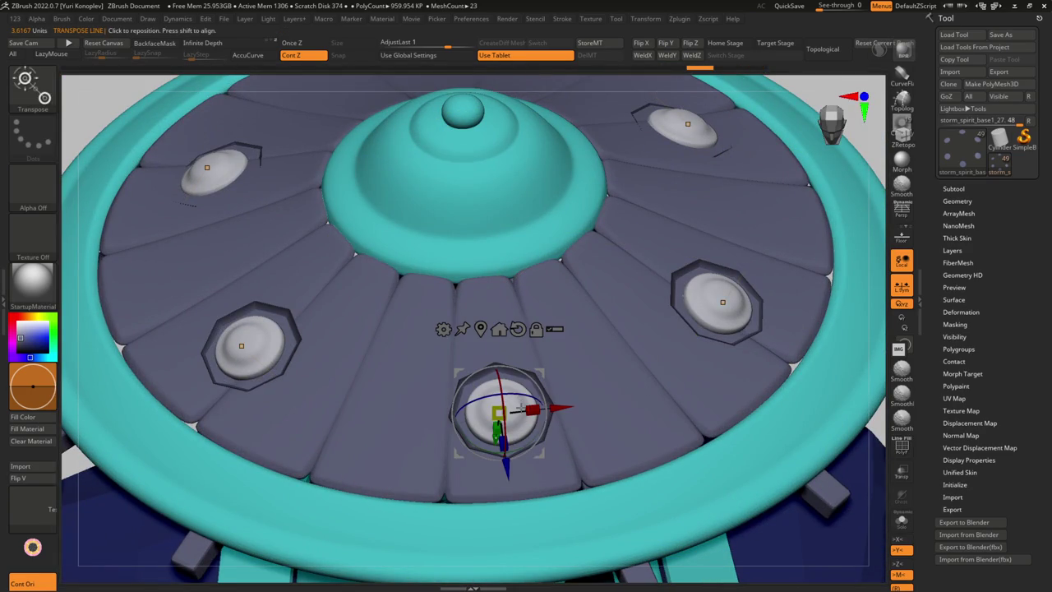
drag(498, 428, 478, 450)
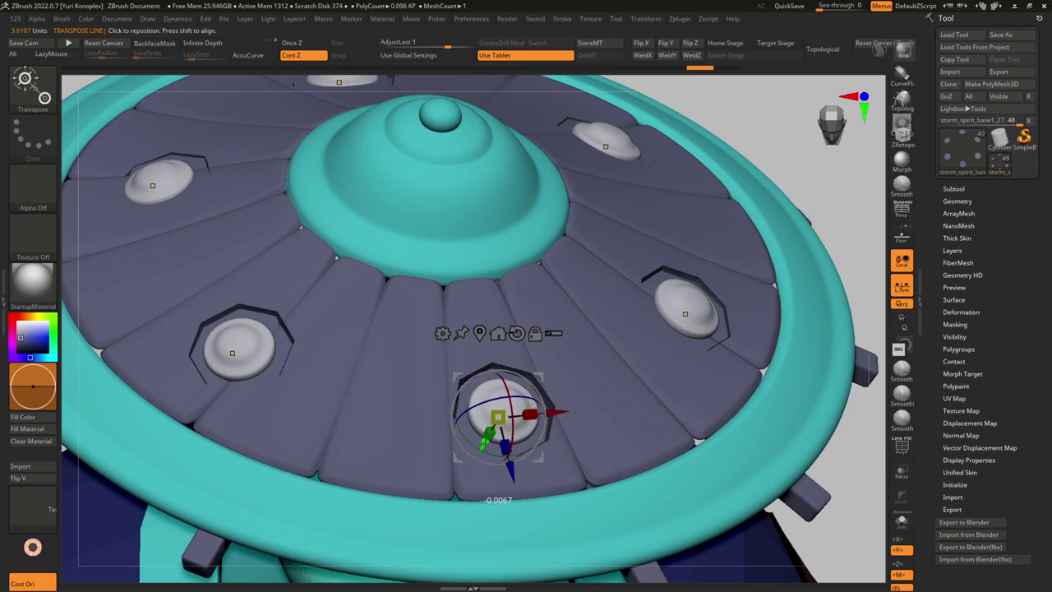
mouse_move(576, 370)
mouse_down()
mouse_move(604, 415)
mouse_move(667, 326)
mouse_up()
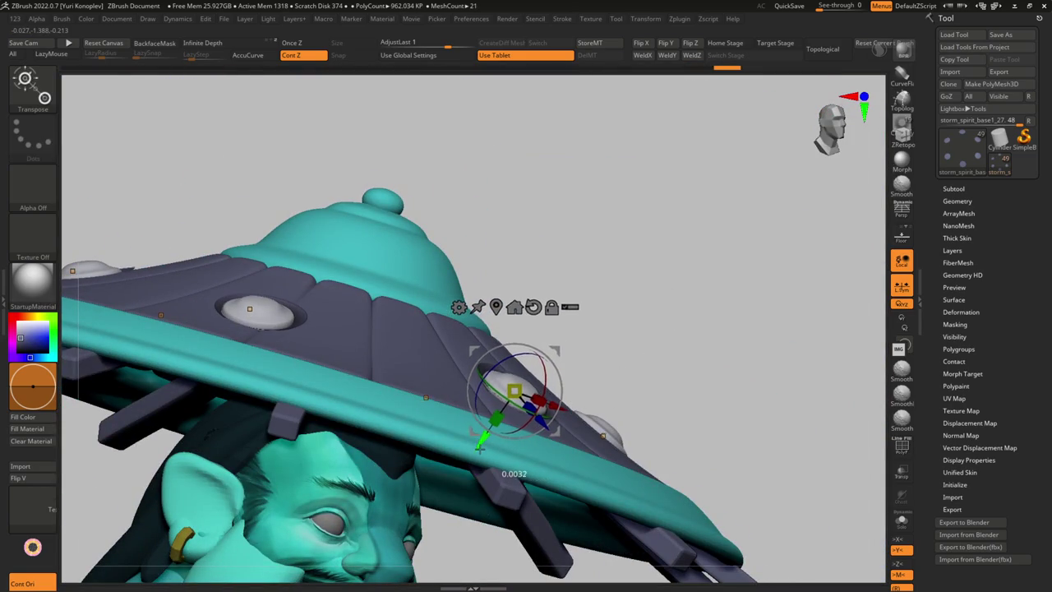
Orbit over the studded hat top and inspect the stud up close with the Move brush
mouse_move(479, 446)
mouse_down()
mouse_move(760, 441)
mouse_move(704, 514)
mouse_up()
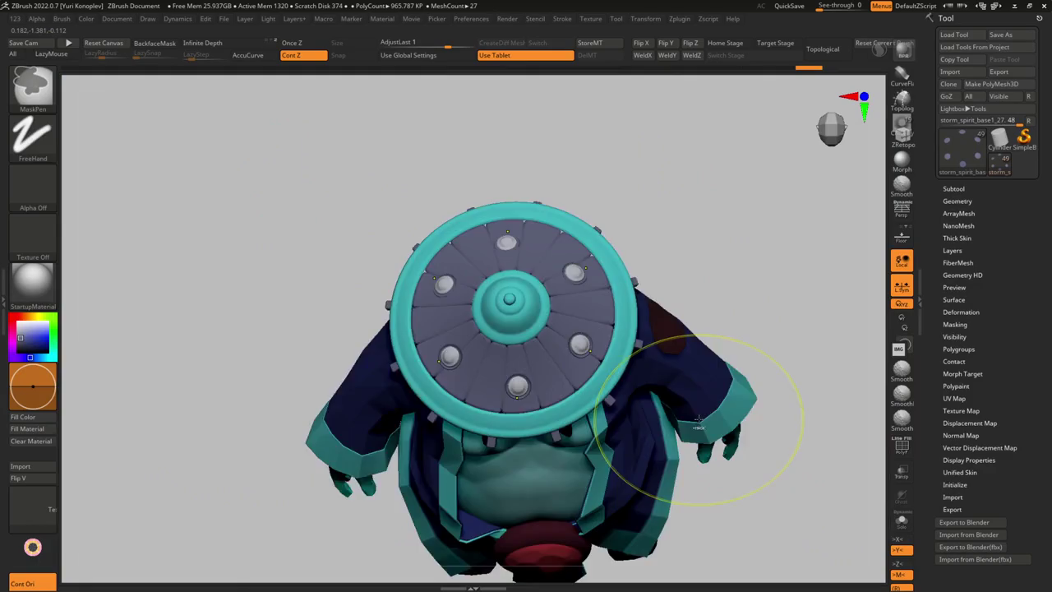
key(q)
mouse_move(657, 414)
mouse_down()
mouse_move(680, 409)
mouse_move(590, 438)
mouse_move(510, 374)
mouse_up()
key(shift+f)
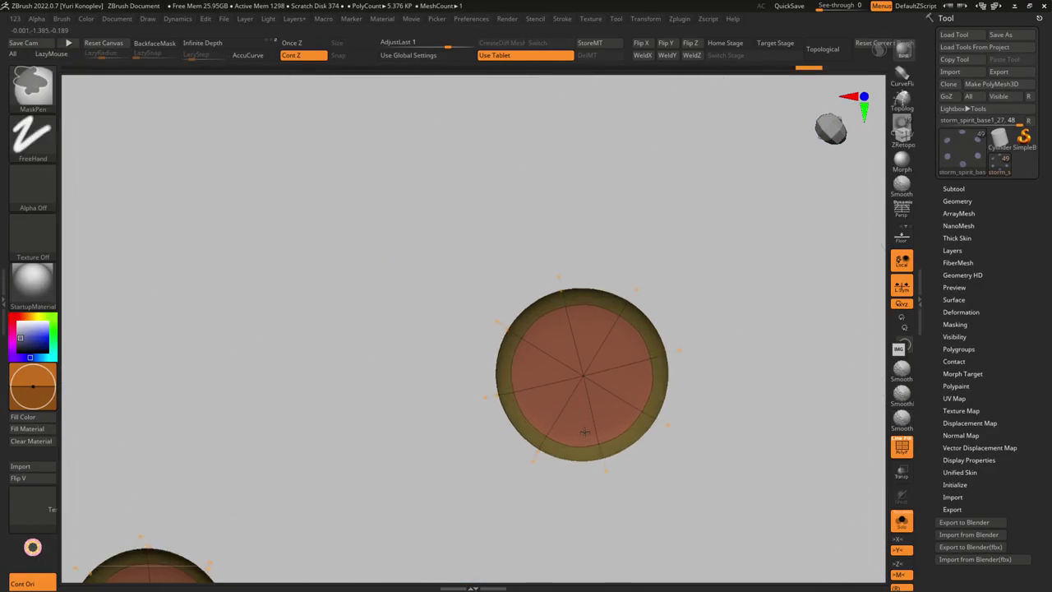
key(ctrl+shift+s)
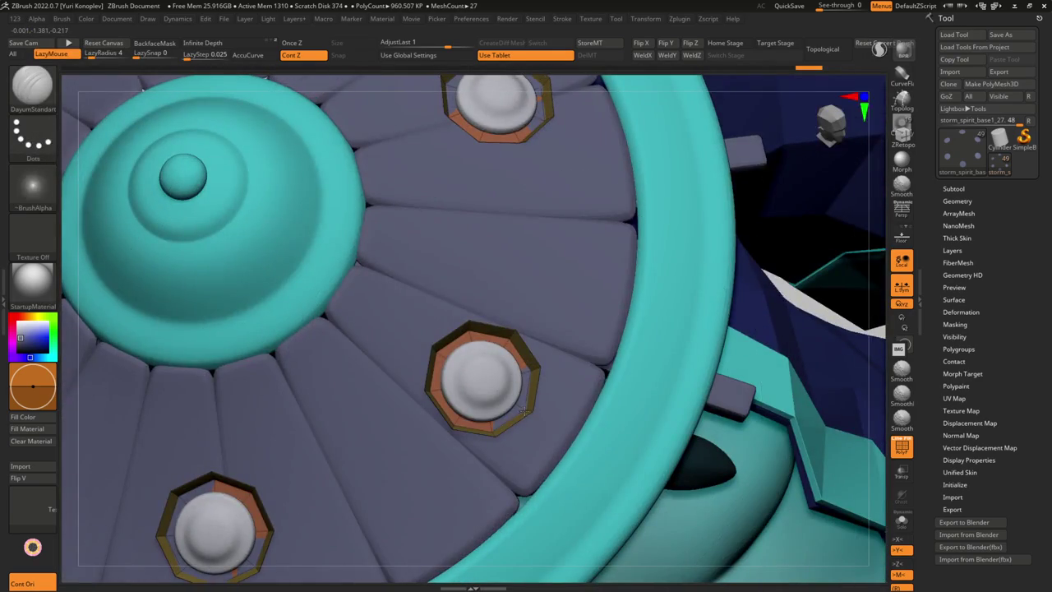
key(s)
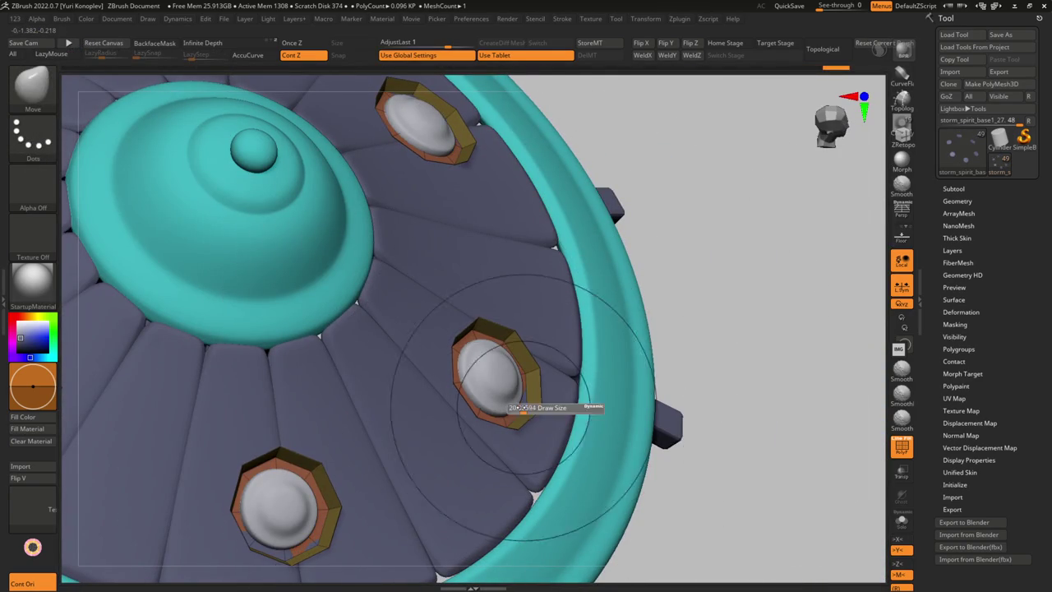
mouse_move(527, 404)
right_down()
mouse_move(364, 458)
mouse_move(264, 517)
mouse_move(303, 487)
mouse_move(365, 410)
mouse_move(446, 381)
mouse_move(386, 411)
mouse_move(428, 404)
mouse_move(411, 403)
mouse_move(411, 353)
mouse_move(392, 384)
mouse_move(426, 346)
right_up()
Select the jacket subtool and show it alone in Solo
key(shift+f)
mouse_move(423, 394)
right_down()
mouse_move(488, 319)
mouse_move(447, 329)
mouse_move(466, 329)
right_up()
key(shift+f)
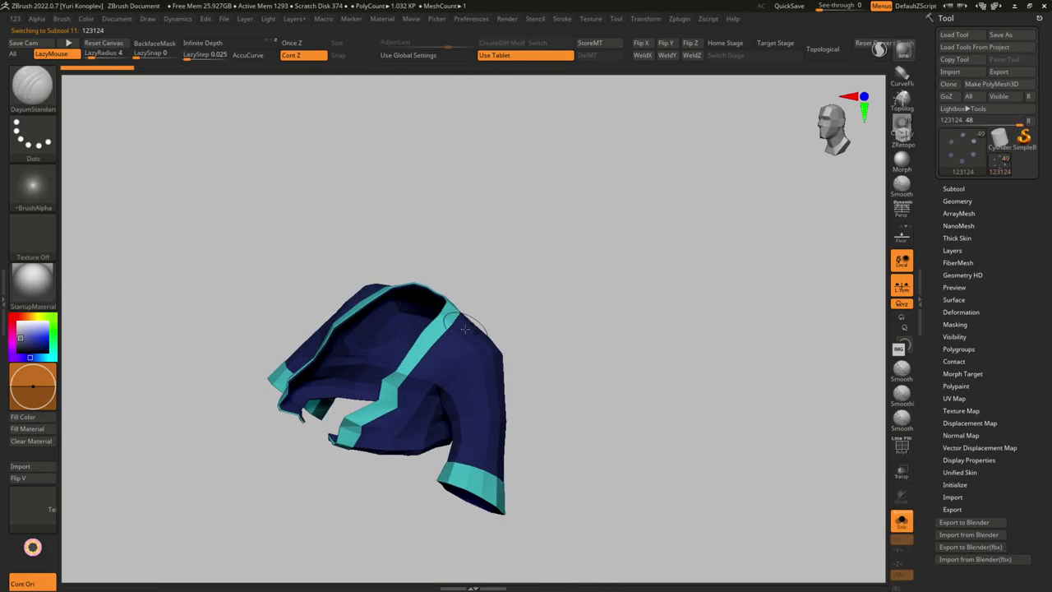
Review the Dota 2 Storm Spirit skin video, then start the non-undoable operation in ZBrush
key(alt+Tab)
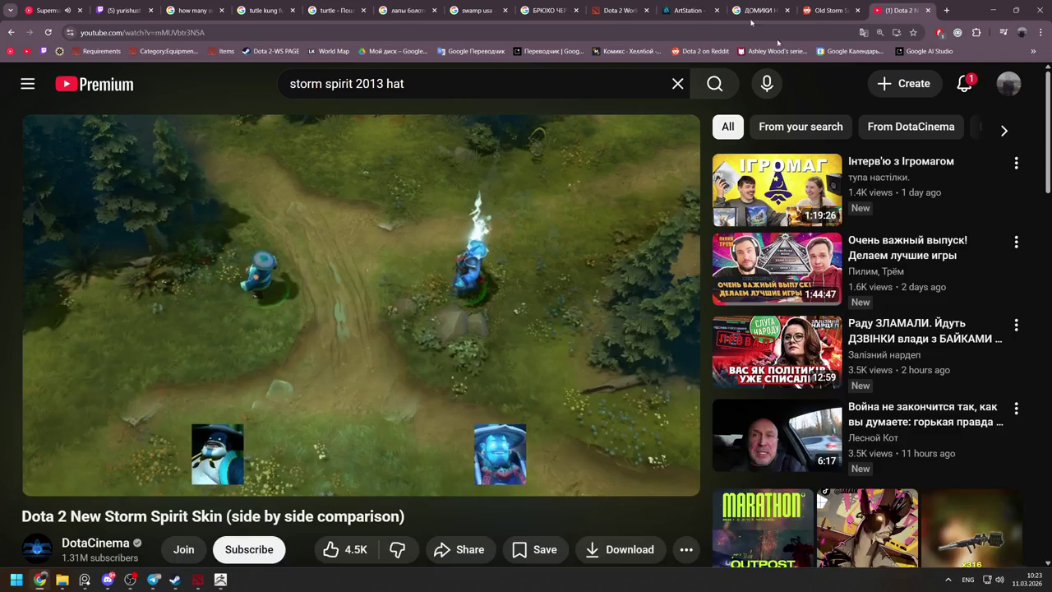
key(alt+Tab)
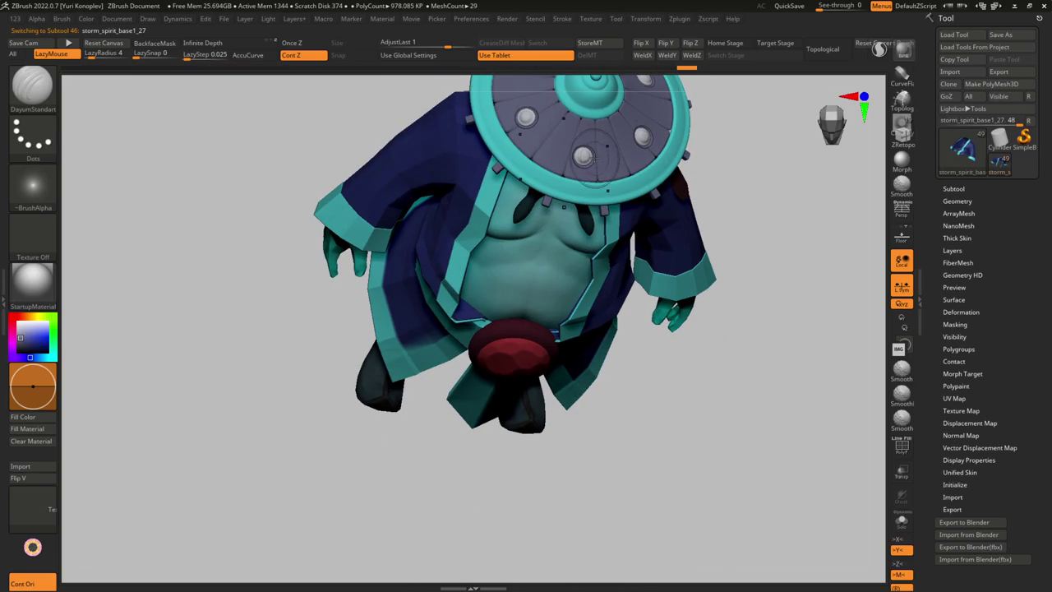
ctrl+shift+click(584, 157)
ctrl+shift+click(587, 194)
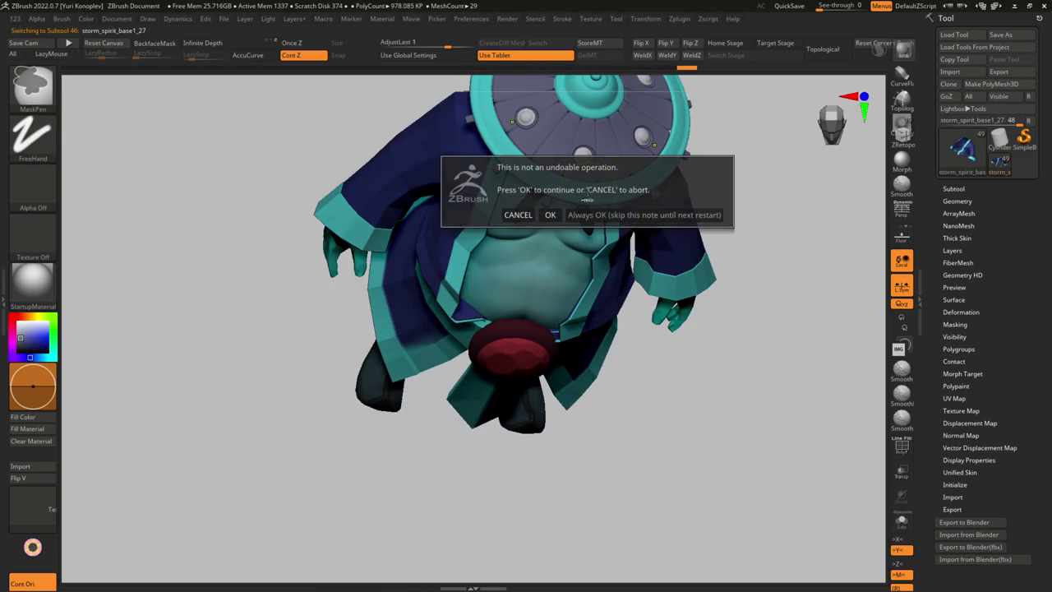
Confirm the non-undoable operation and isolate the waist sash with polygroups shown
click(581, 220)
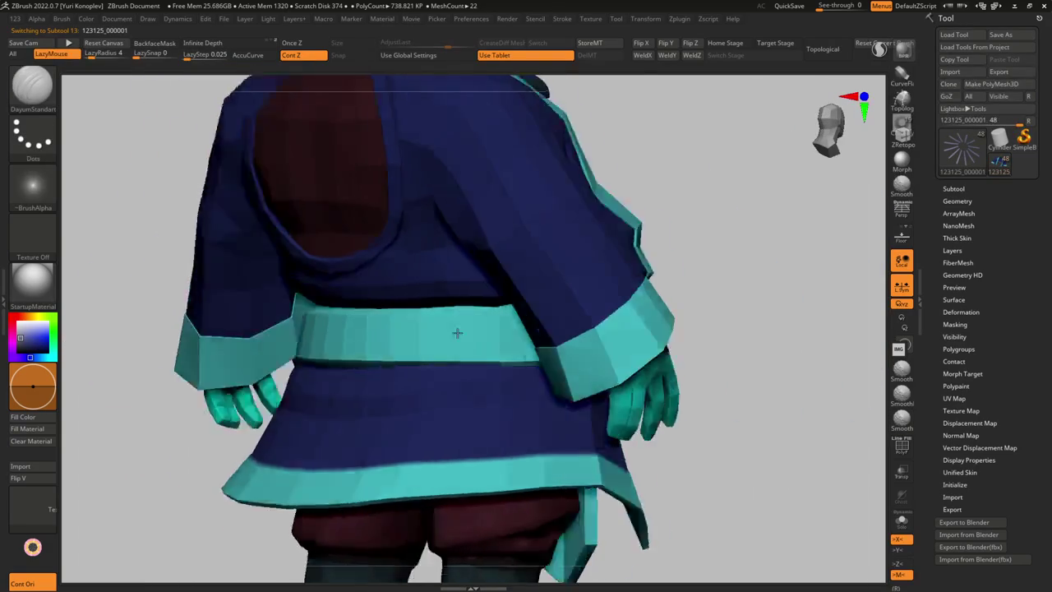
right_drag(555, 338, 646, 281)
ctrl+shift+click(646, 282)
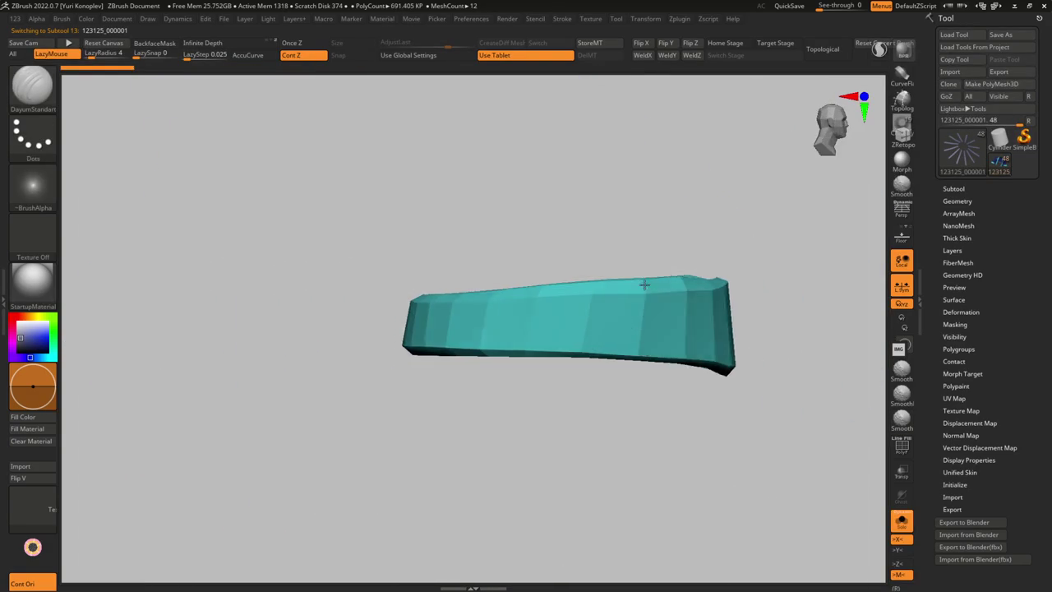
key(b)
key(m)
key(v)
key(shift+f)
right_drag(685, 290, 729, 283)
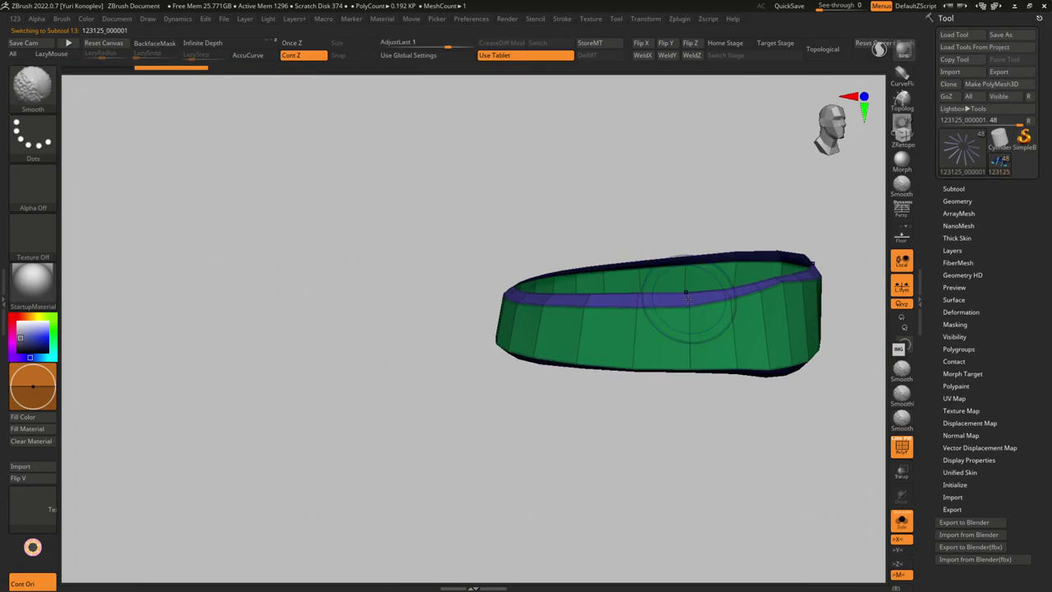
Join the sash's two open ends with ZModeler Bridge Two Holes to close the ring
key(b)
key(z)
key(m)
key(space)
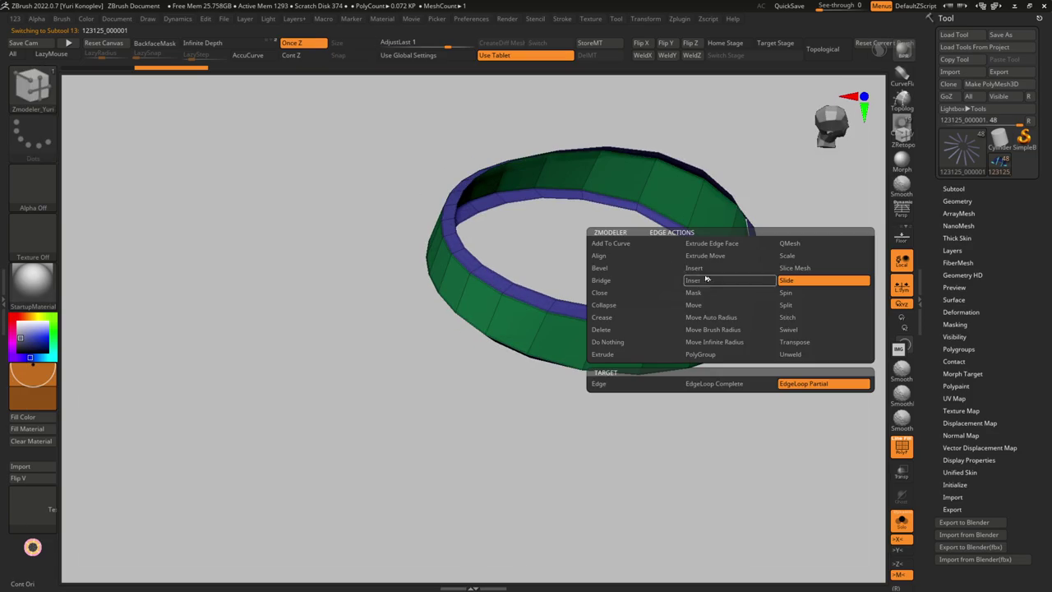
click(632, 280)
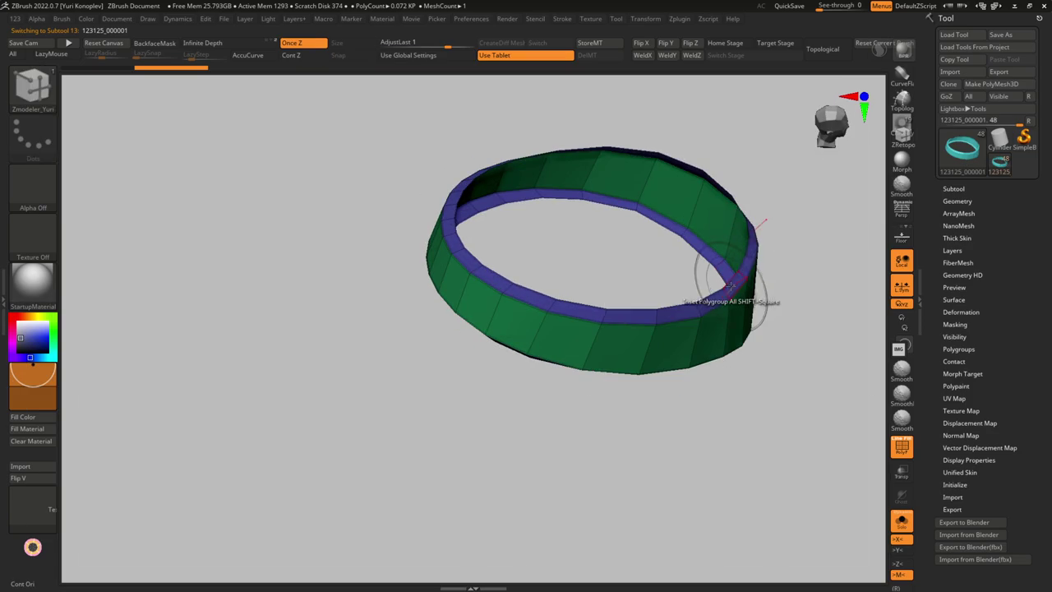
right_drag(730, 285, 712, 379)
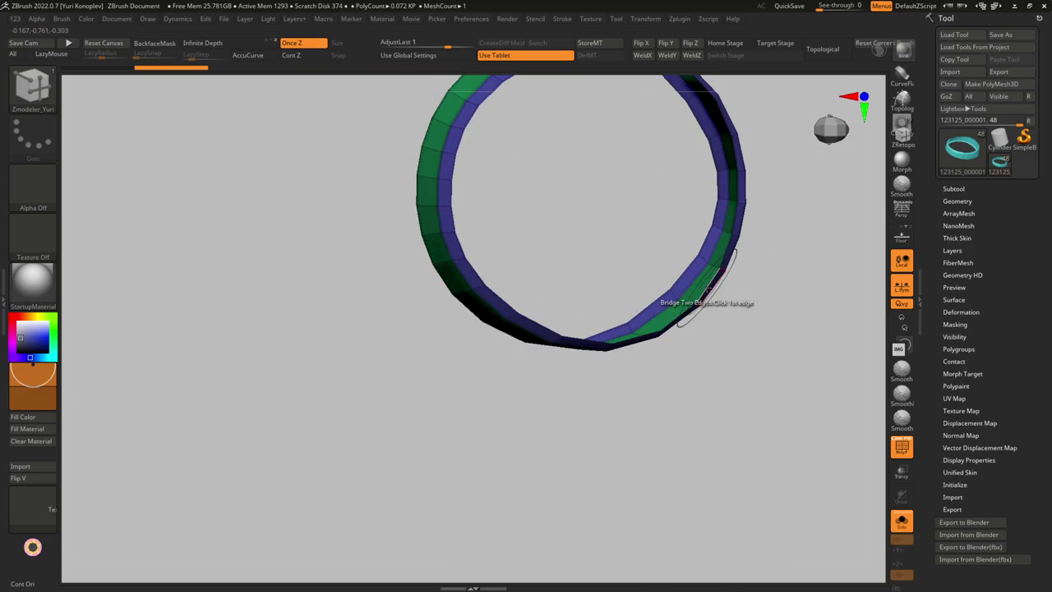
mouse_move(681, 282)
right_down()
mouse_move(734, 307)
mouse_move(680, 306)
right_up()
key(space)
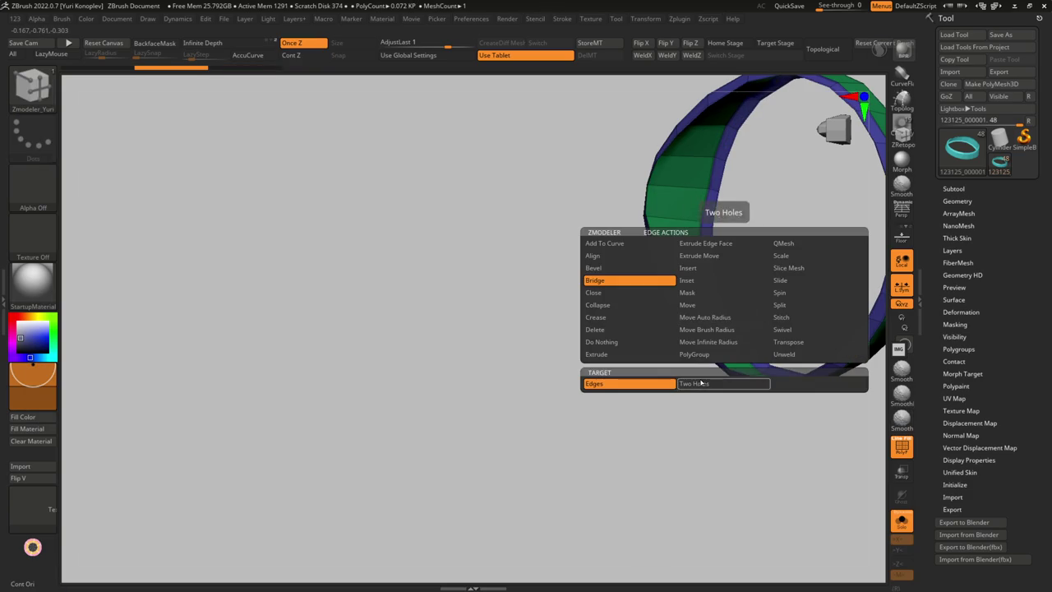
mouse_move(684, 319)
right_down()
mouse_move(696, 304)
mouse_move(651, 341)
right_up()
mouse_move(663, 319)
mouse_down()
mouse_move(679, 199)
mouse_move(650, 309)
mouse_up()
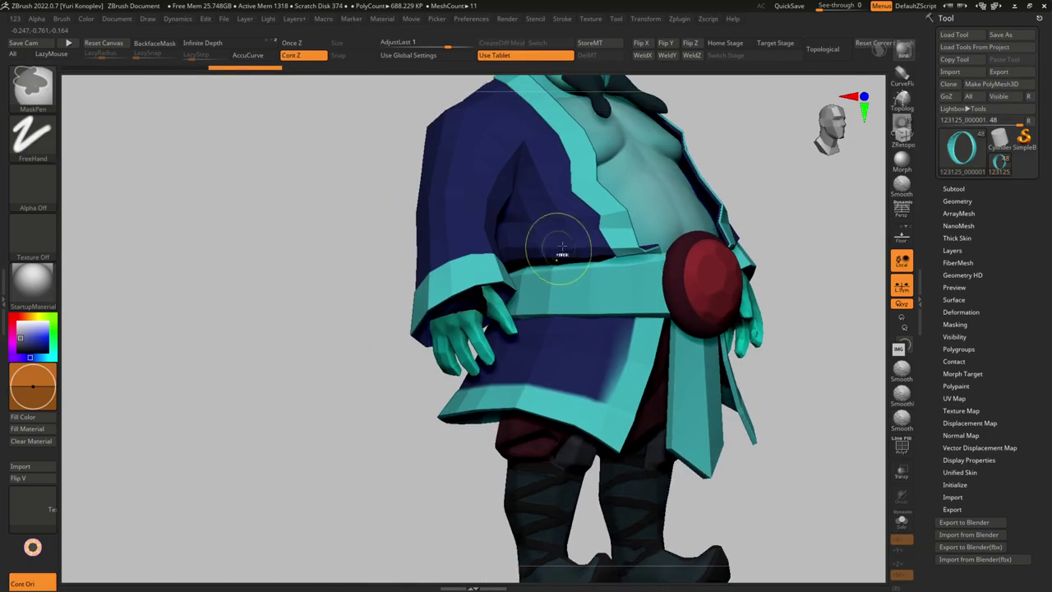
Fit the sash to the coat with the Move brush from the front
key(b)
key(m)
key(v)
right_drag(553, 272, 468, 304)
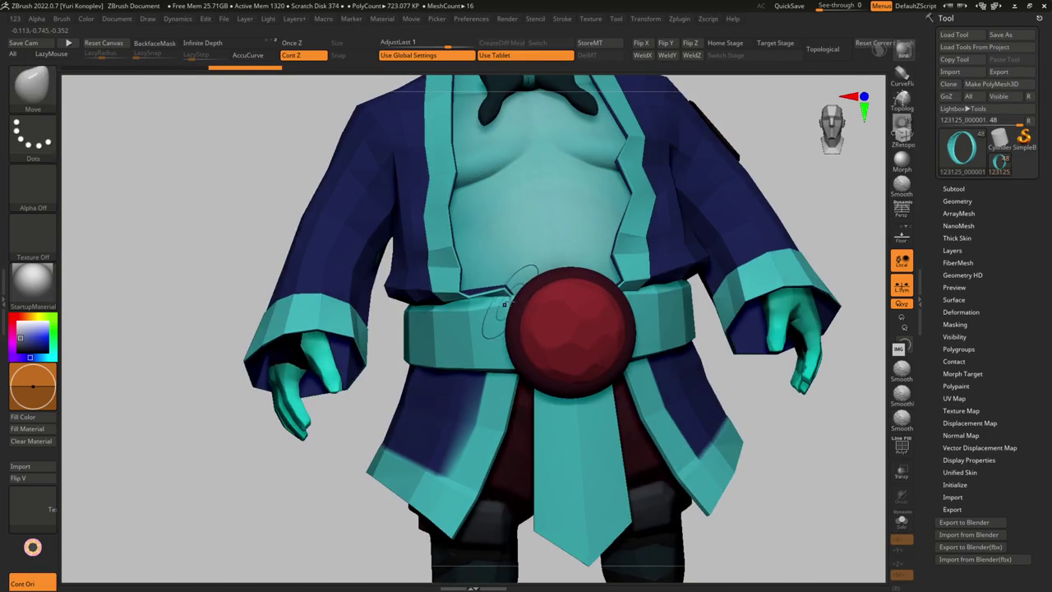
key(s)
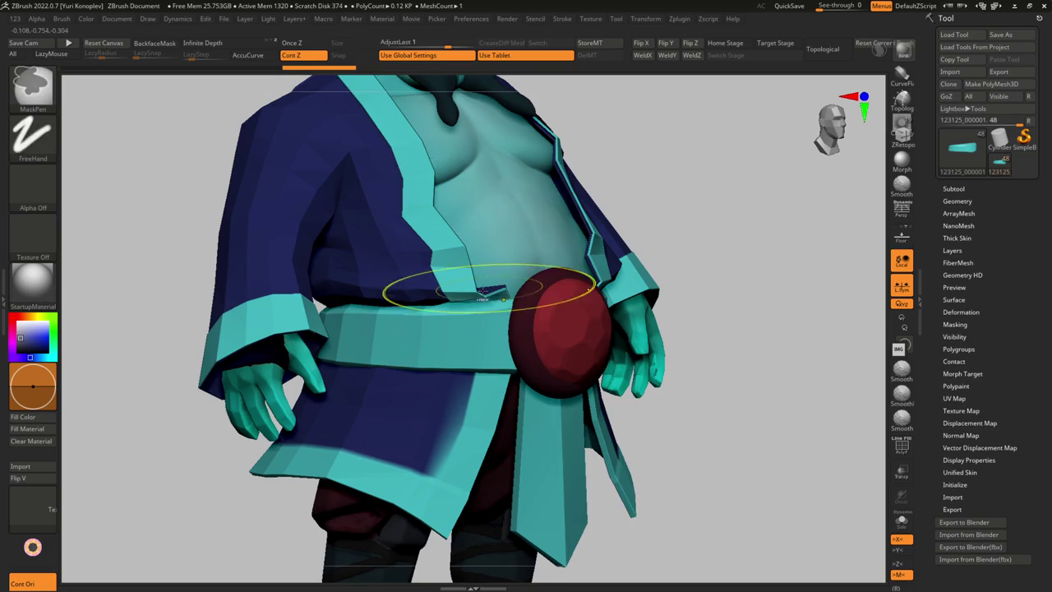
right_drag(487, 292, 428, 369)
Isolate the sash with polygroup frames and refine its shape with the Move brush
key(shift+f)
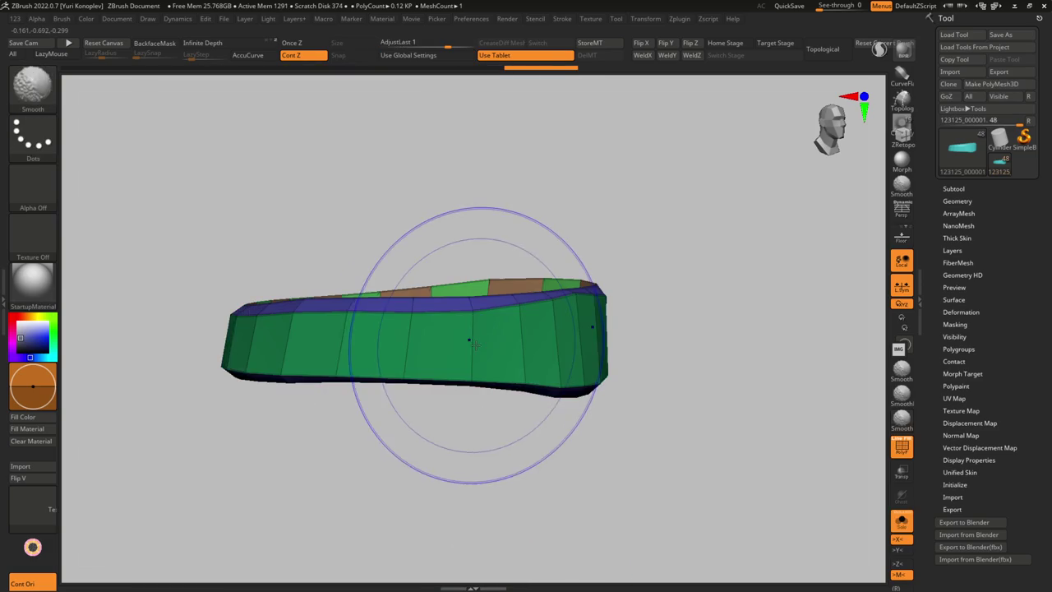
key(b)
key(z)
key(m)
key(g)
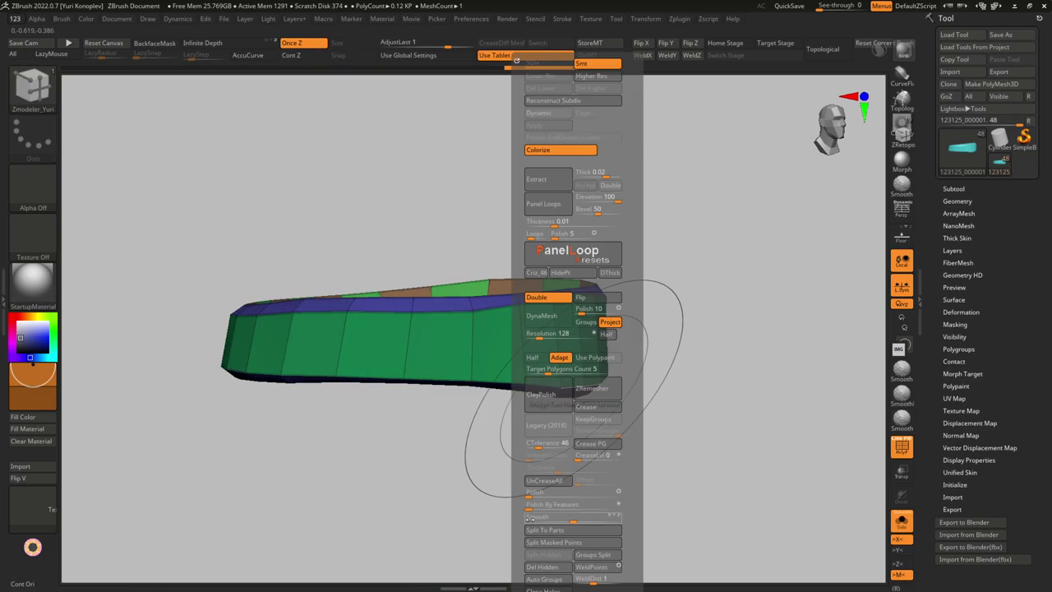
right_drag(458, 422, 499, 446)
key(b)
key(m)
key(v)
key(s)
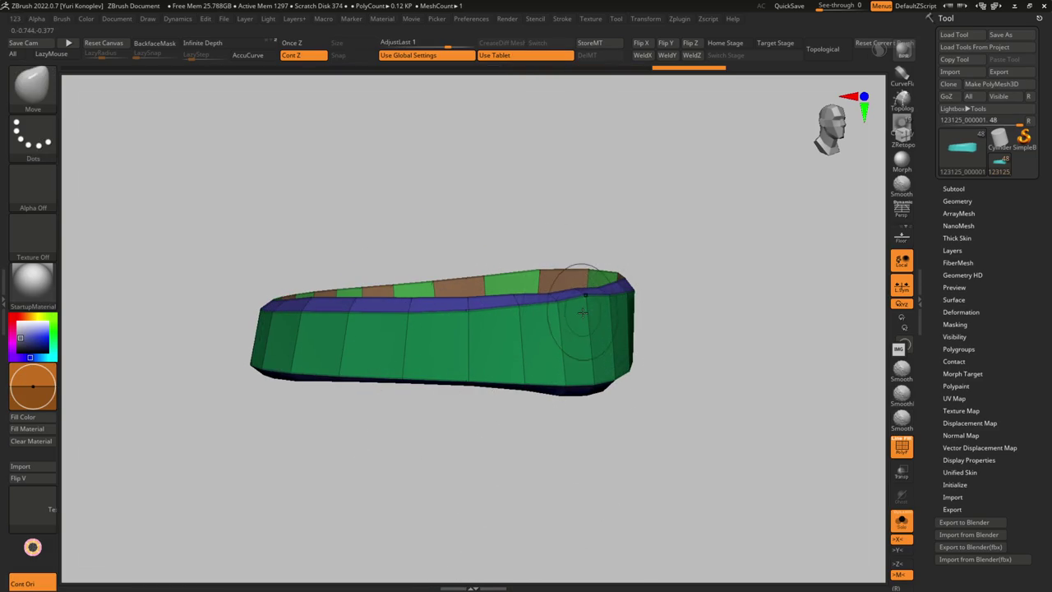
Select the sash strap subtool and show it alone with polygroups in ZModeler
key(alt+s)
key(f)
mouse_move(540, 329)
right_down()
mouse_move(528, 272)
mouse_move(547, 322)
mouse_move(526, 305)
mouse_move(481, 305)
right_up()
alt+click(540, 323)
key(alt+s)
key(shift+f)
key(b)
key(z)
key(m)
key(space)
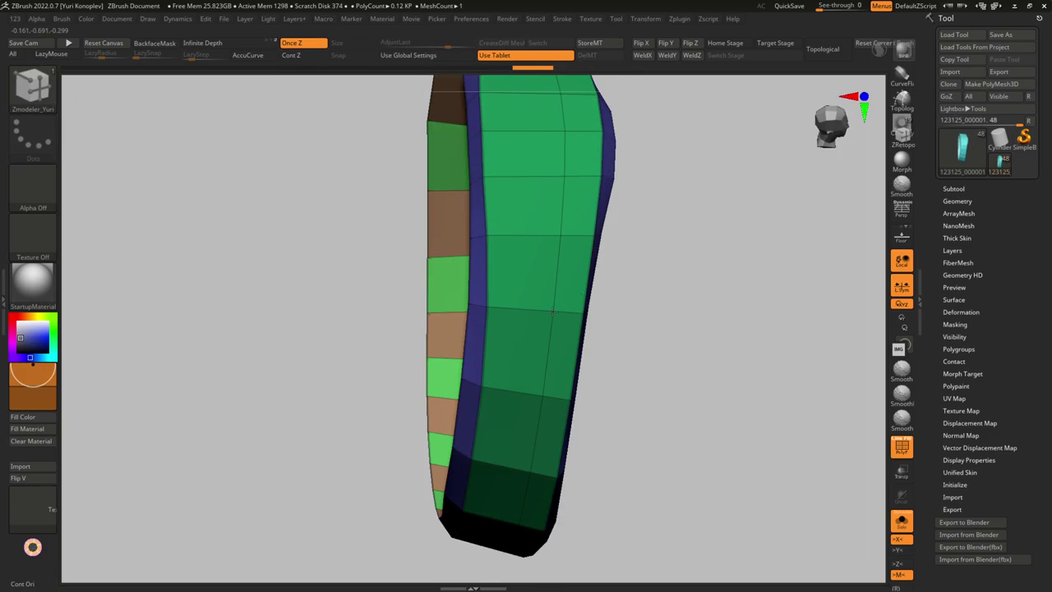
Add an edge loop around the sash ring with ZModeler Insert EdgeLoop
mouse_move(520, 311)
right_down()
mouse_move(658, 312)
mouse_move(540, 304)
right_up()
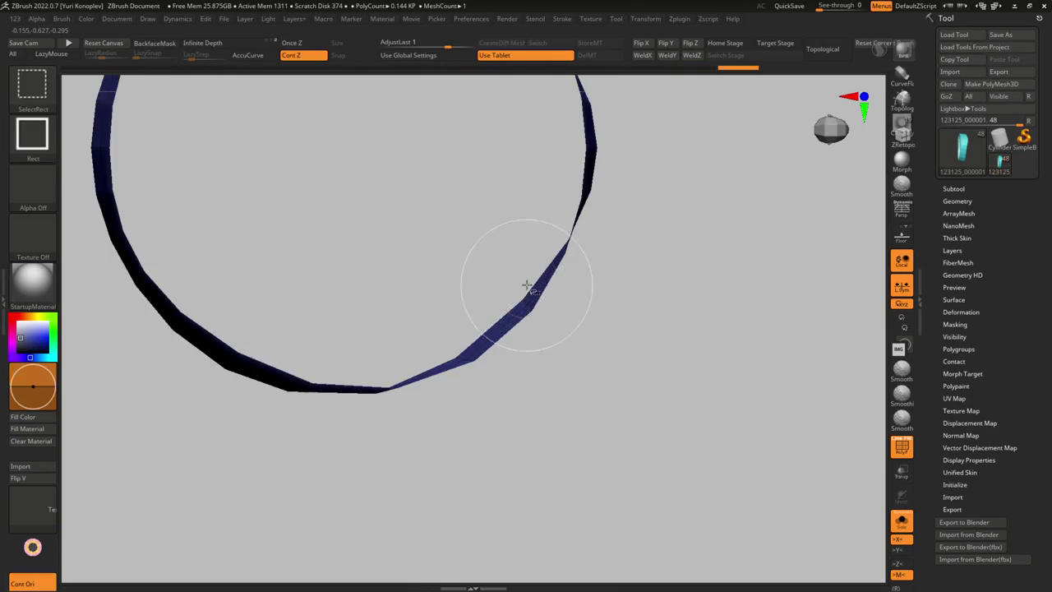
right_drag(526, 286, 551, 309)
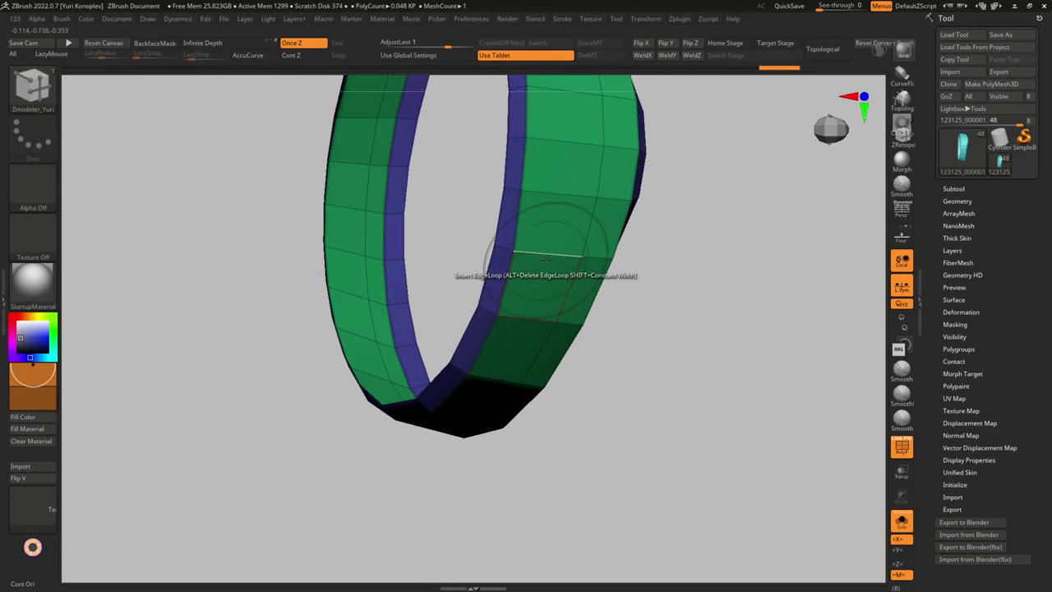
key(space)
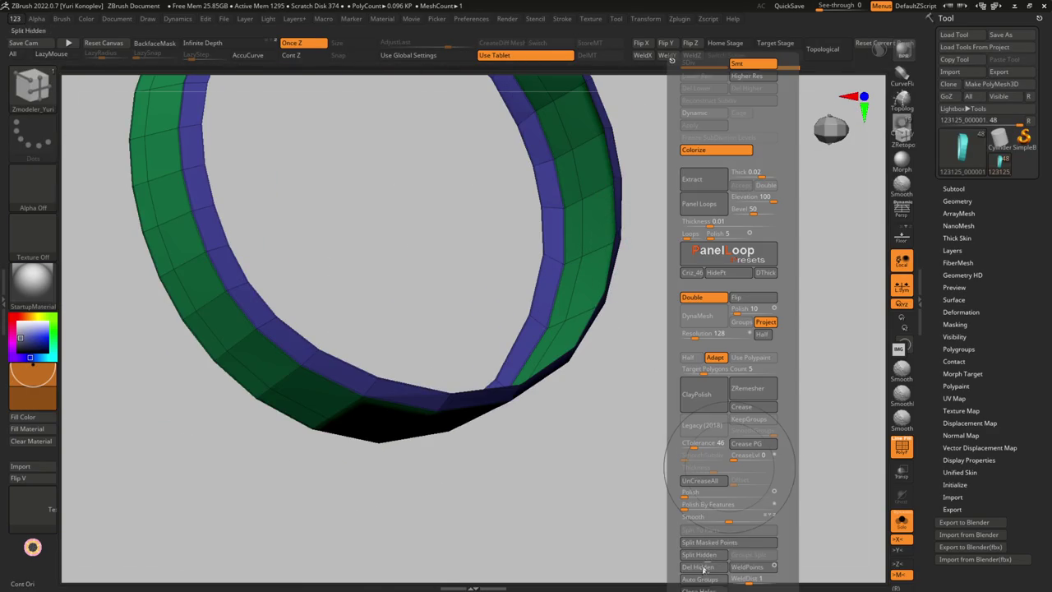
click(704, 567)
mouse_move(554, 341)
right_down()
mouse_move(559, 280)
mouse_move(576, 242)
right_up()
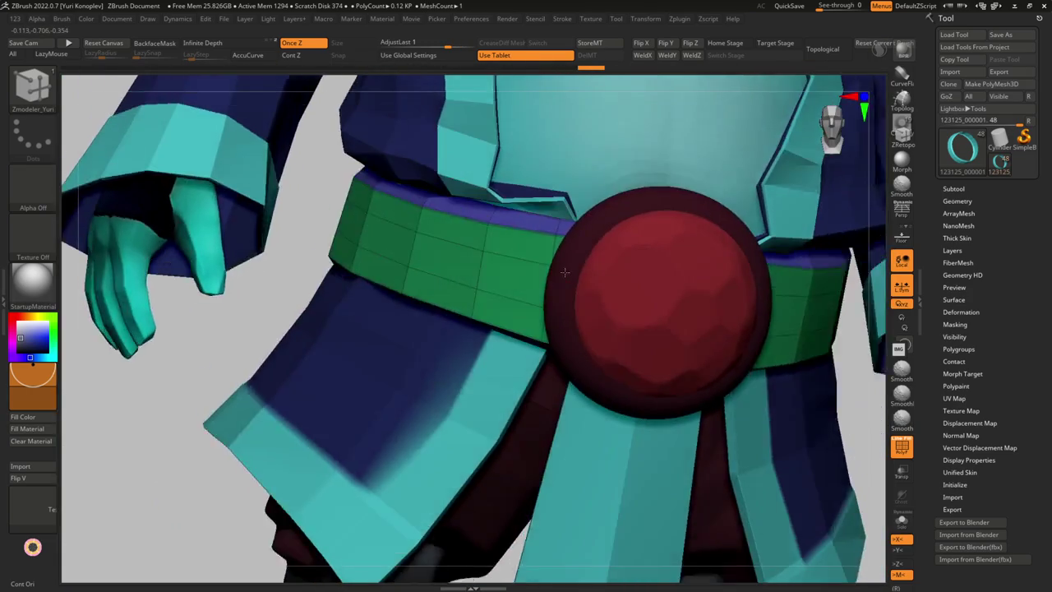
Insert extra horizontal edge loops around the green waist sash with the ZModeler brush
right_drag(564, 272, 526, 285)
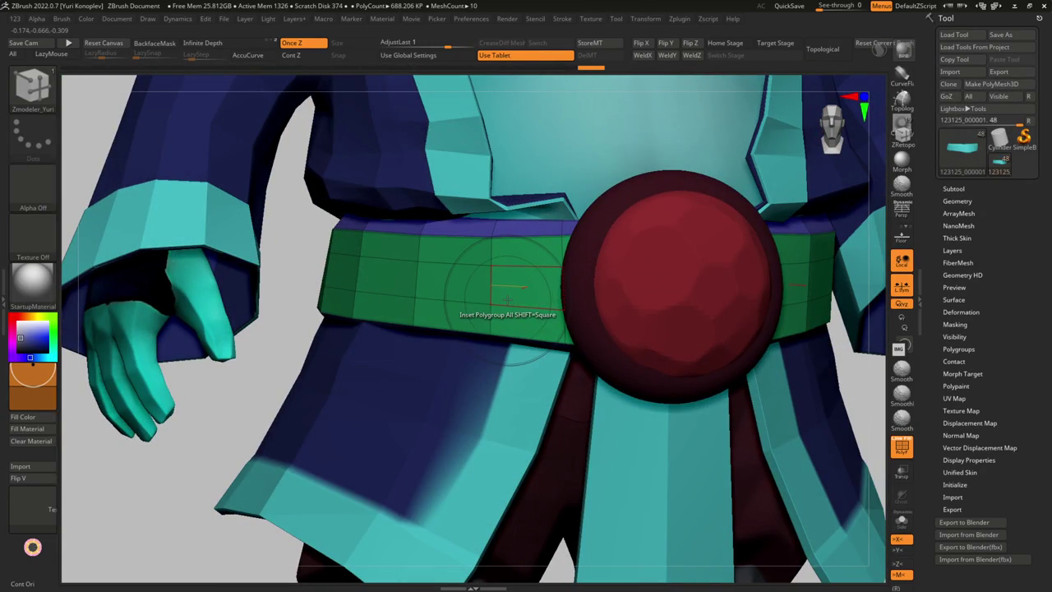
right_drag(473, 321, 415, 292)
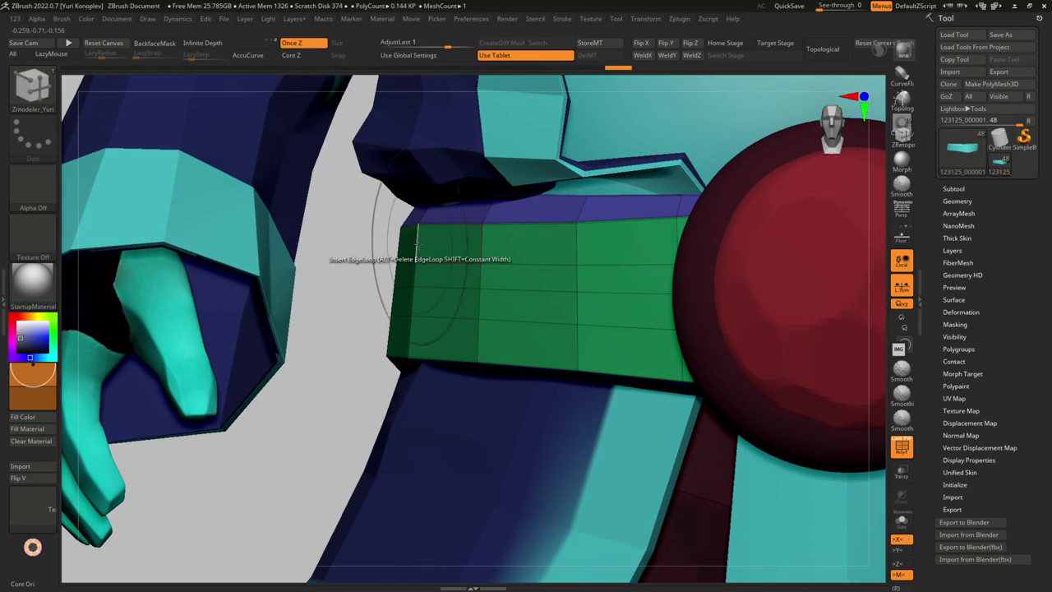
key(ctrl)
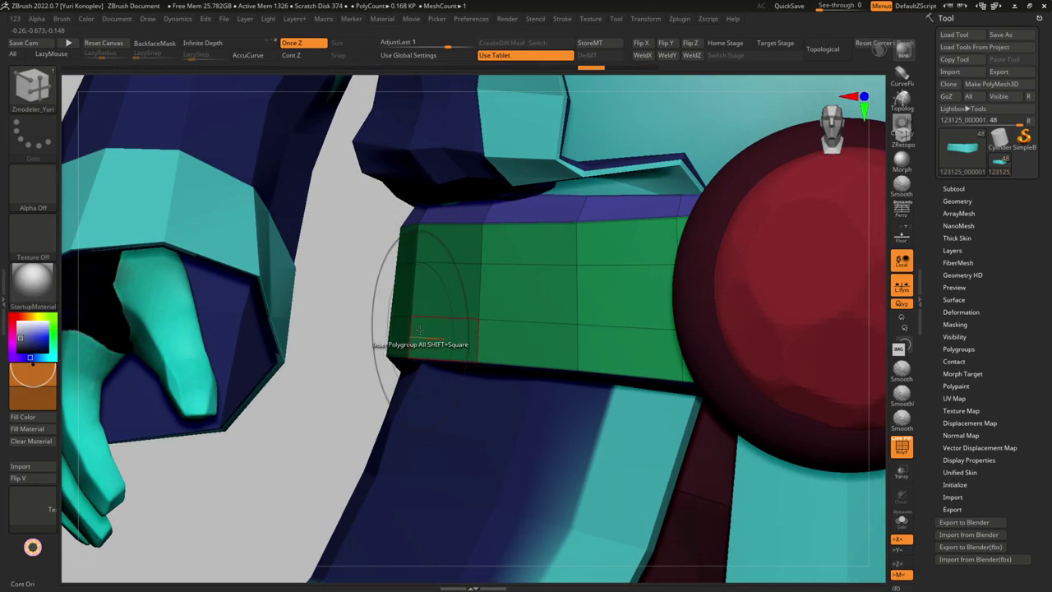
key(ctrl)
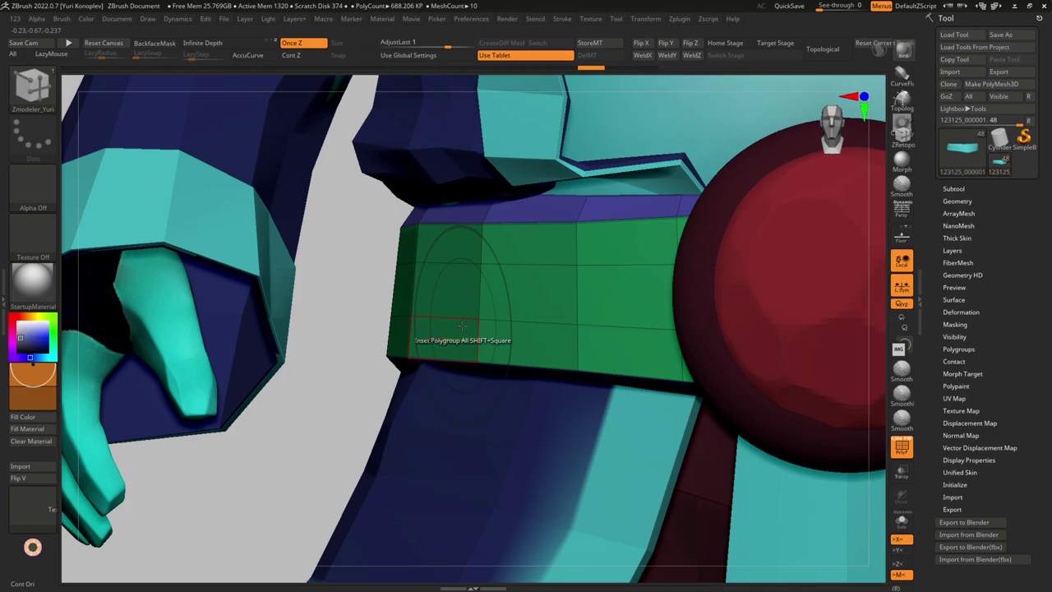
scroll(462, 326, down, 3)
scroll(452, 318, down, 3)
key(ctrl)
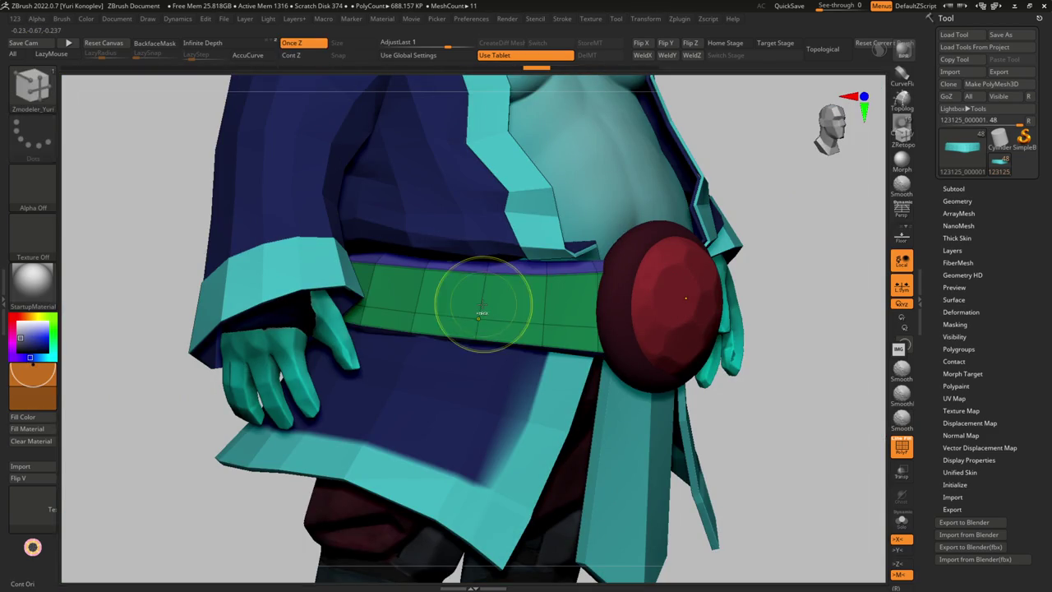
key(ctrl)
key(ctrl+shift)
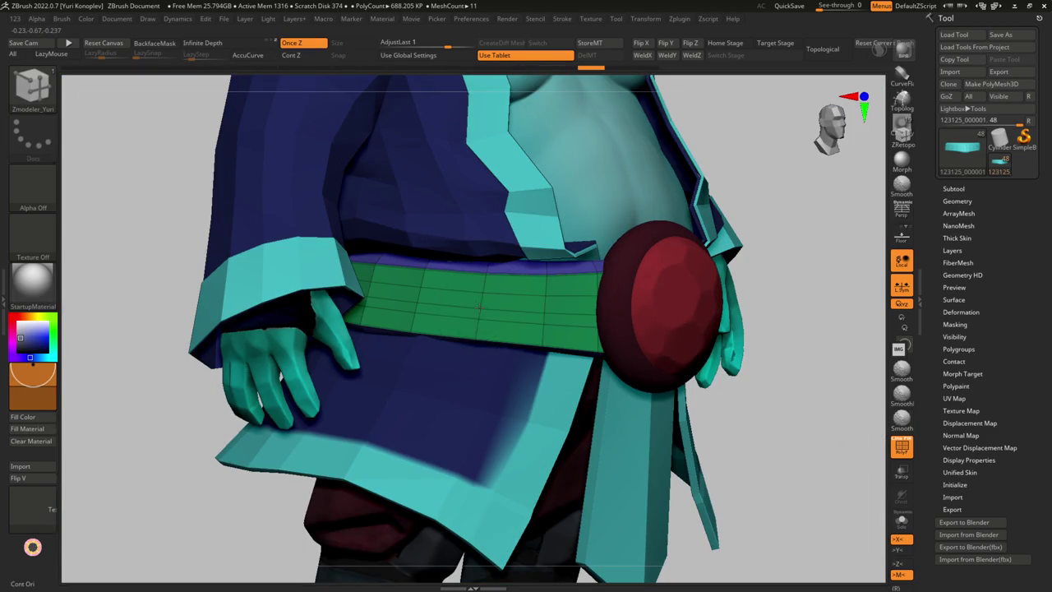
key(g)
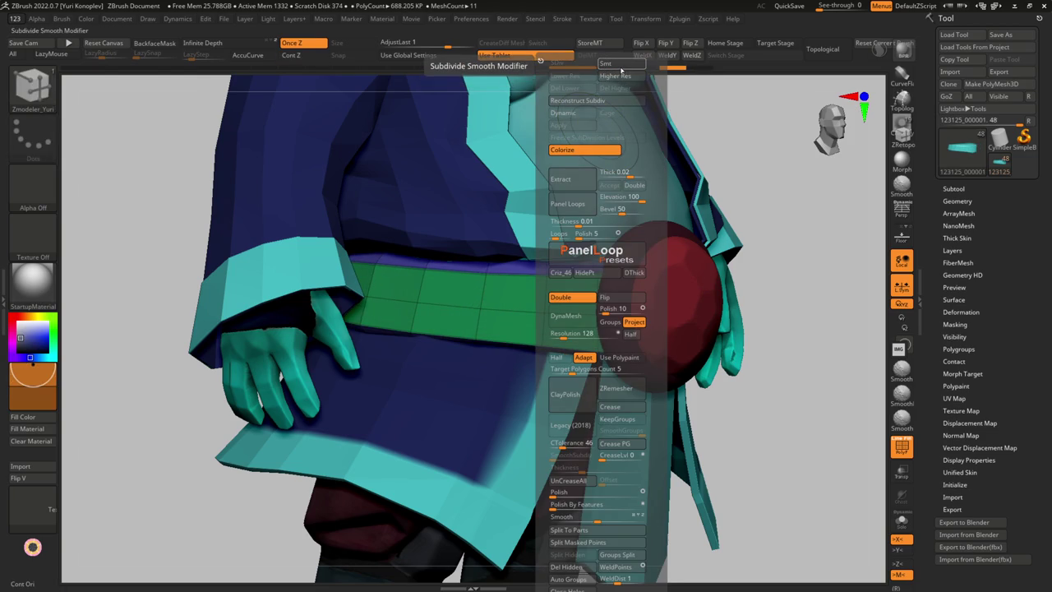
Preview the sash with Subdivide Smooth, then return to the low-poly PolyFrame wireframe view
key(g)
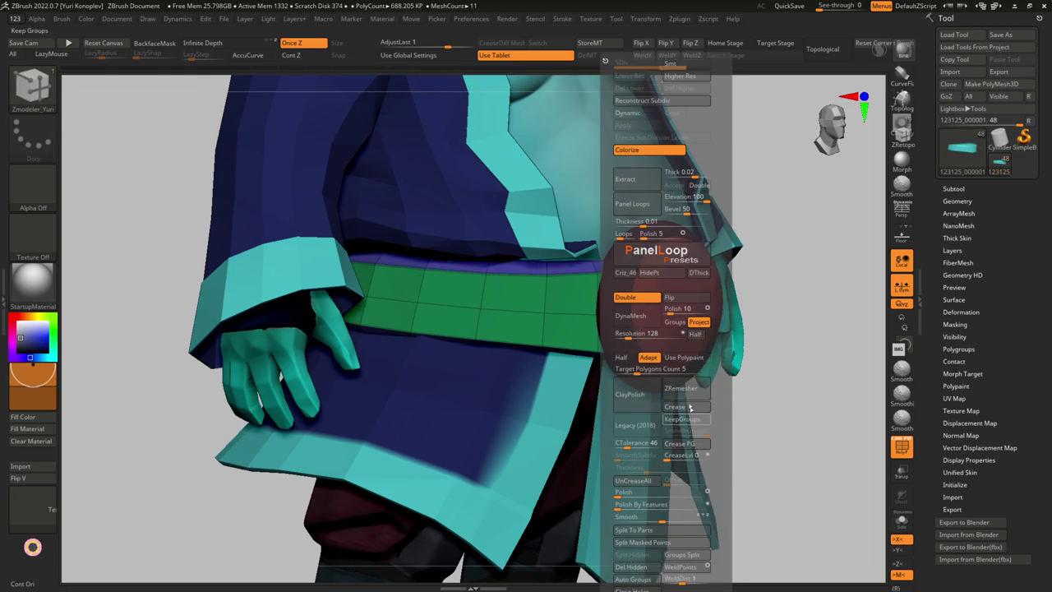
key(g)
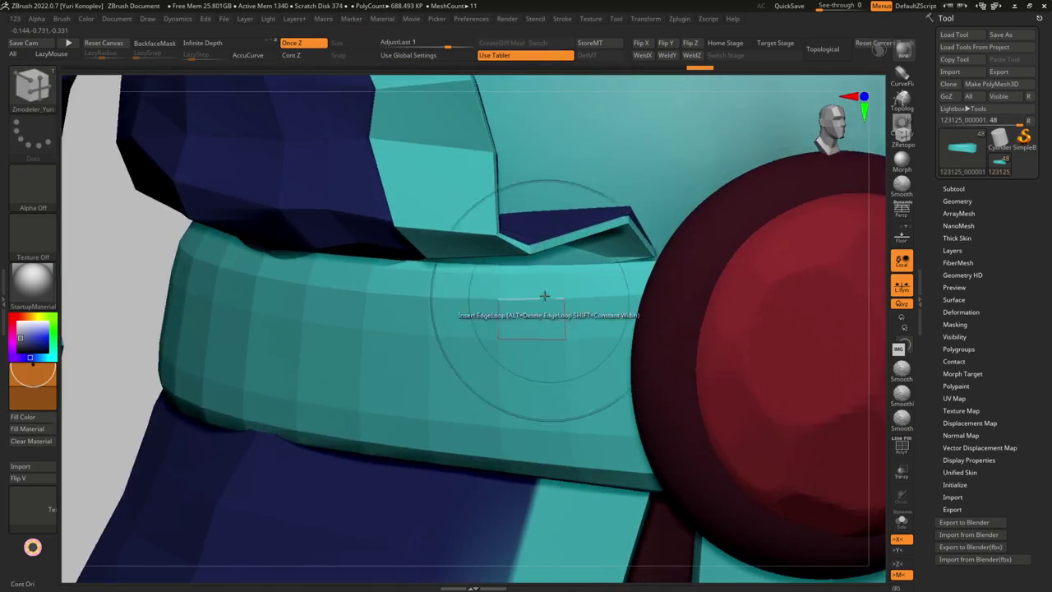
key(g)
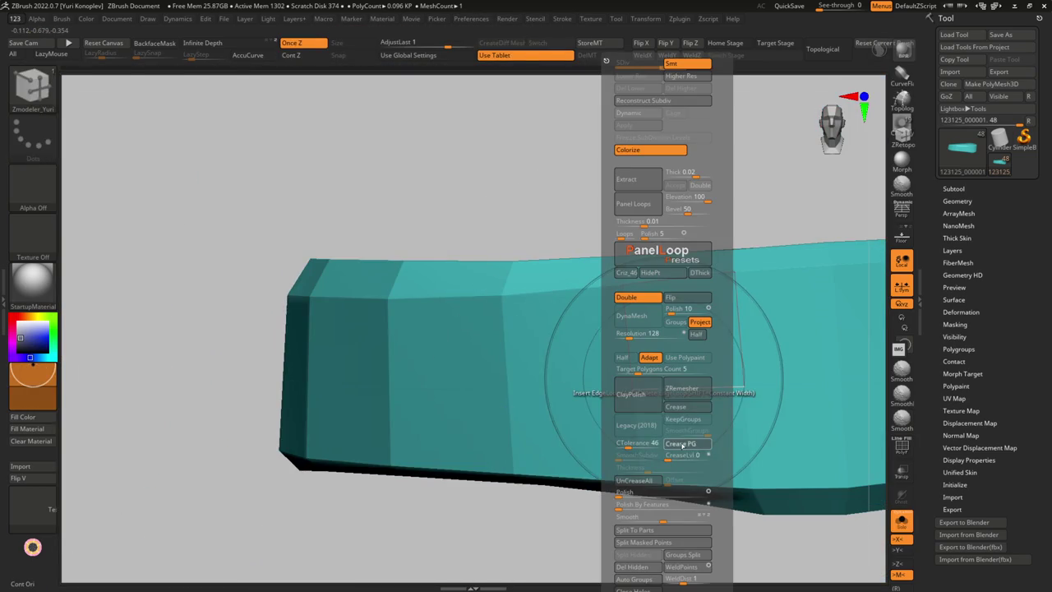
click(680, 443)
key(shift+f)
key(g)
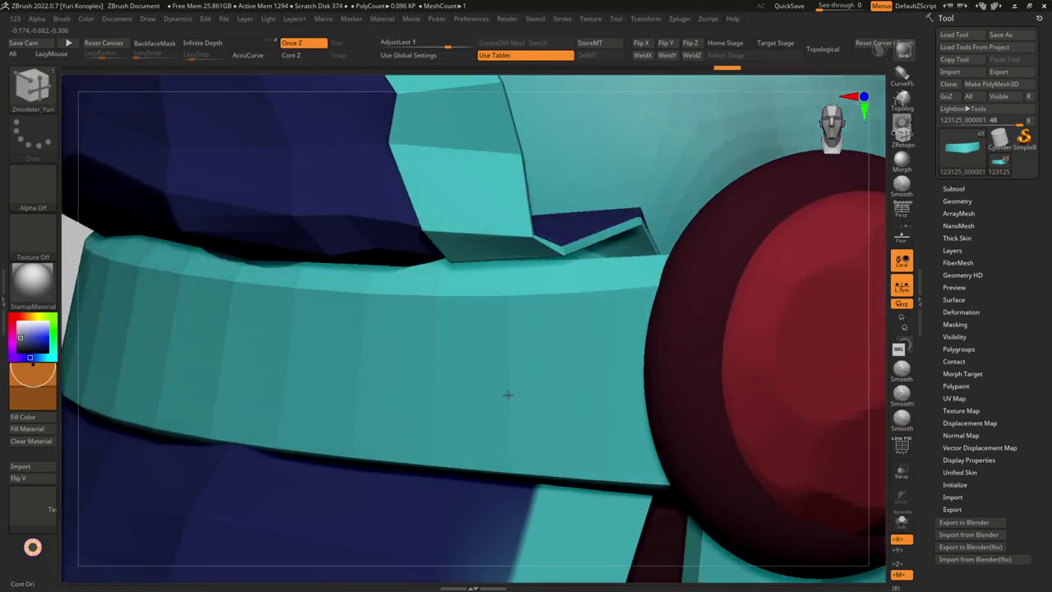
key(g)
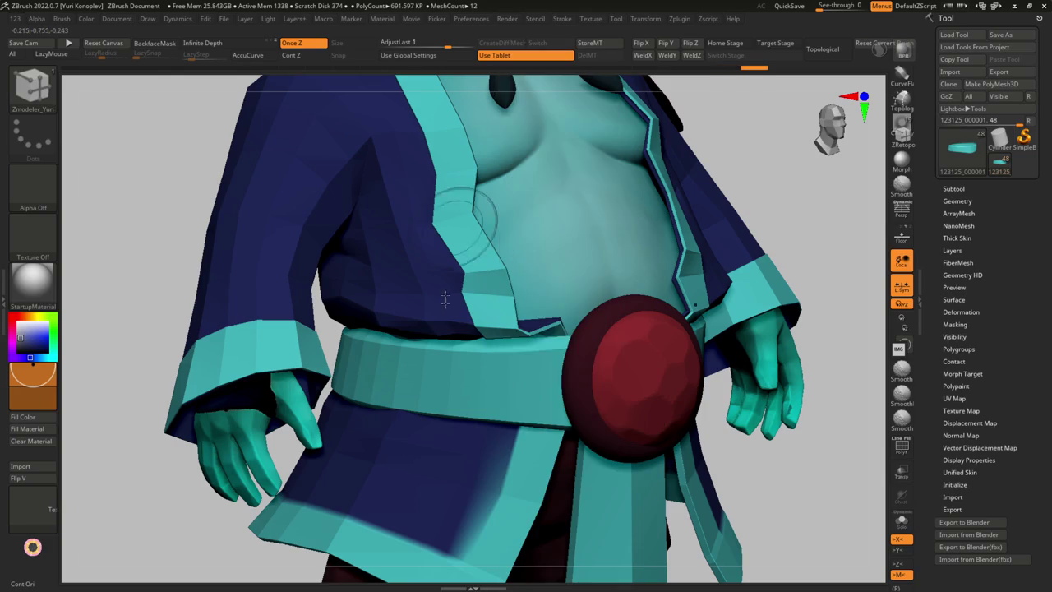
mouse_move(501, 428)
ctrl+right_down()
mouse_move(501, 389)
mouse_move(441, 383)
ctrl+right_up()
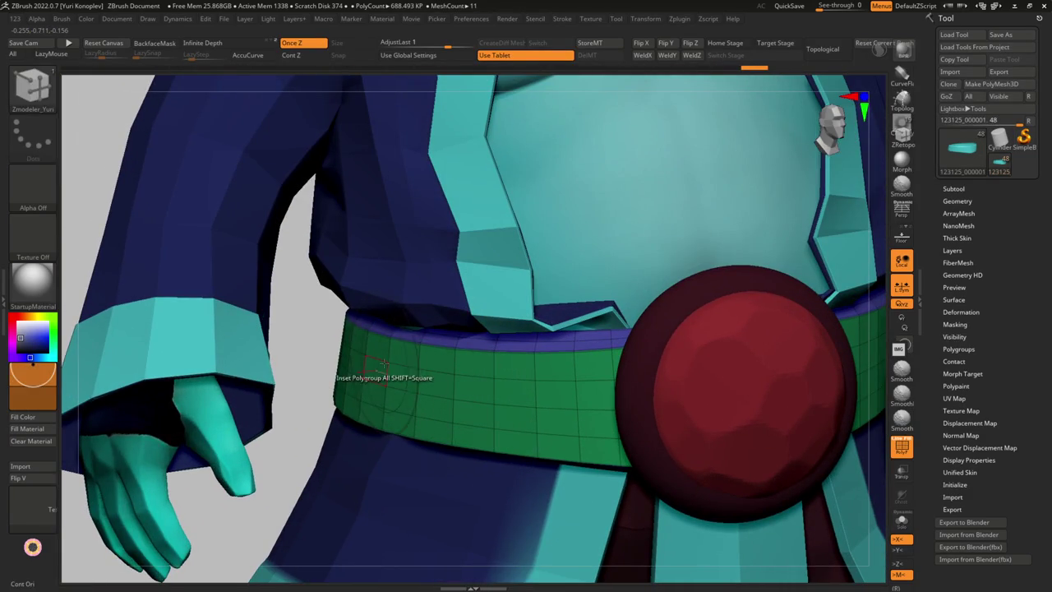
key(ctrl)
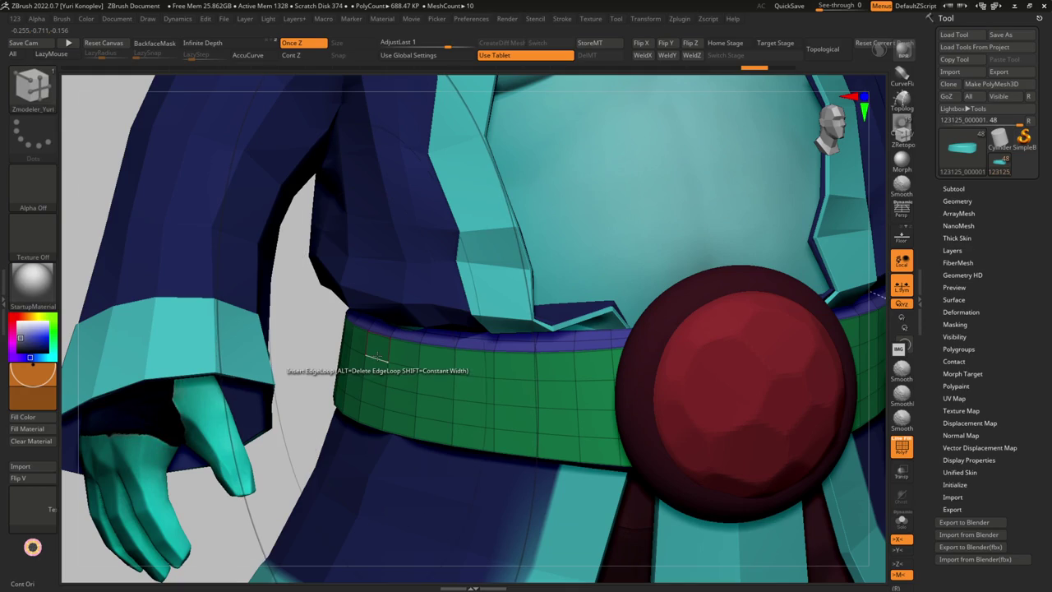
Add single edge loops along the sash with ZModeler, then orbit round toward its back
key(space)
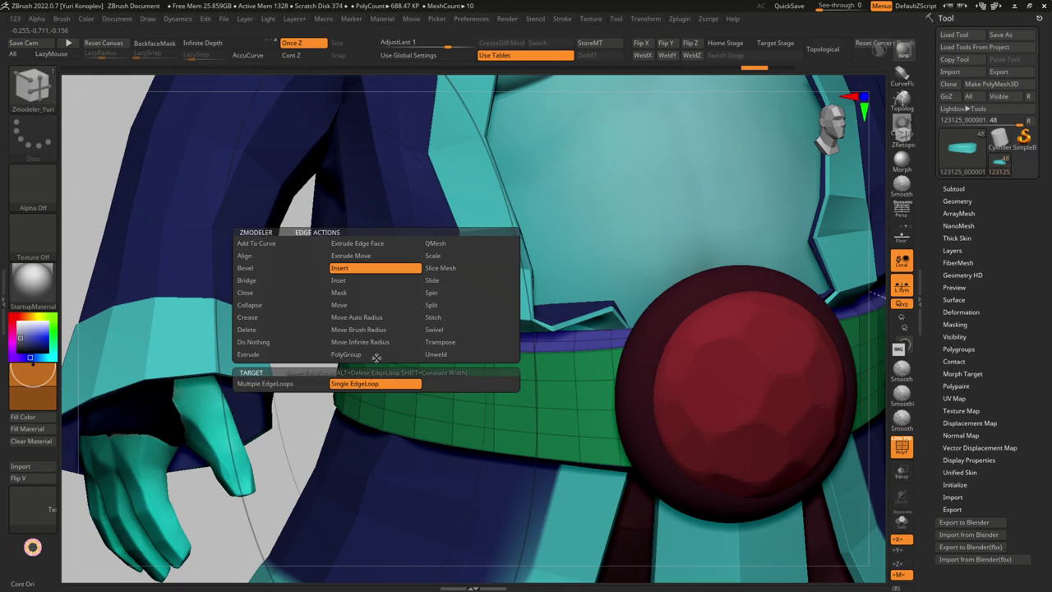
key(space)
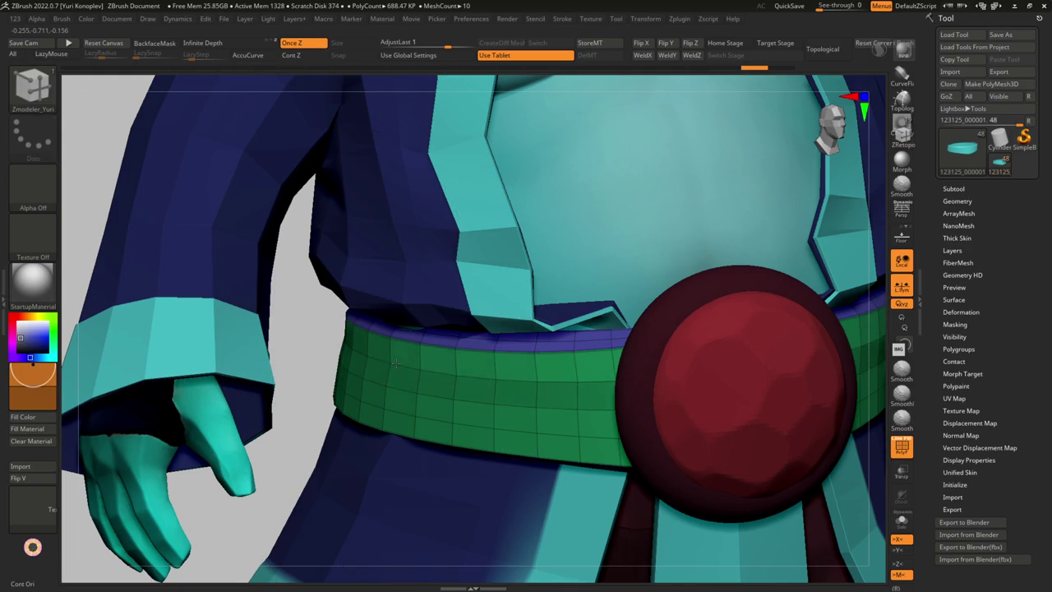
key(space)
click(353, 328)
key(space)
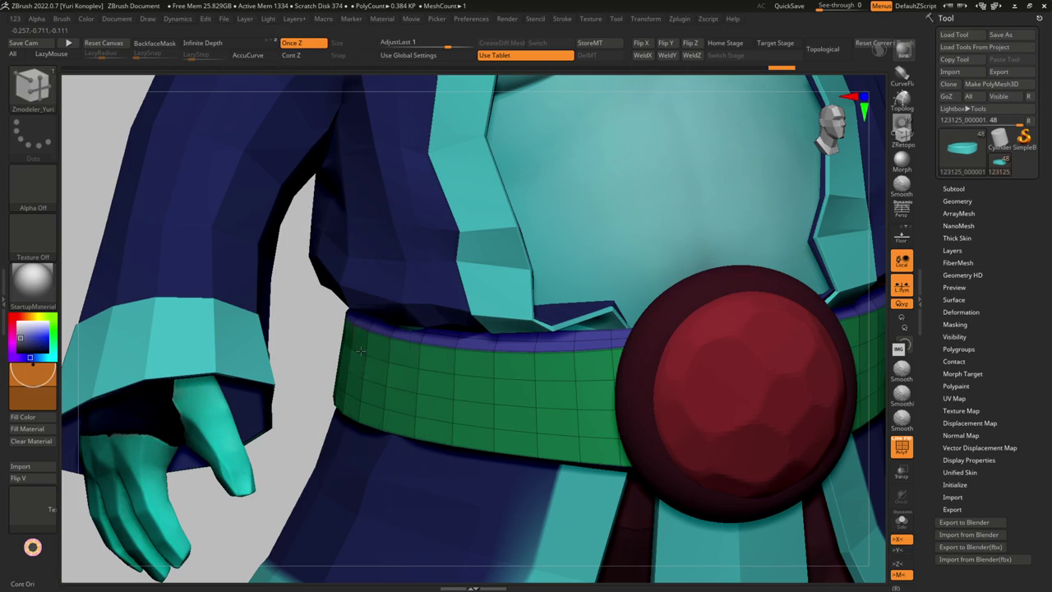
right_drag(482, 383, 553, 376)
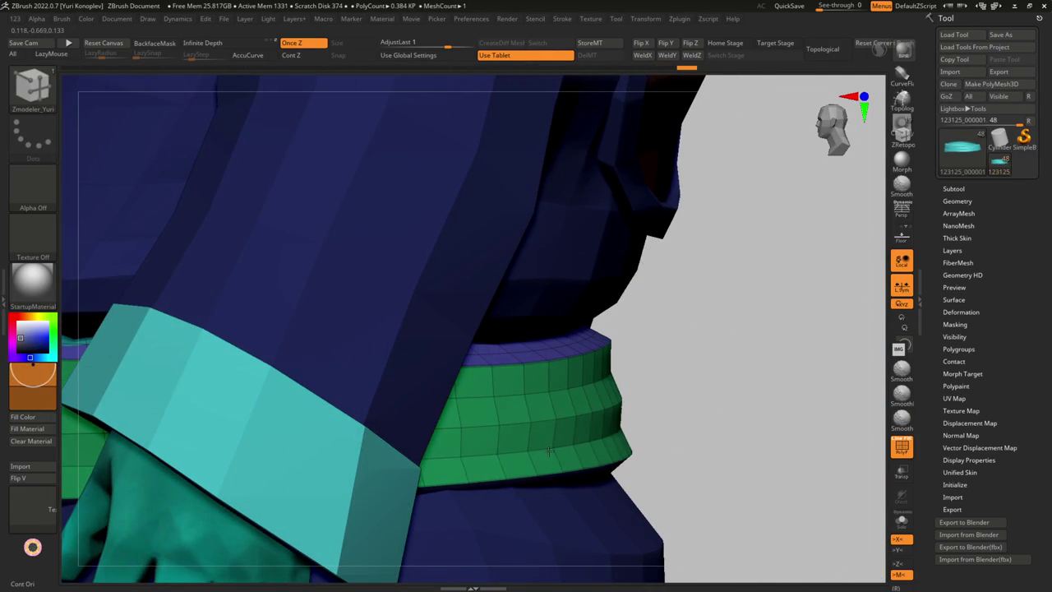
right_drag(503, 453, 466, 457)
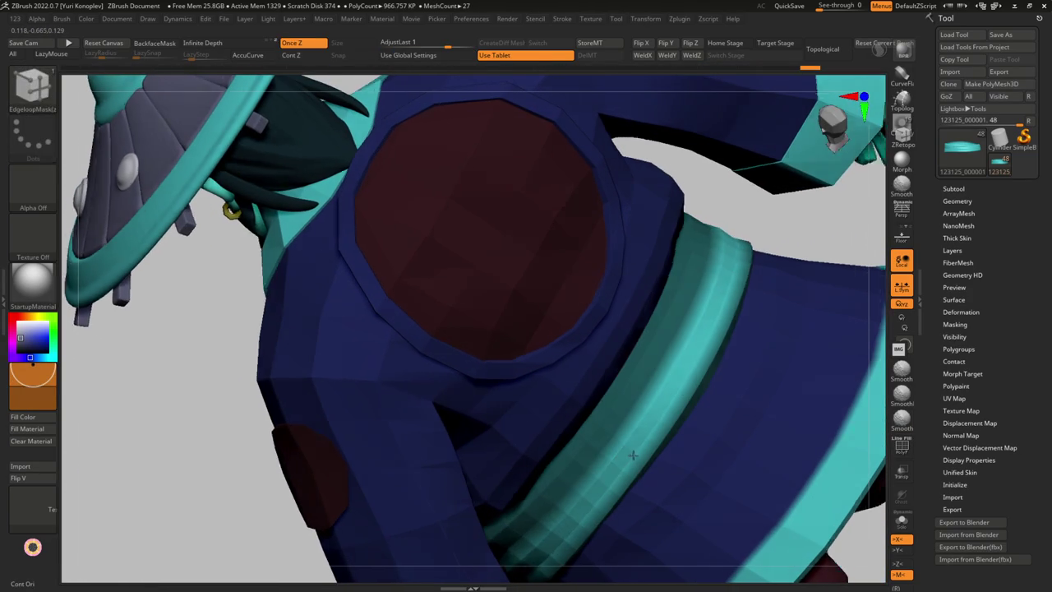
Enlarge the Move brush and pull the sash lower around the back of the robe
right_drag(618, 469, 623, 422)
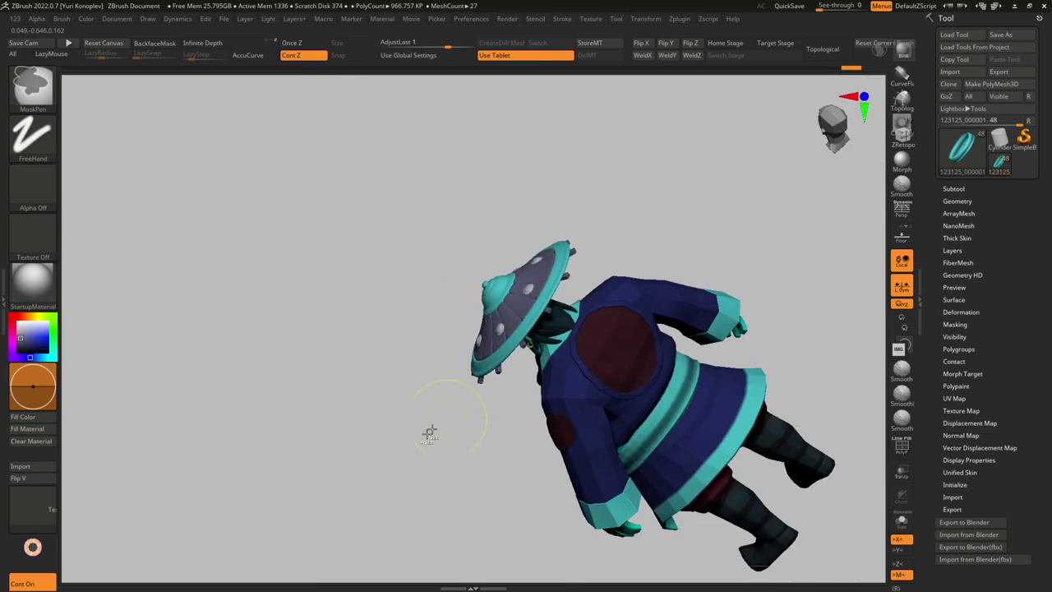
mouse_move(422, 400)
right_down()
mouse_move(549, 458)
mouse_move(625, 475)
mouse_move(688, 378)
mouse_move(695, 328)
mouse_move(680, 285)
mouse_move(698, 362)
mouse_move(633, 329)
mouse_move(705, 352)
right_up()
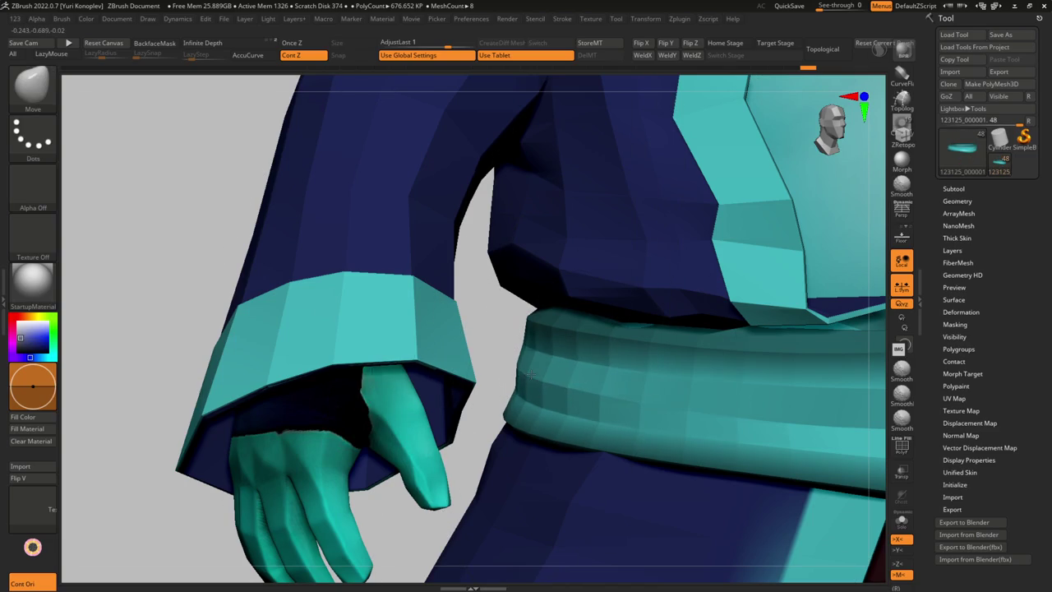
key(s)
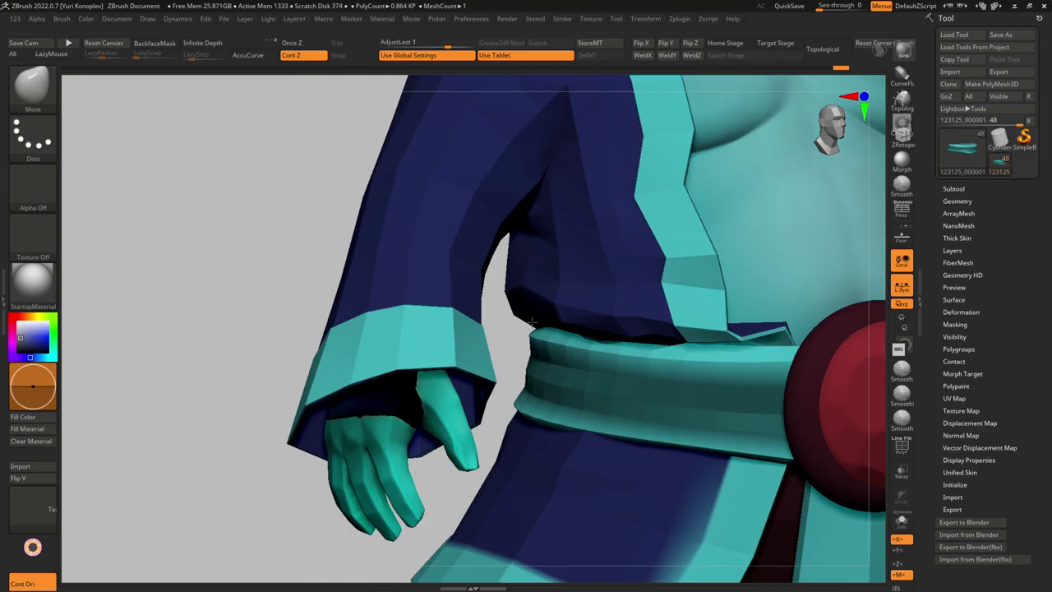
mouse_move(533, 340)
right_down()
mouse_move(542, 280)
mouse_move(592, 339)
mouse_move(549, 352)
mouse_move(680, 421)
right_up()
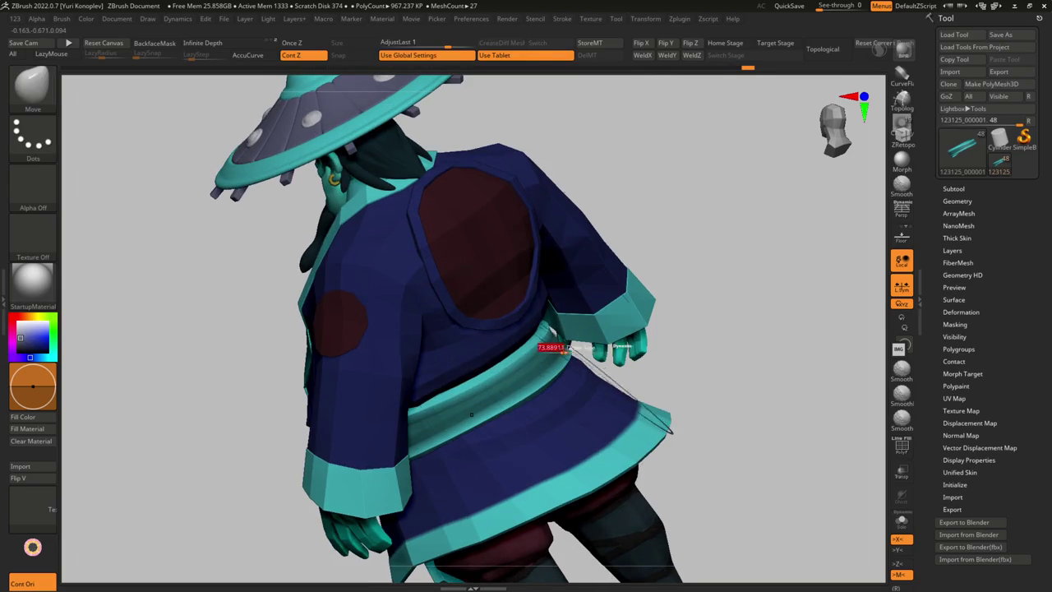
mouse_move(554, 342)
right_down()
mouse_move(690, 526)
mouse_move(434, 424)
mouse_move(556, 347)
mouse_move(549, 344)
mouse_move(573, 387)
right_up()
Reframe the character from the front and refine the sash fit around the torso
key(f)
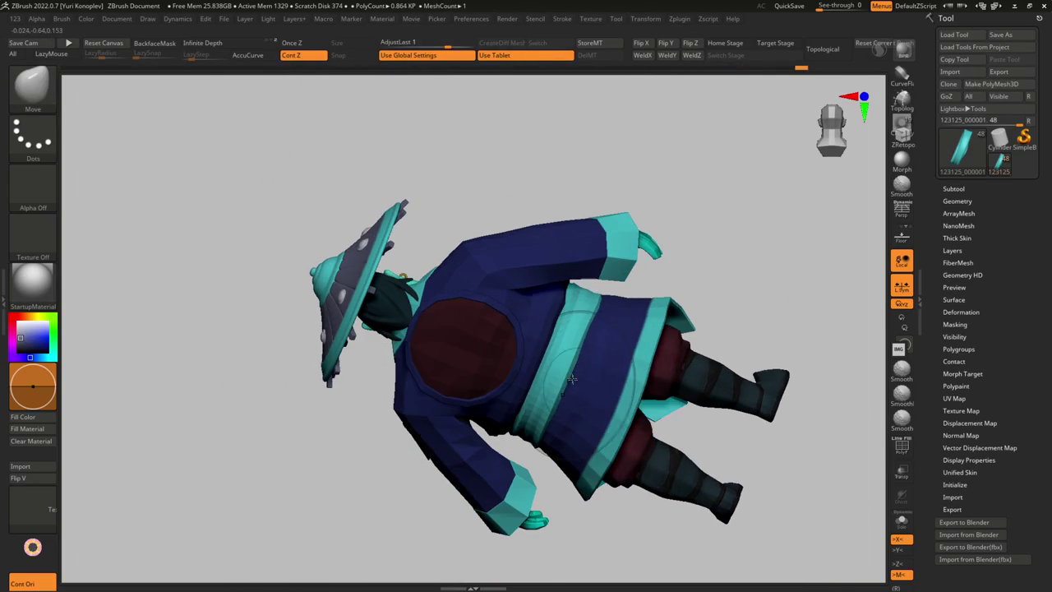
mouse_move(552, 325)
right_down()
mouse_move(520, 437)
mouse_move(569, 290)
mouse_move(633, 314)
mouse_move(641, 362)
mouse_move(636, 369)
mouse_move(599, 297)
mouse_move(604, 308)
mouse_move(587, 318)
mouse_move(620, 270)
mouse_move(480, 349)
mouse_move(585, 390)
mouse_move(494, 377)
mouse_move(504, 399)
mouse_move(533, 355)
mouse_move(457, 387)
mouse_move(552, 399)
mouse_move(522, 392)
right_up()
key(g)
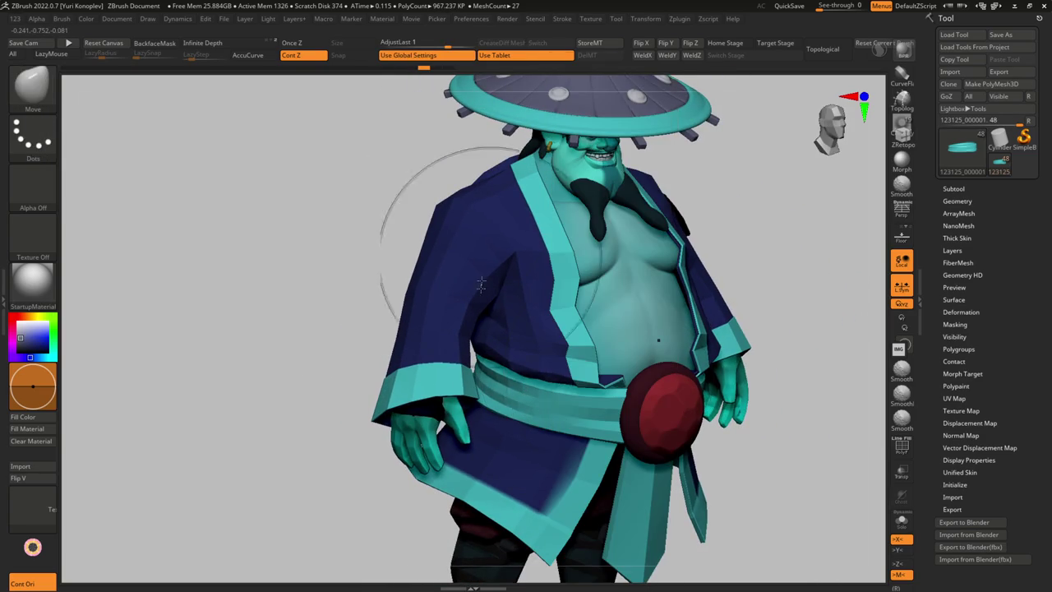
mouse_move(534, 361)
ctrl+right_down()
mouse_move(493, 386)
mouse_move(562, 387)
ctrl+right_up()
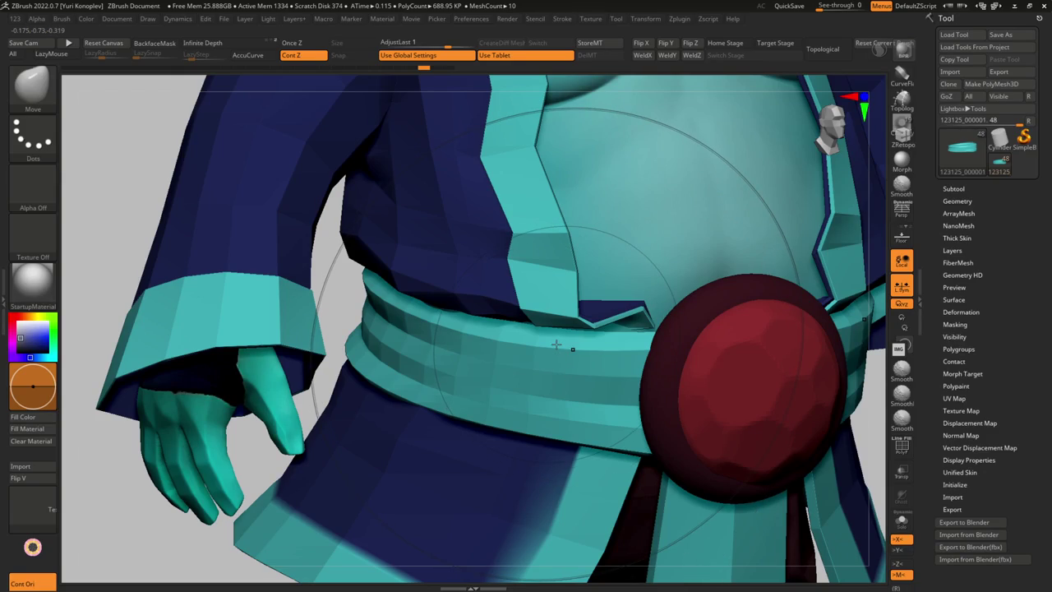
mouse_move(555, 343)
ctrl+right_down()
mouse_move(461, 328)
mouse_move(590, 304)
ctrl+right_up()
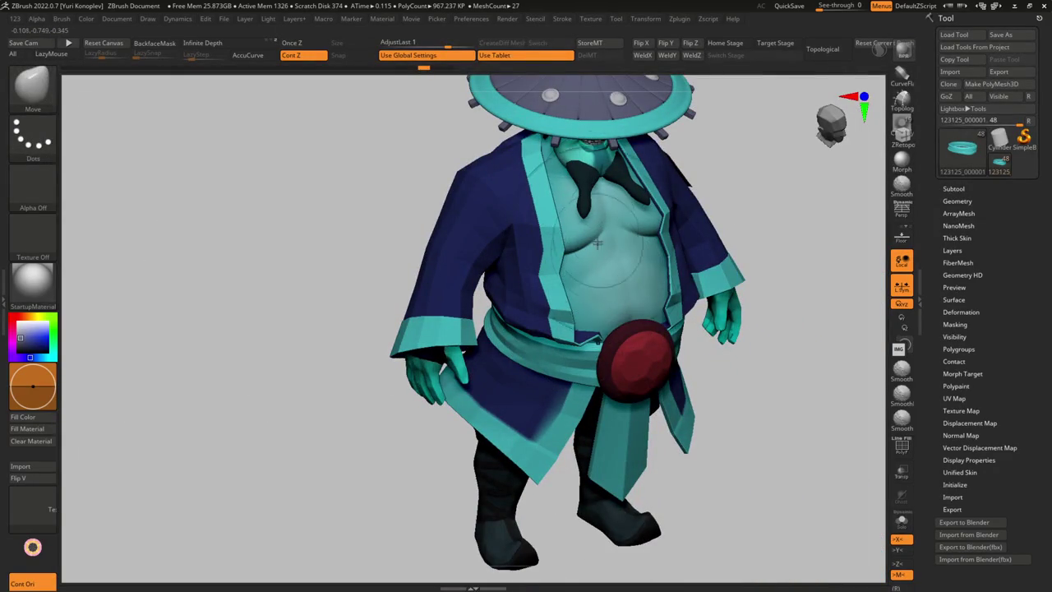
mouse_move(632, 311)
ctrl+right_down()
mouse_move(615, 358)
mouse_move(535, 344)
mouse_move(510, 351)
ctrl+right_up()
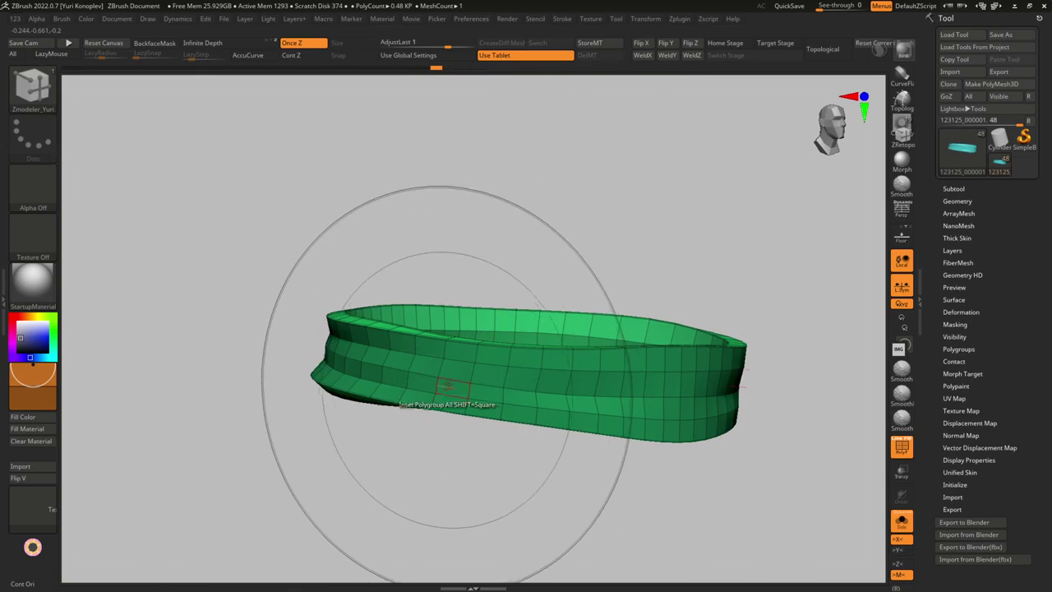
Check the refitted sash from the side and behind, switching between model parts
click(440, 272)
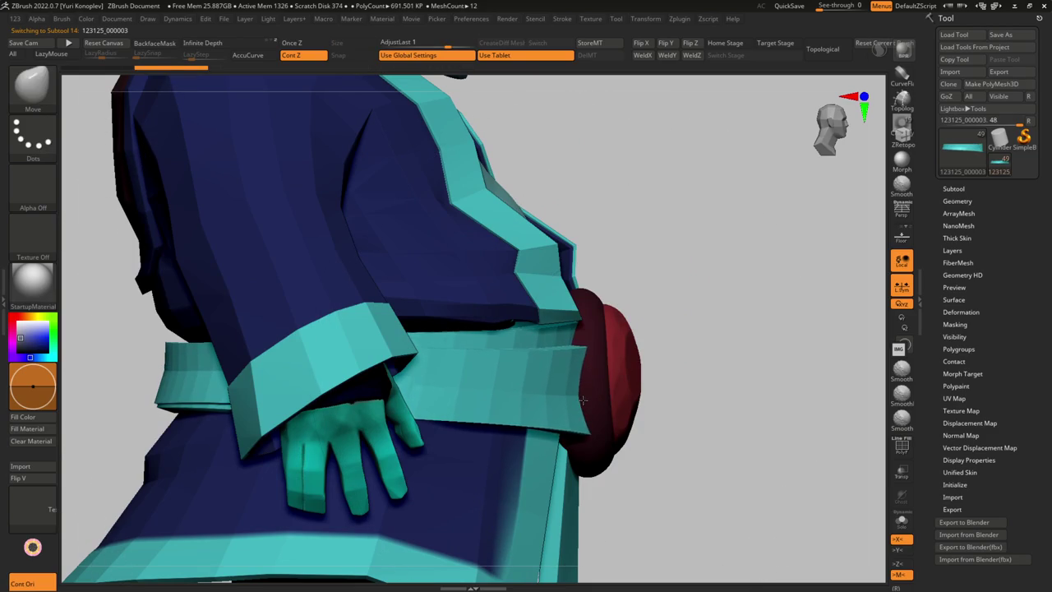
alt+click(486, 393)
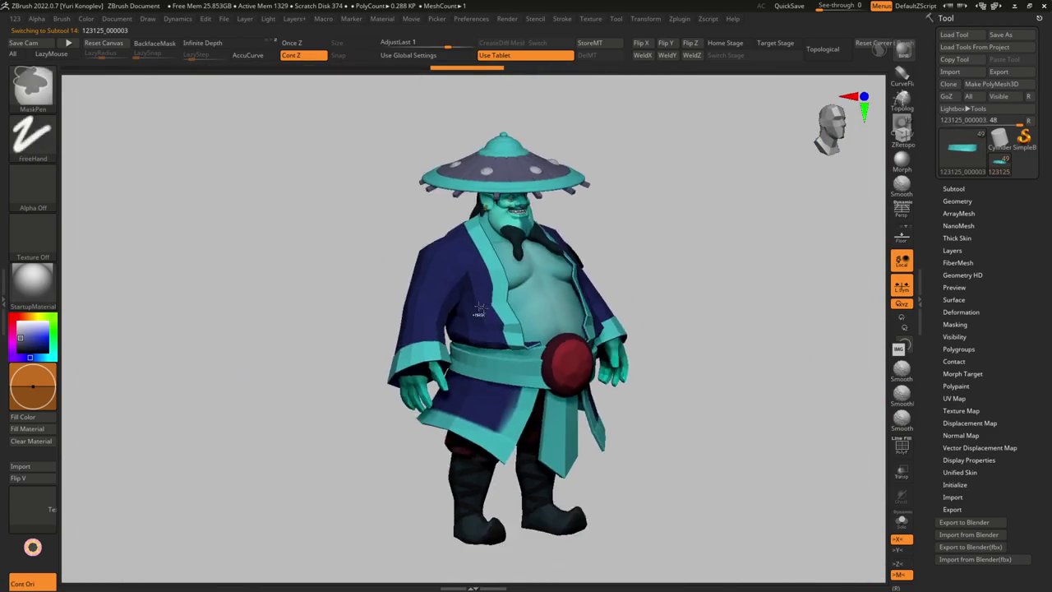
right_drag(396, 365, 588, 329)
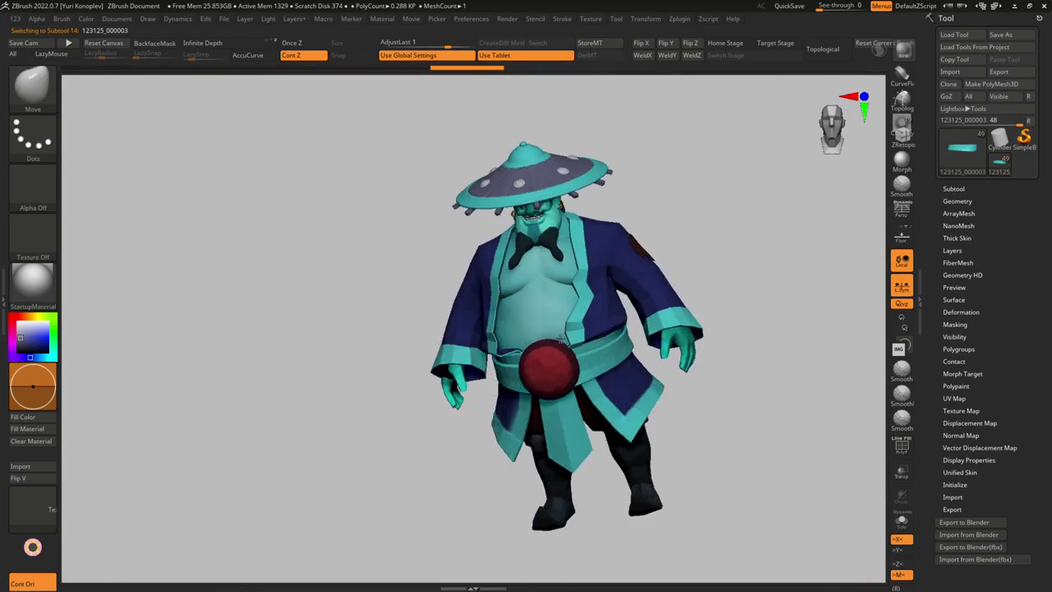
alt+click(588, 329)
key(f)
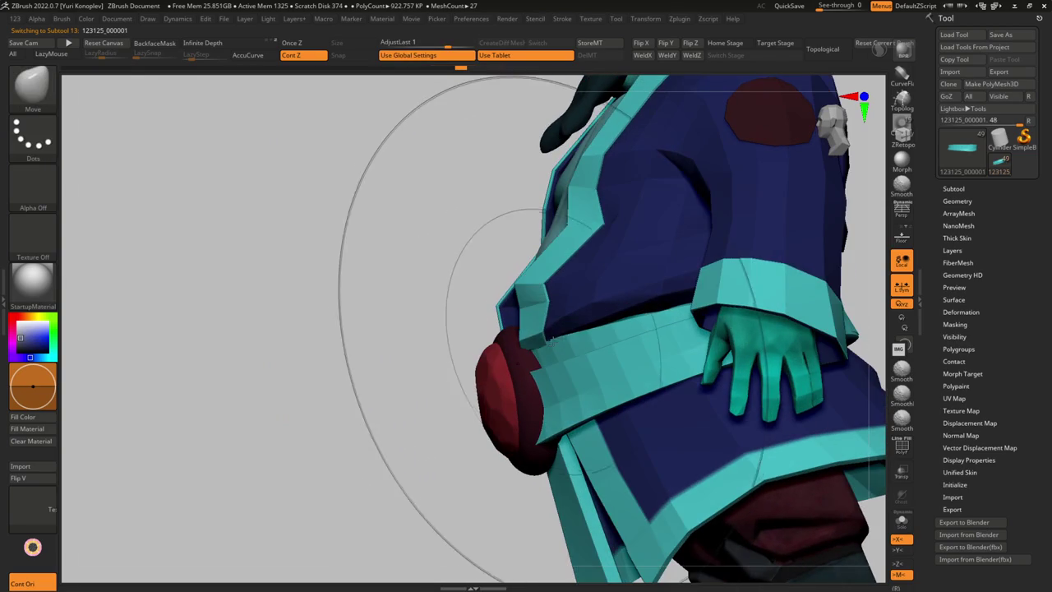
right_drag(530, 345, 499, 326)
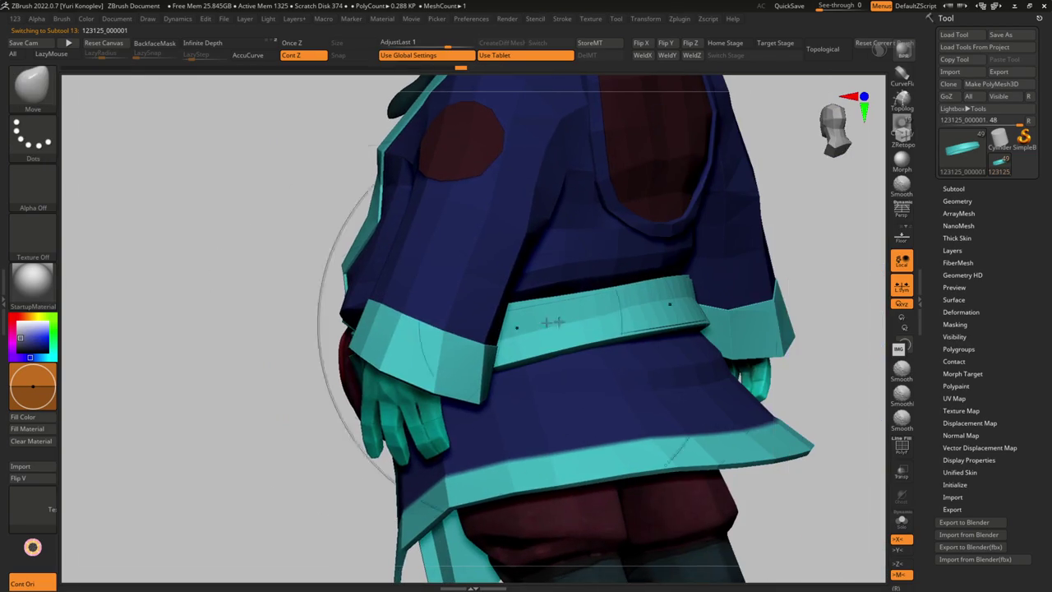
alt+click(609, 305)
mouse_move(598, 310)
right_down()
mouse_move(599, 322)
mouse_move(697, 320)
right_up()
Review the sash from front and back, then make sash band 123125_000001 active
right_drag(703, 284, 652, 287)
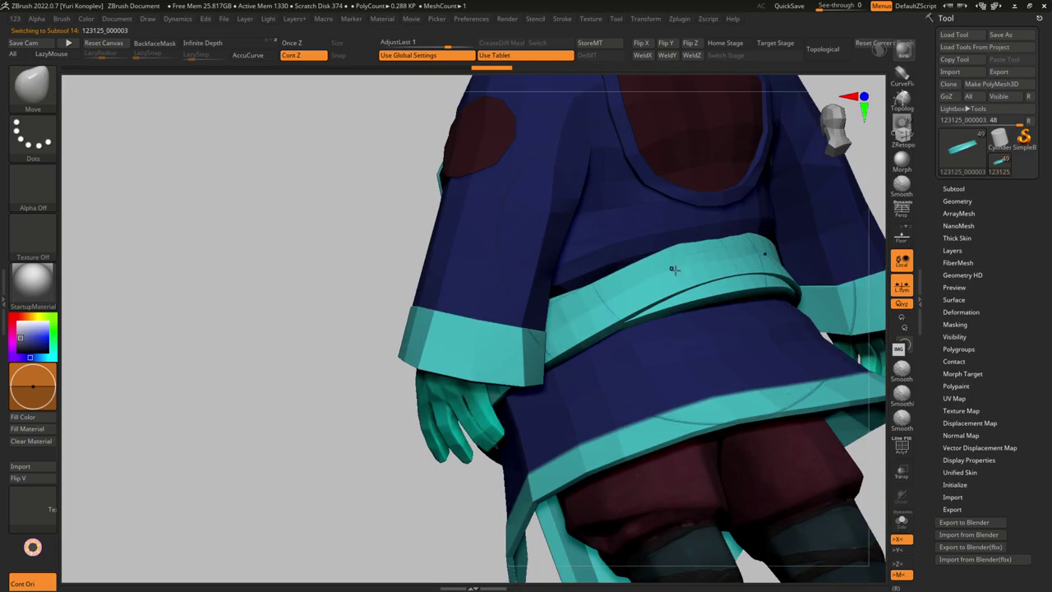
mouse_move(688, 251)
right_down()
mouse_move(683, 313)
mouse_move(648, 273)
mouse_move(559, 293)
mouse_move(552, 376)
mouse_move(535, 312)
mouse_move(524, 332)
mouse_move(520, 324)
mouse_move(688, 303)
mouse_move(663, 319)
right_up()
key(s)
mouse_move(741, 305)
right_down()
mouse_move(594, 333)
mouse_move(698, 200)
mouse_move(597, 327)
mouse_move(592, 345)
mouse_move(625, 312)
mouse_move(643, 390)
mouse_move(563, 353)
mouse_move(633, 350)
mouse_move(608, 337)
mouse_move(567, 354)
mouse_move(597, 328)
mouse_move(653, 321)
mouse_move(565, 334)
right_up()
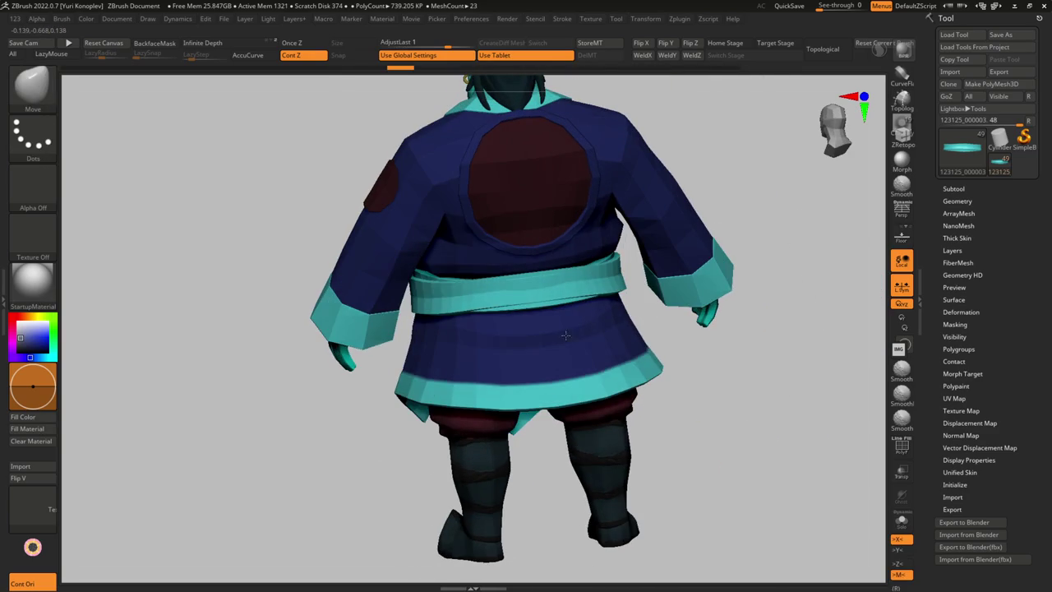
mouse_move(535, 287)
right_down()
mouse_move(566, 281)
mouse_move(444, 288)
mouse_move(475, 291)
mouse_move(403, 269)
mouse_move(304, 325)
mouse_move(271, 329)
mouse_move(246, 411)
mouse_move(238, 352)
right_up()
alt+click(431, 286)
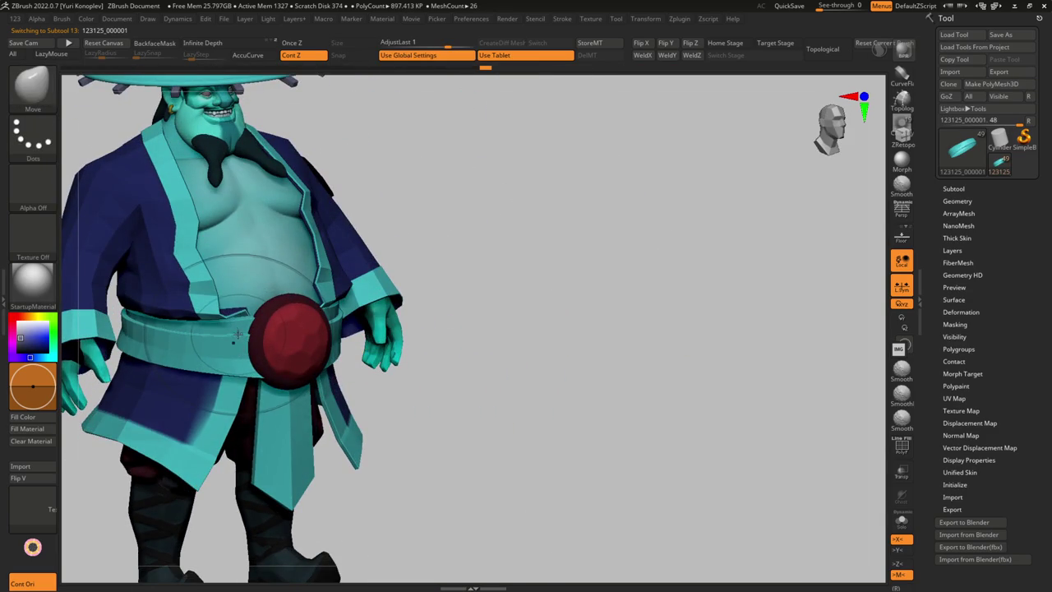
Select the red belt disc subtool and inspect it from below
alt+click(236, 335)
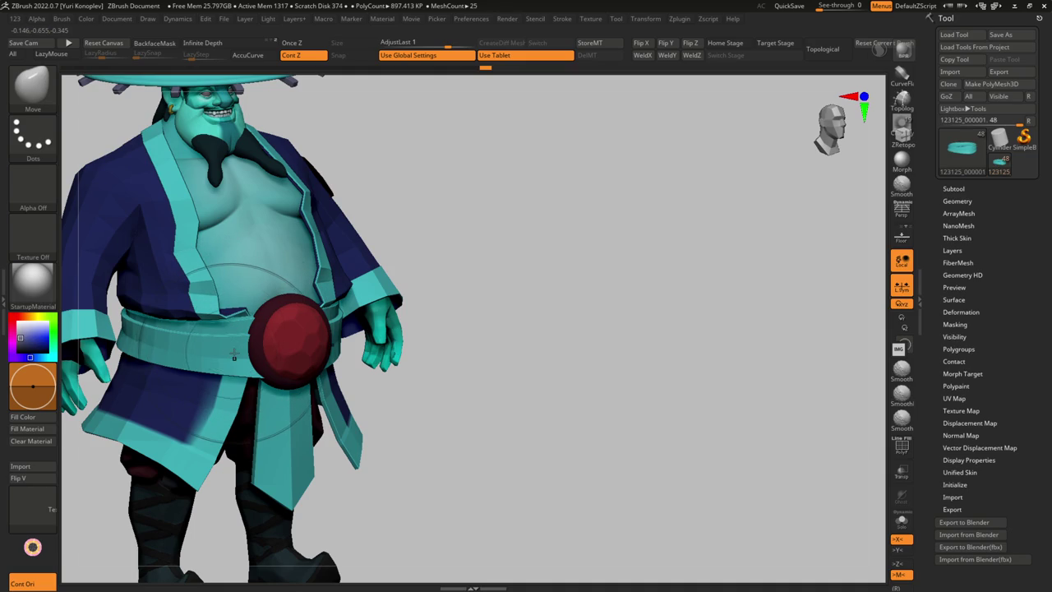
right_drag(249, 344, 275, 328)
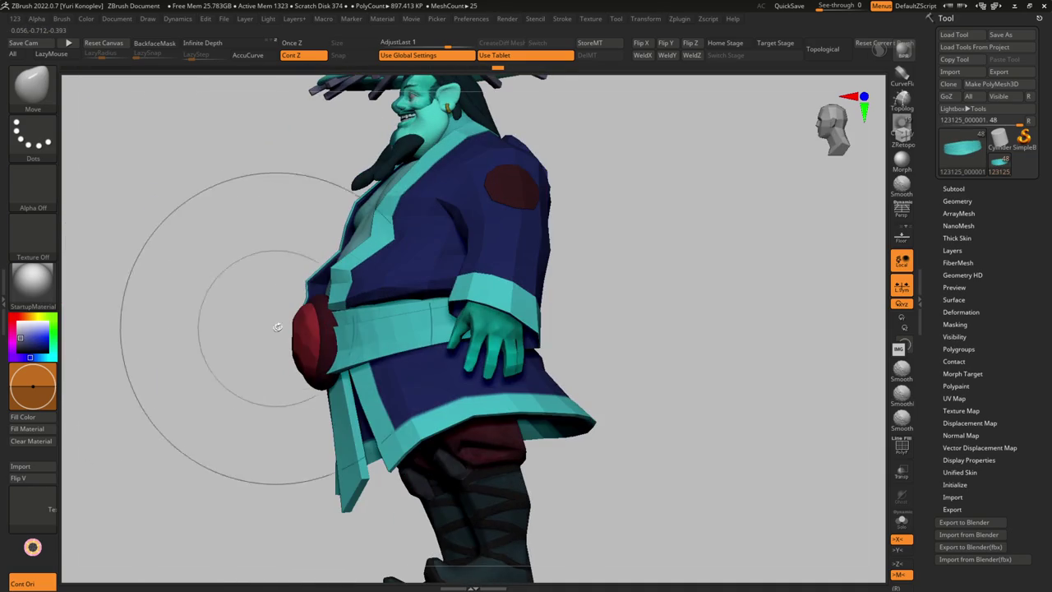
right_drag(322, 353, 329, 312)
mouse_move(320, 381)
right_down()
mouse_move(362, 349)
mouse_move(348, 334)
right_up()
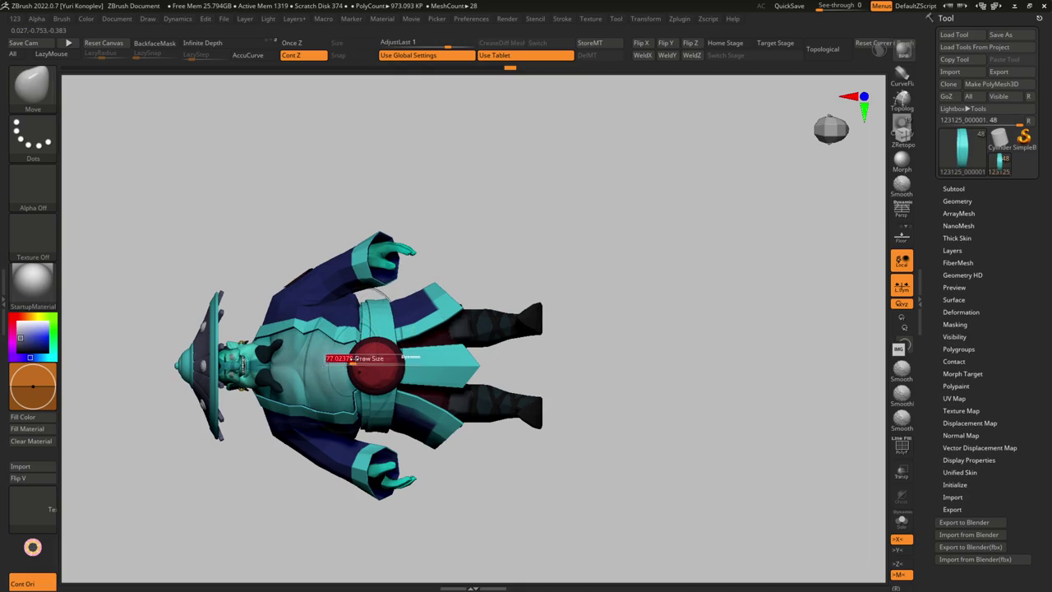
mouse_move(378, 352)
ctrl+right_down()
mouse_move(383, 369)
mouse_move(415, 359)
ctrl+right_up()
Activate the Transpose gizmo and orbit to a side view of the belt disc
key(w)
mouse_move(368, 332)
ctrl+right_down()
mouse_move(422, 304)
mouse_move(387, 364)
mouse_move(421, 393)
mouse_move(444, 386)
mouse_move(422, 400)
ctrl+right_up()
key(f)
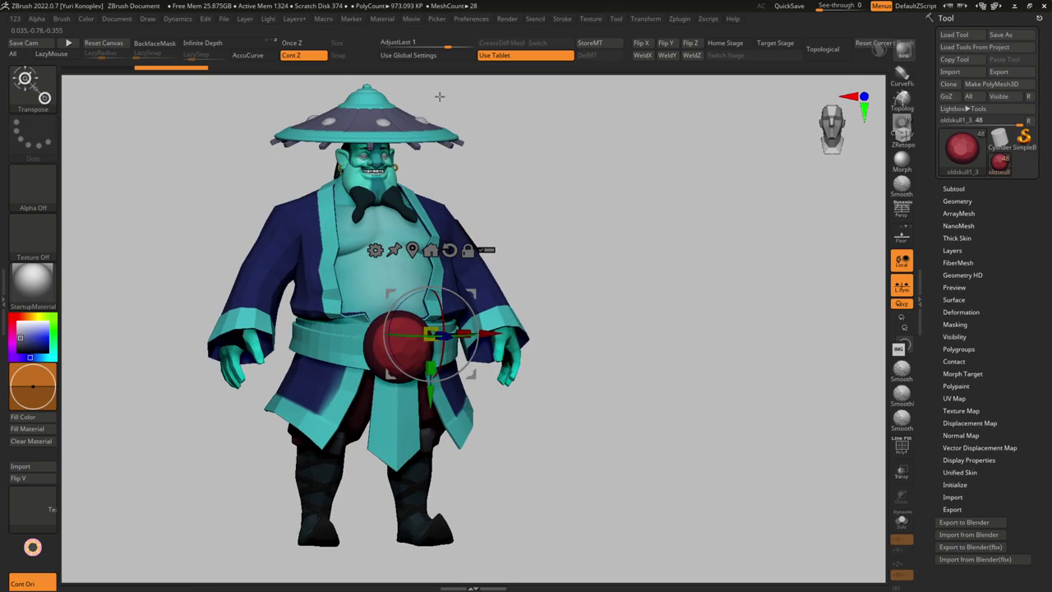
mouse_move(507, 186)
right_down()
mouse_move(535, 195)
mouse_move(545, 230)
mouse_move(478, 268)
mouse_move(427, 329)
mouse_move(448, 369)
right_up()
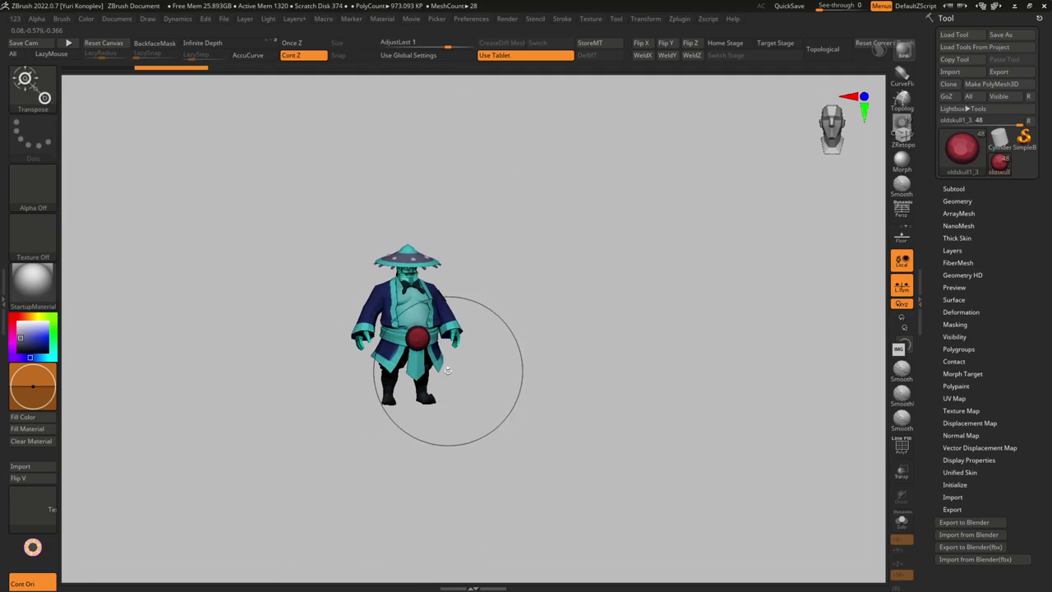
mouse_move(421, 249)
right_down()
mouse_move(404, 209)
mouse_move(452, 254)
right_up()
Select the hat and apply Transpose Set so the hat folder moves as one unit
key(f)
alt+click(446, 267)
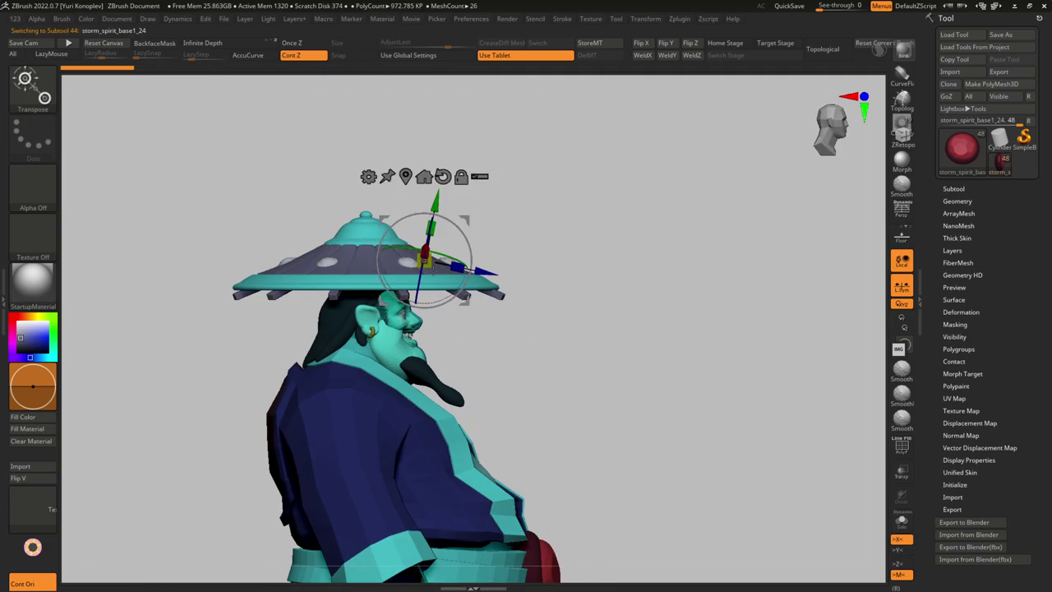
click(947, 188)
click(1020, 274)
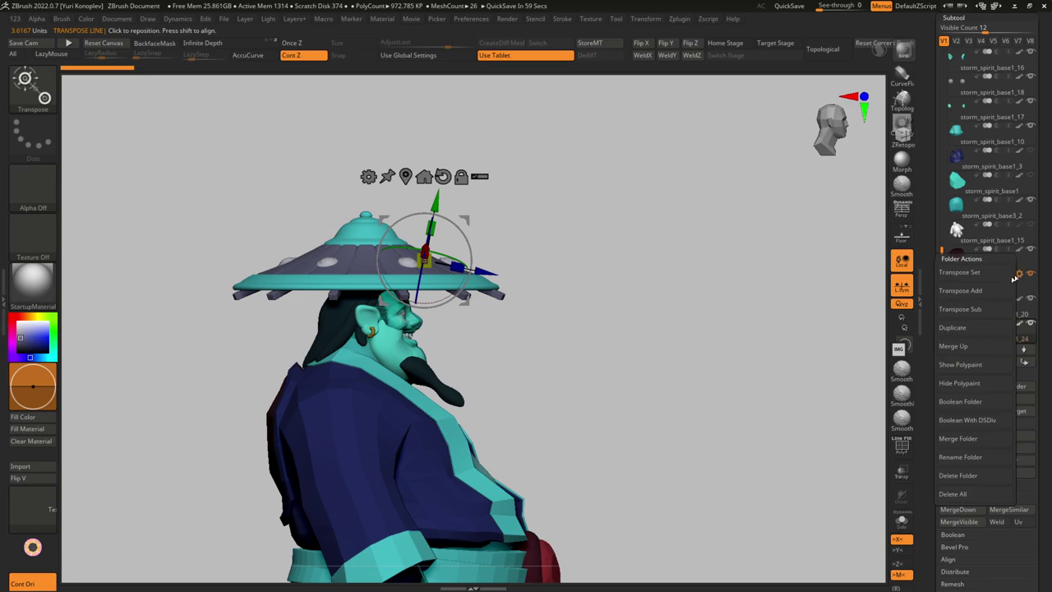
click(987, 275)
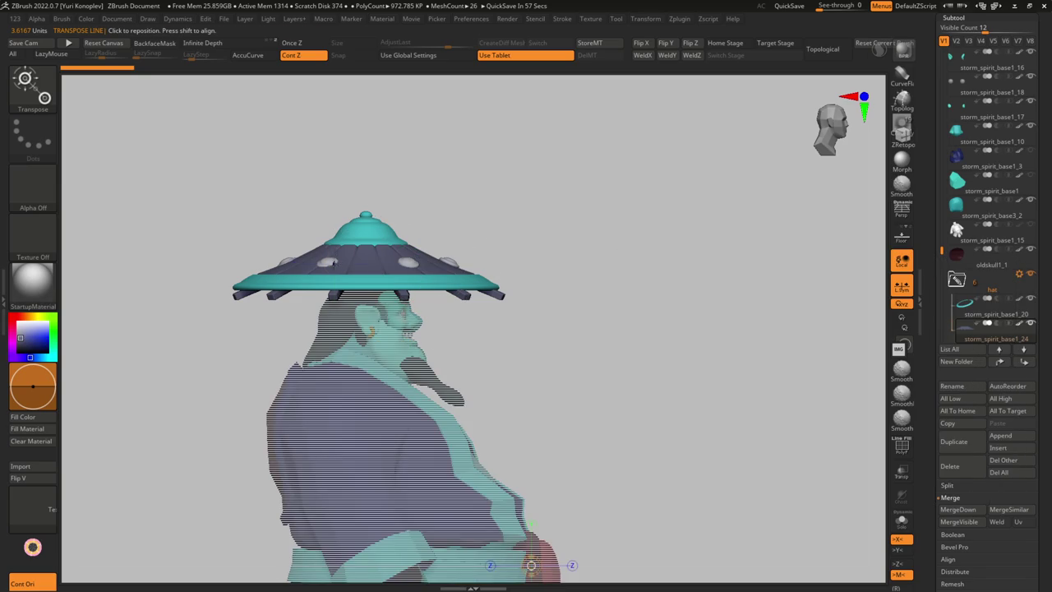
click(333, 262)
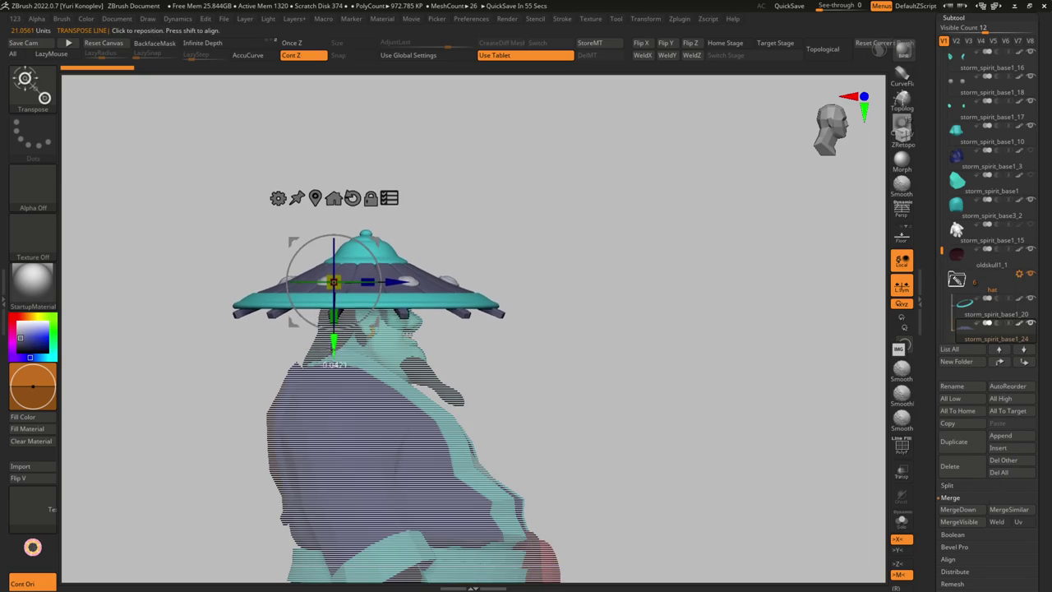
Inspect the hat from front and back views, returning to the DamStandard sculpting brush
drag(576, 328, 192, 329)
mouse_move(277, 375)
mouse_down()
mouse_move(505, 322)
mouse_move(511, 344)
mouse_up()
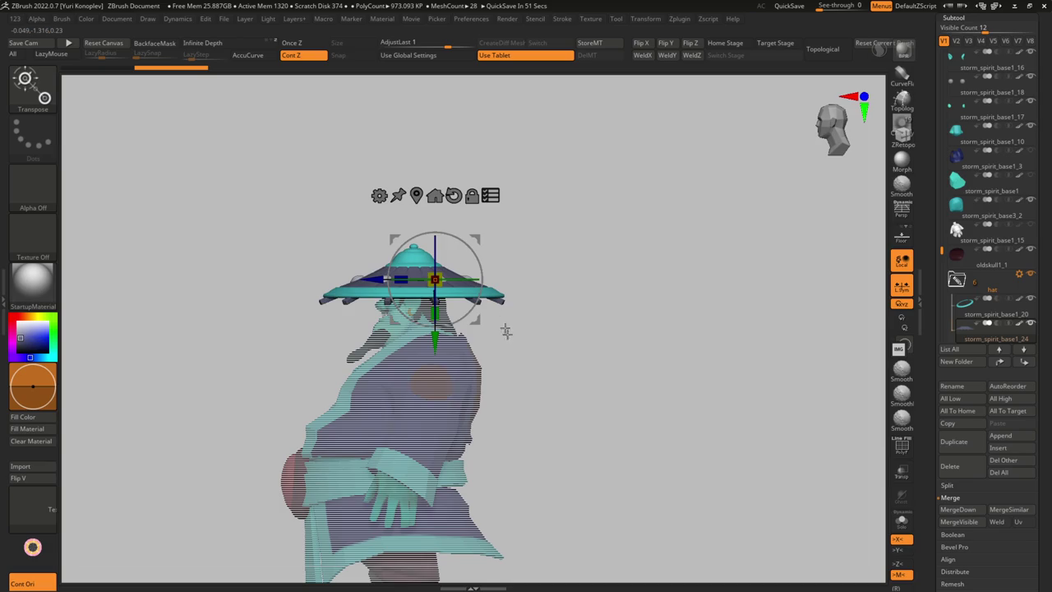
mouse_move(478, 272)
mouse_down()
mouse_move(475, 379)
mouse_move(537, 298)
mouse_move(464, 439)
mouse_move(475, 341)
mouse_up()
mouse_move(491, 388)
mouse_down()
mouse_move(514, 388)
mouse_move(503, 376)
mouse_up()
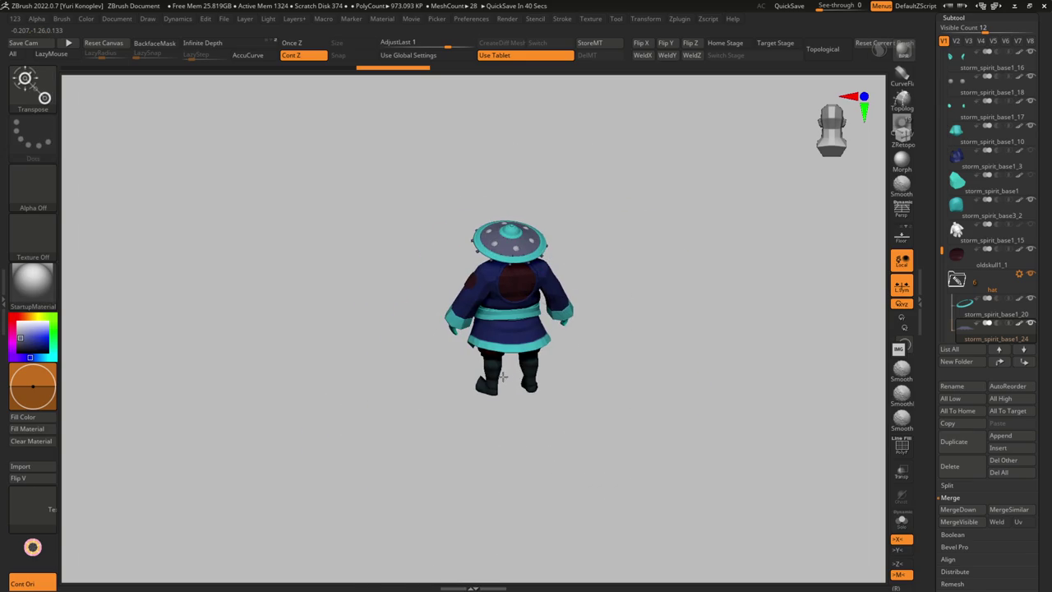
key(q)
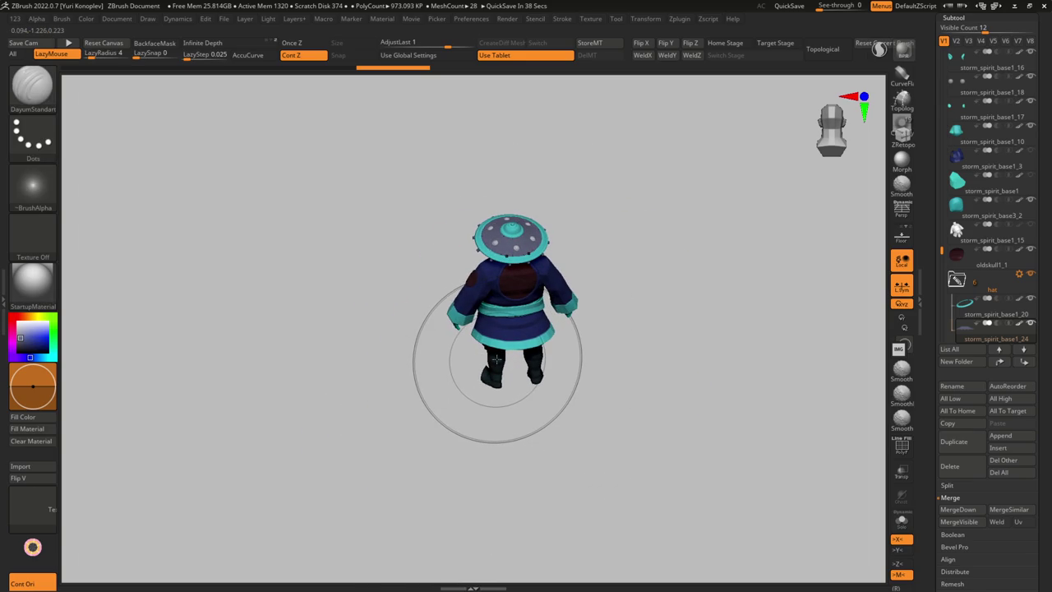
mouse_move(497, 359)
right_down()
mouse_move(493, 325)
mouse_move(517, 305)
mouse_move(505, 317)
mouse_move(511, 355)
mouse_move(493, 337)
mouse_move(467, 342)
mouse_move(356, 257)
mouse_move(363, 272)
mouse_move(344, 292)
mouse_move(390, 284)
mouse_move(413, 301)
mouse_move(400, 319)
mouse_move(407, 324)
right_up()
Solo the hat to check its wireframe, then view it from the side
key(shift+s)
key(shift+f)
key(shift+f)
key(shift+s)
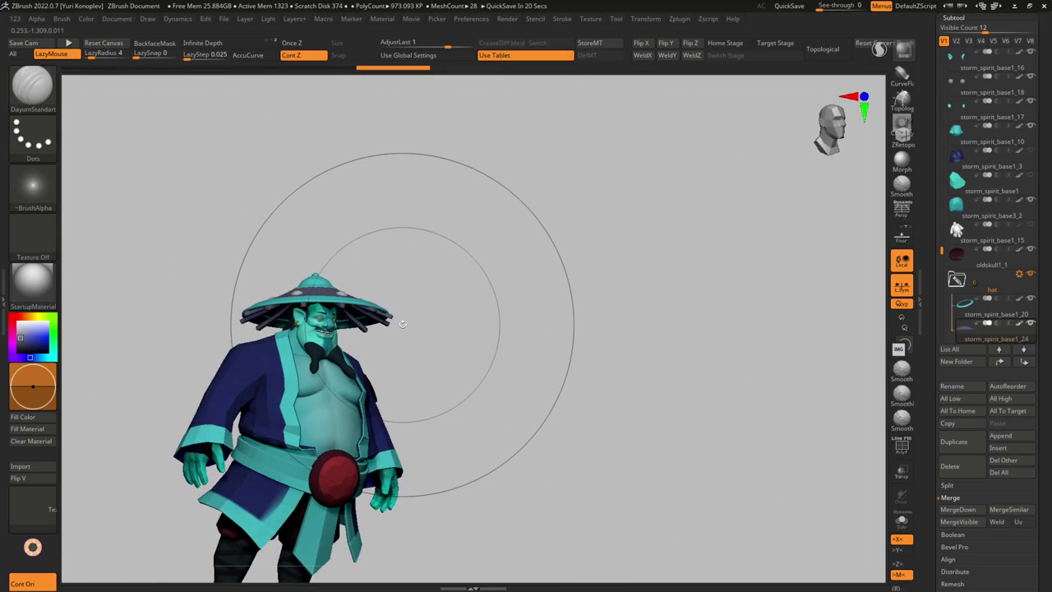
shift+right_drag(402, 324, 372, 322)
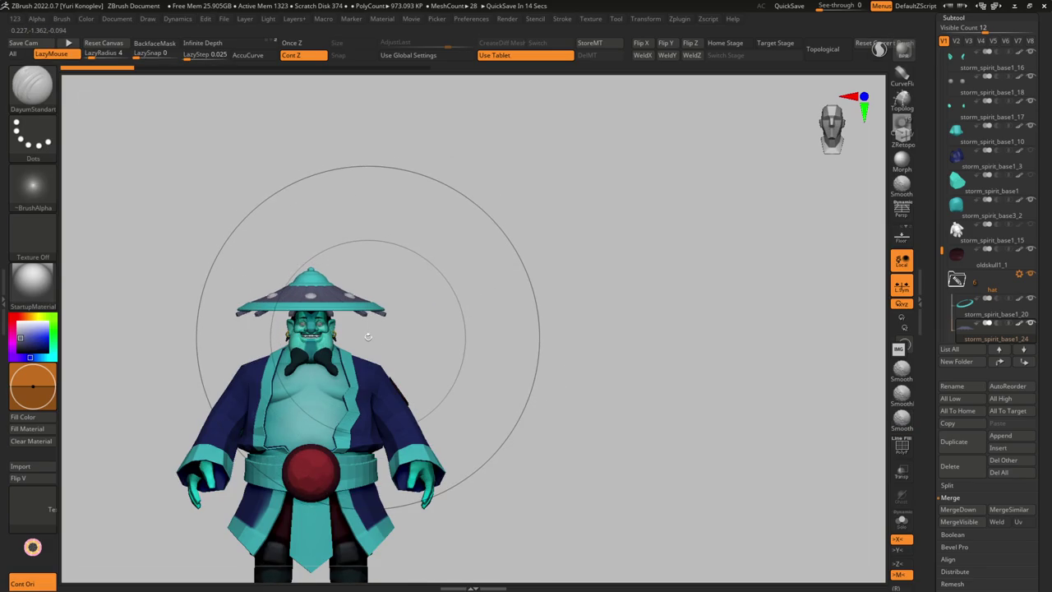
right_drag(368, 337, 394, 346)
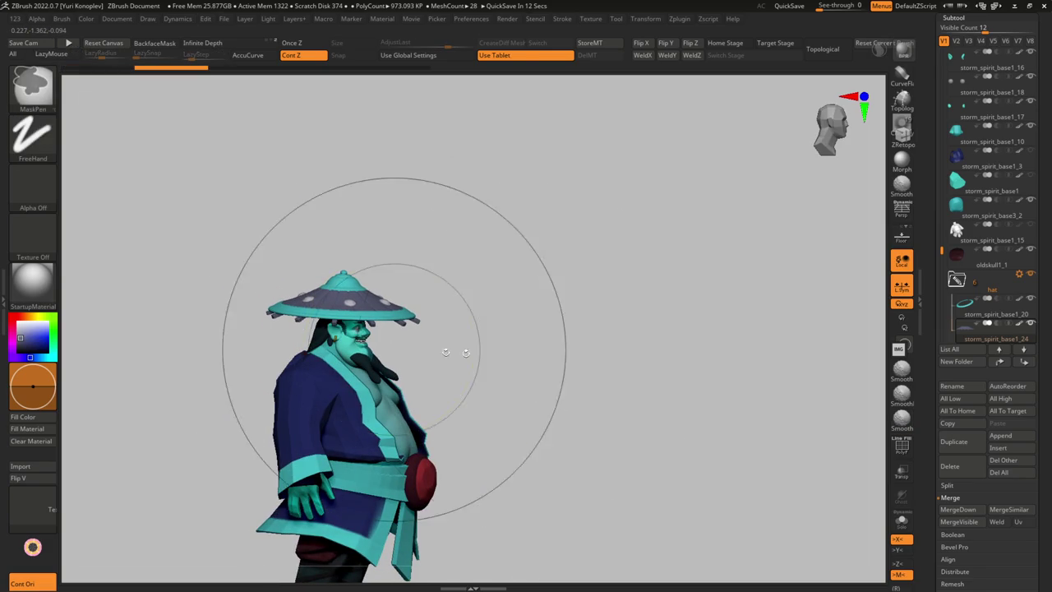
Duplicate the hat folder and confirm the copy
click(1021, 274)
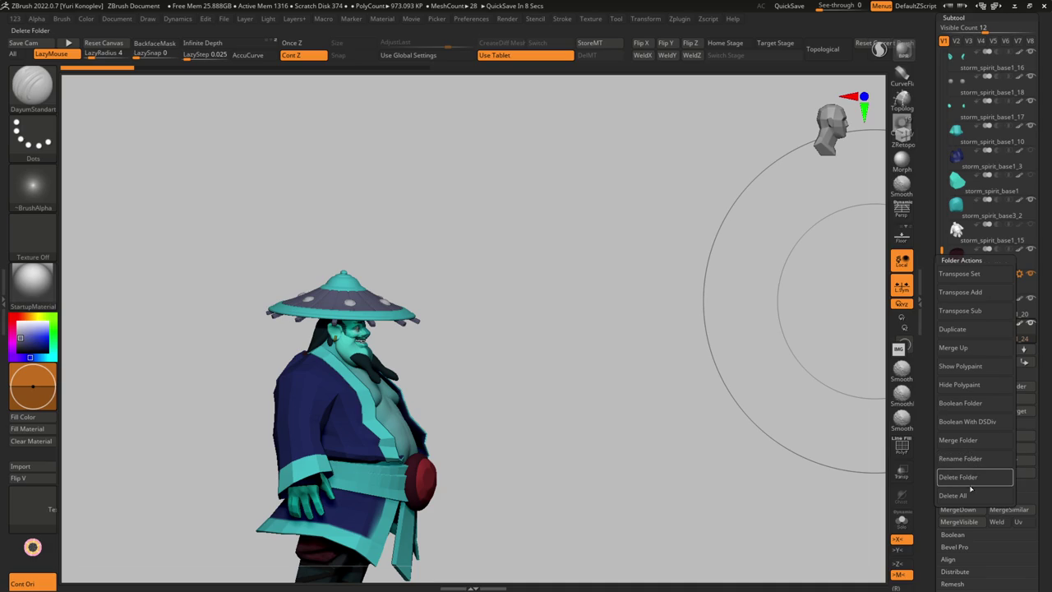
click(965, 336)
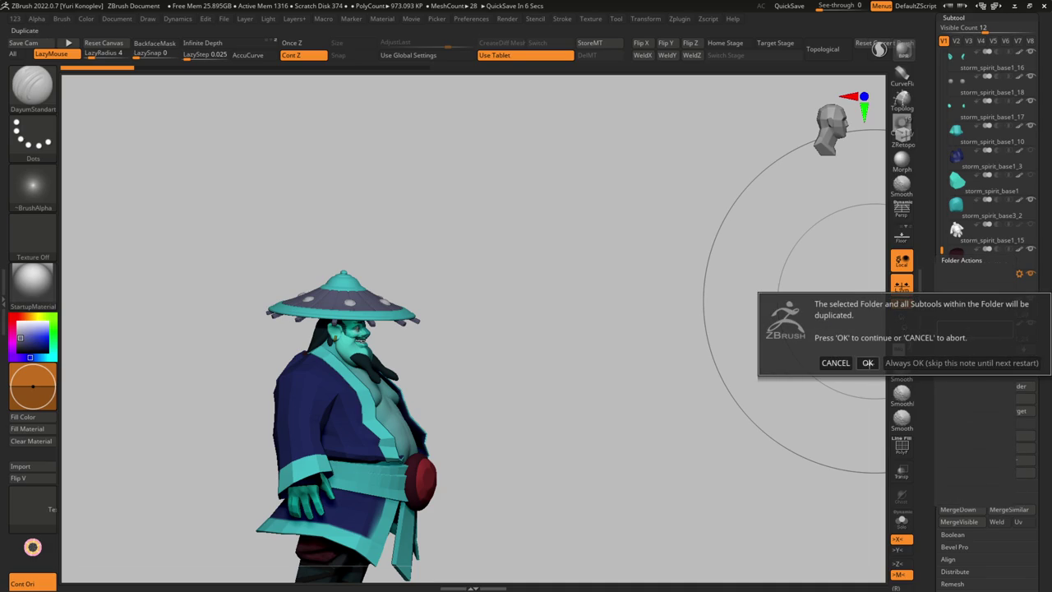
click(868, 363)
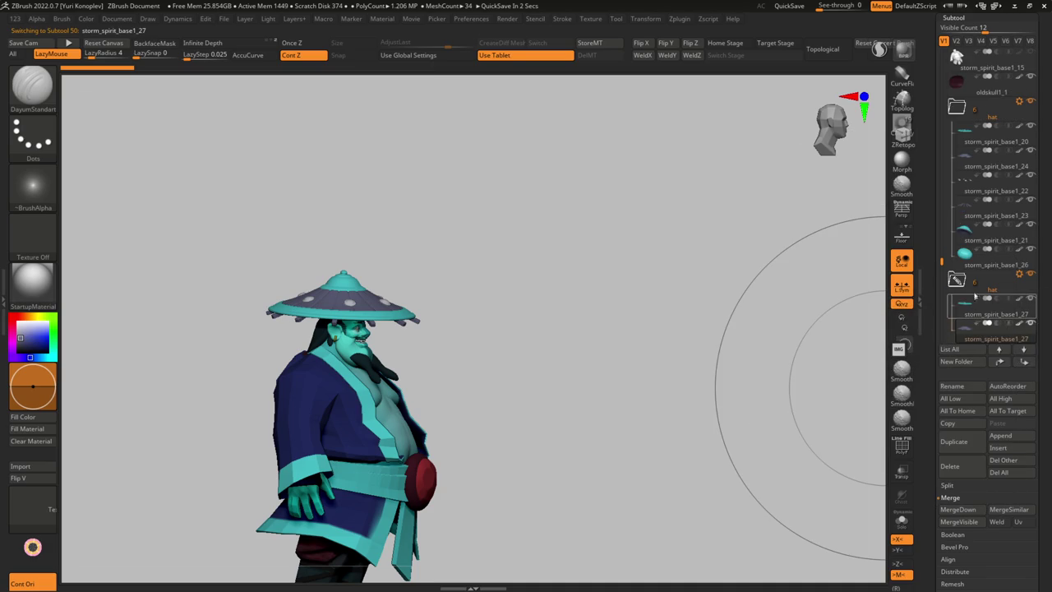
key(Escape)
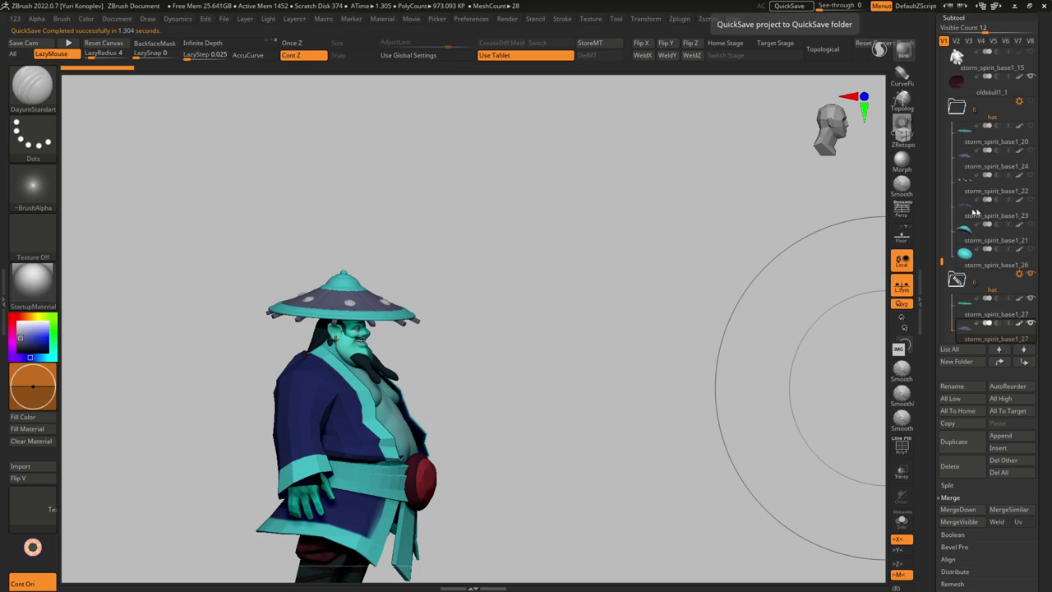
Apply Transpose Set to the copied hat folder and tilt the hat forward with the gizmo
drag(372, 298, 988, 299)
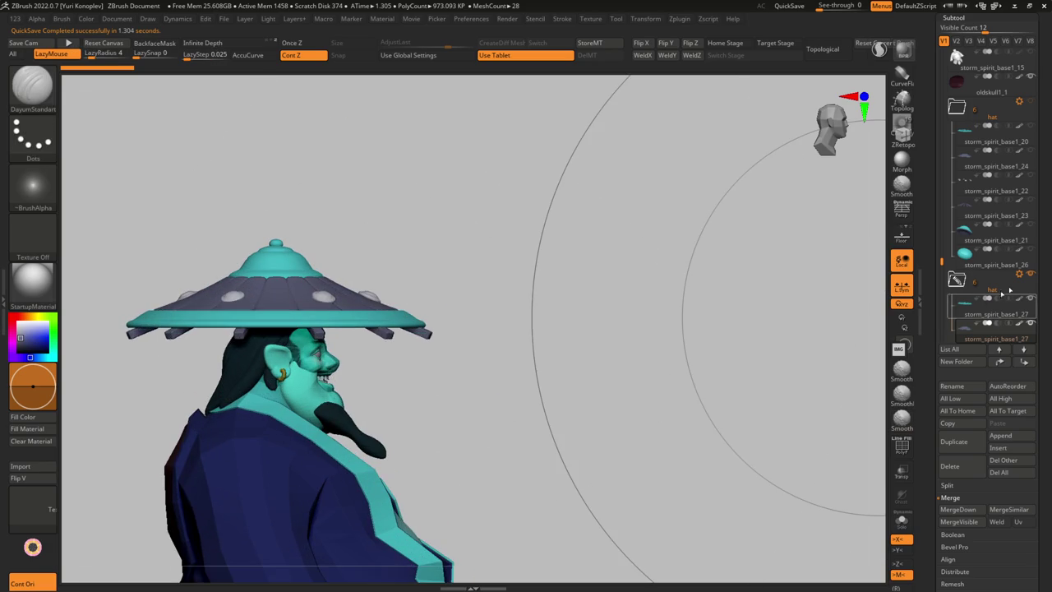
click(1020, 274)
click(986, 275)
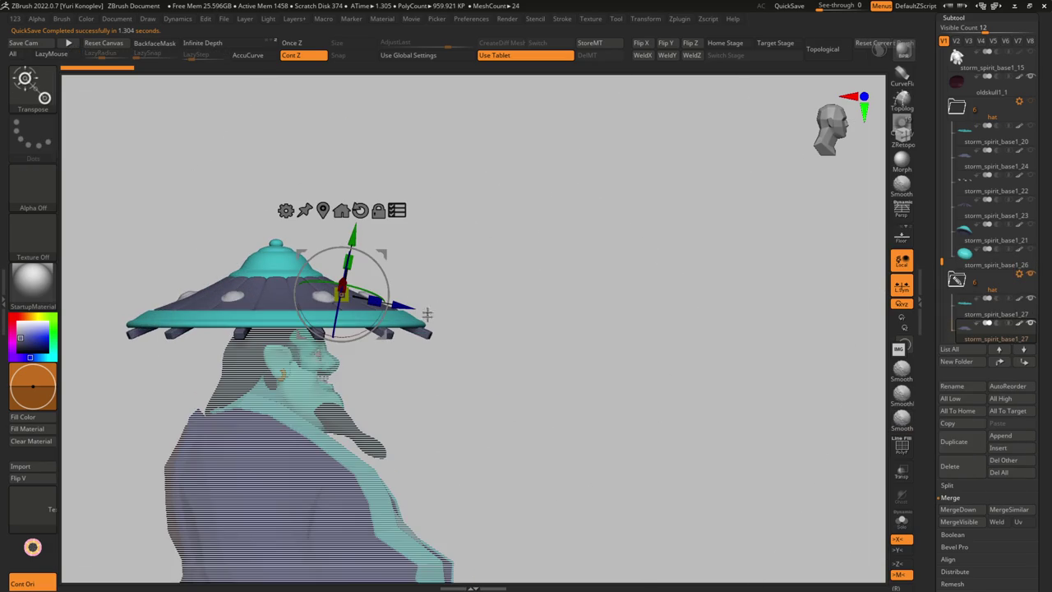
key(y)
key(y)
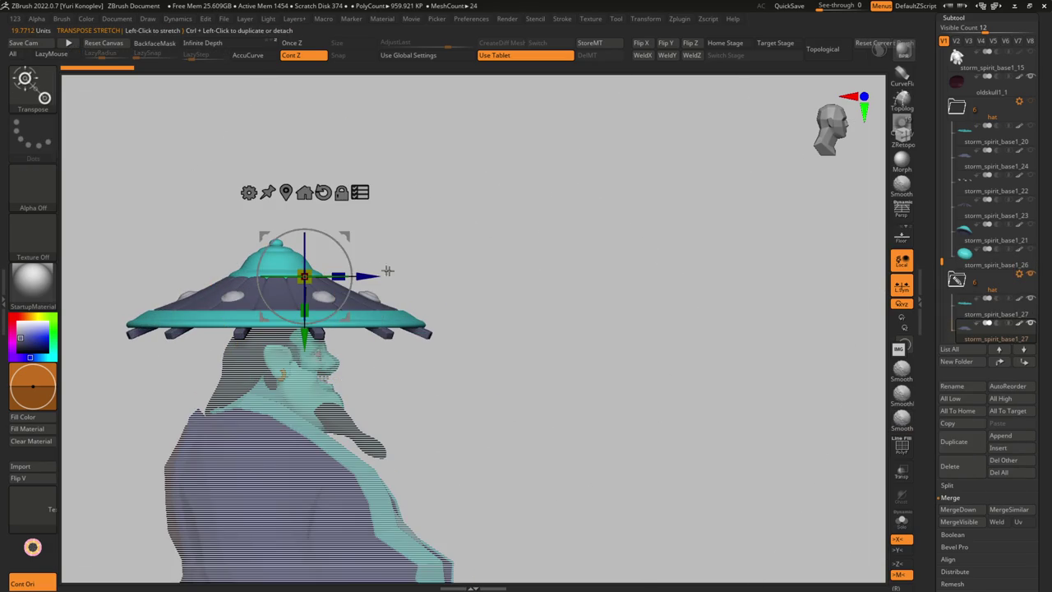
drag(346, 259, 329, 243)
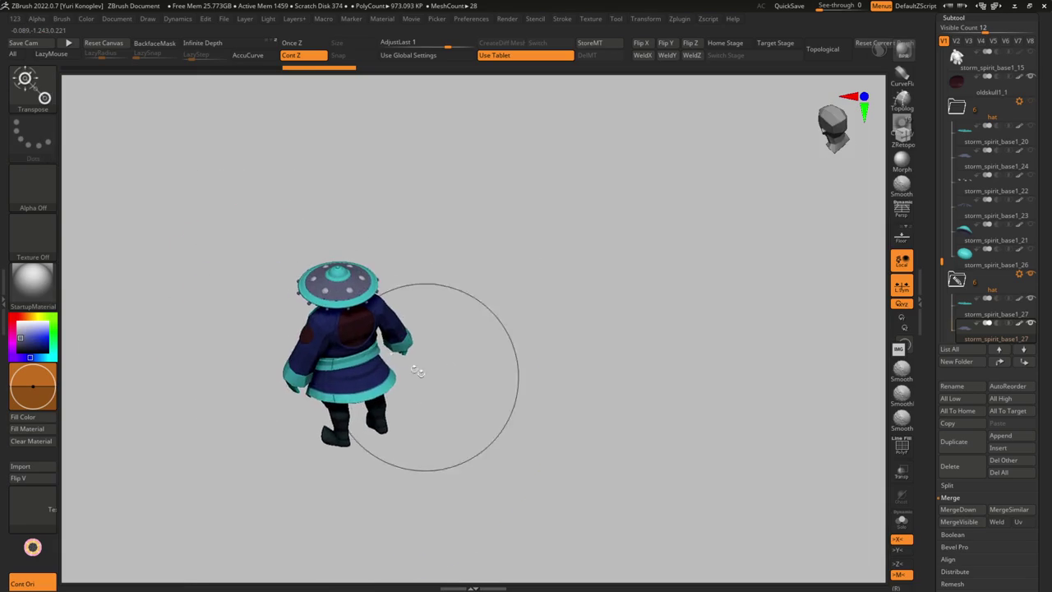
Apply the zbro_IllustPaint material and nudge the hat's rotation slightly
click(33, 280)
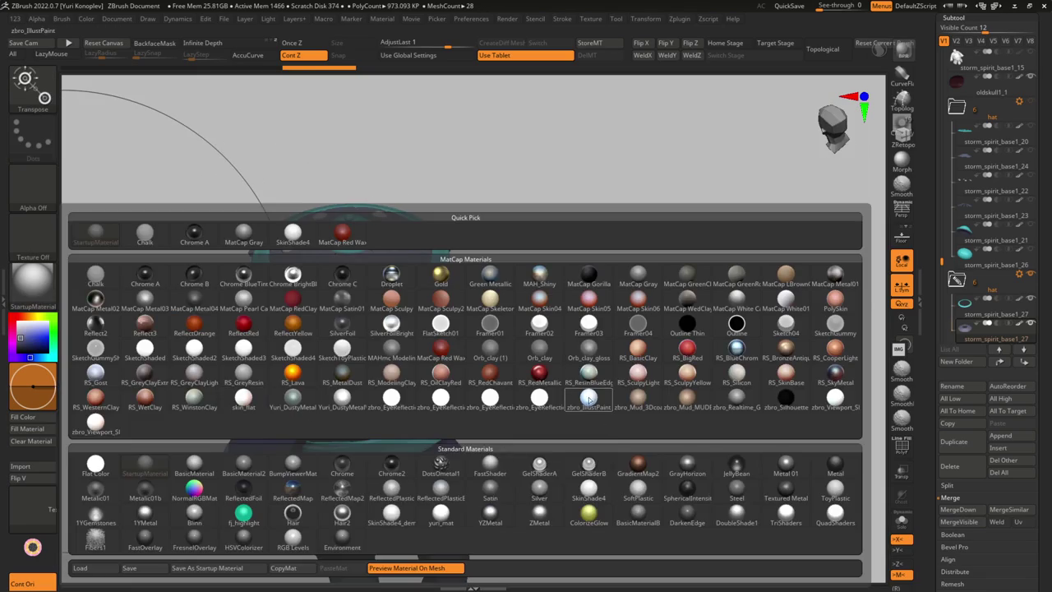
click(590, 400)
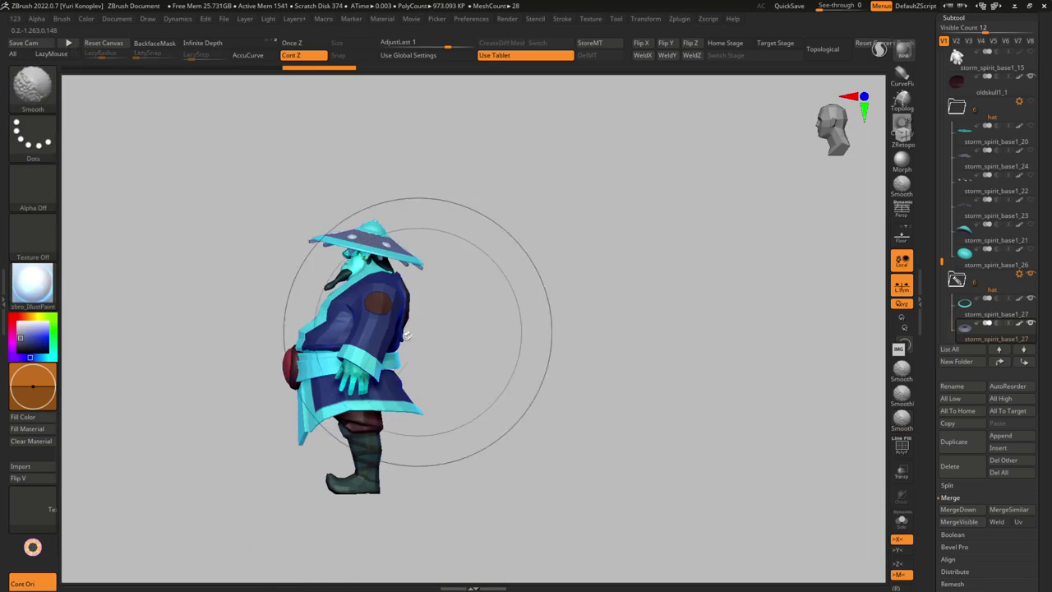
drag(384, 206, 387, 175)
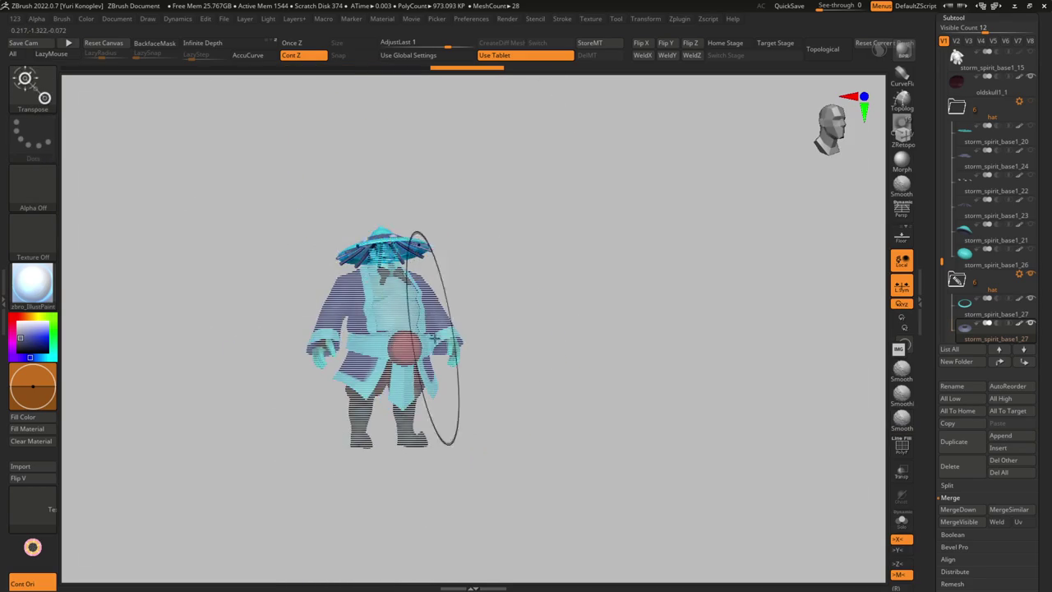
key(q)
drag(474, 396, 446, 404)
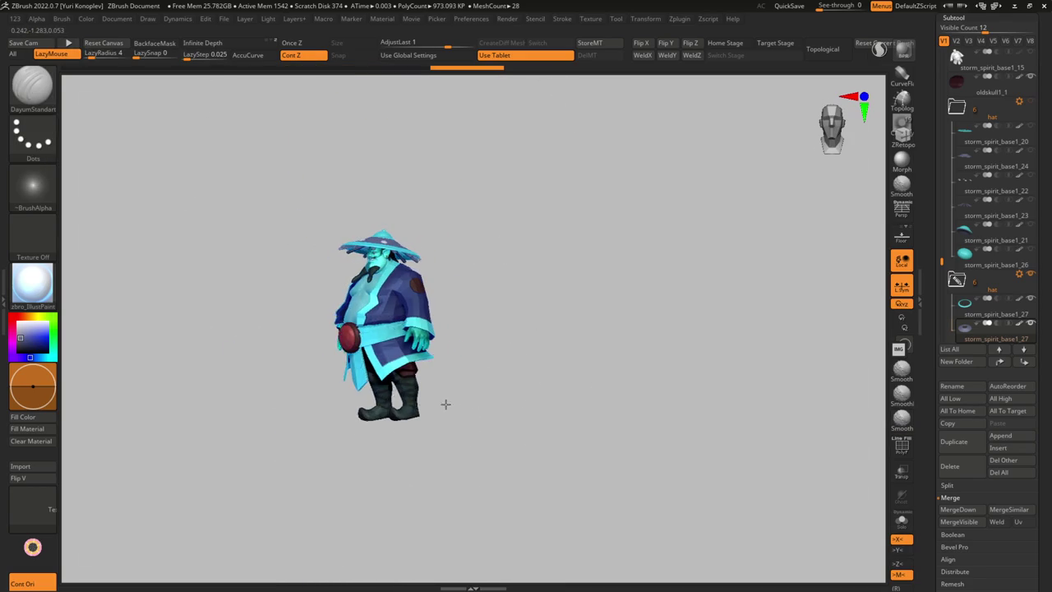
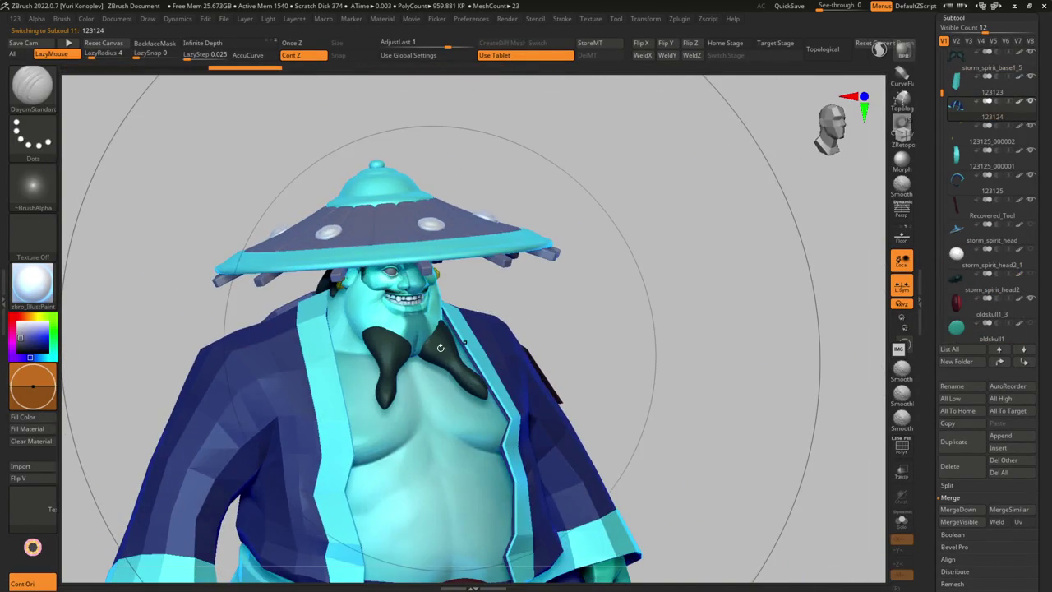
Browse the subtool previews and select the storm_spirit_base1_7 and base1_6 parts
key(alt+s)
click(434, 425)
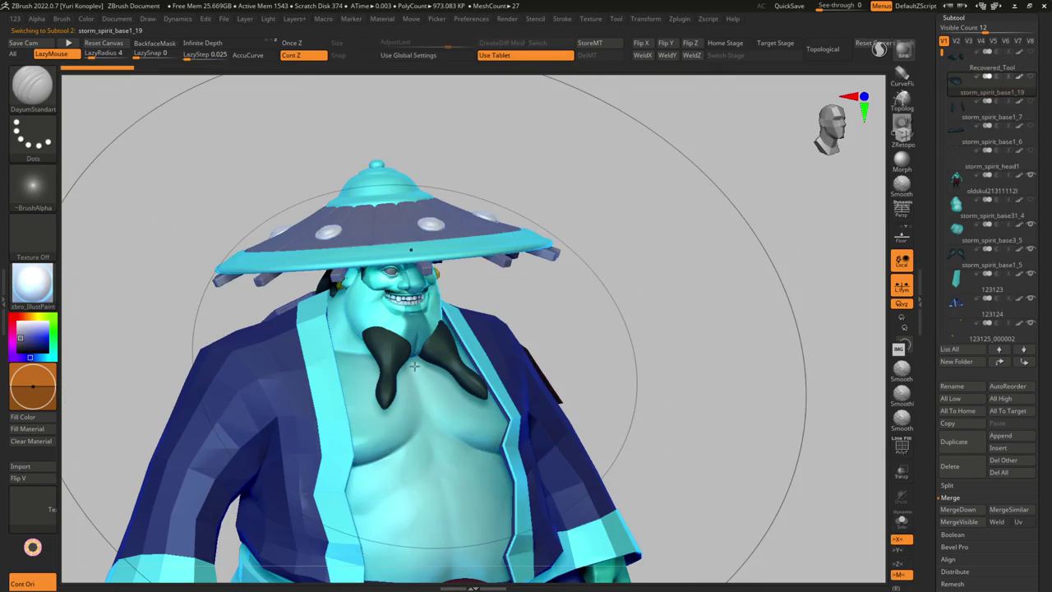
alt+click(436, 343)
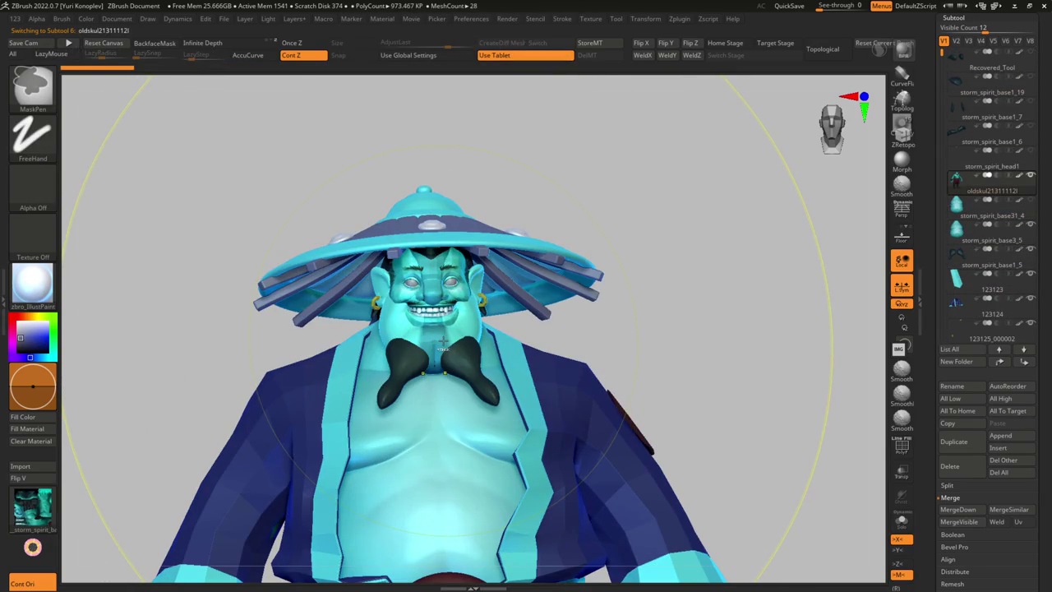
alt+click(443, 343)
right_drag(443, 342, 476, 337)
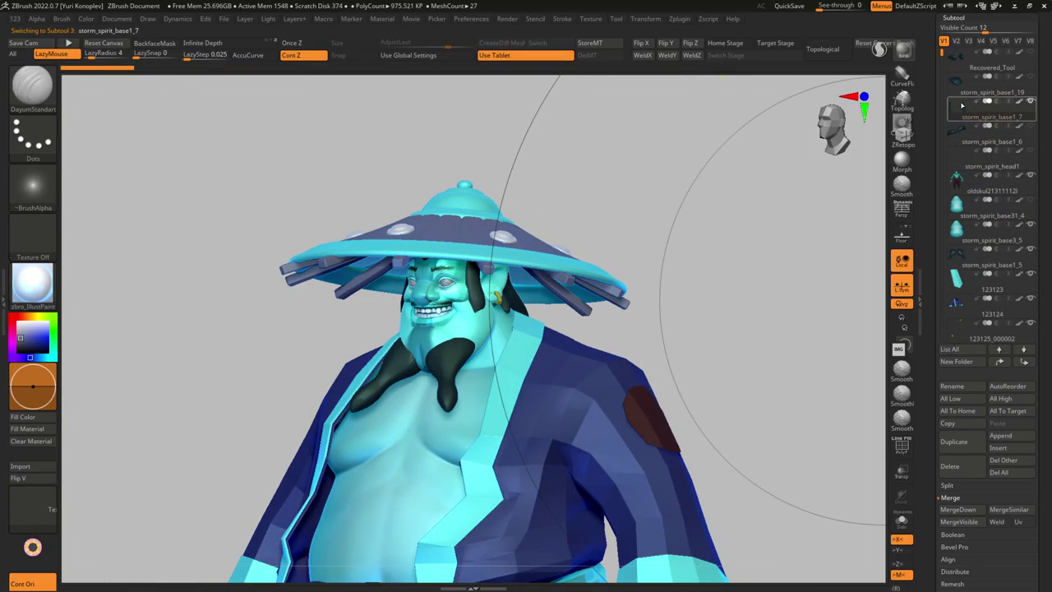
click(990, 141)
Zoom in on the face, select the beard, and ready Transpose Move for duplicating
key(f)
right_drag(502, 341, 516, 342)
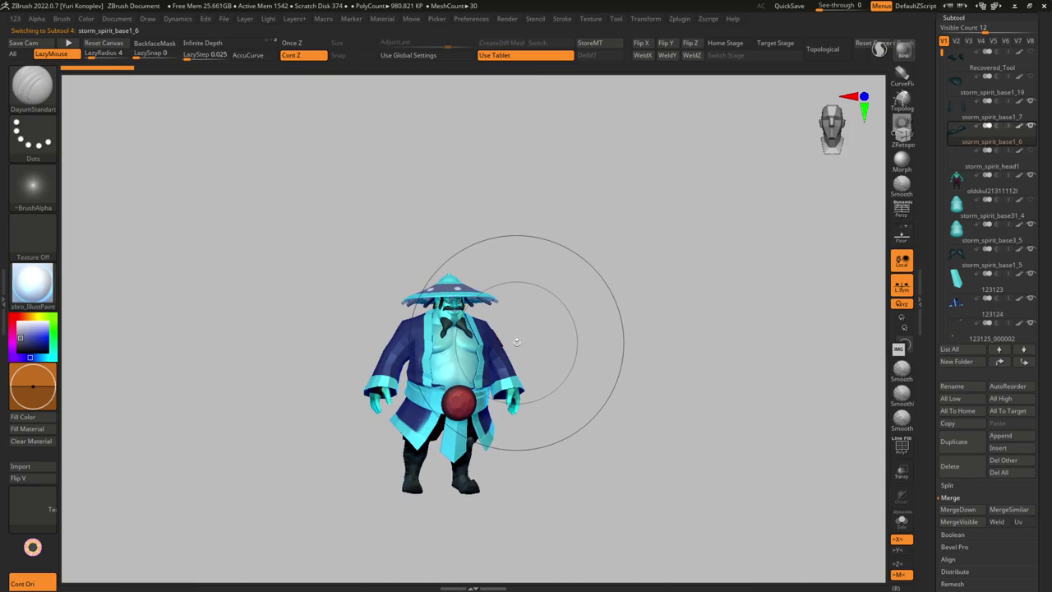
mouse_move(516, 342)
ctrl+right_down()
mouse_move(509, 279)
mouse_move(497, 329)
mouse_move(577, 242)
ctrl+right_up()
alt+click(494, 350)
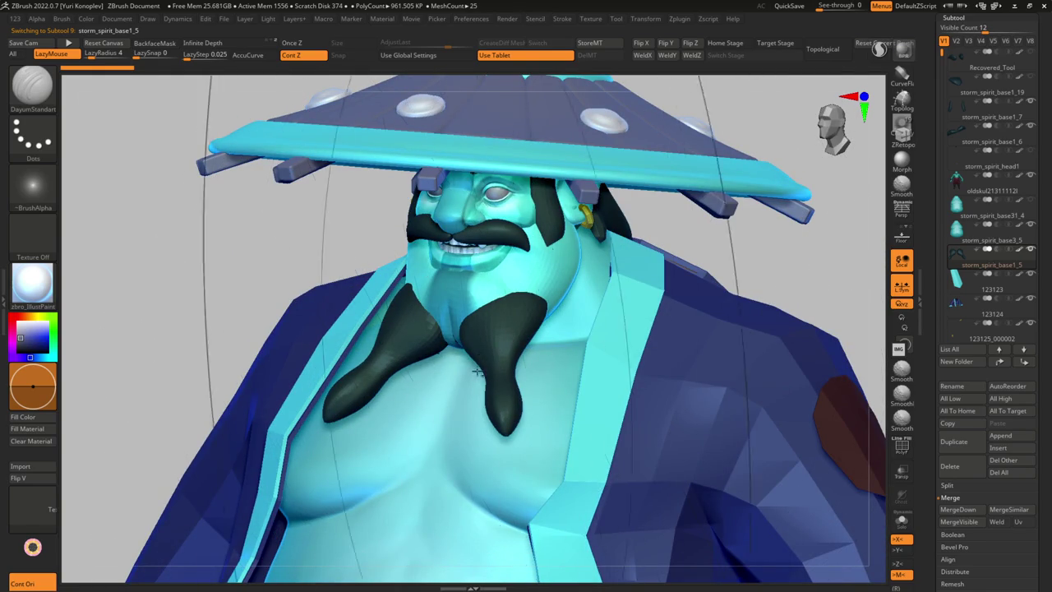
key(w)
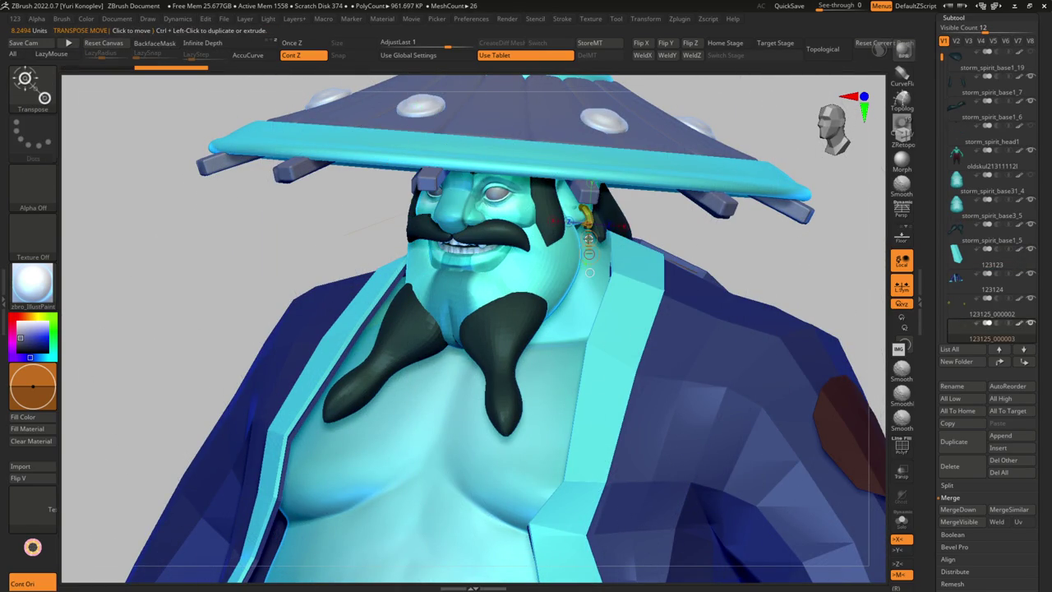
Move the duplicated ring down onto the beard strands and check its fit from the side
right_drag(505, 369, 464, 359)
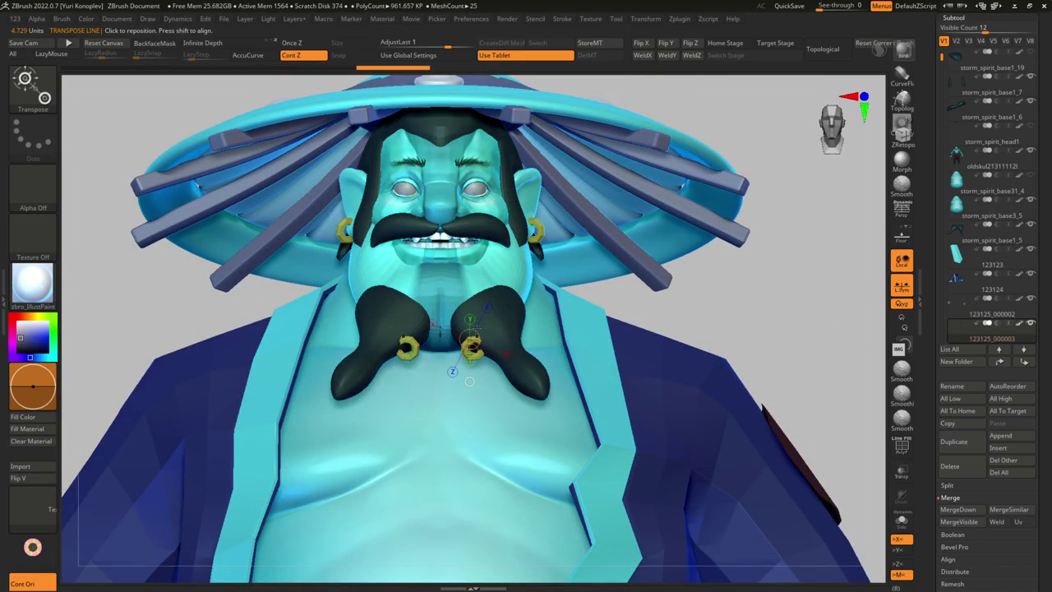
right_drag(514, 356, 573, 373)
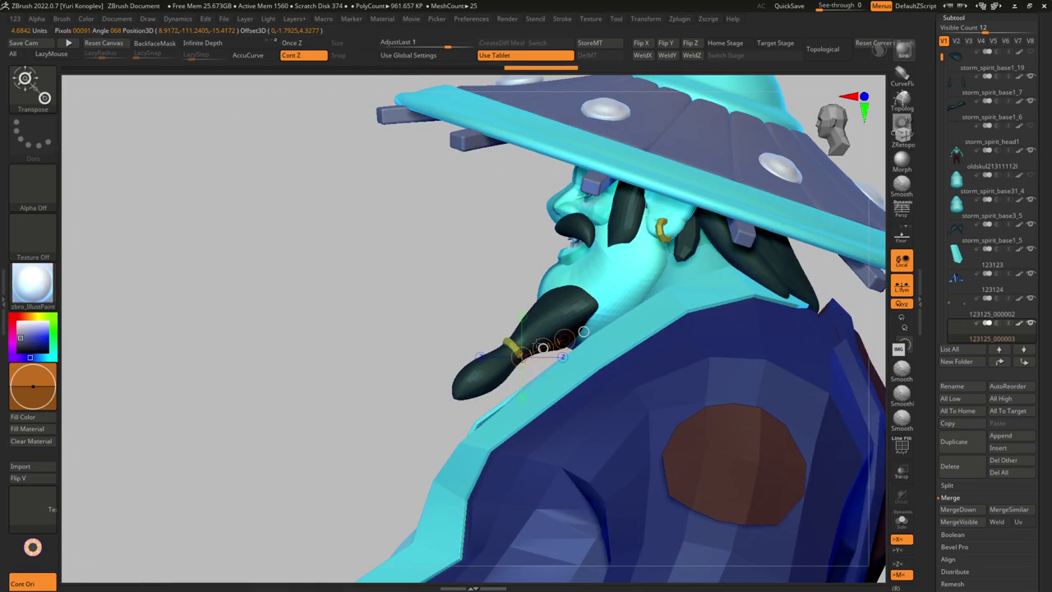
mouse_move(554, 308)
right_down()
mouse_move(611, 359)
mouse_move(521, 296)
right_up()
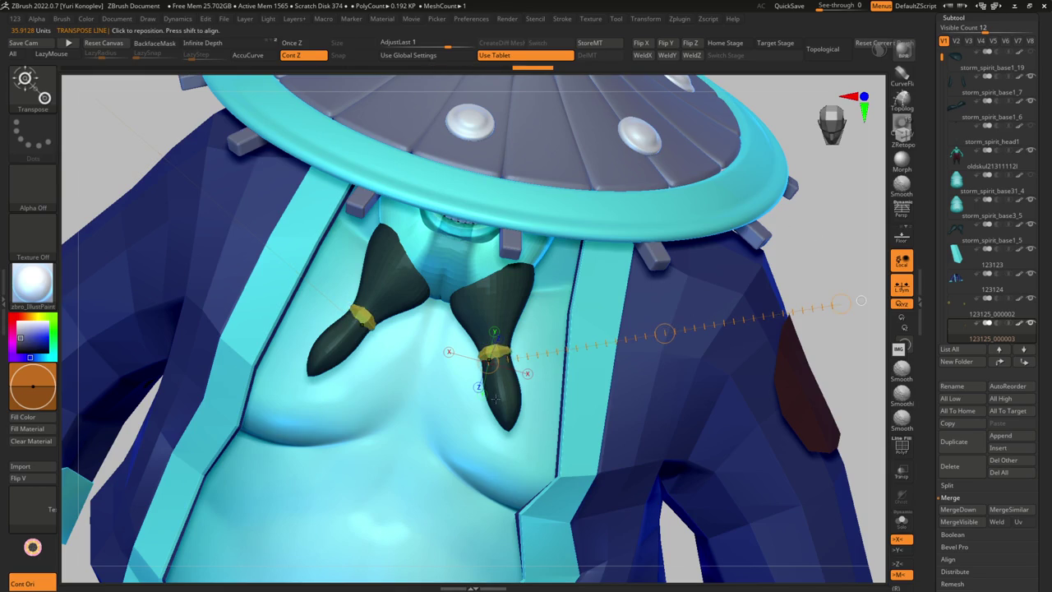
key(q)
mouse_move(494, 400)
right_down()
mouse_move(465, 393)
mouse_move(493, 386)
mouse_move(447, 399)
mouse_move(403, 329)
mouse_move(505, 364)
mouse_move(500, 315)
mouse_move(470, 299)
right_up()
Try the DamStandard brush, then go back to the Move brush
key(b)
key(d)
key(s)
key(b)
key(m)
key(v)
Select the beard, recheck the ringed strands from the side, and frame the whole character
alt+click(458, 311)
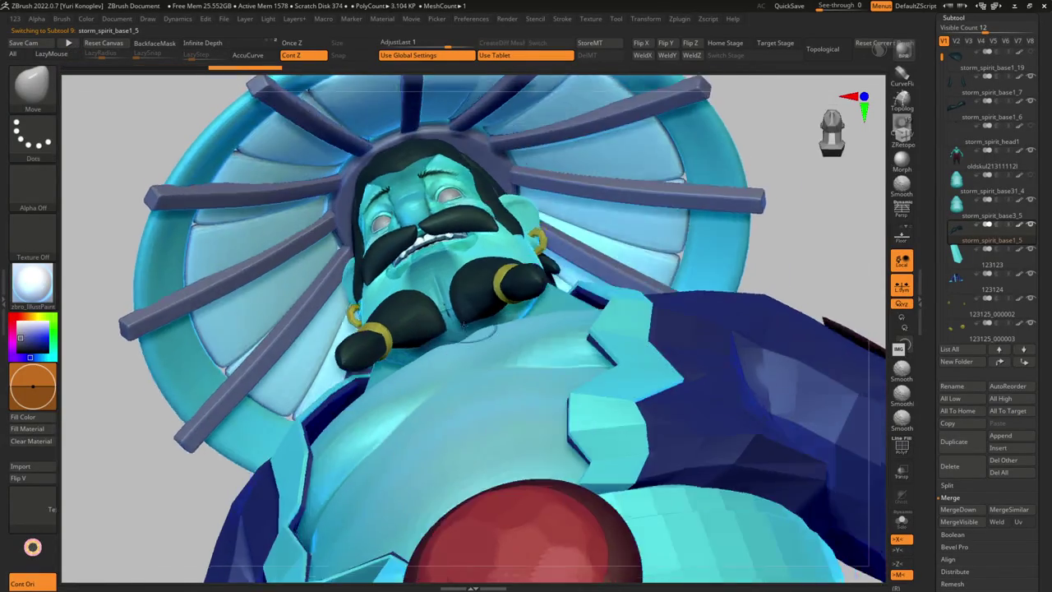
mouse_move(428, 339)
right_down()
mouse_move(589, 291)
mouse_move(510, 302)
mouse_move(544, 310)
right_up()
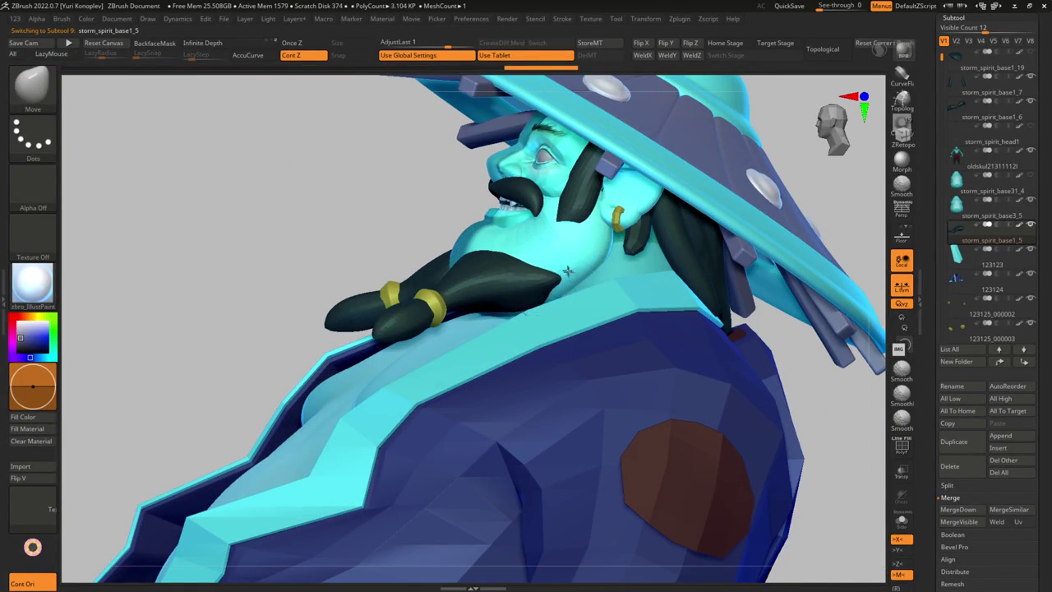
right_drag(566, 266, 560, 279)
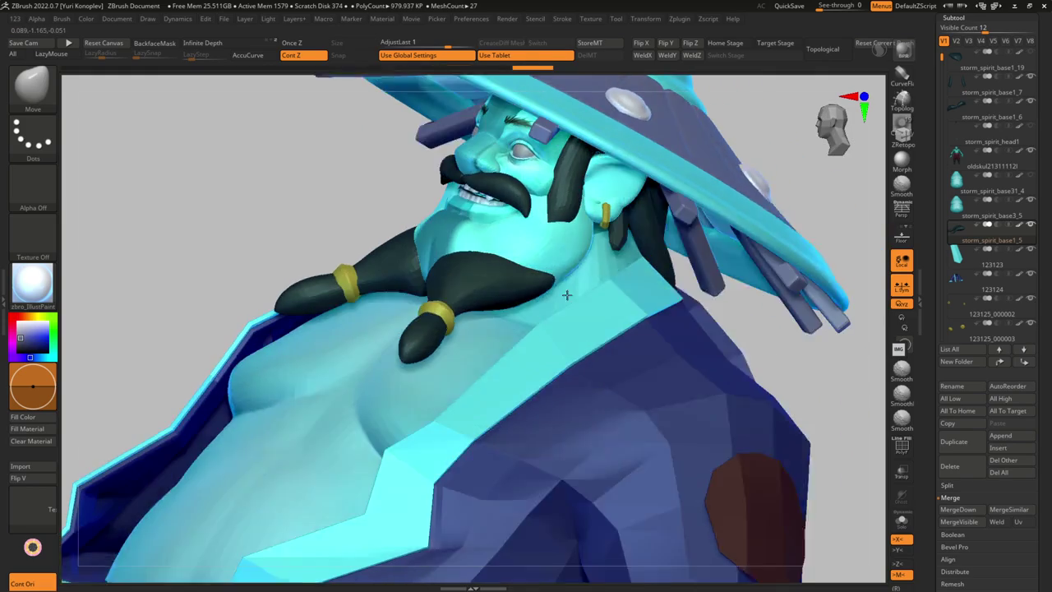
mouse_move(549, 283)
right_down()
mouse_move(498, 260)
mouse_move(509, 294)
mouse_move(431, 297)
mouse_move(511, 306)
mouse_move(477, 319)
mouse_move(526, 321)
mouse_move(458, 324)
mouse_move(518, 370)
mouse_move(638, 337)
mouse_move(634, 376)
mouse_move(664, 352)
mouse_move(576, 378)
mouse_move(567, 427)
mouse_move(542, 424)
mouse_move(559, 386)
mouse_move(555, 427)
mouse_move(604, 409)
right_up()
key(f)
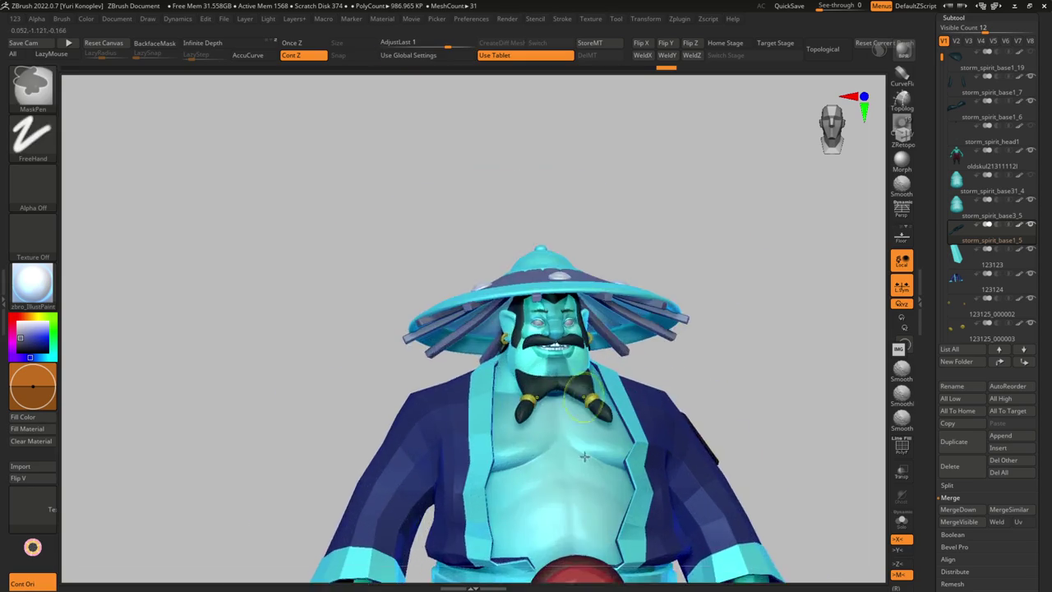
Pull the beard strands inward, then Transpose-move the gold rings toward the chest centre
drag(612, 399, 582, 411)
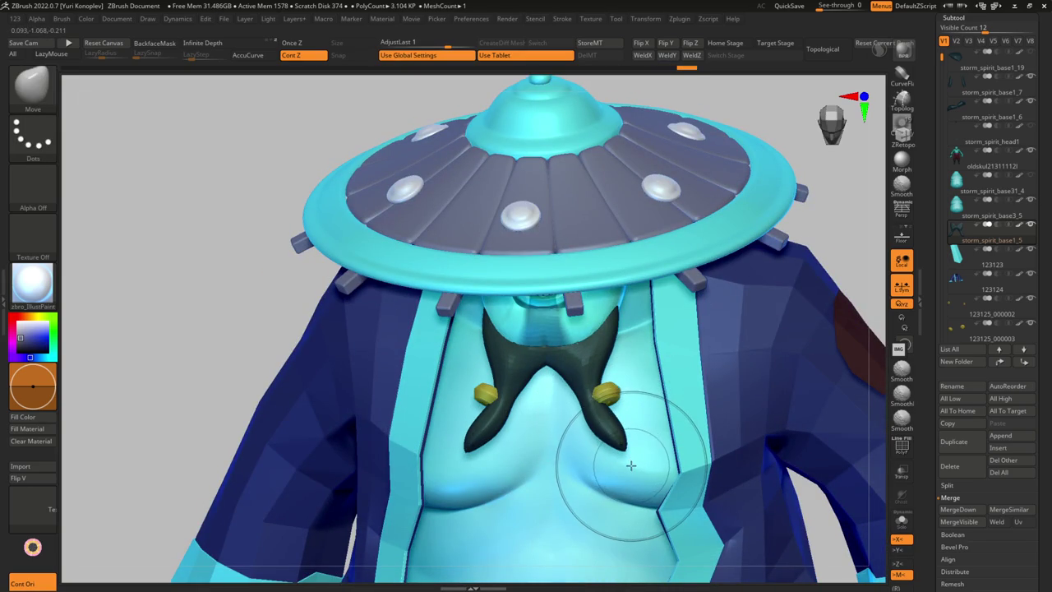
alt+click(606, 396)
key(w)
drag(580, 413, 567, 419)
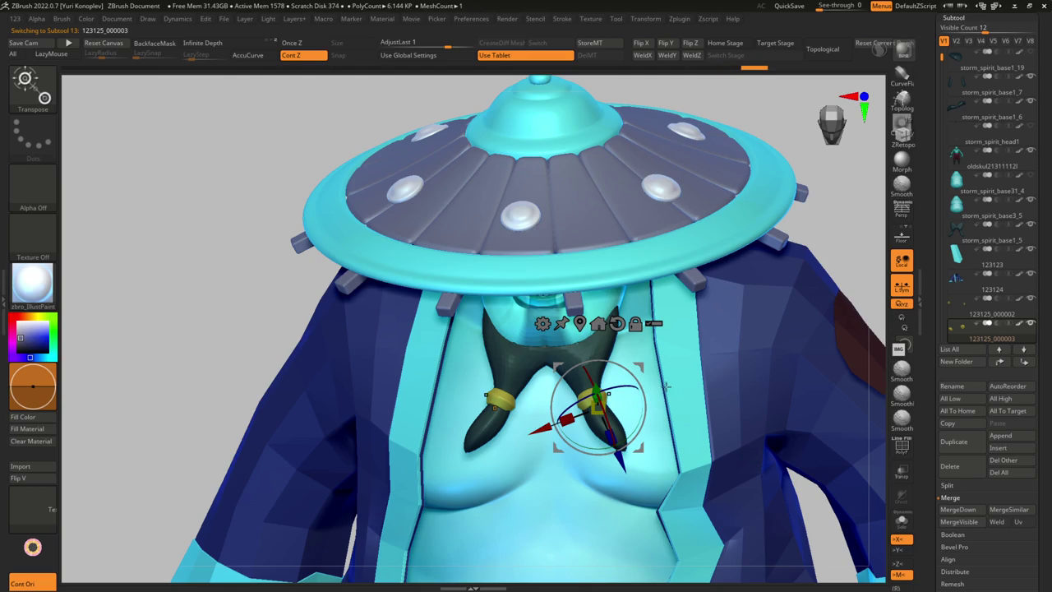
key(q)
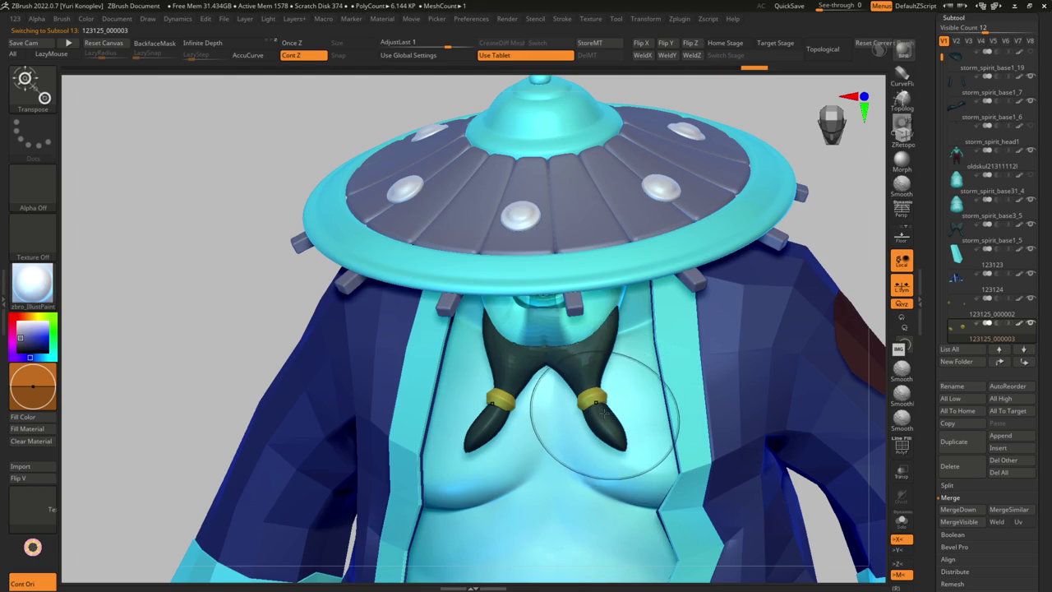
Reselect the beard, nudge it slightly left, and view it from above the hat
alt+click(559, 386)
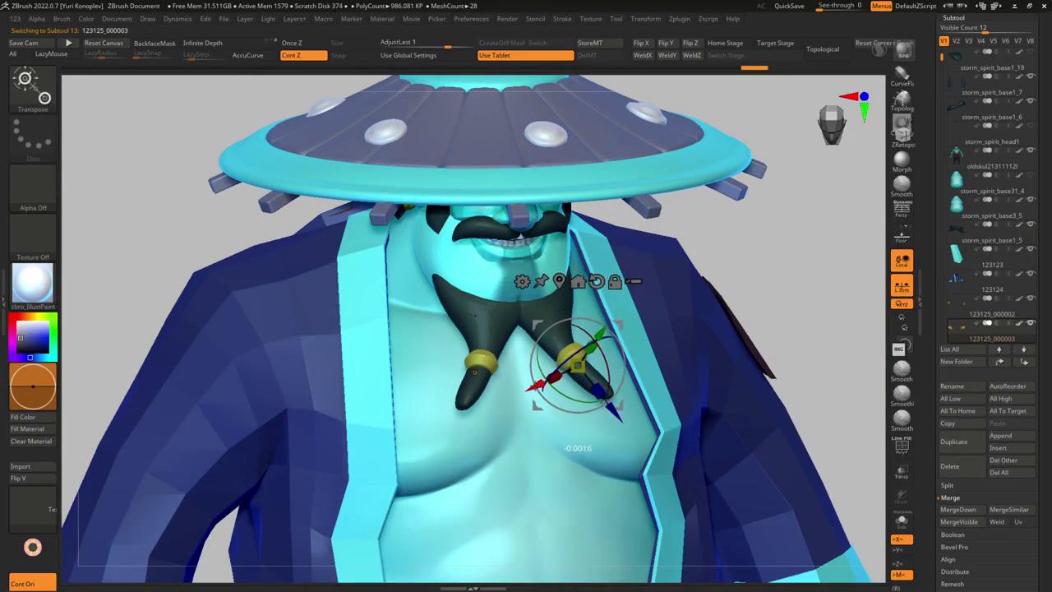
mouse_move(474, 371)
mouse_down()
mouse_move(614, 363)
mouse_move(579, 364)
mouse_up()
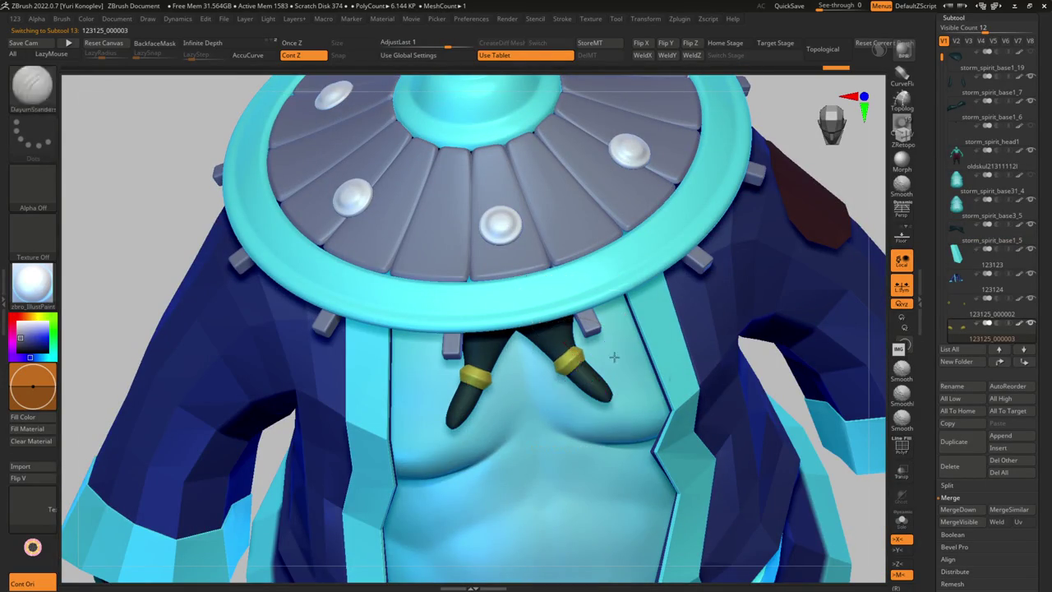
right_drag(623, 318, 586, 384)
alt+click(586, 383)
key(ctrl)
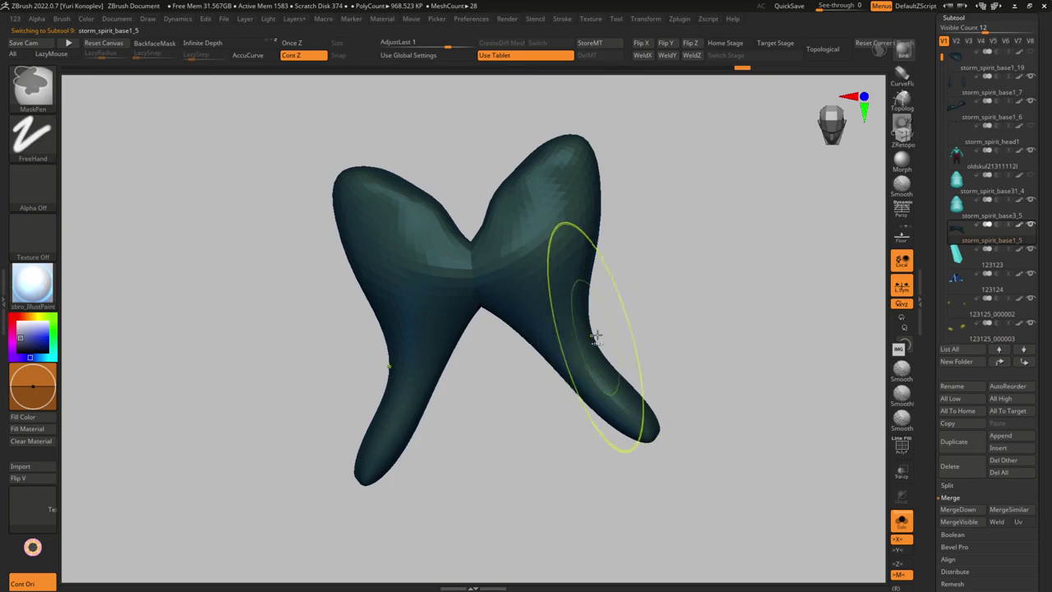
Mask all but one beard strand, rotate it outward, clear the mask, and un-solo
ctrl+click(548, 356)
ctrl+click(549, 356)
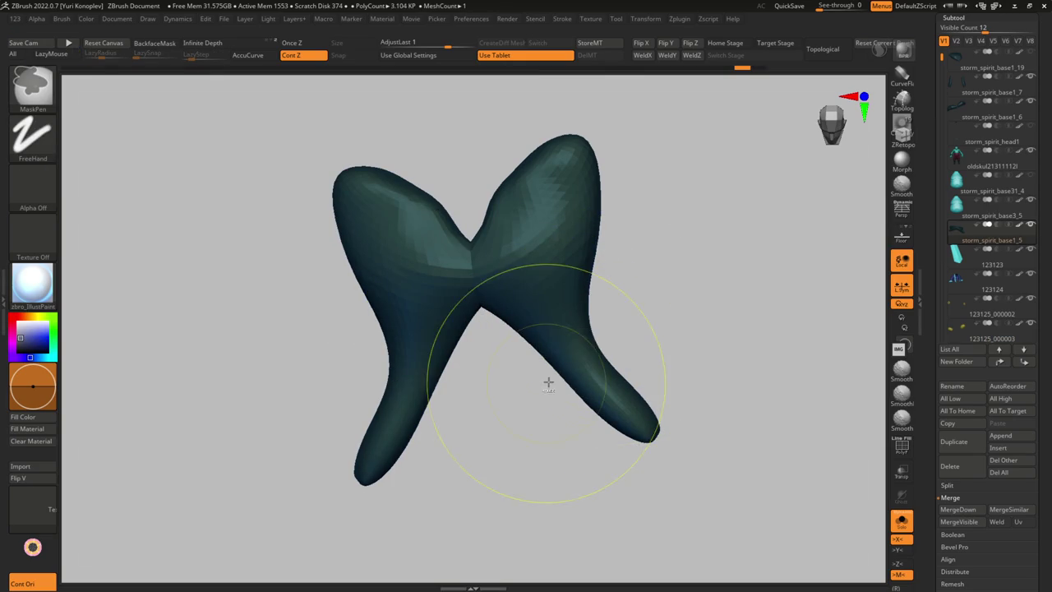
mouse_move(605, 324)
ctrl+mouse_down()
mouse_move(610, 385)
mouse_move(661, 330)
ctrl+mouse_up()
key(w)
key(y)
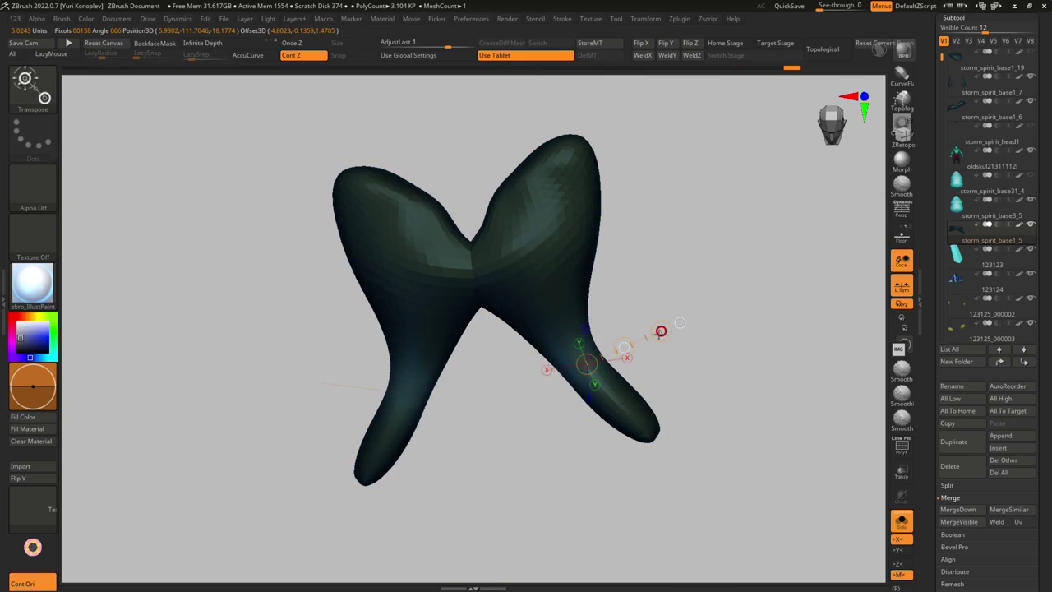
ctrl+click(687, 354)
key(ctrl+shift+s)
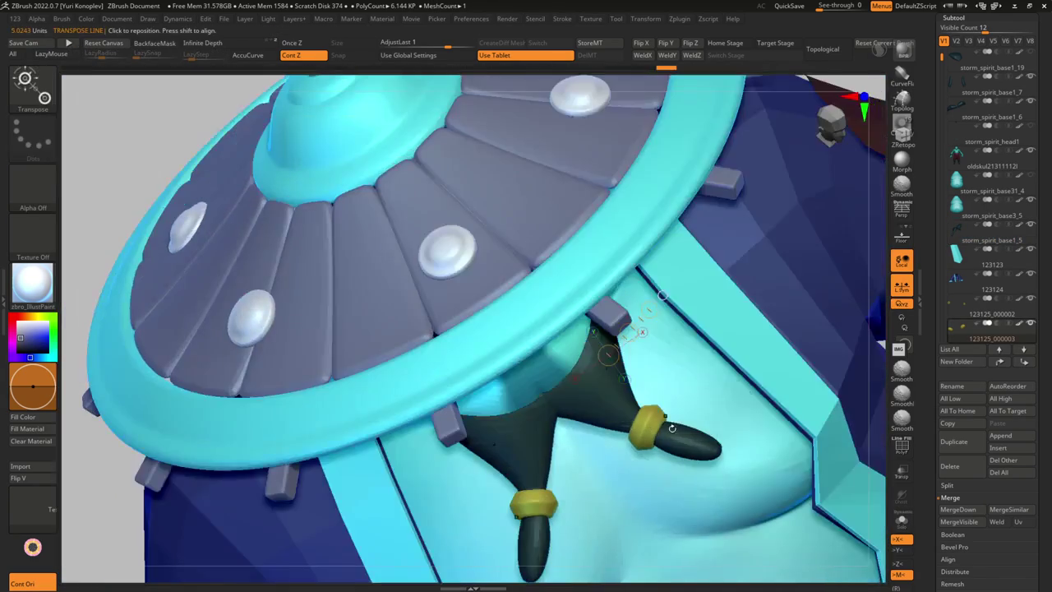
Shape and shorten the strand tip with the SnakeHook brush, checking it beside the face
key(q)
key(b)
key(s)
key(h)
alt+click(719, 442)
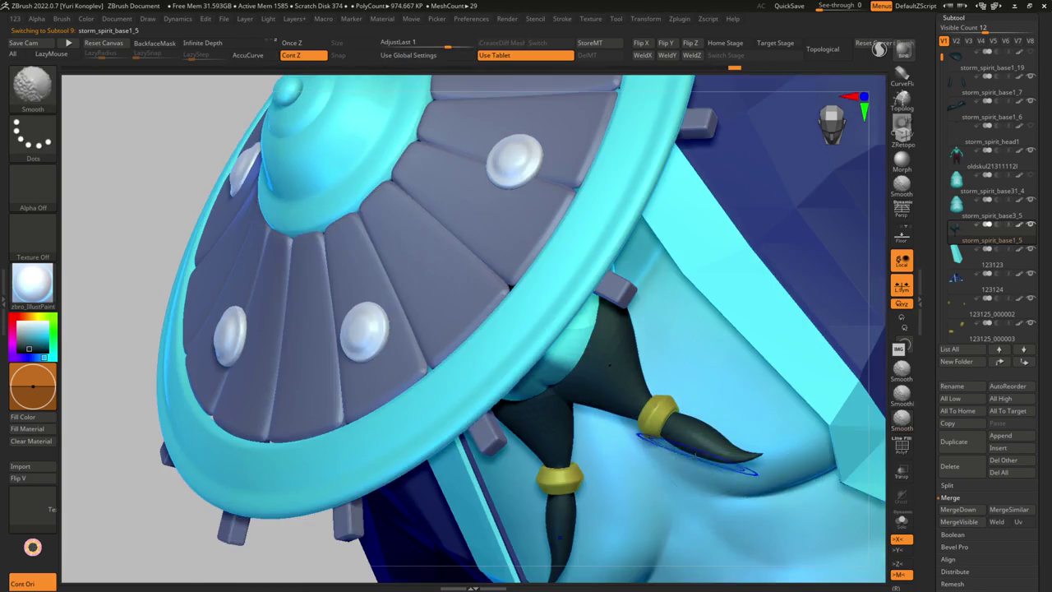
shift+drag(764, 457, 711, 436)
right_drag(682, 446, 693, 462)
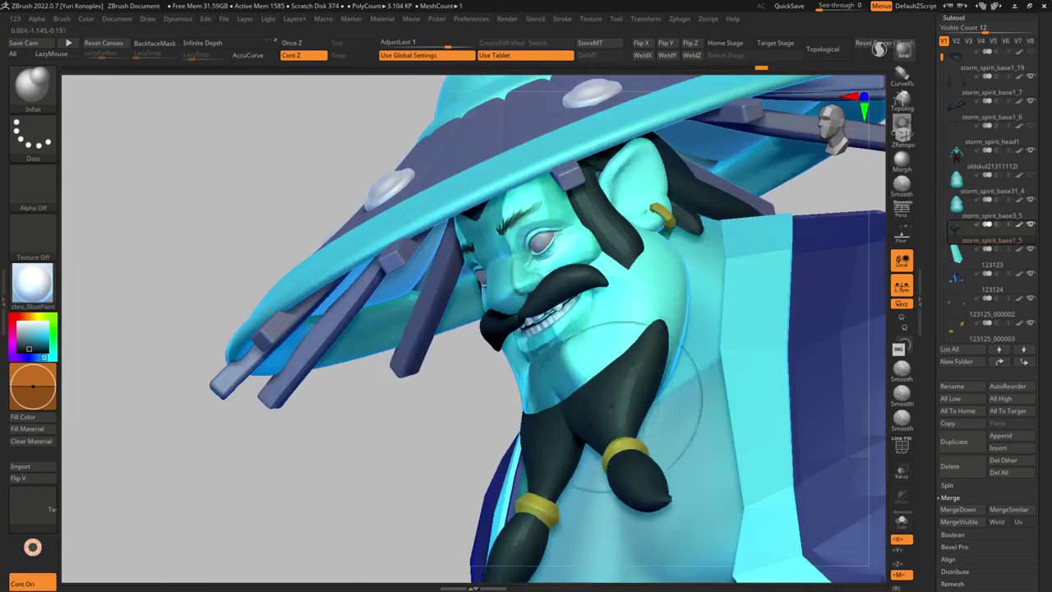
mouse_move(641, 374)
right_down()
mouse_move(679, 316)
mouse_move(681, 287)
mouse_move(690, 346)
mouse_move(707, 328)
right_up()
Return to the Move brush and reframe the full character front-on
key(b)
key(m)
key(v)
mouse_move(625, 386)
ctrl+right_down()
mouse_move(613, 416)
mouse_move(626, 407)
ctrl+right_up()
mouse_move(709, 370)
right_down()
mouse_move(638, 305)
mouse_move(657, 317)
right_up()
ctrl+right_drag(690, 362, 699, 386)
mouse_move(699, 386)
right_down()
mouse_move(715, 382)
mouse_move(700, 345)
mouse_move(715, 294)
mouse_move(694, 315)
right_up()
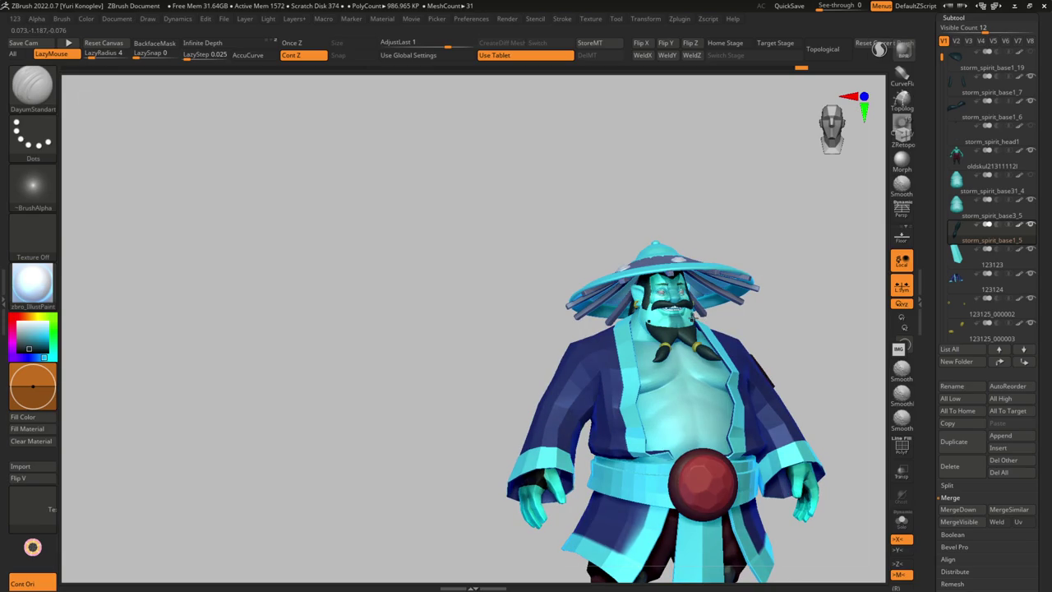
Zoom onto the head, select the earrings and the storm_spirit_base1_16 part, and pick the Move brush
ctrl+right_drag(694, 315, 606, 283)
alt+click(565, 249)
key(w)
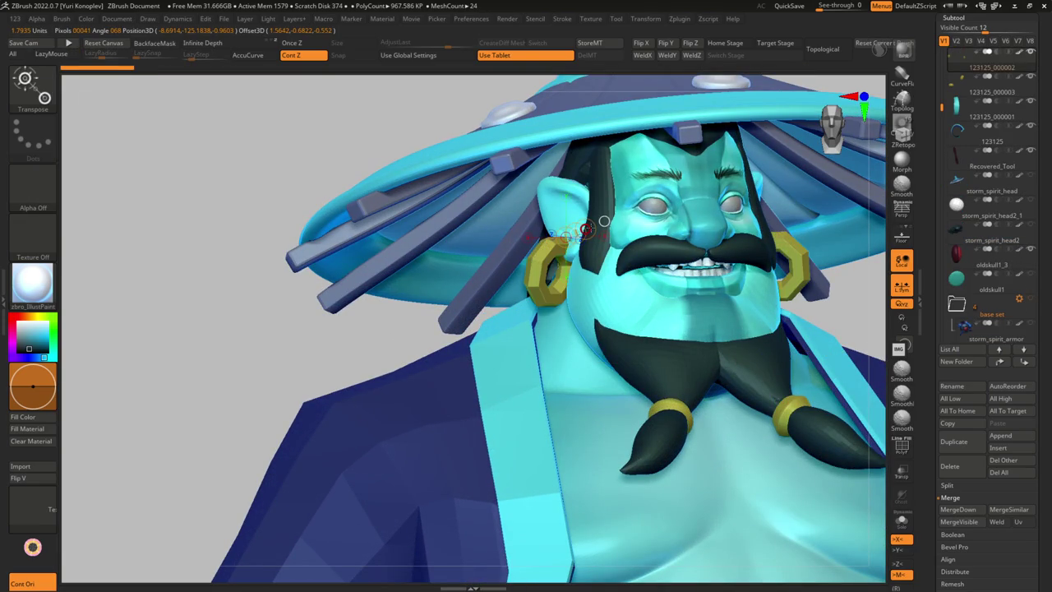
alt+click(582, 230)
key(b)
key(m)
key(v)
mouse_move(582, 230)
right_down()
mouse_move(509, 230)
mouse_move(532, 262)
right_up()
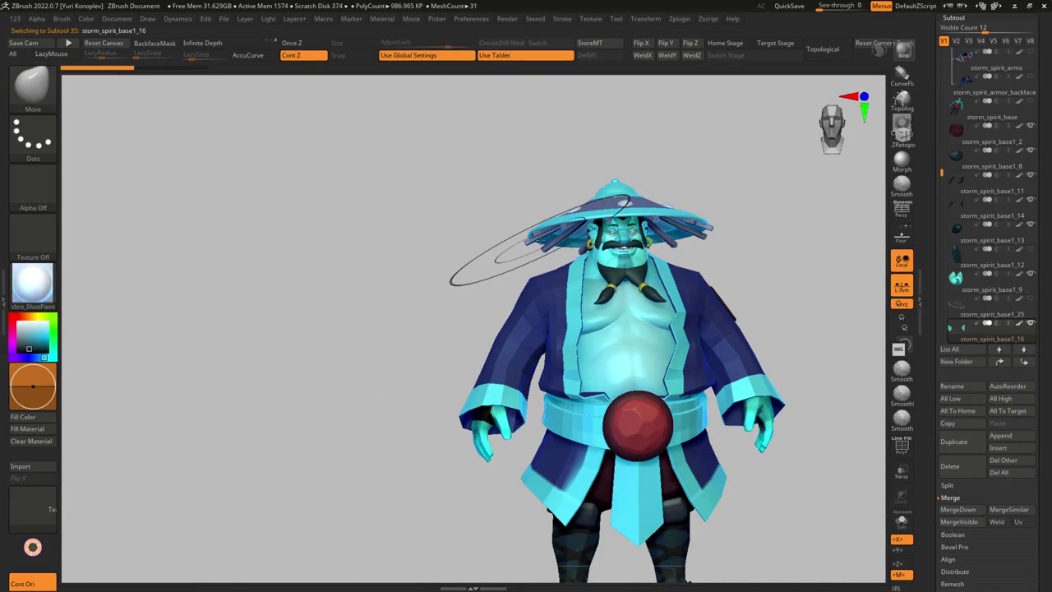
Inspect the hat and body from above, below and behind, then make subtool 3 active
alt+click(608, 235)
key(f)
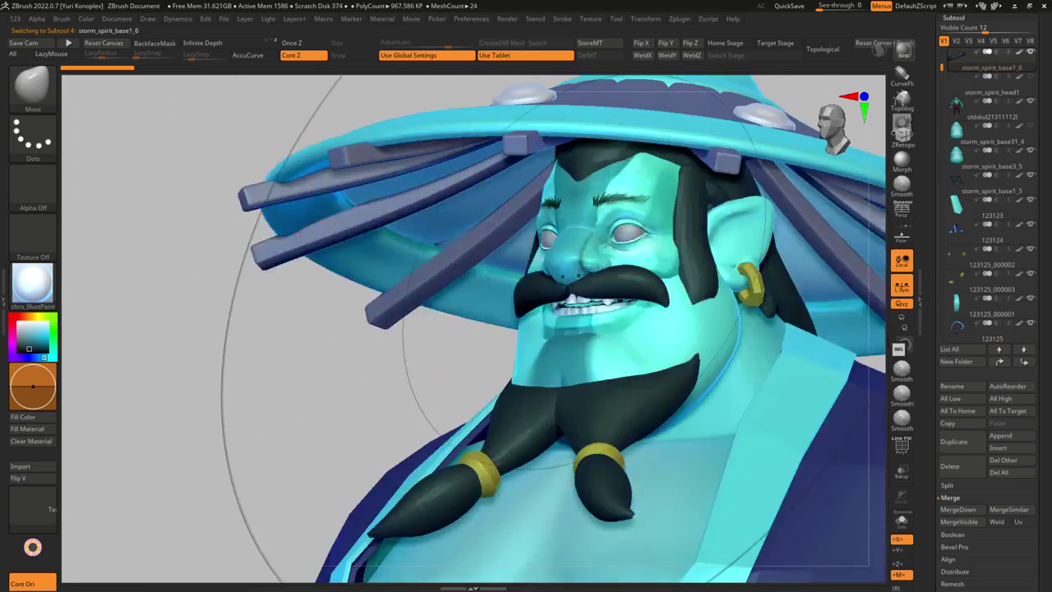
alt+click(568, 277)
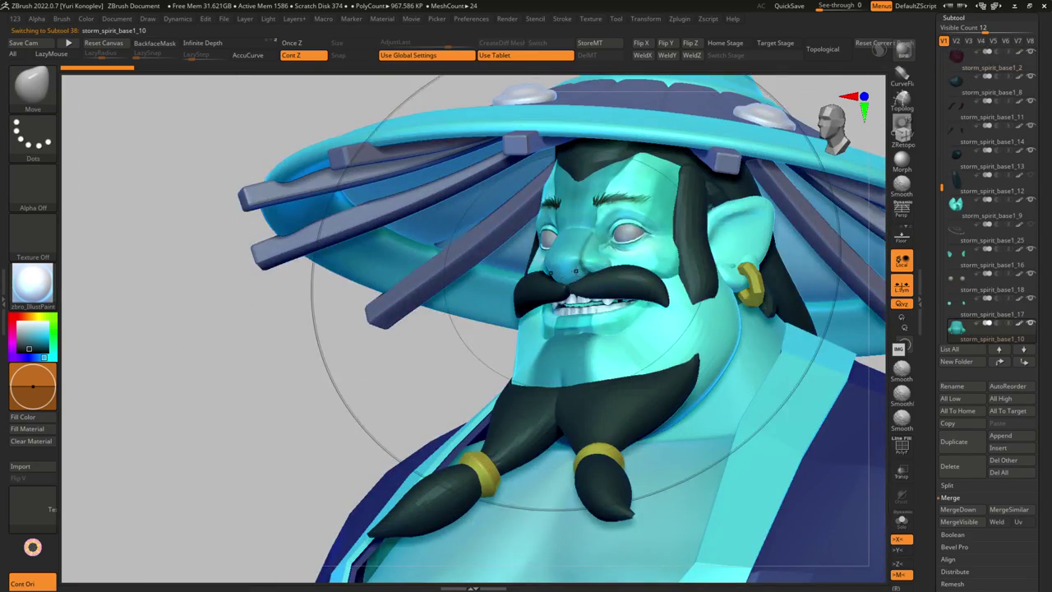
alt+click(590, 283)
mouse_move(590, 283)
right_down()
mouse_move(572, 262)
mouse_move(570, 284)
right_up()
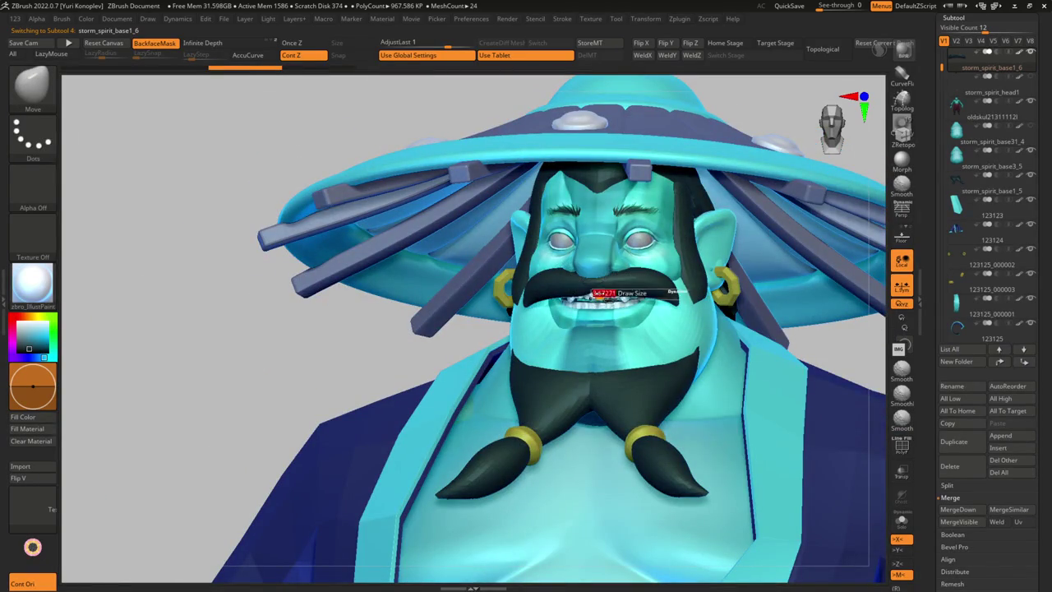
right_drag(580, 284, 587, 277)
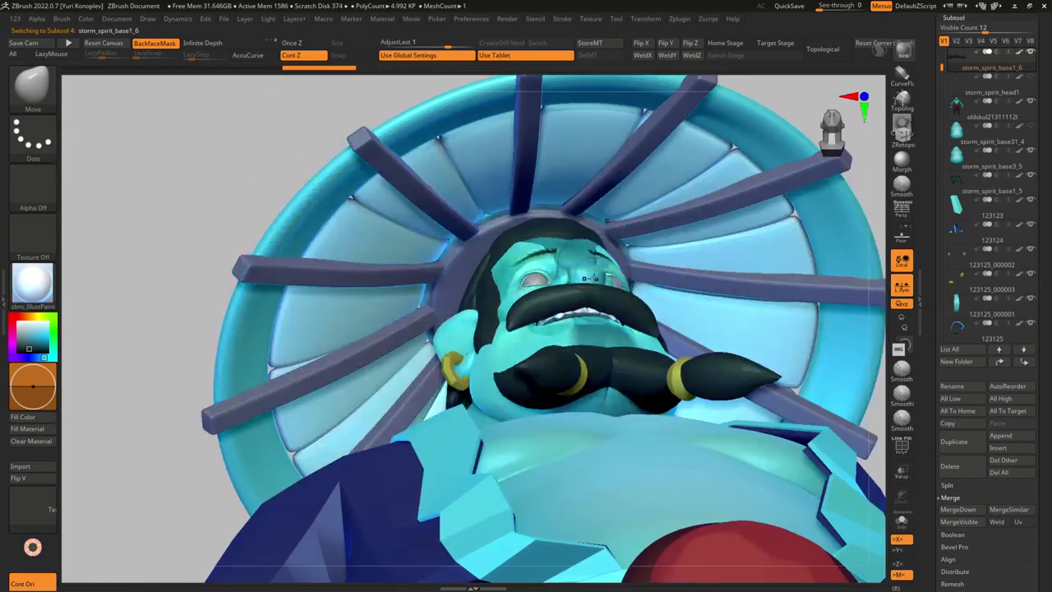
mouse_move(549, 309)
right_down()
mouse_move(586, 322)
mouse_move(567, 279)
mouse_move(492, 246)
mouse_move(514, 243)
right_up()
mouse_move(562, 314)
right_down()
mouse_move(557, 301)
mouse_move(609, 272)
mouse_move(580, 265)
mouse_move(630, 279)
right_up()
alt+click(607, 272)
Solo the two dark curved pieces and hide one with a SelectRect drag
key(ctrl+shift+s)
key(g)
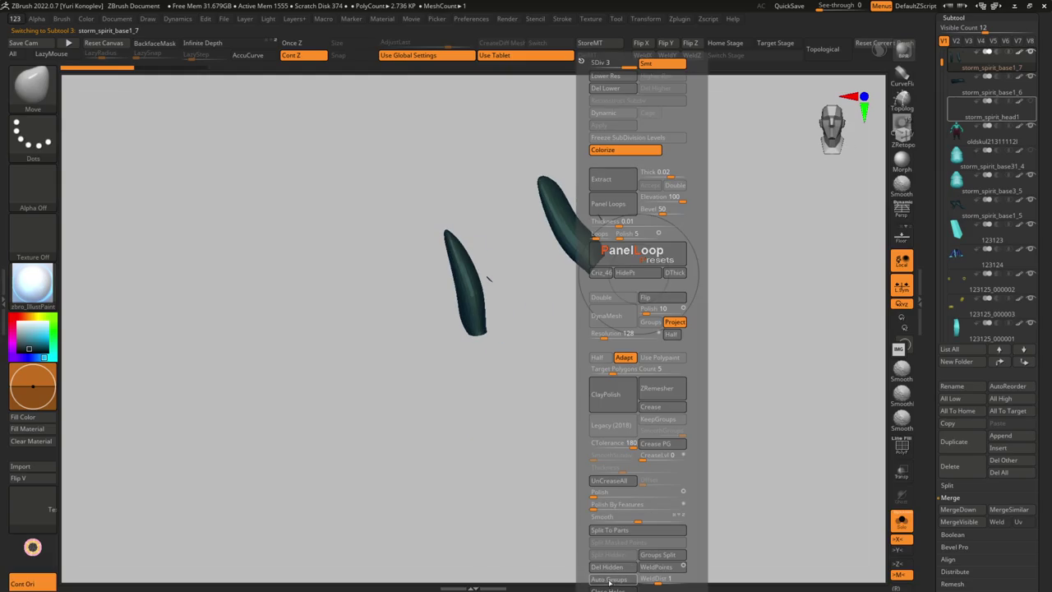
key(g)
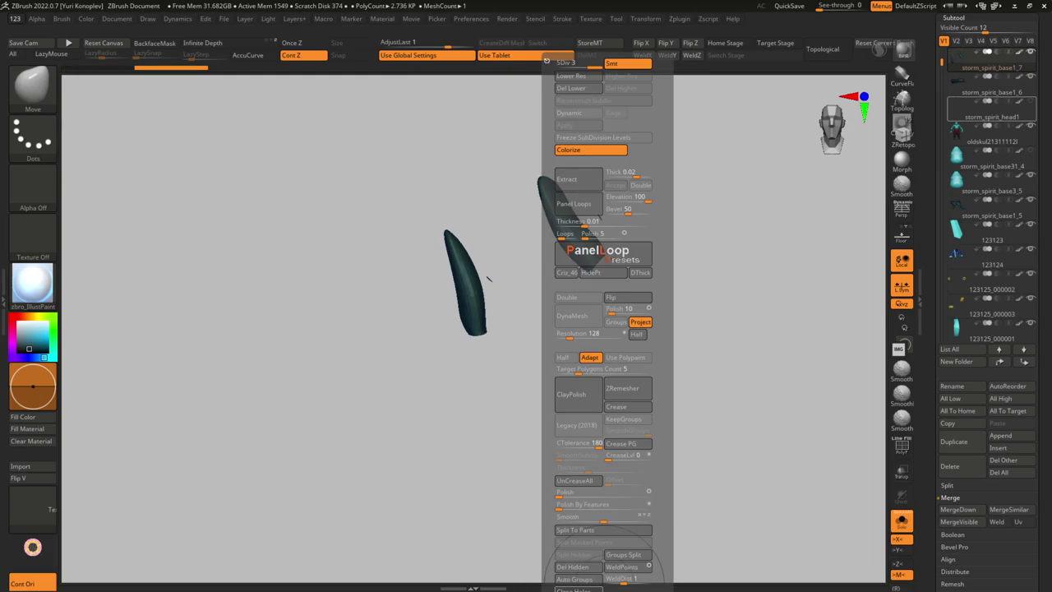
key(ctrl+shift)
mouse_move(698, 364)
right_down()
mouse_move(689, 374)
mouse_move(736, 444)
mouse_move(627, 310)
mouse_move(672, 254)
mouse_move(660, 197)
right_up()
Delete the hidden piece with Geometry > Del Hidden and bring the whole character back
key(g)
key(b)
key(d)
key(s)
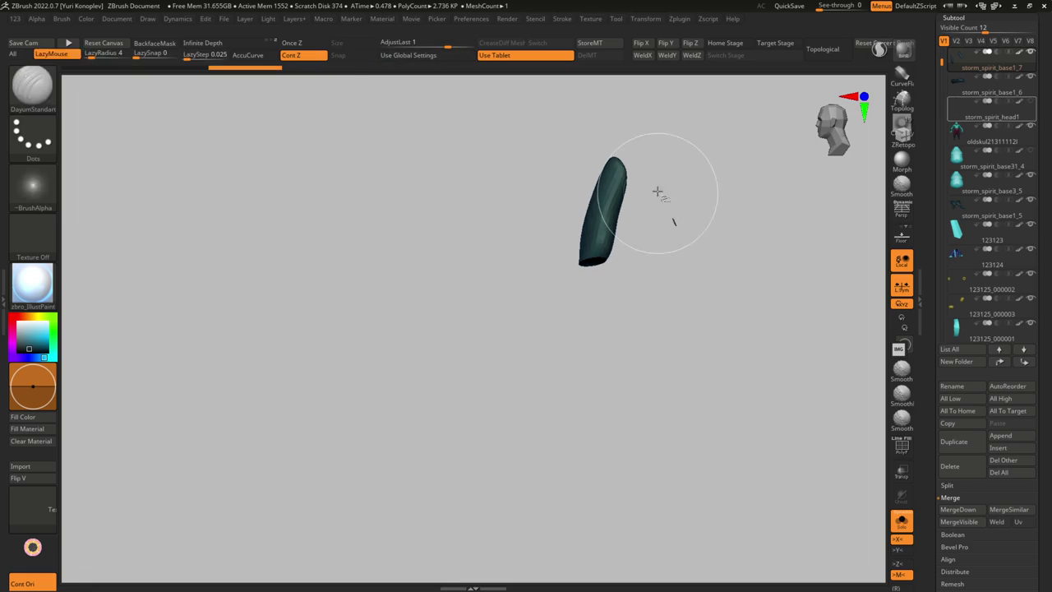
key(g)
click(670, 580)
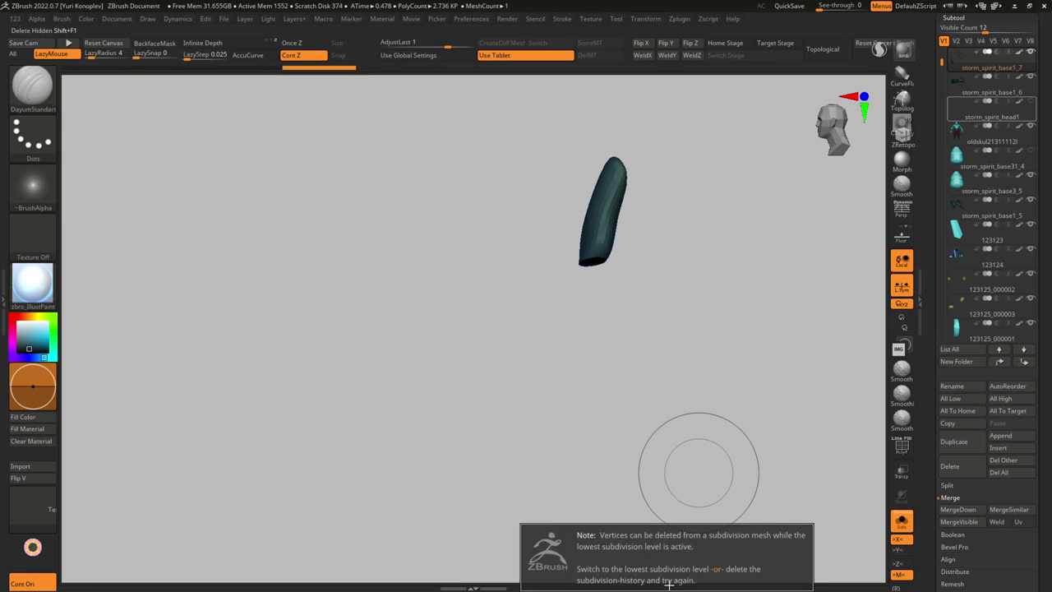
key(g)
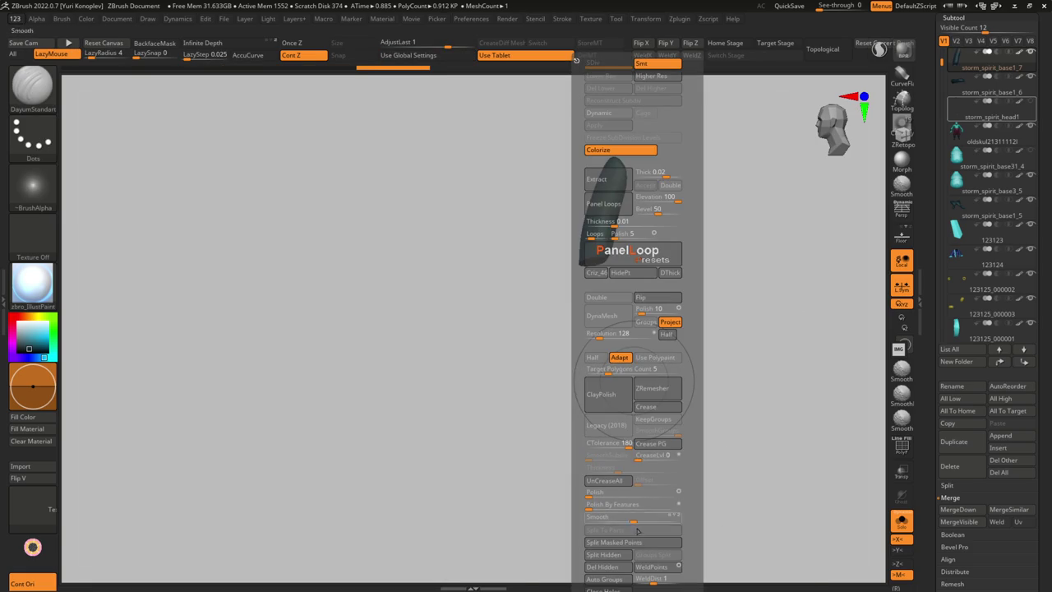
click(604, 566)
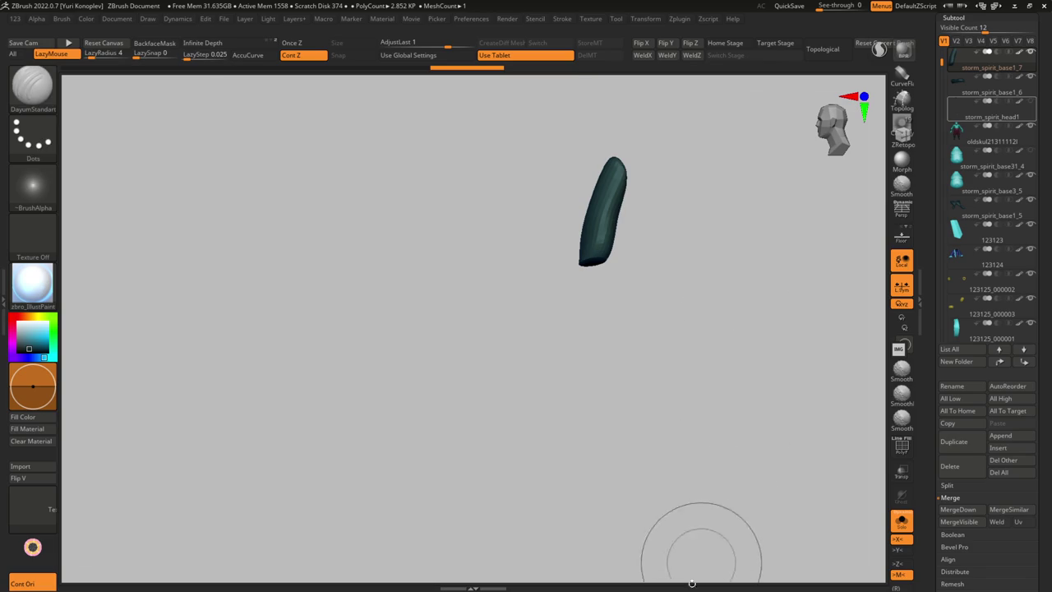
key(g)
ctrl+shift+click(570, 400)
mouse_move(564, 411)
mouse_down()
mouse_move(575, 246)
mouse_move(579, 271)
mouse_up()
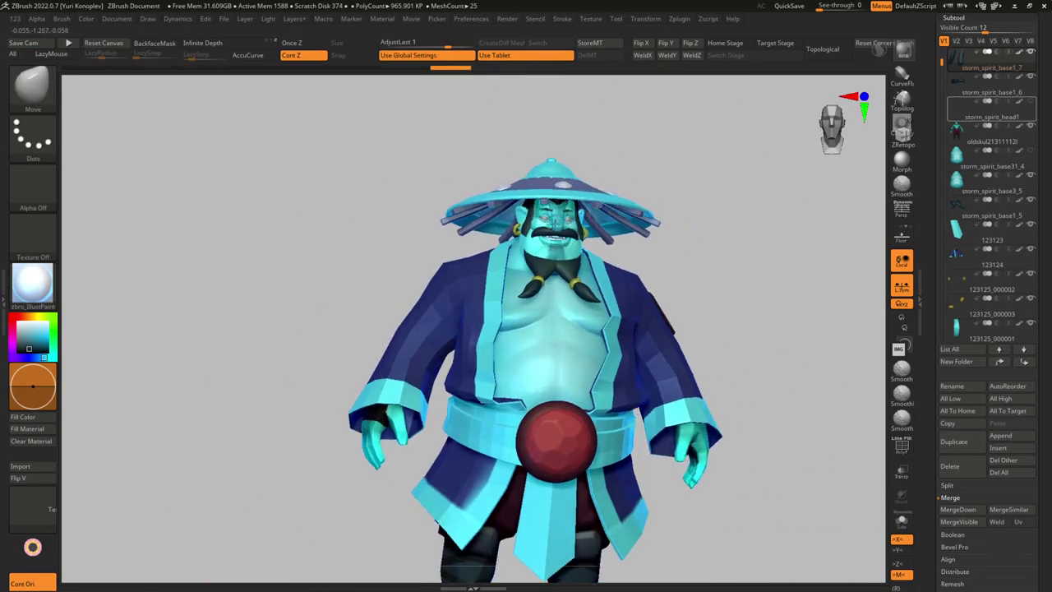
Select storm_spirit_base1_9, look over the torso, then pick the belt ring 123125_000001
mouse_move(580, 272)
ctrl+right_down()
mouse_move(578, 292)
mouse_move(615, 330)
mouse_move(512, 261)
ctrl+right_up()
alt+click(615, 331)
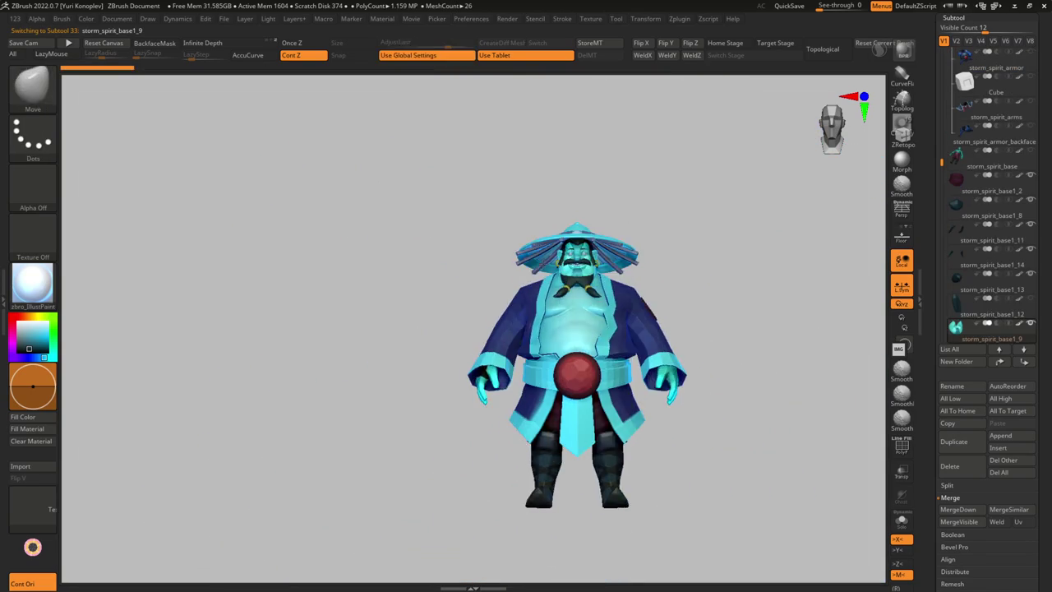
drag(512, 261, 575, 263)
mouse_move(575, 263)
ctrl+right_down()
mouse_move(567, 247)
mouse_move(539, 261)
ctrl+right_up()
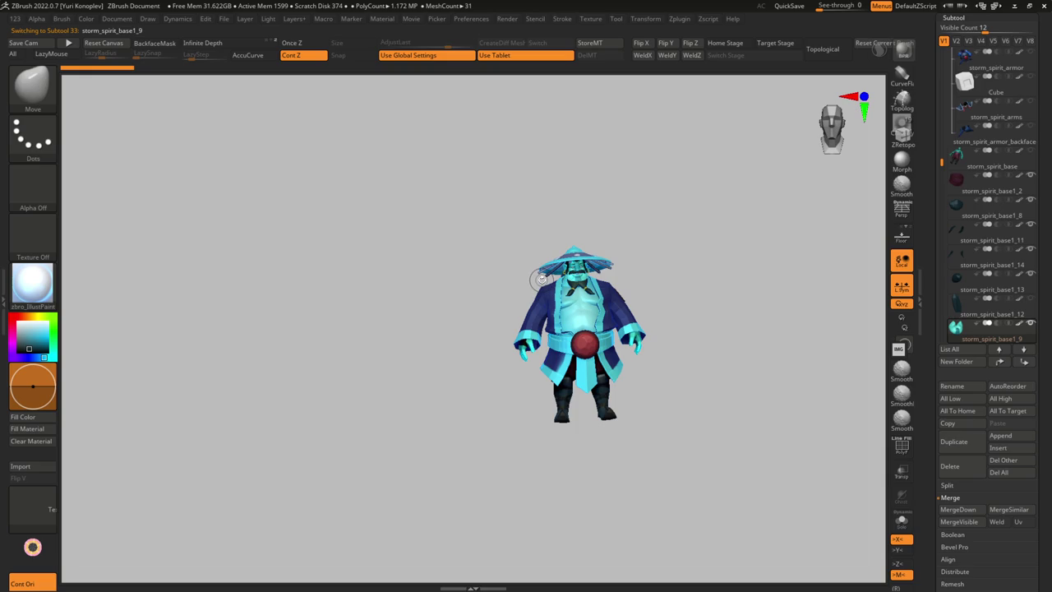
ctrl+right_drag(542, 275, 542, 246)
mouse_move(543, 246)
mouse_down()
mouse_move(575, 251)
mouse_move(464, 253)
mouse_move(444, 329)
mouse_move(395, 343)
mouse_move(415, 349)
mouse_up()
alt+click(460, 329)
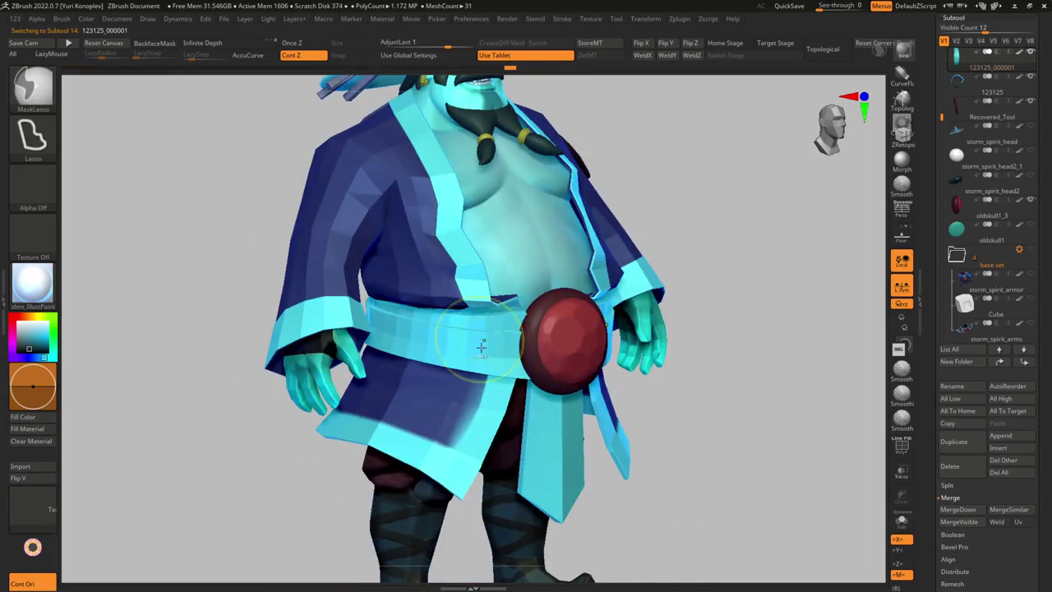
Solo the belt ring and lower its Dynamic Thickness to 0.00681
key(f)
ctrl+shift+click(533, 344)
right_drag(544, 368, 660, 380)
key(g)
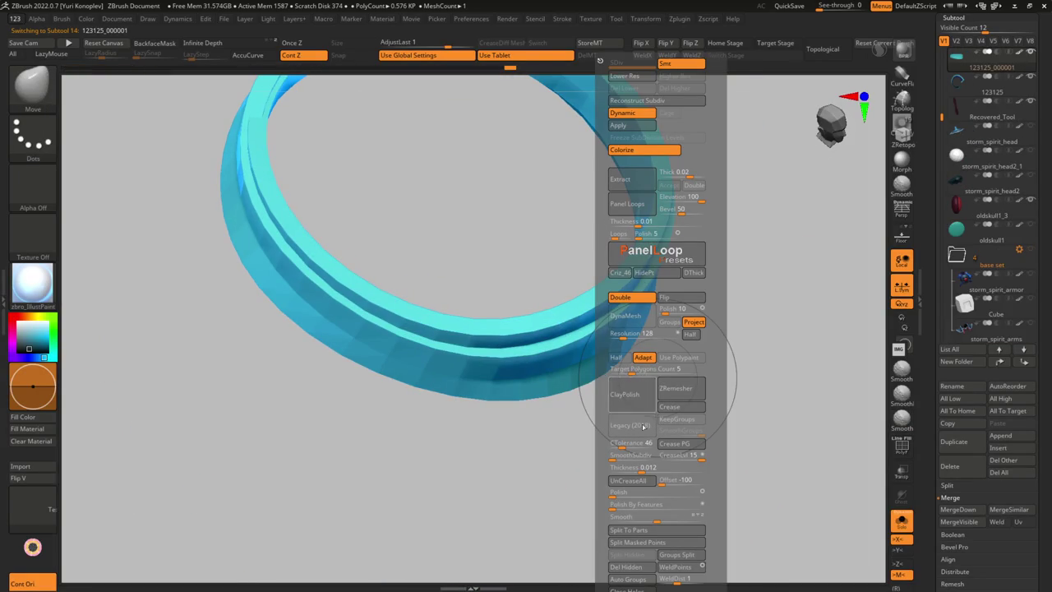
drag(644, 469, 637, 467)
mouse_move(635, 467)
right_down()
mouse_move(481, 353)
mouse_move(540, 199)
mouse_move(540, 326)
mouse_move(544, 312)
mouse_move(552, 333)
right_up()
ctrl+shift+click(482, 352)
Show all parts and Transpose-move the belt to a new position on the waist
key(ctrl+shift+s)
key(ctrl+shift+s)
alt+click(552, 333)
key(ctrl+shift+s)
key(w)
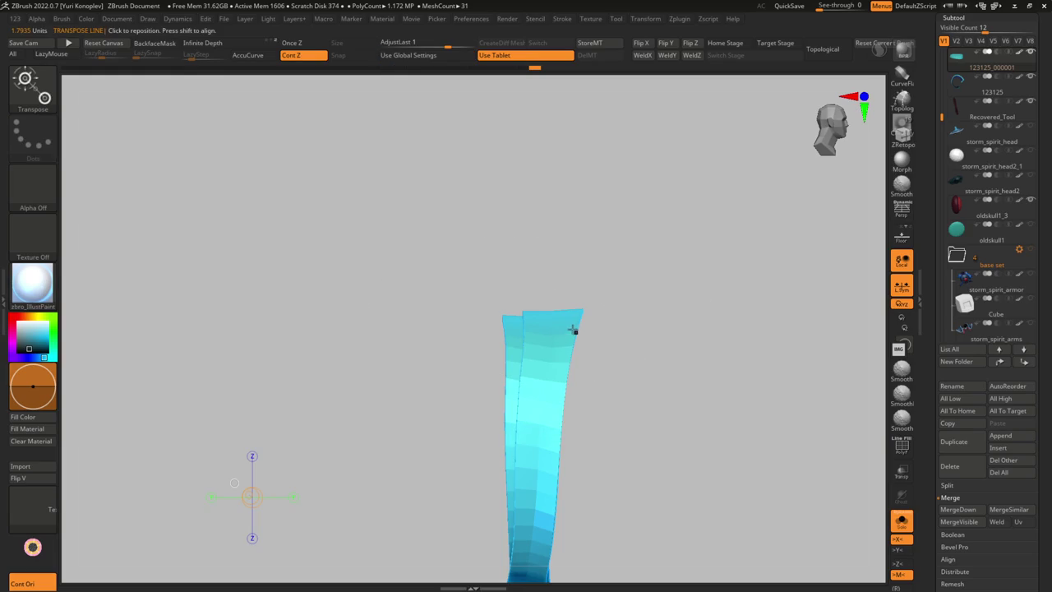
mouse_move(564, 318)
alt+right_down()
mouse_move(549, 298)
mouse_move(503, 307)
alt+right_up()
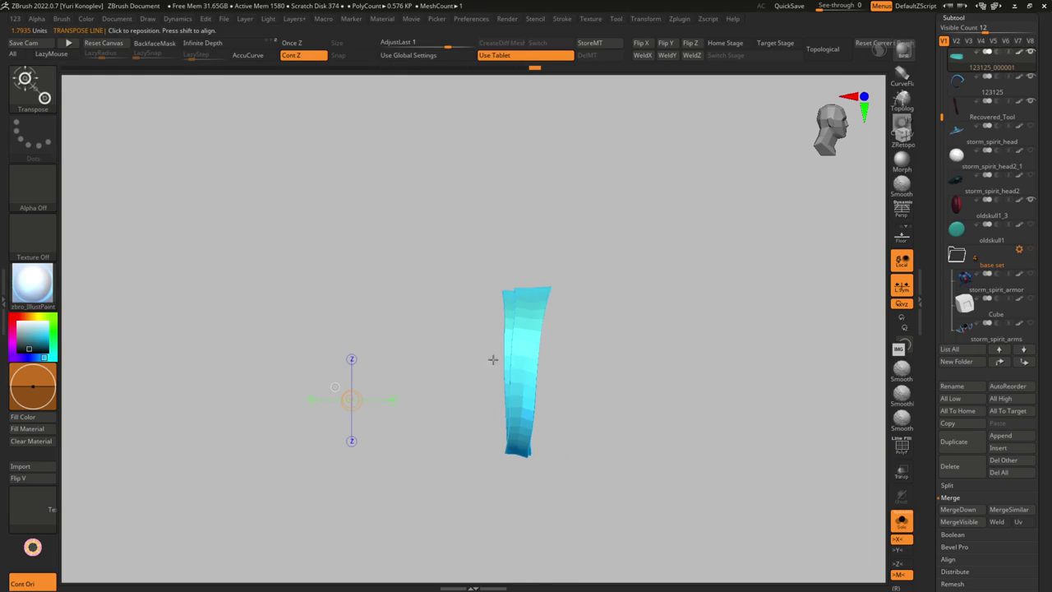
key(ctrl+shift+s)
mouse_move(484, 359)
right_down()
mouse_move(503, 283)
mouse_move(500, 402)
mouse_move(397, 354)
mouse_move(363, 422)
right_up()
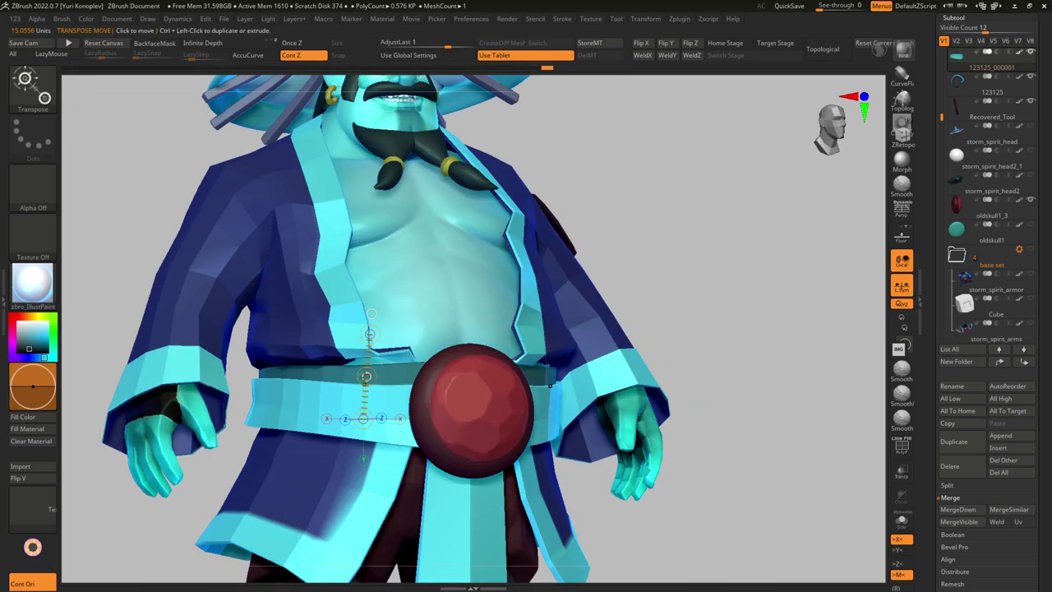
ctrl+drag(366, 376, 367, 376)
key(q)
mouse_move(344, 408)
right_down()
mouse_move(392, 450)
mouse_move(365, 418)
mouse_move(281, 376)
mouse_move(332, 416)
mouse_move(376, 404)
mouse_move(375, 377)
mouse_move(457, 326)
mouse_move(493, 329)
mouse_move(575, 247)
mouse_move(625, 357)
mouse_move(477, 353)
mouse_move(407, 365)
mouse_move(403, 378)
mouse_move(428, 382)
mouse_move(397, 389)
mouse_move(378, 378)
mouse_move(436, 368)
mouse_move(402, 370)
mouse_move(394, 324)
mouse_move(465, 310)
right_up()
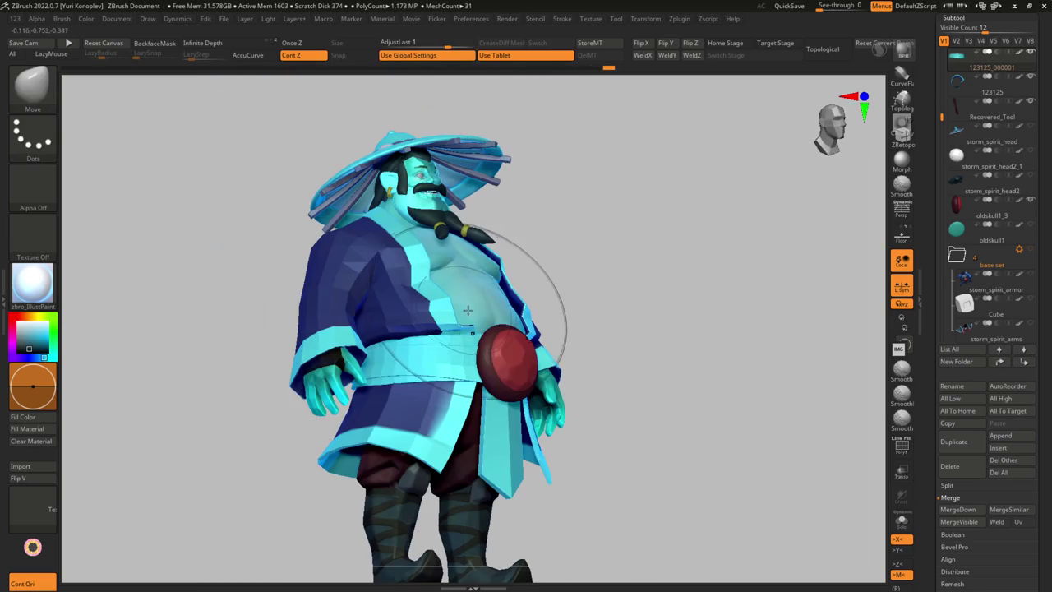
Inspect the belt from low, side and front angles, then select the front tie piece 123123
mouse_move(475, 422)
right_down()
mouse_move(606, 304)
mouse_move(543, 312)
mouse_move(526, 279)
mouse_move(542, 246)
right_up()
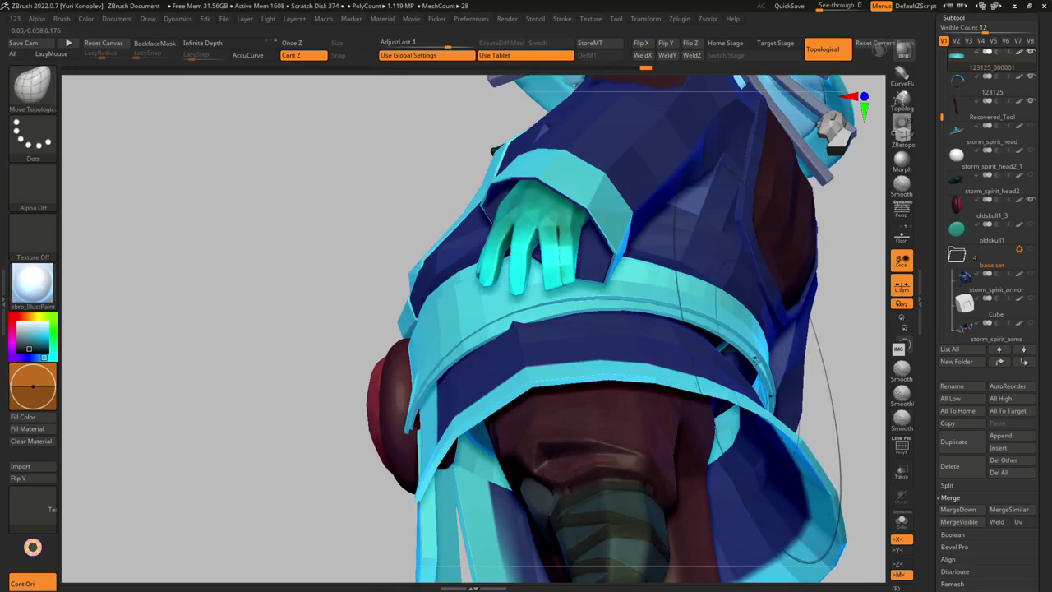
mouse_move(747, 367)
right_down()
mouse_move(776, 358)
mouse_move(741, 349)
mouse_move(764, 314)
mouse_move(690, 372)
mouse_move(723, 361)
right_up()
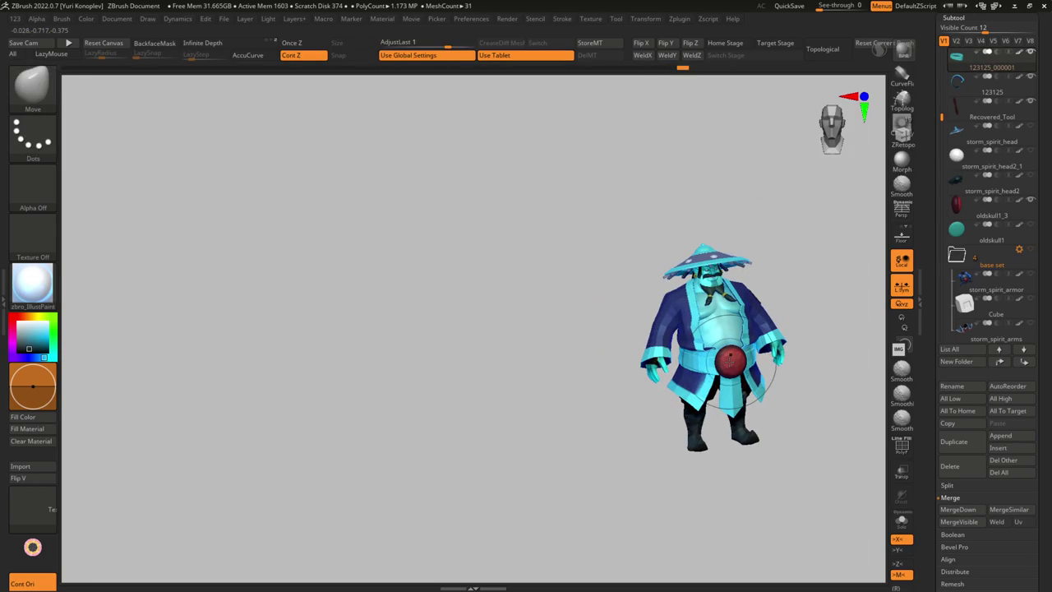
mouse_move(723, 365)
ctrl+right_down()
mouse_move(724, 337)
mouse_move(724, 386)
mouse_move(723, 365)
mouse_move(738, 390)
mouse_move(707, 388)
ctrl+right_up()
ctrl+right_drag(706, 388, 646, 384)
alt+click(646, 384)
Solo the front tie flap, show its polygroups and insert a single ZModeler edge loop
key(shift+ctrl+s)
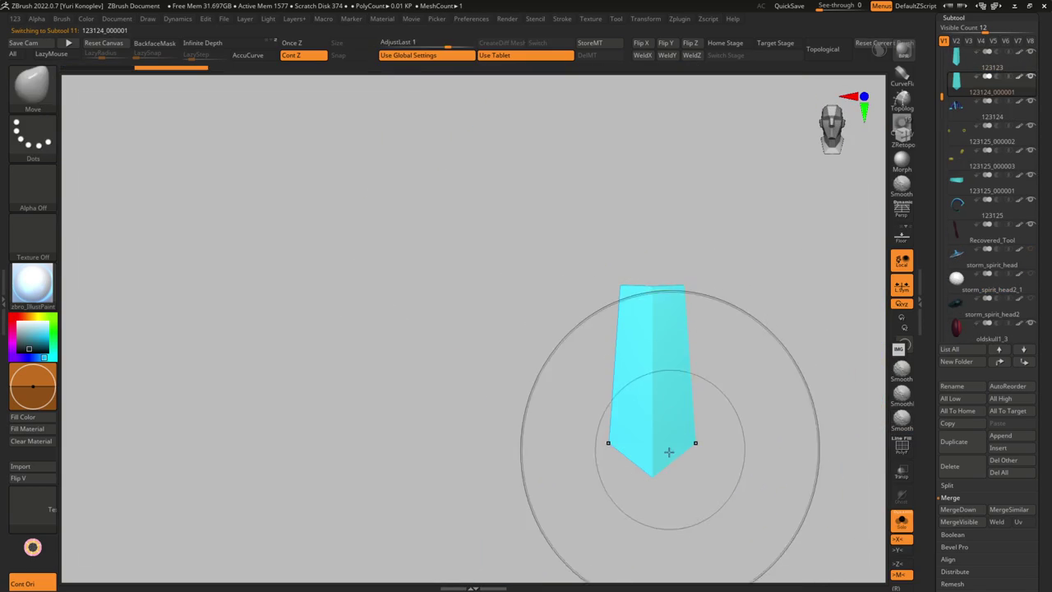
key(w)
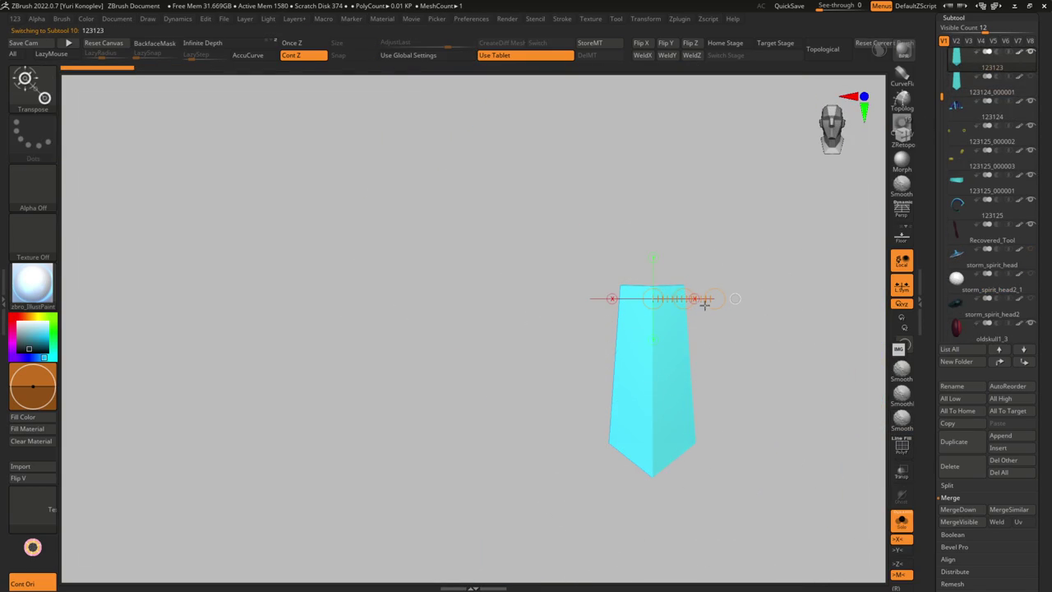
mouse_move(714, 298)
mouse_down()
mouse_move(714, 309)
mouse_move(716, 298)
mouse_up()
key(q)
key(ctrl+z)
key(shift+ctrl+s)
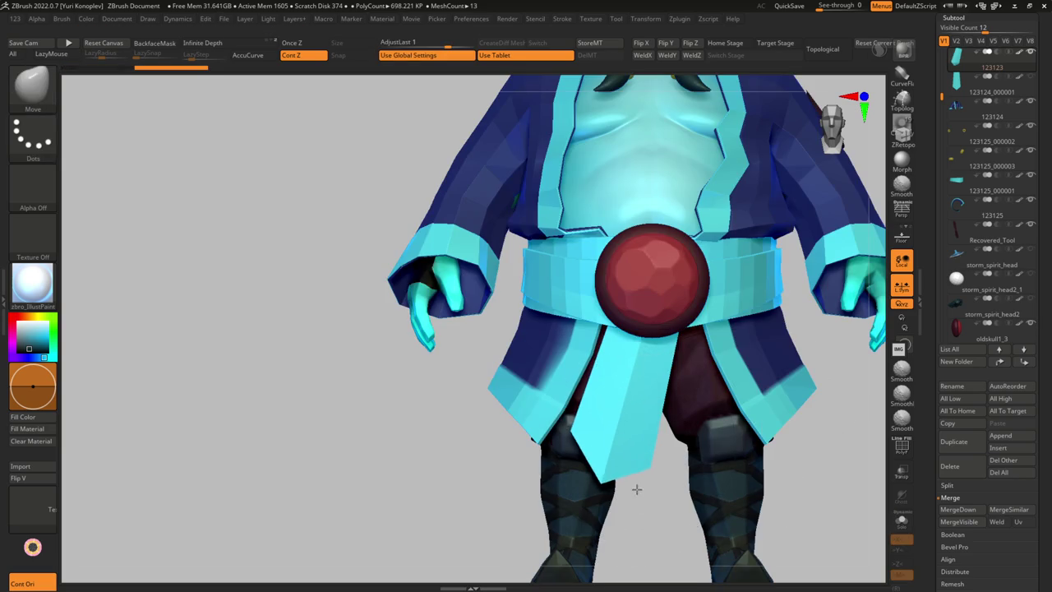
key(shift+f)
key(b)
key(z)
key(m)
key(space)
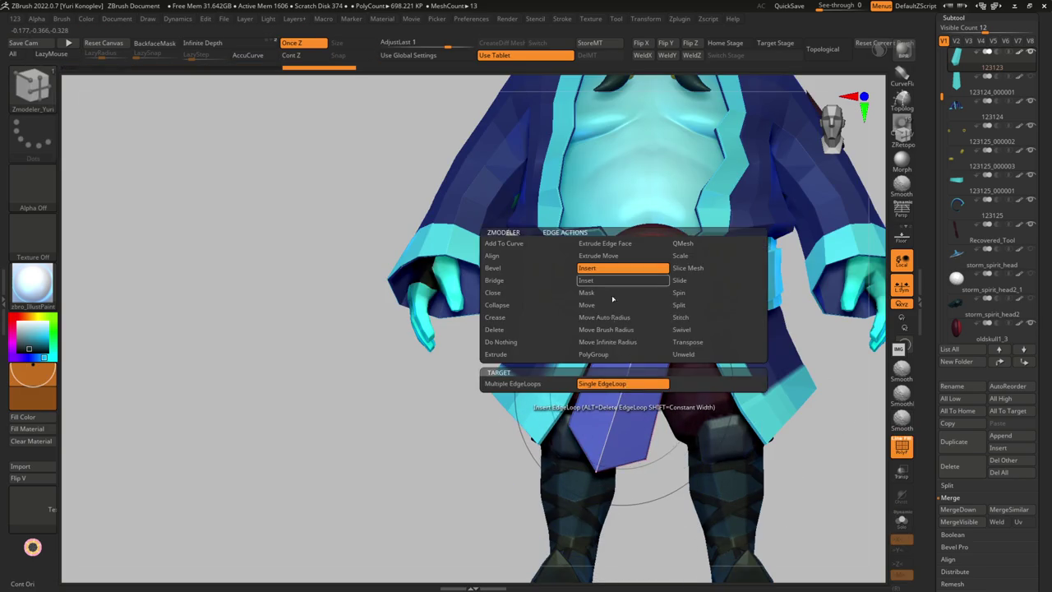
key(shift+ctrl+s)
With the Move brush, stretch the tie flap longer and wider at the bottom
key(shift+f)
key(b)
key(m)
key(v)
key(s)
key(shift+ctrl+s)
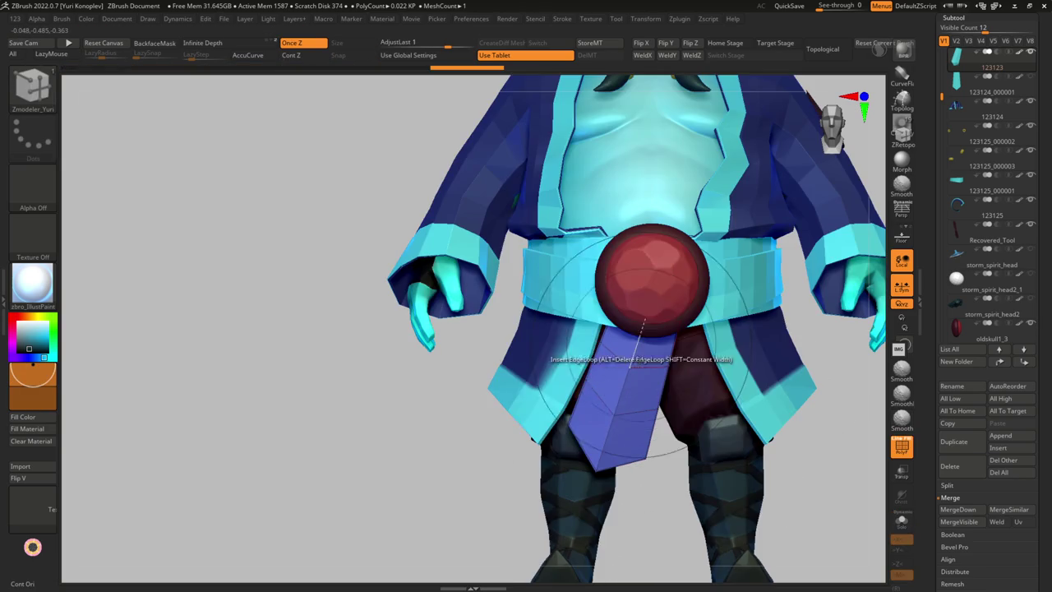
mouse_move(625, 362)
mouse_down()
mouse_move(622, 371)
mouse_move(649, 376)
mouse_up()
key(s)
Duplicate the tie subtool and Transpose-scale the copy into a narrower flap strip
click(952, 441)
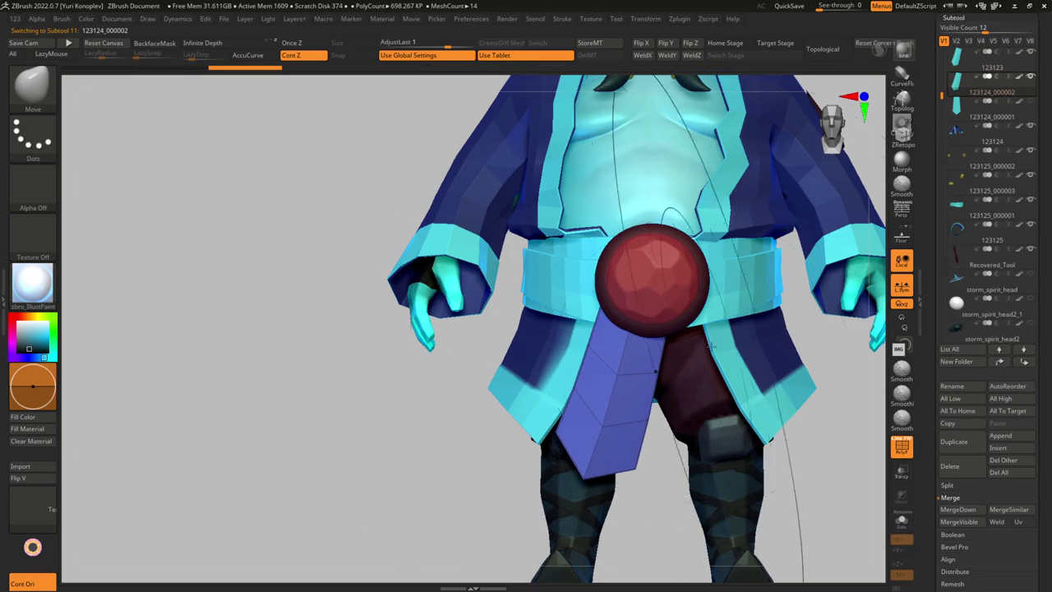
key(w)
drag(667, 320, 618, 340)
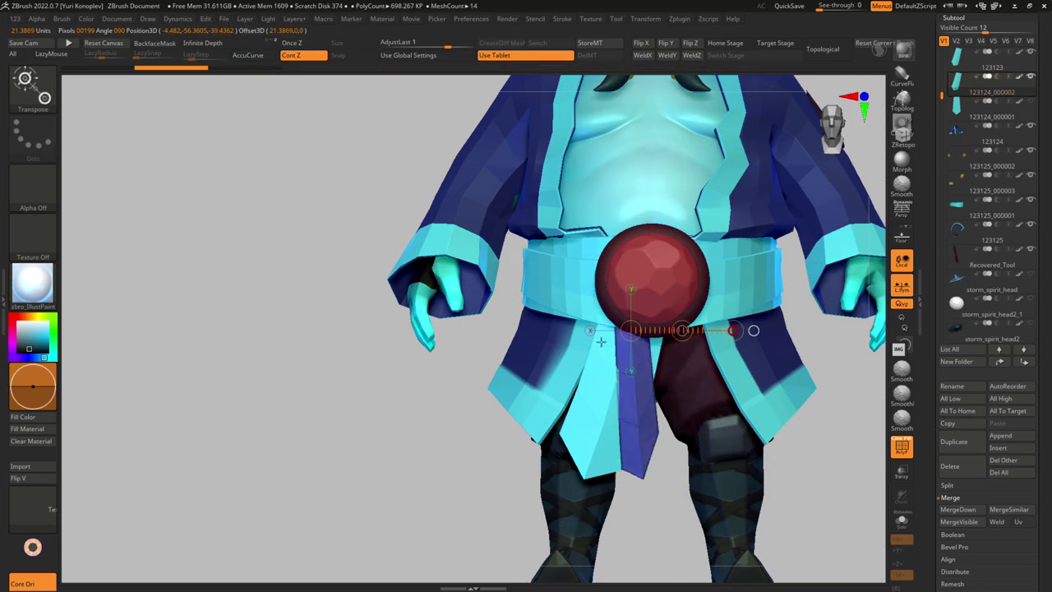
key(space)
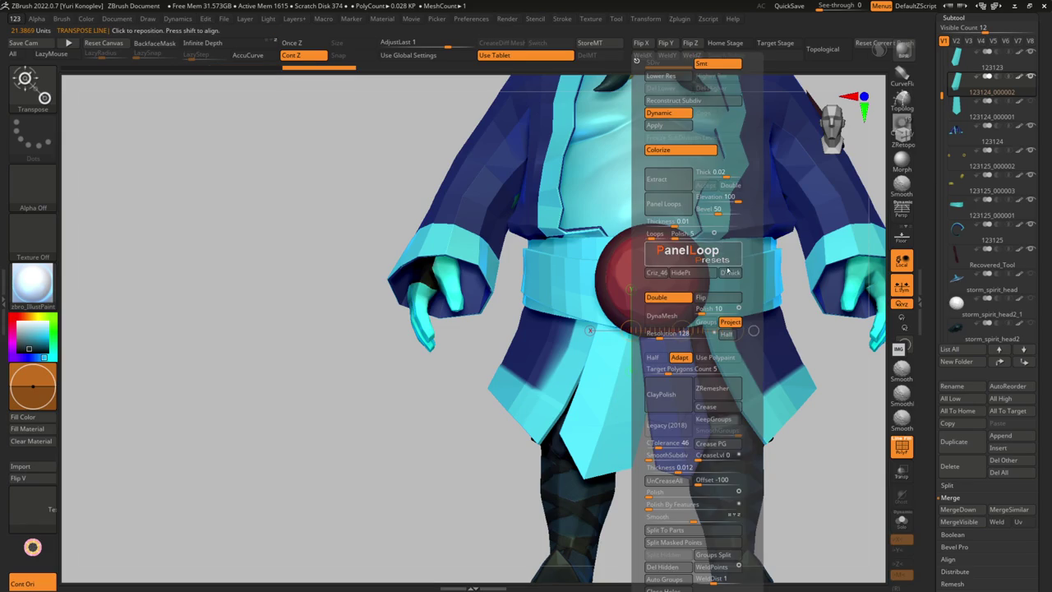
click(725, 299)
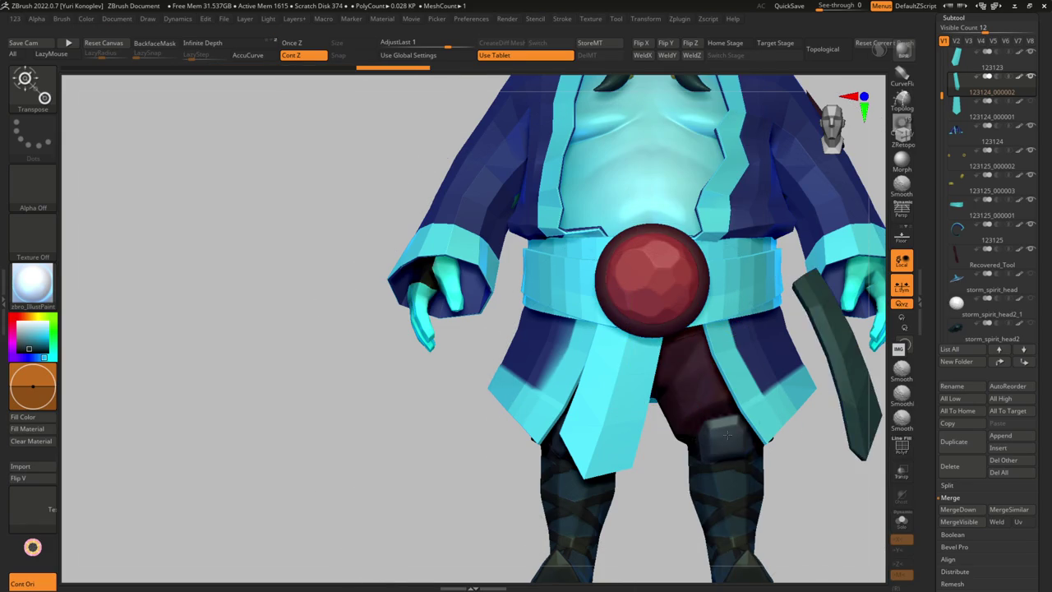
Orbit to check the flaps from below, then frame the whole character
key(q)
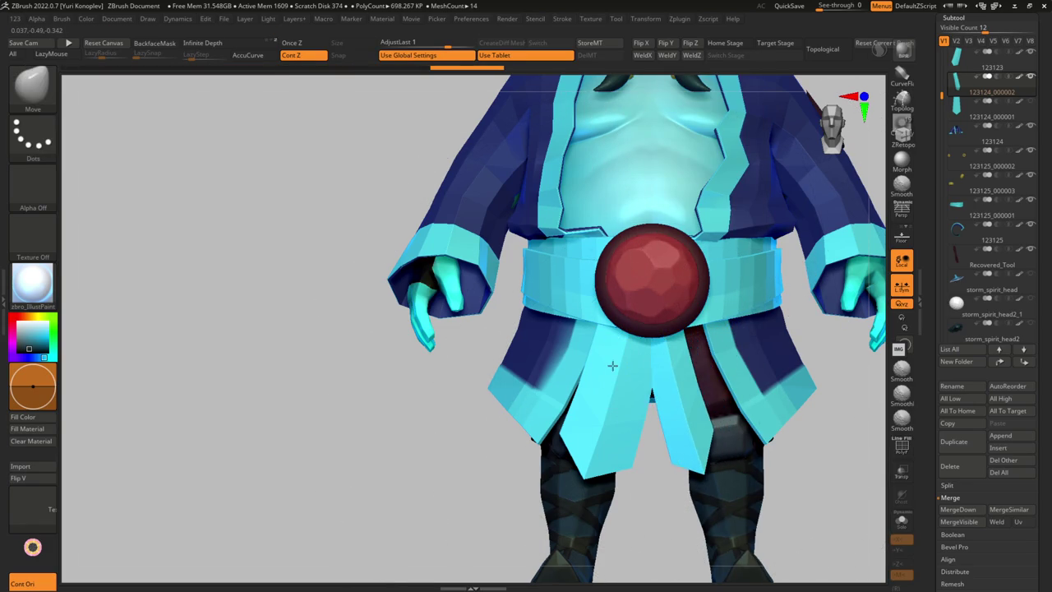
key(w)
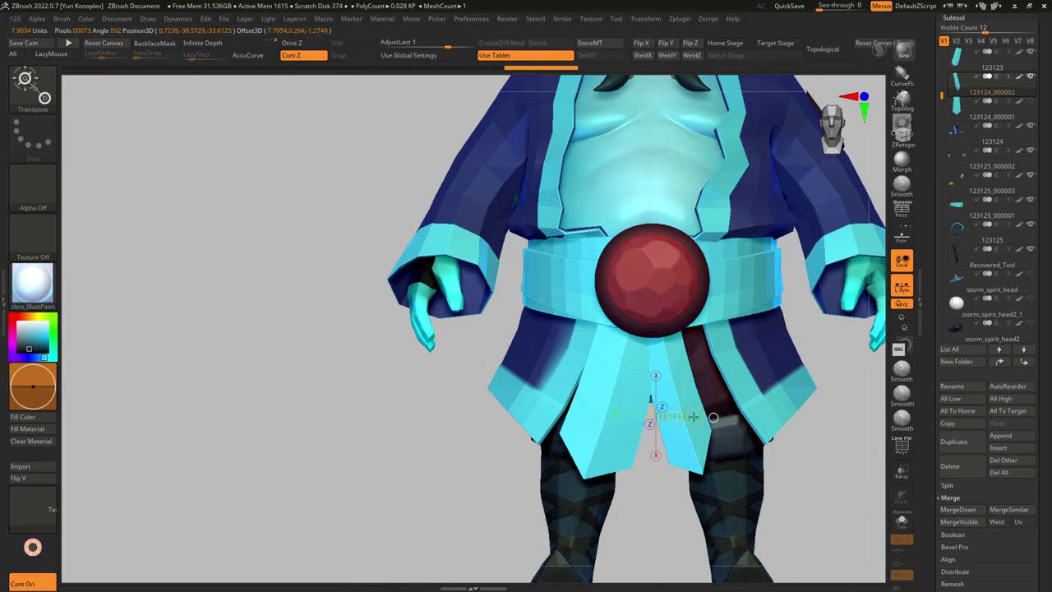
right_drag(676, 374, 676, 352)
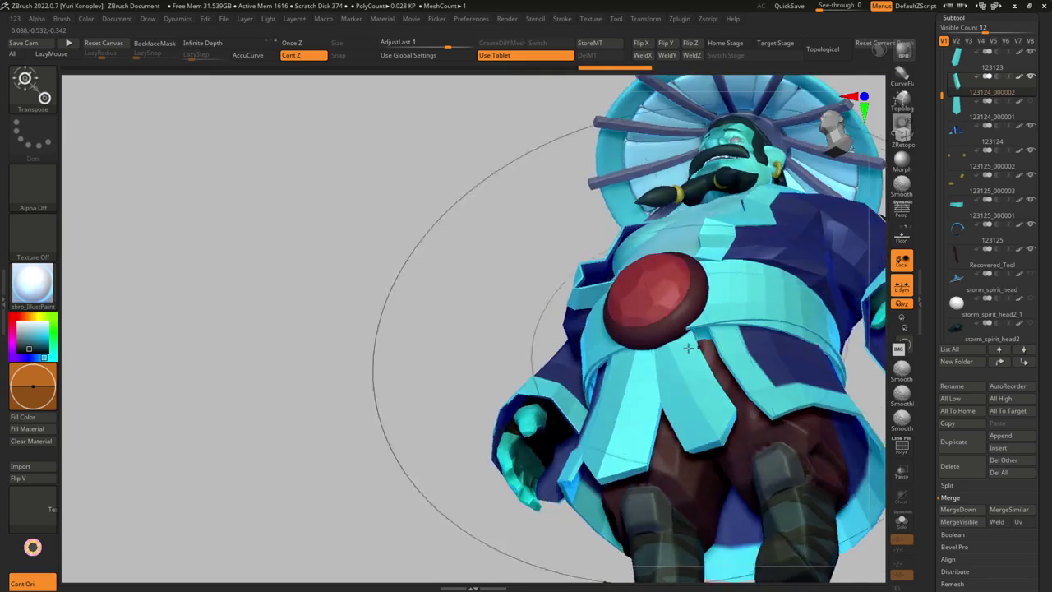
right_drag(675, 353, 645, 371)
key(f)
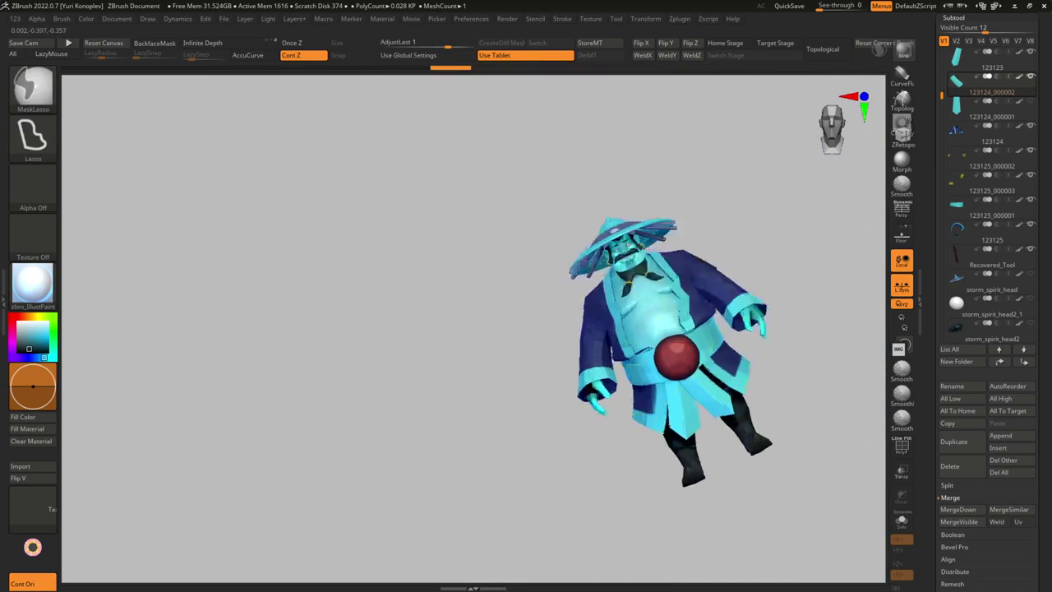
mouse_move(673, 429)
right_down()
mouse_move(665, 442)
mouse_move(657, 435)
mouse_move(665, 441)
mouse_move(678, 399)
mouse_move(697, 415)
mouse_move(703, 391)
right_up()
mouse_move(662, 362)
right_down()
mouse_move(681, 364)
mouse_move(687, 397)
right_up()
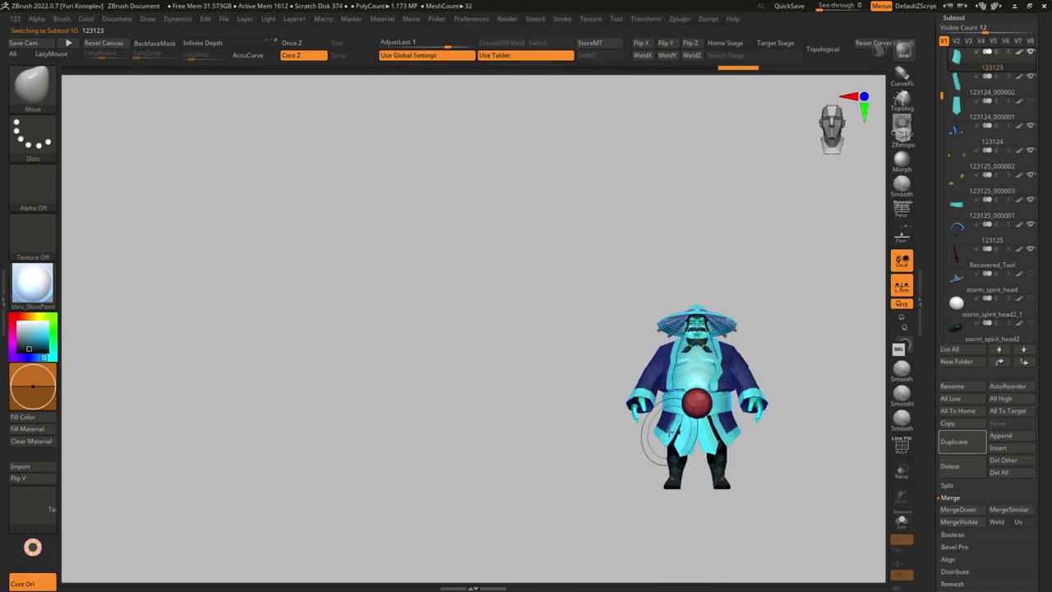
ctrl+right_drag(670, 436, 686, 471)
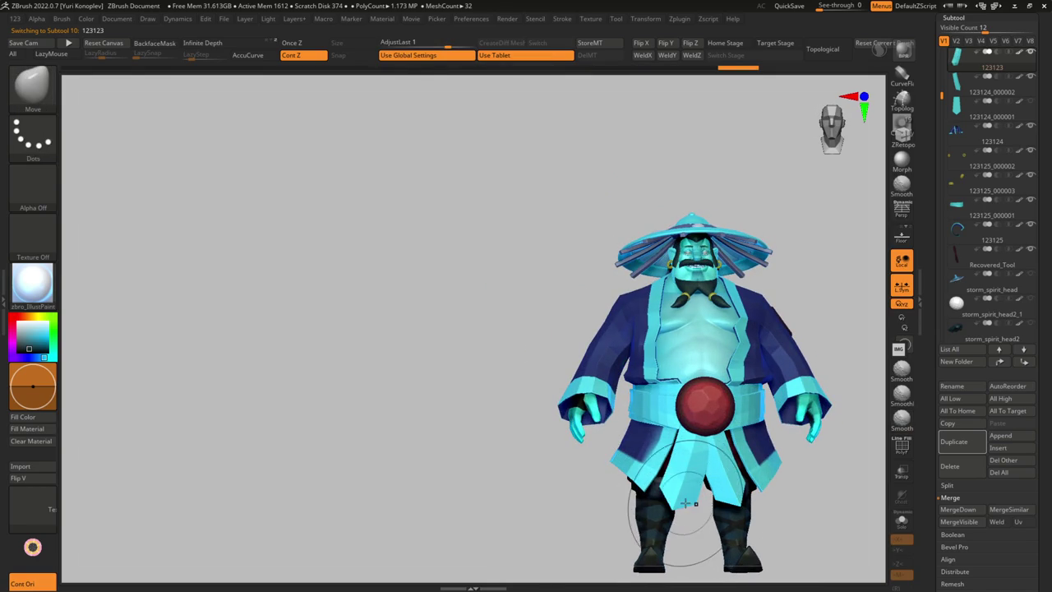
mouse_move(688, 457)
right_down()
mouse_move(695, 419)
mouse_move(657, 411)
right_up()
alt+click(650, 446)
mouse_move(650, 446)
right_down()
mouse_move(649, 494)
mouse_move(730, 416)
right_up()
mouse_move(736, 460)
right_down()
mouse_move(681, 470)
mouse_move(724, 466)
mouse_move(742, 448)
right_up()
alt+click(682, 470)
alt+click(720, 465)
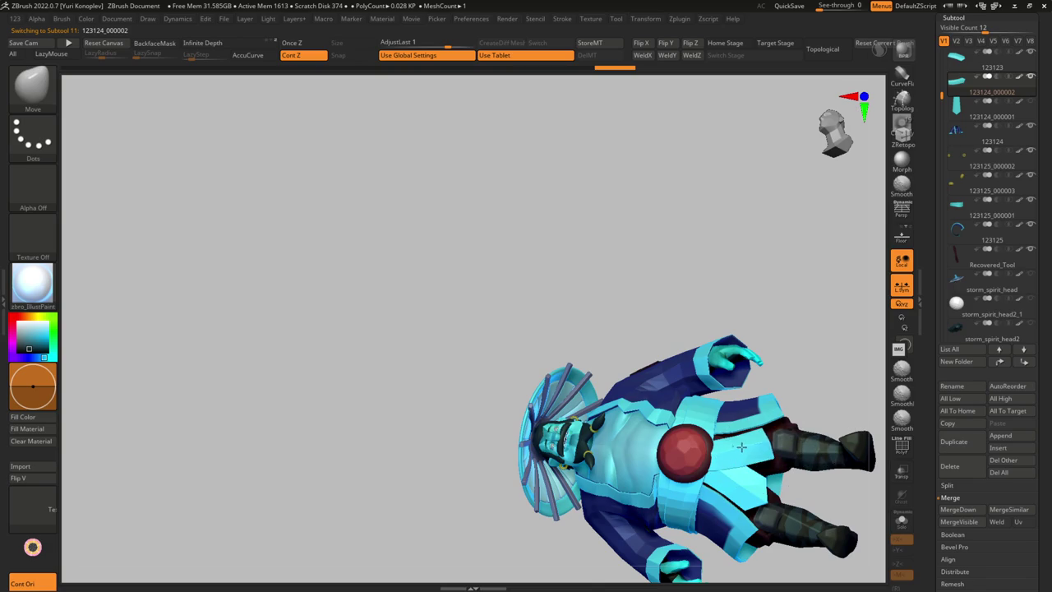
alt+click(720, 453)
mouse_move(720, 453)
ctrl+right_down()
mouse_move(720, 493)
mouse_move(780, 475)
ctrl+right_up()
key(s)
alt+click(745, 466)
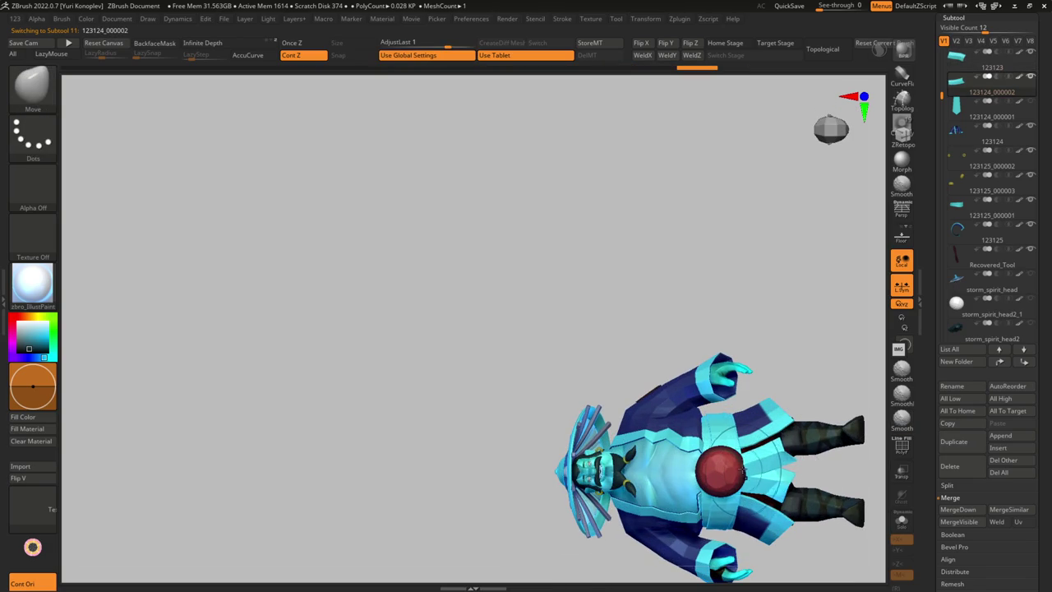
mouse_move(744, 466)
ctrl+right_down()
mouse_move(745, 444)
mouse_move(784, 409)
mouse_move(704, 411)
mouse_move(747, 496)
mouse_move(764, 496)
mouse_move(743, 452)
ctrl+right_up()
alt+click(745, 456)
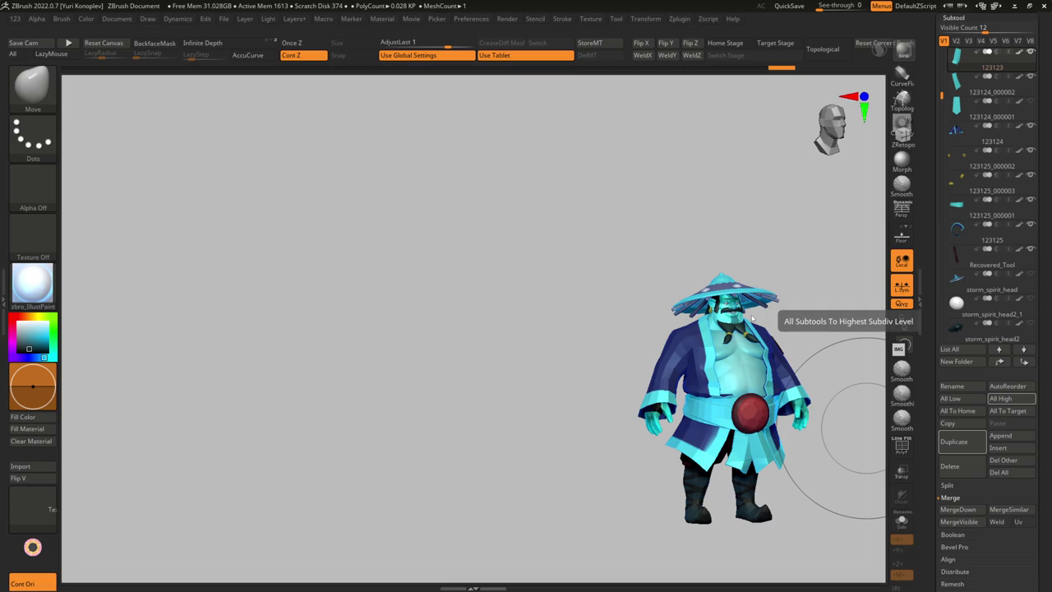
alt+click(669, 376)
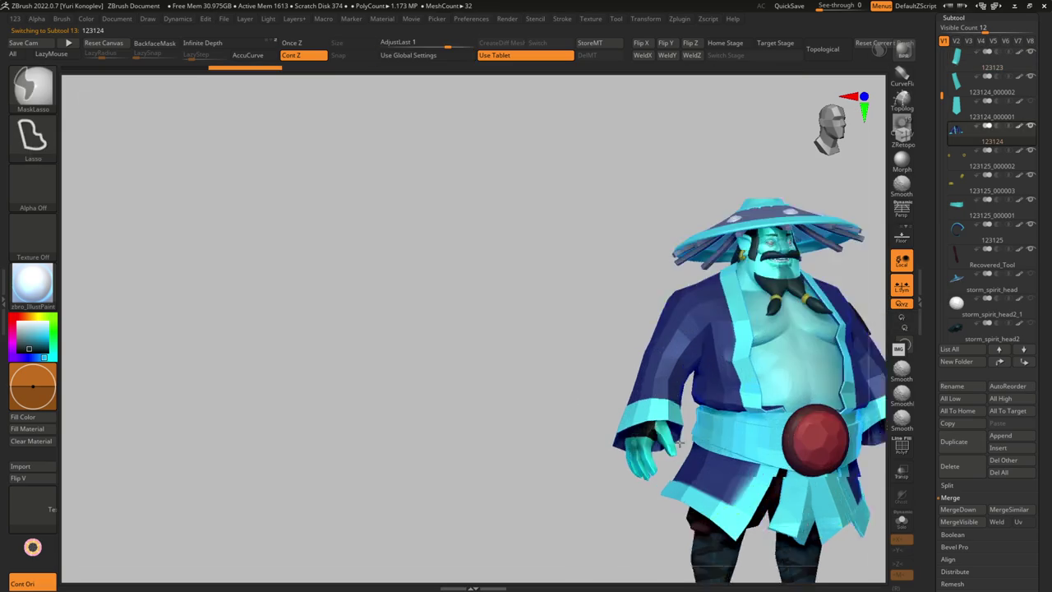
ctrl+right_drag(669, 376, 669, 313)
right_drag(449, 374, 635, 378)
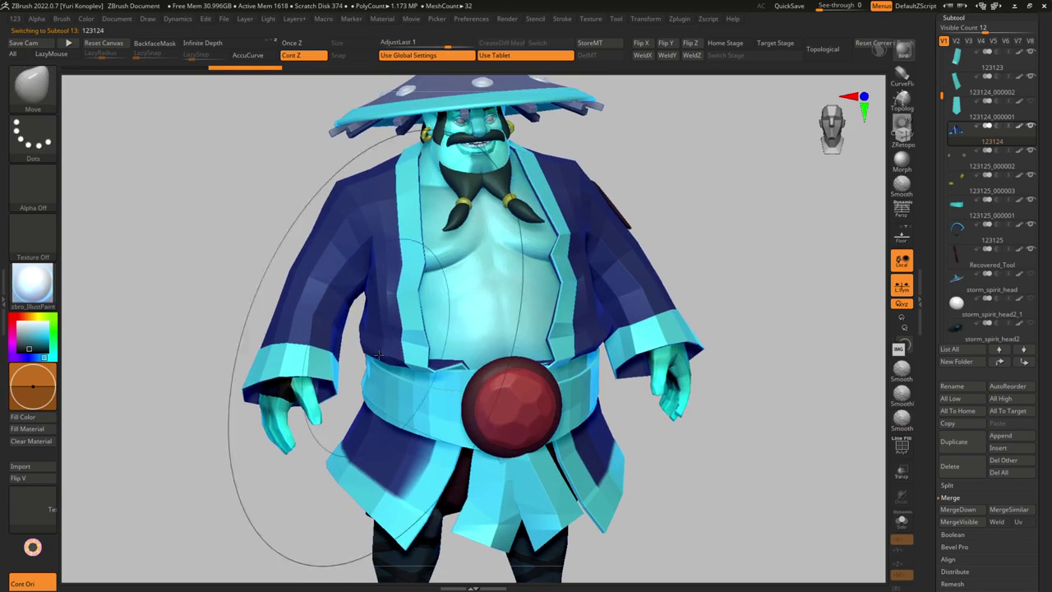
drag(635, 378, 822, 378)
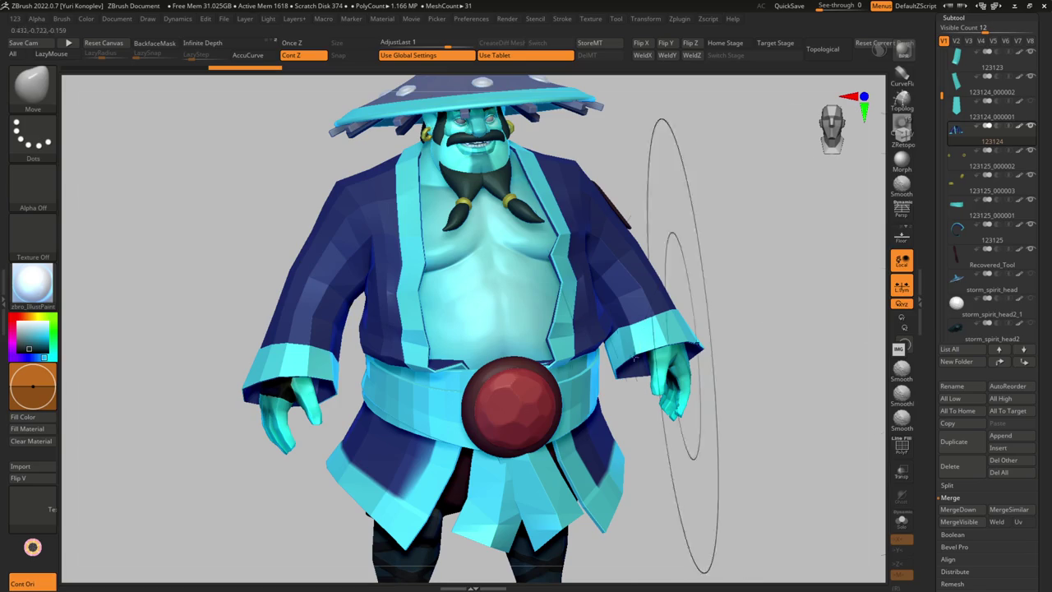
scroll(493, 386, down, 5)
alt+drag(491, 345, 472, 284)
mouse_move(473, 283)
right_down()
mouse_move(353, 423)
mouse_move(411, 370)
mouse_move(362, 411)
right_up()
alt+click(450, 313)
alt+click(394, 399)
scroll(411, 370, down, 5)
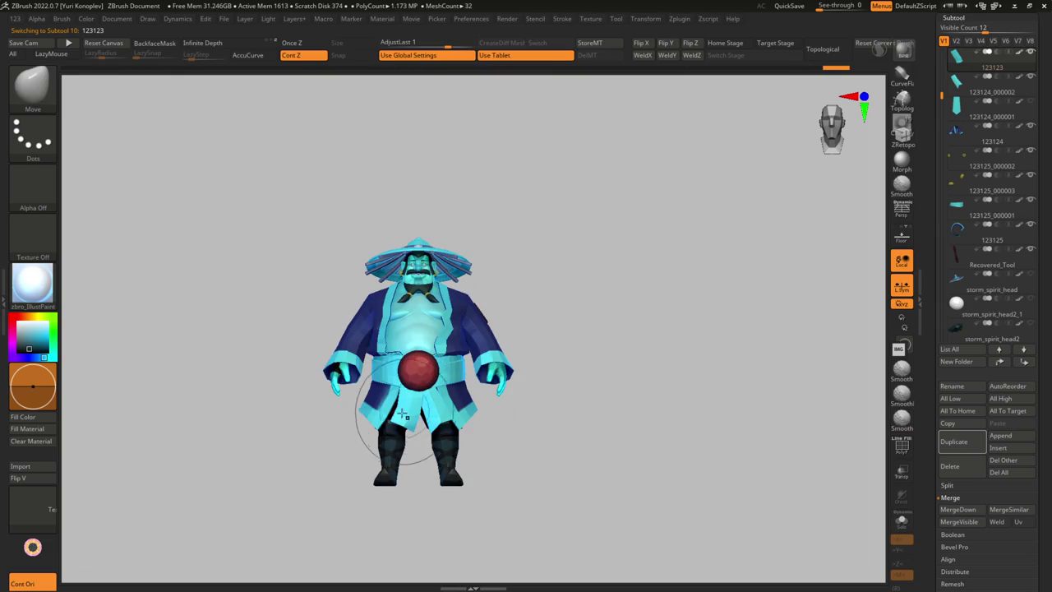
alt+click(435, 421)
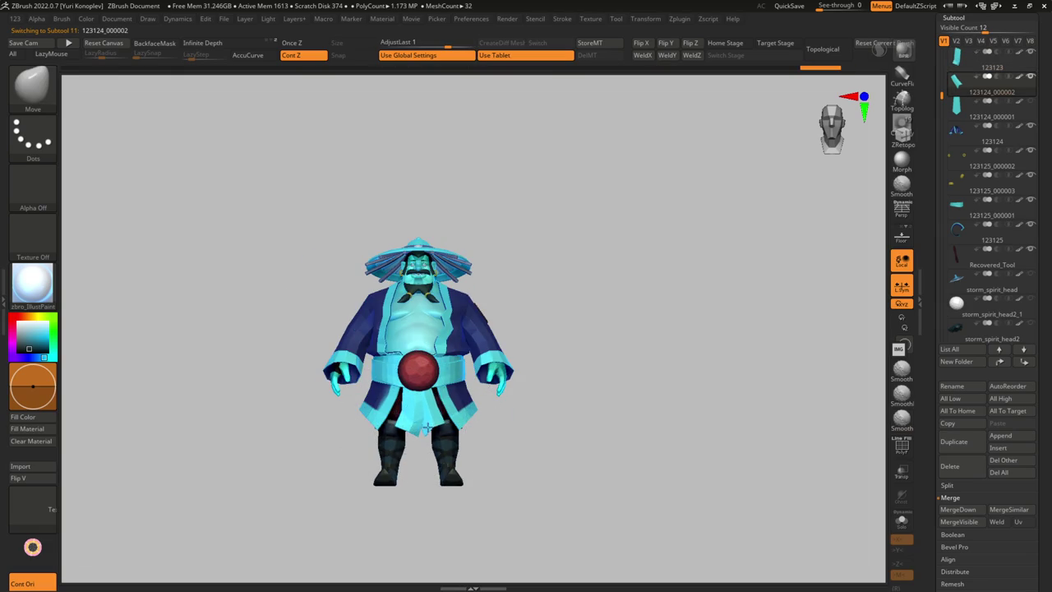
Select the 123124_000002 skirt panel and orbit to view the skirt from below
scroll(388, 446, down, 3)
right_drag(387, 446, 435, 432)
scroll(435, 431, up, 5)
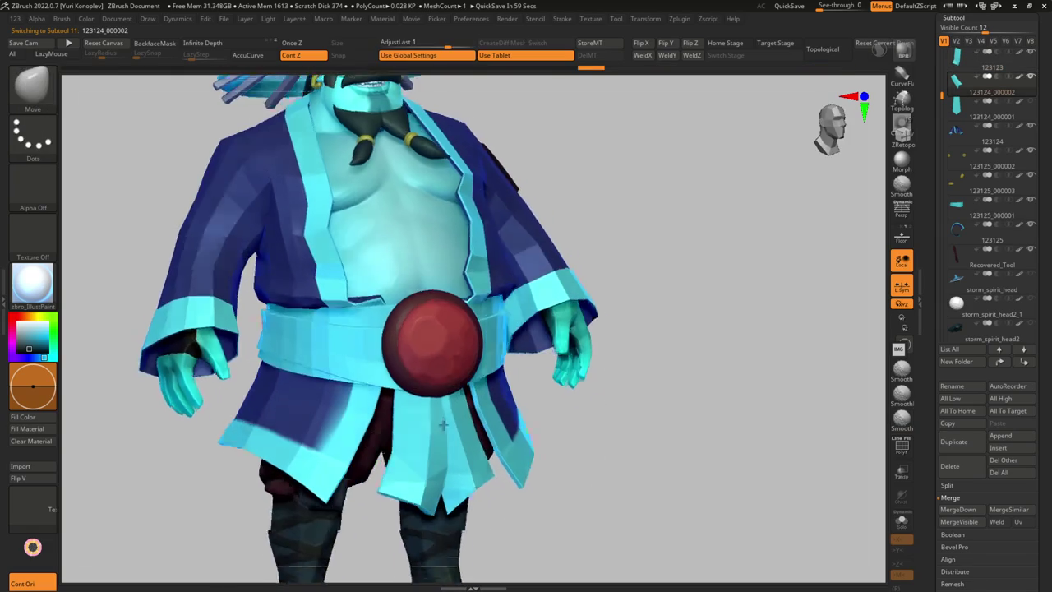
alt+click(526, 460)
mouse_move(526, 460)
right_down()
mouse_move(481, 425)
mouse_move(428, 477)
mouse_move(436, 304)
mouse_move(437, 499)
mouse_move(410, 468)
right_up()
alt+click(435, 304)
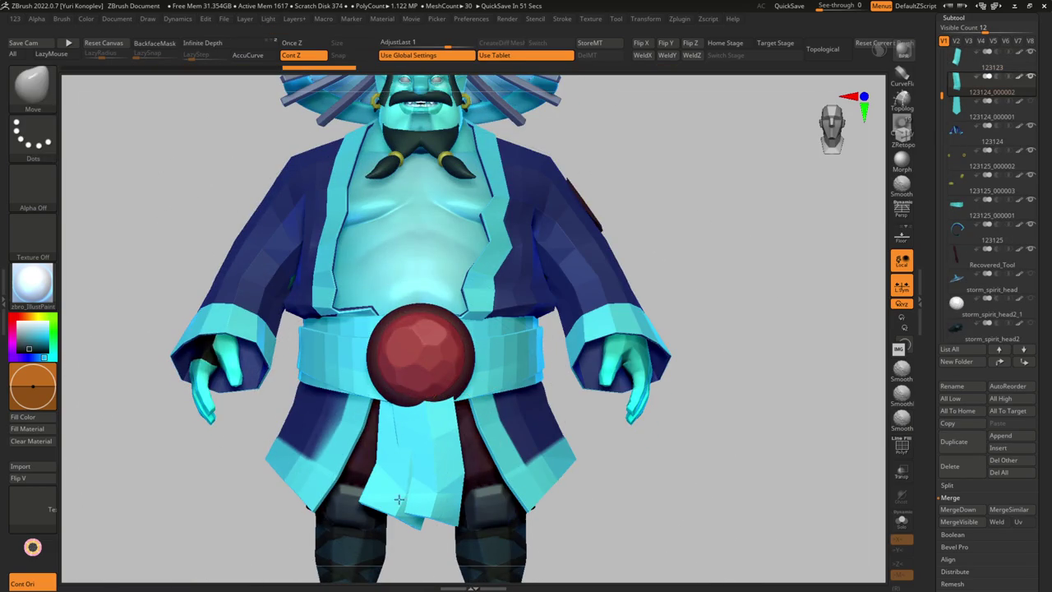
drag(420, 378, 435, 405)
mouse_move(435, 405)
right_down()
mouse_move(403, 493)
mouse_move(413, 403)
mouse_move(417, 478)
mouse_move(403, 501)
right_up()
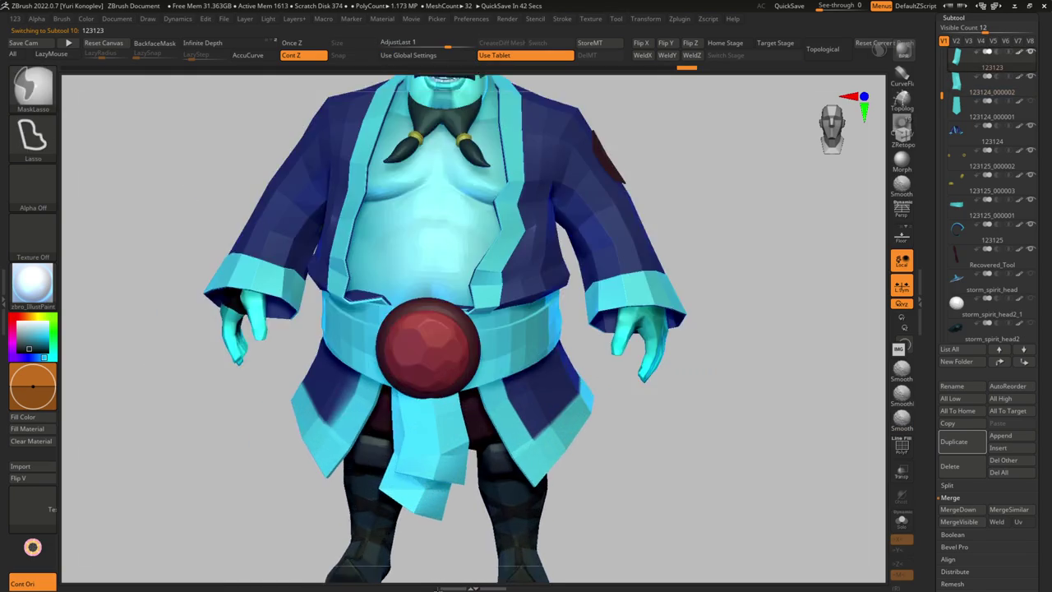
Straighten the flap's lower-half kink and pull its lower-right corner down, then exit Solo
key(s)
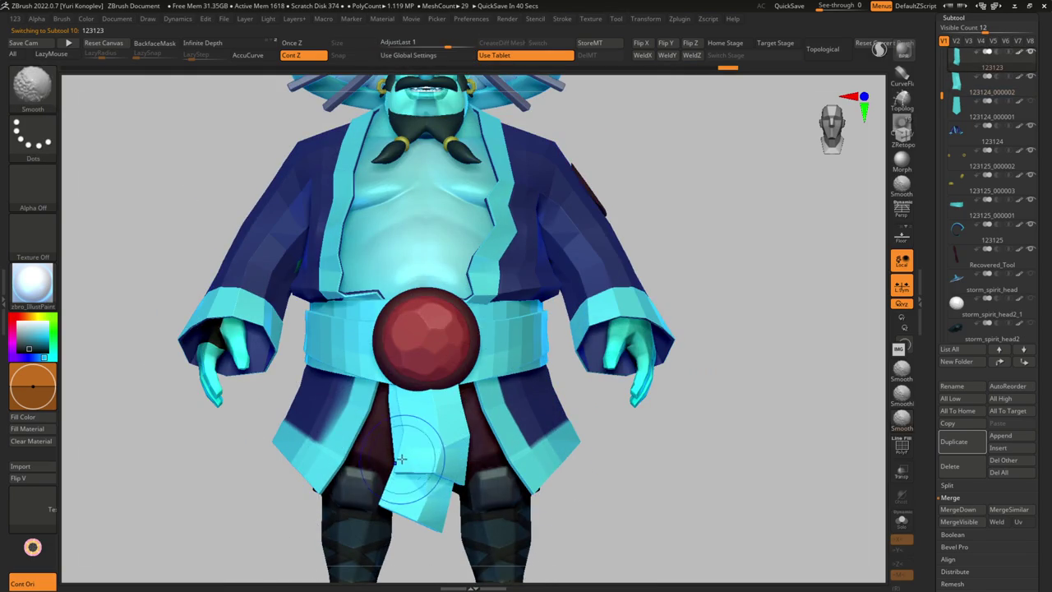
key(shift+f)
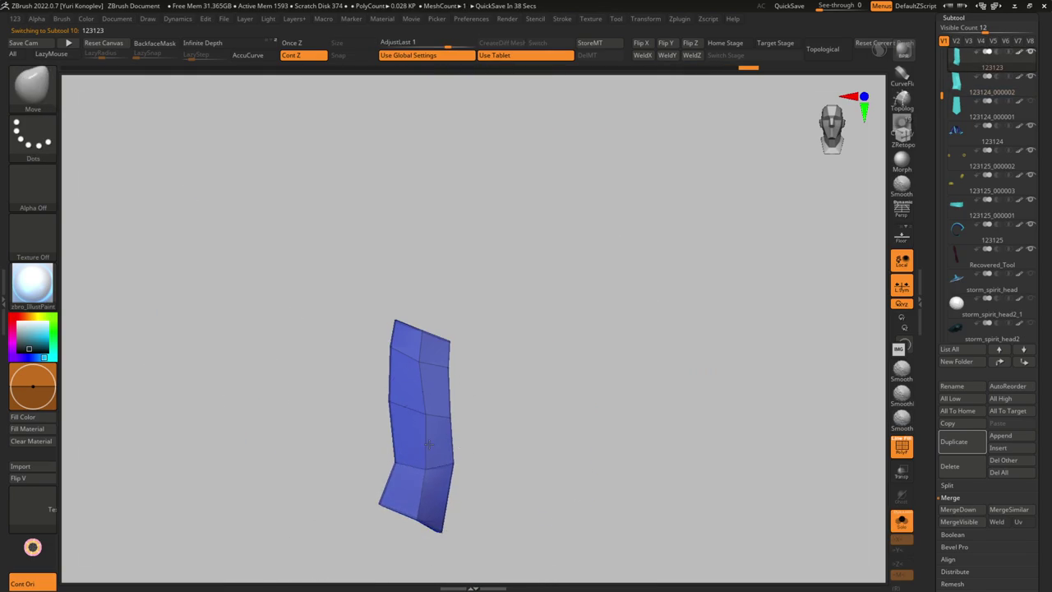
drag(422, 480, 399, 423)
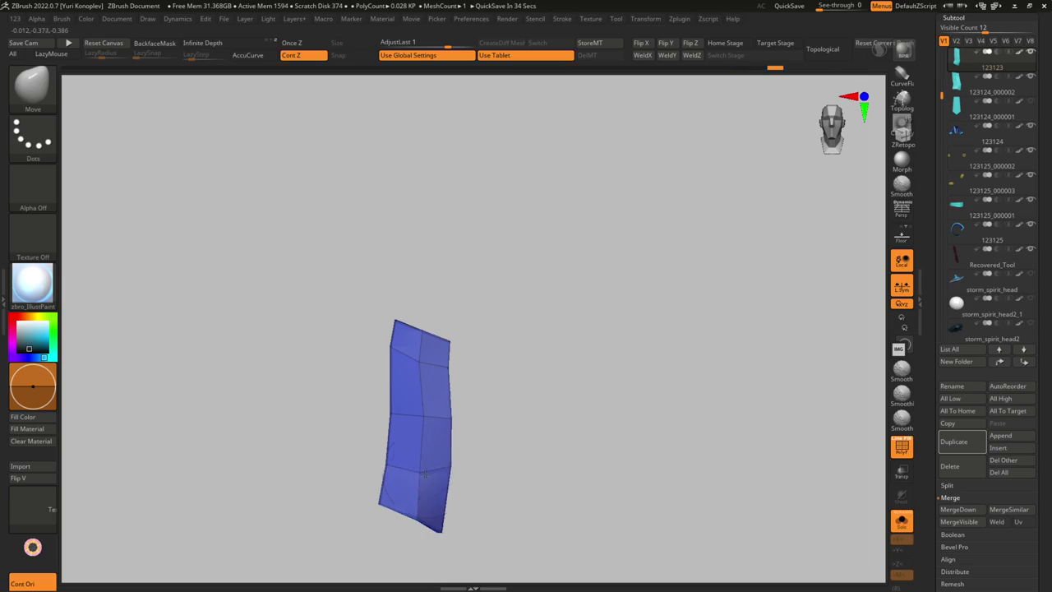
drag(454, 465, 457, 497)
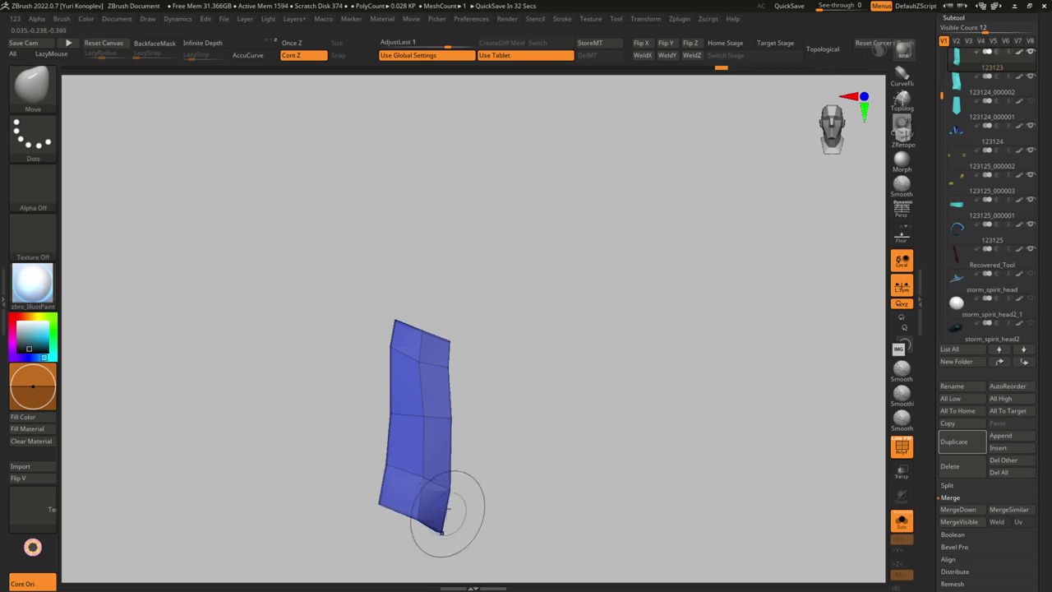
key(ctrl+shift+s)
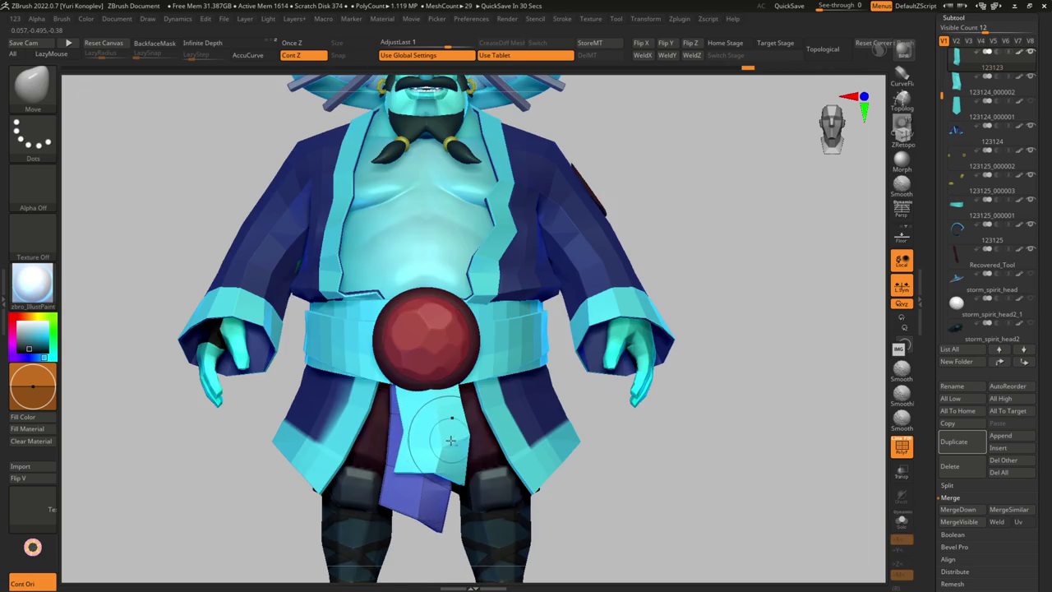
Toggle between the 123123 and 123124_000002 flap subtools from a new angle
alt+click(424, 473)
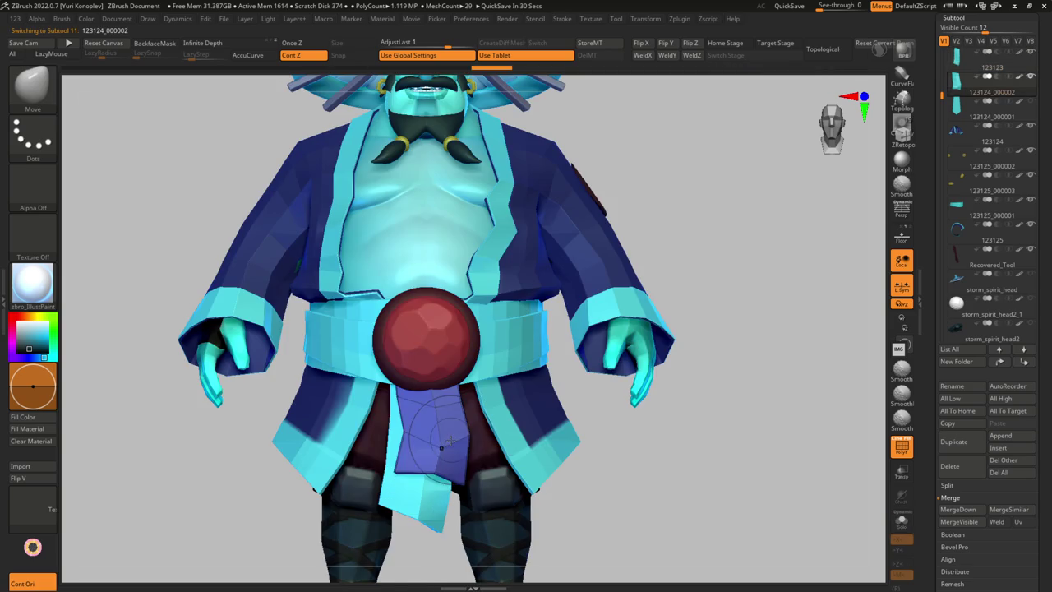
alt+click(435, 480)
alt+click(444, 492)
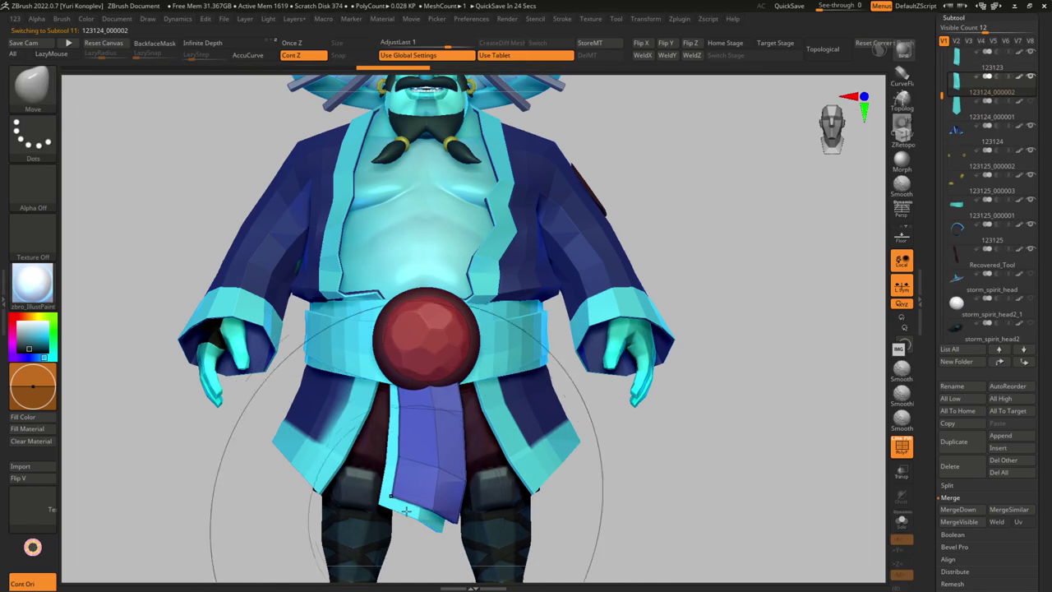
mouse_move(409, 486)
right_down()
mouse_move(415, 463)
mouse_move(461, 455)
right_up()
alt+click(461, 455)
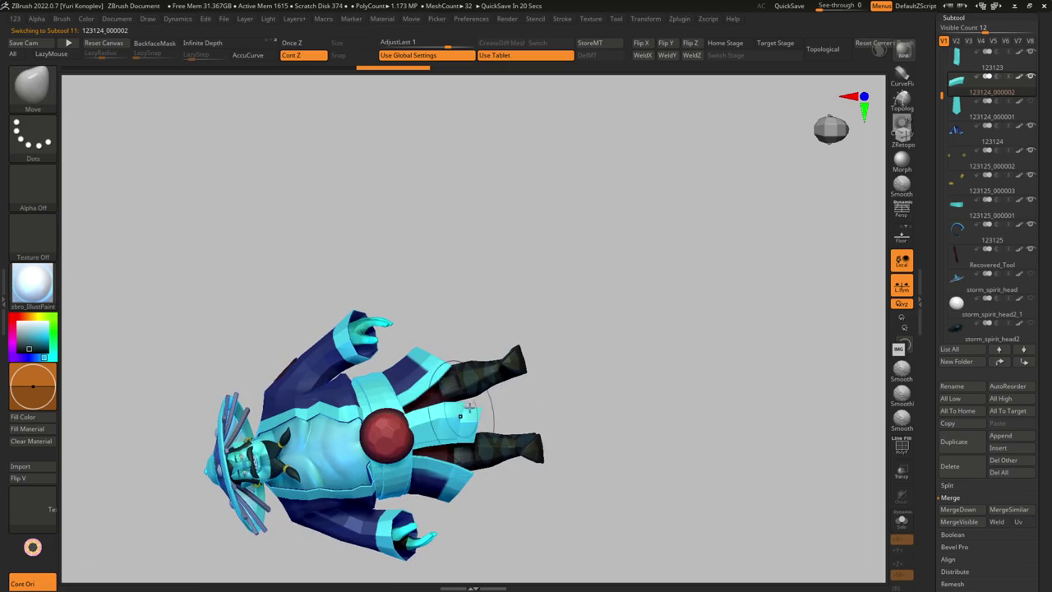
alt+click(400, 419)
mouse_move(400, 420)
ctrl+right_down()
mouse_move(375, 431)
mouse_move(446, 477)
mouse_move(475, 340)
mouse_move(492, 400)
mouse_move(826, 348)
ctrl+right_up()
key(s)
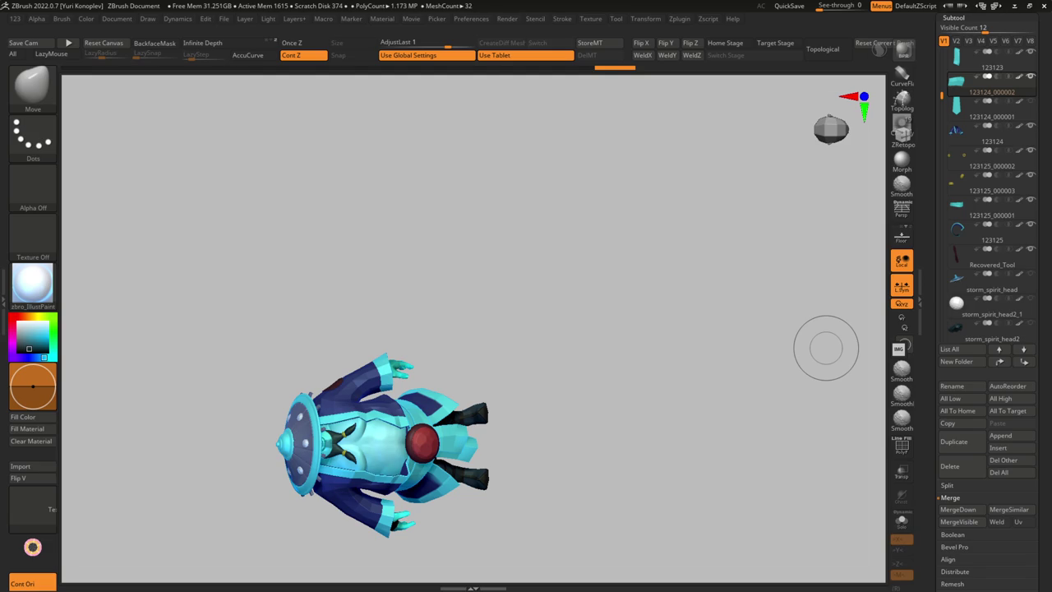
mouse_move(507, 351)
mouse_down()
mouse_move(341, 364)
mouse_move(411, 216)
mouse_move(427, 460)
mouse_move(396, 398)
mouse_move(370, 427)
mouse_move(375, 409)
mouse_move(364, 458)
mouse_up()
key(ctrl+shift+s)
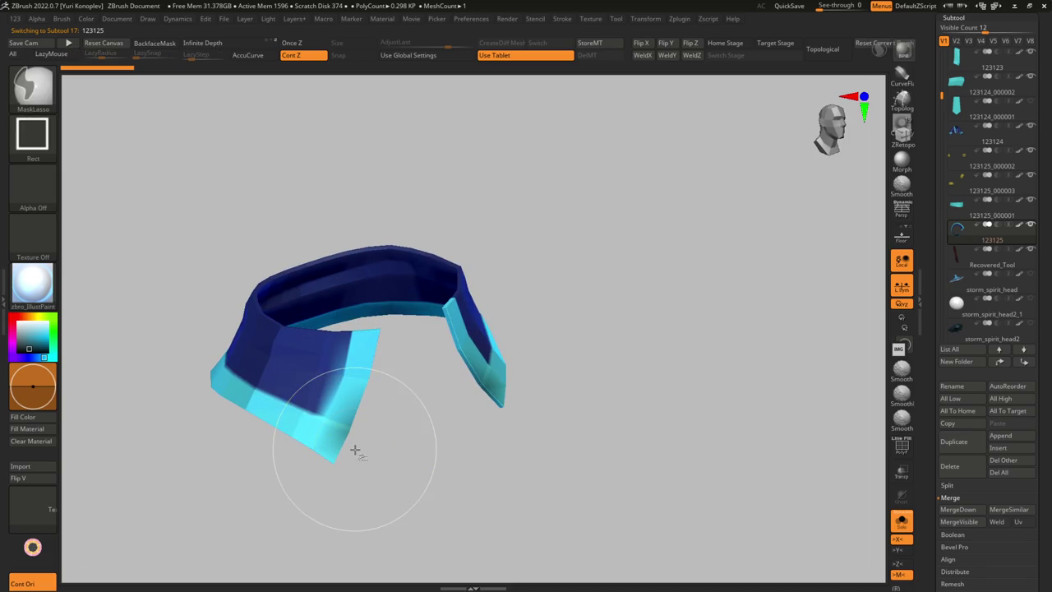
drag(369, 446, 417, 430)
key(ctrl+shift+s)
mouse_move(406, 419)
ctrl+right_down()
mouse_move(376, 420)
mouse_move(411, 386)
mouse_move(482, 430)
ctrl+right_up()
right_drag(647, 417, 482, 352)
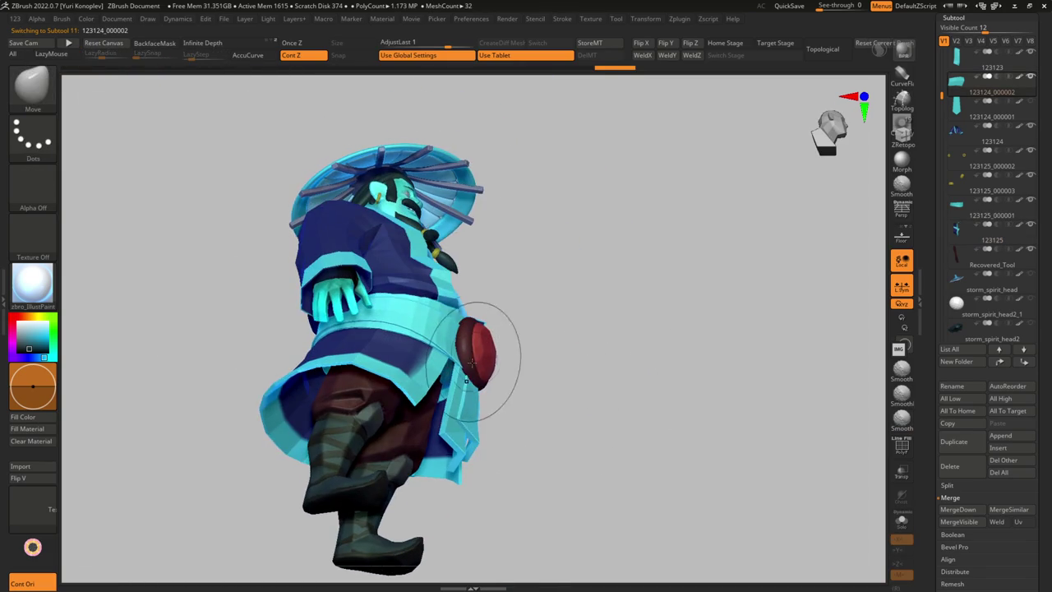
mouse_move(442, 380)
right_down()
mouse_move(466, 392)
mouse_move(388, 458)
mouse_move(471, 410)
right_up()
alt+click(466, 392)
alt+click(470, 421)
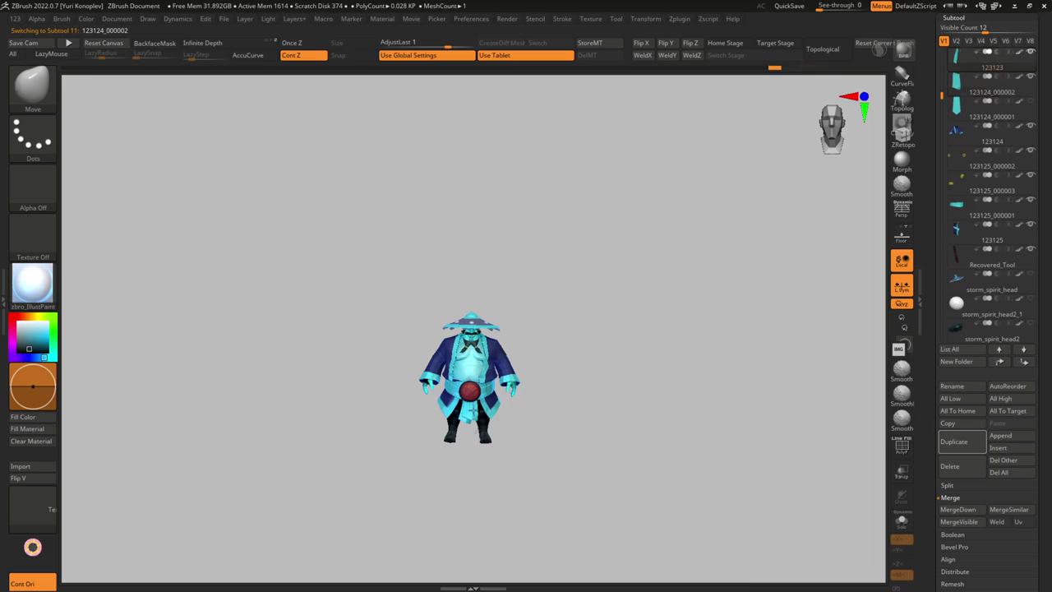
mouse_move(470, 419)
ctrl+right_down()
mouse_move(452, 427)
mouse_move(480, 466)
ctrl+right_up()
alt+click(442, 434)
mouse_move(472, 446)
ctrl+right_down()
mouse_move(461, 427)
mouse_move(485, 413)
mouse_move(469, 400)
mouse_move(462, 422)
mouse_move(468, 382)
mouse_move(476, 411)
mouse_move(481, 387)
mouse_move(491, 454)
mouse_move(399, 441)
mouse_move(493, 395)
mouse_move(475, 460)
mouse_move(493, 477)
mouse_move(498, 411)
mouse_move(500, 491)
mouse_move(512, 464)
ctrl+right_up()
key(b)
key(p)
key(i)
alt+click(463, 422)
alt+click(504, 413)
alt+click(475, 460)
alt+click(514, 420)
key(w)
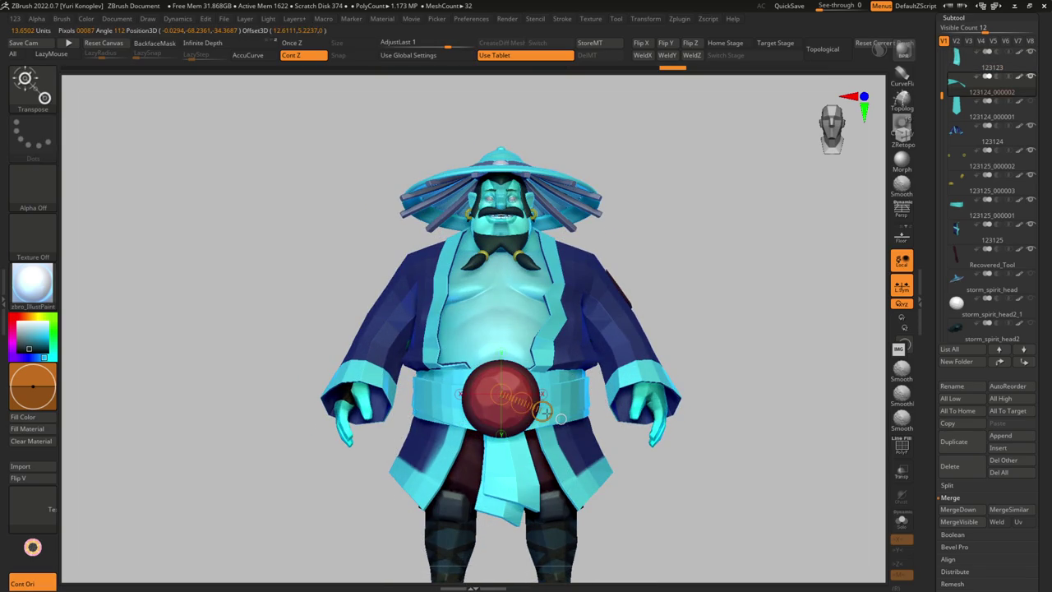
key(y)
key(ctrl+shift+d)
mouse_move(499, 394)
mouse_down()
mouse_move(541, 411)
mouse_move(440, 479)
mouse_move(553, 481)
mouse_up()
key(q)
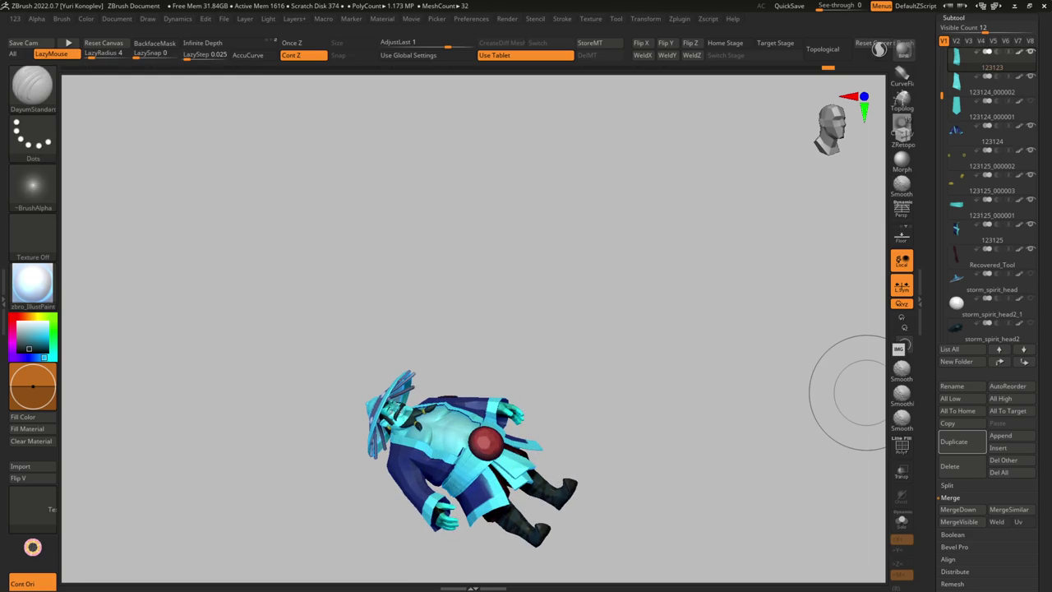
alt+drag(485, 475, 432, 347)
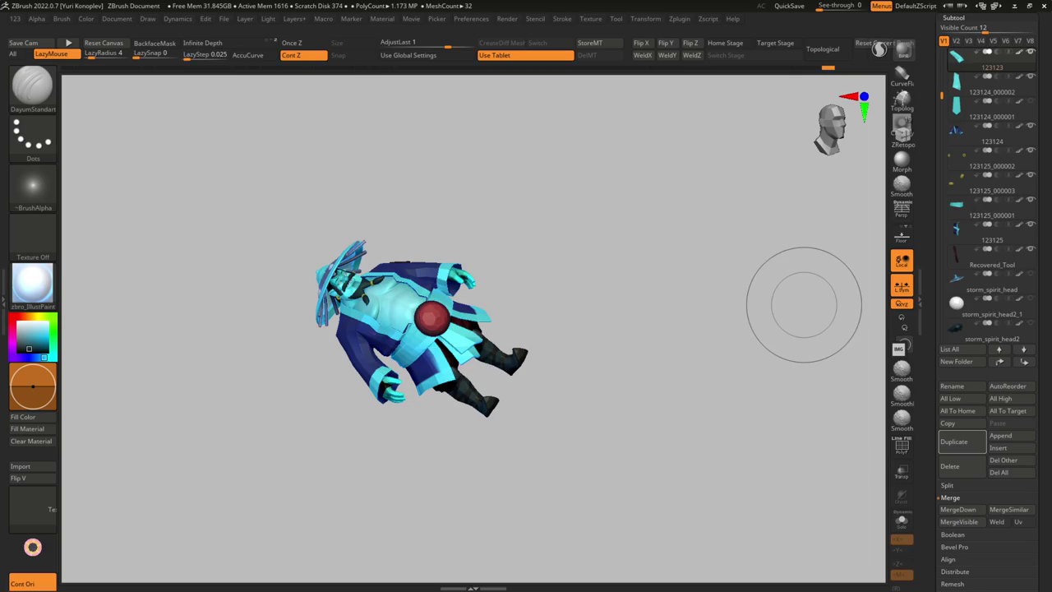
mouse_move(803, 304)
mouse_down()
mouse_move(505, 403)
mouse_move(422, 399)
mouse_move(422, 325)
mouse_move(406, 326)
mouse_up()
Select the red disc oldskull1_3 and clip away half of it from a side view
alt+click(406, 326)
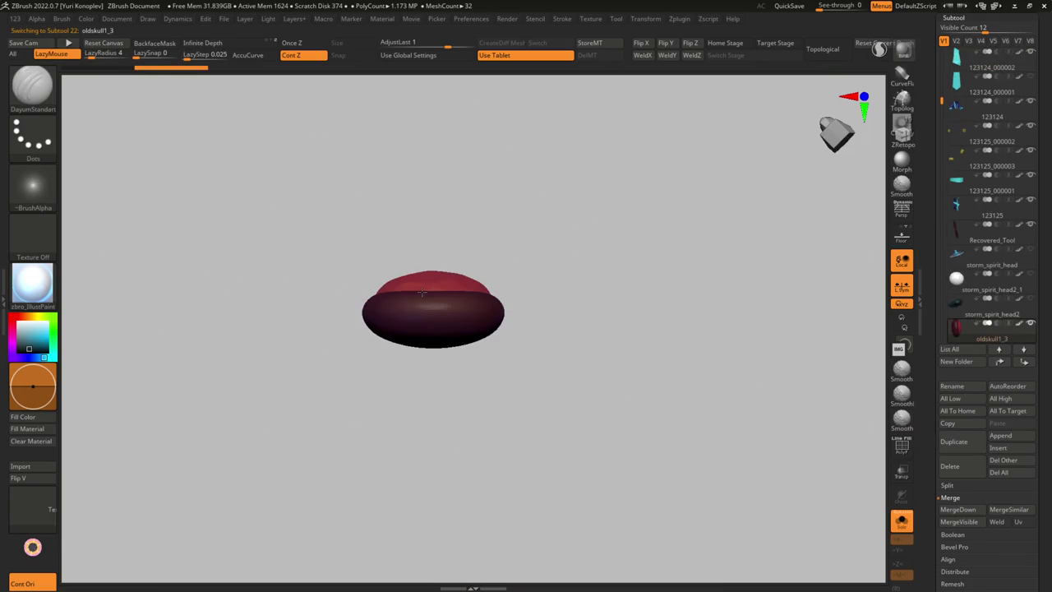
mouse_move(352, 312)
shift+mouse_down()
mouse_move(593, 326)
mouse_move(292, 314)
shift+mouse_up()
click(519, 345)
mouse_move(470, 329)
mouse_down()
mouse_move(495, 332)
mouse_move(483, 352)
mouse_move(463, 306)
mouse_move(480, 522)
mouse_up()
Transpose the red disc to size and centre it on the belt front
drag(482, 354, 494, 312)
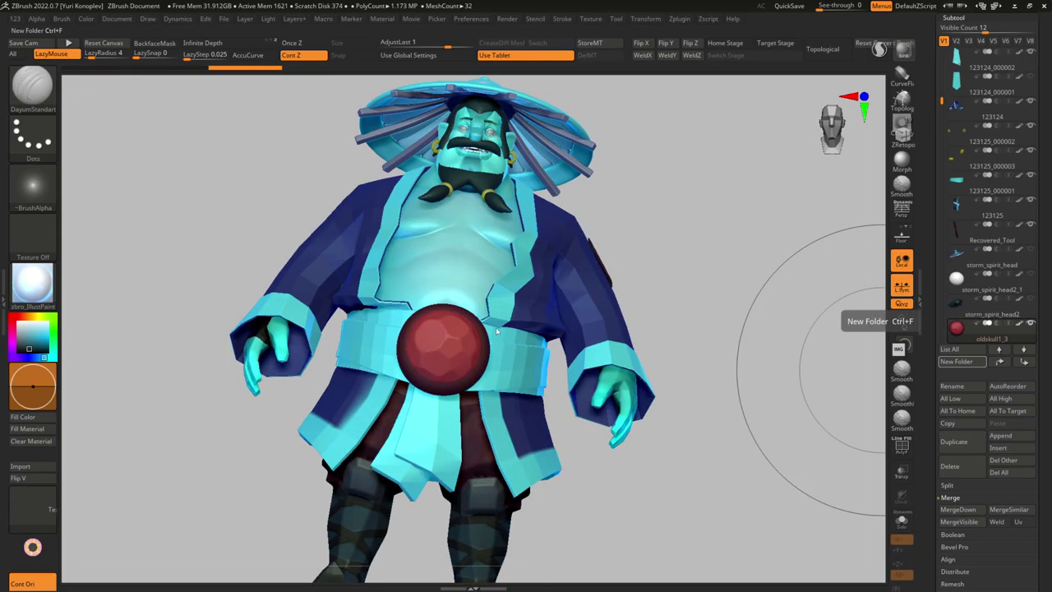
mouse_move(420, 308)
mouse_down()
mouse_move(430, 369)
mouse_move(470, 367)
mouse_move(493, 386)
mouse_up()
key(w)
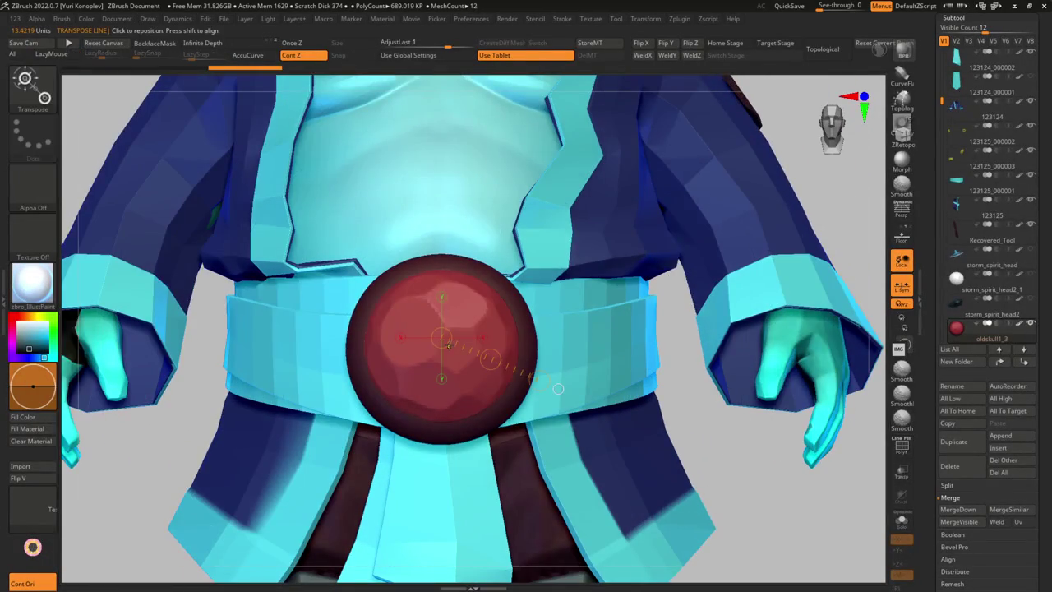
drag(405, 345, 534, 345)
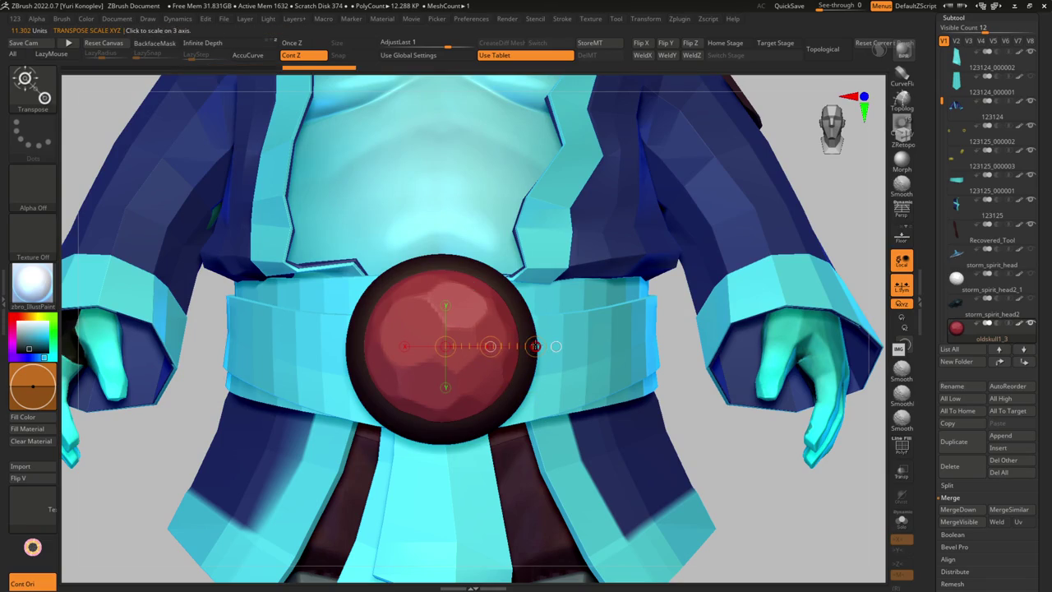
key(f)
mouse_move(458, 470)
mouse_down()
mouse_move(526, 493)
mouse_move(751, 335)
mouse_up()
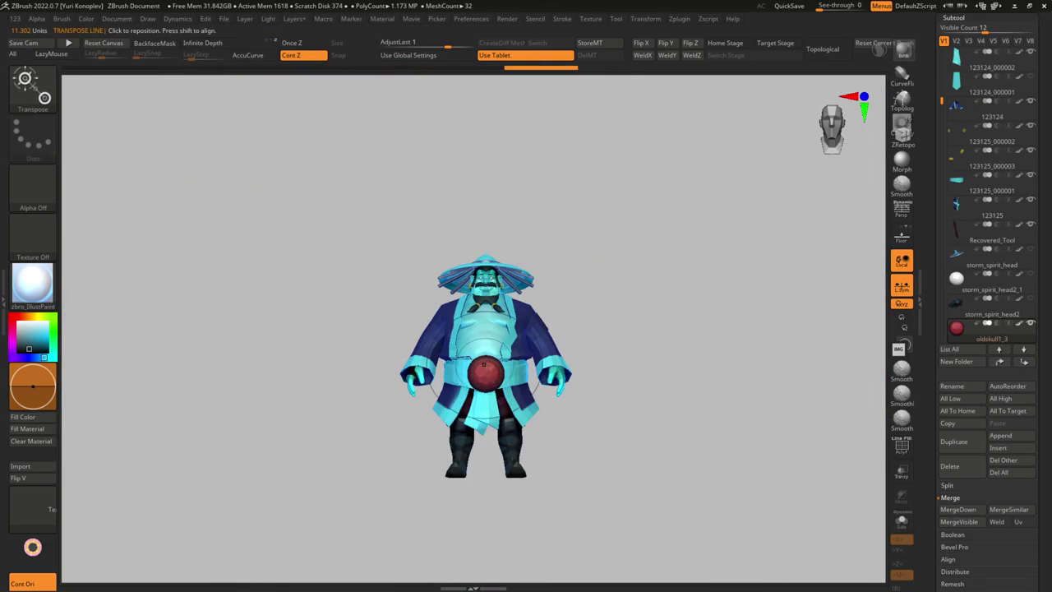
mouse_move(955, 327)
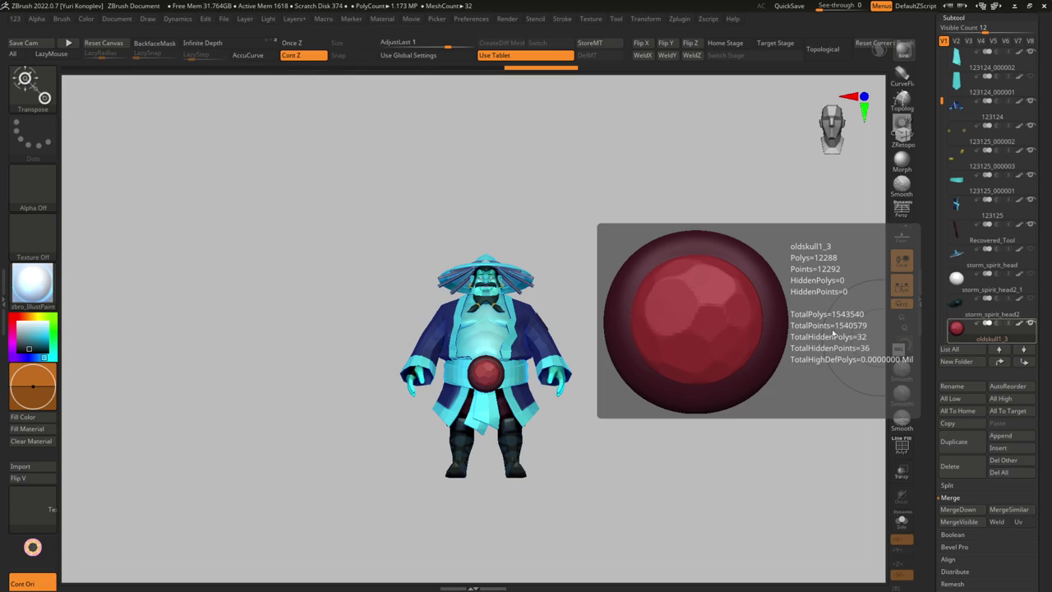
Make subtool 123124 active and pick the Move brush with Dots stroke
key(f)
drag(740, 493, 789, 493)
alt+click(518, 386)
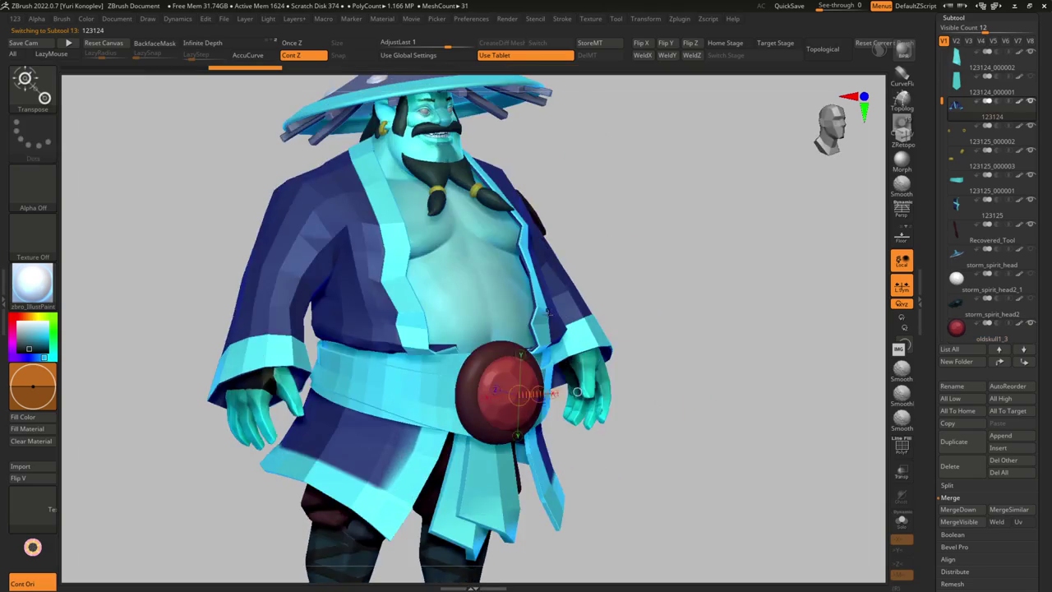
drag(577, 392, 641, 387)
key(b)
key(m)
key(v)
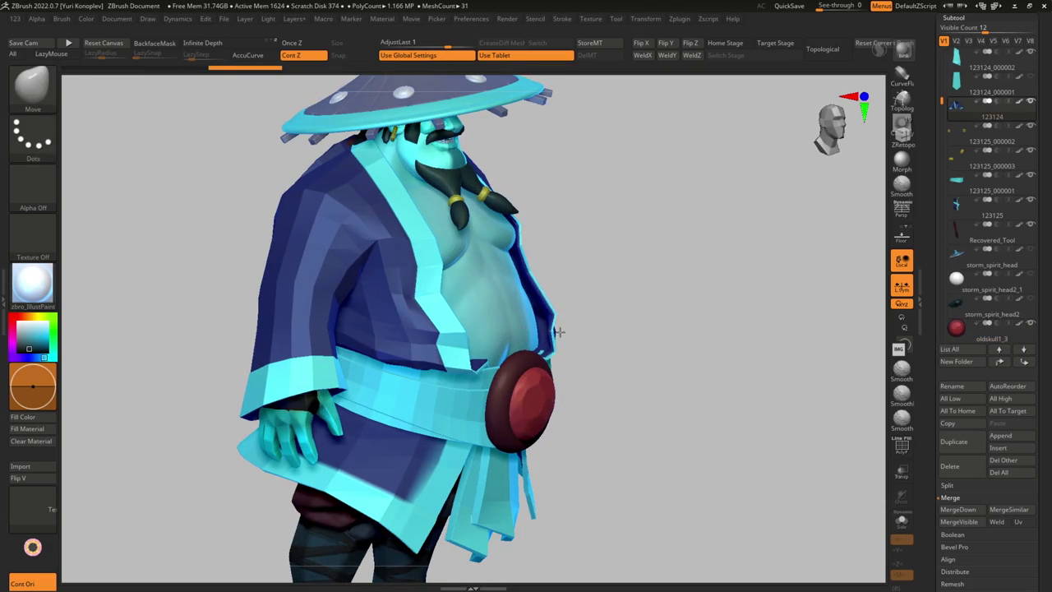
Adjust Draw Size and orbit the character to inspect it from several sides
drag(576, 346, 534, 293)
key(s)
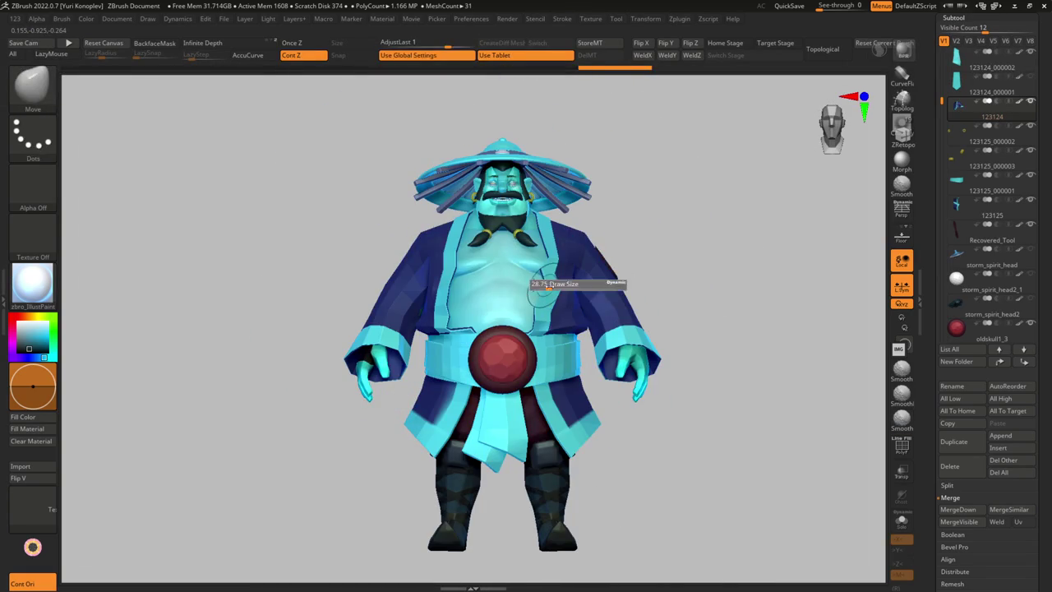
drag(542, 315, 534, 333)
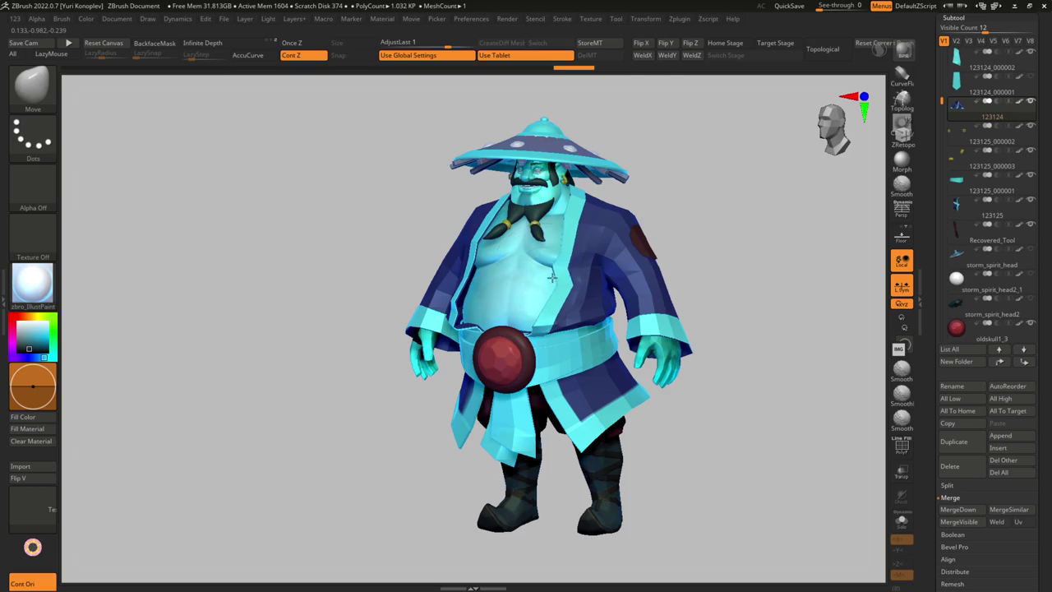
right_drag(548, 273, 577, 271)
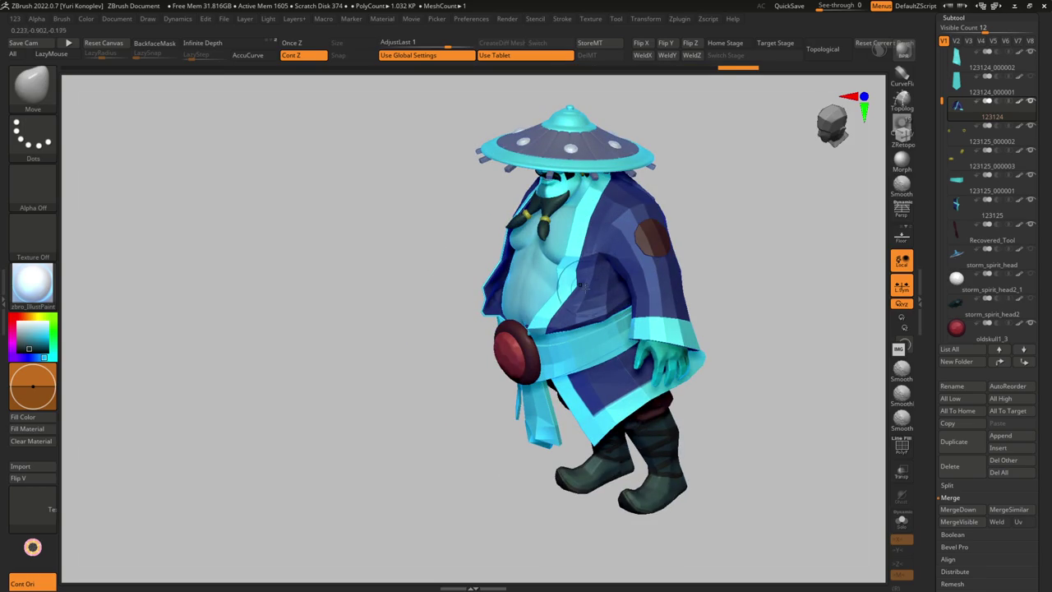
mouse_move(559, 317)
right_down()
mouse_move(592, 318)
mouse_move(592, 345)
mouse_move(625, 345)
mouse_move(625, 378)
mouse_move(591, 379)
mouse_move(592, 313)
right_up()
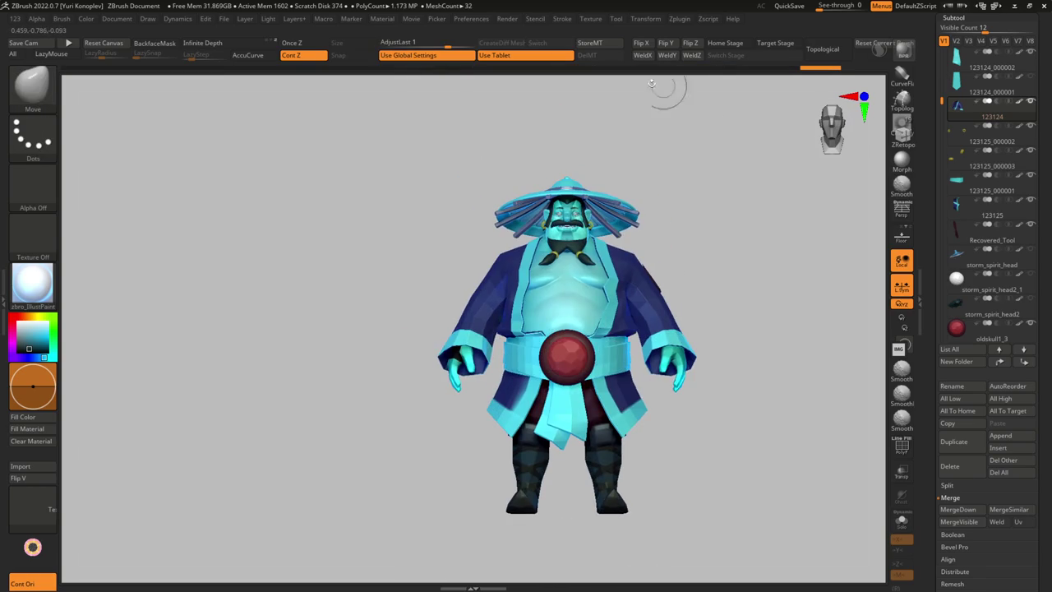
mouse_move(634, 118)
ctrl+right_down()
mouse_move(634, 246)
mouse_move(649, 247)
ctrl+right_up()
ctrl+right_drag(571, 460, 571, 369)
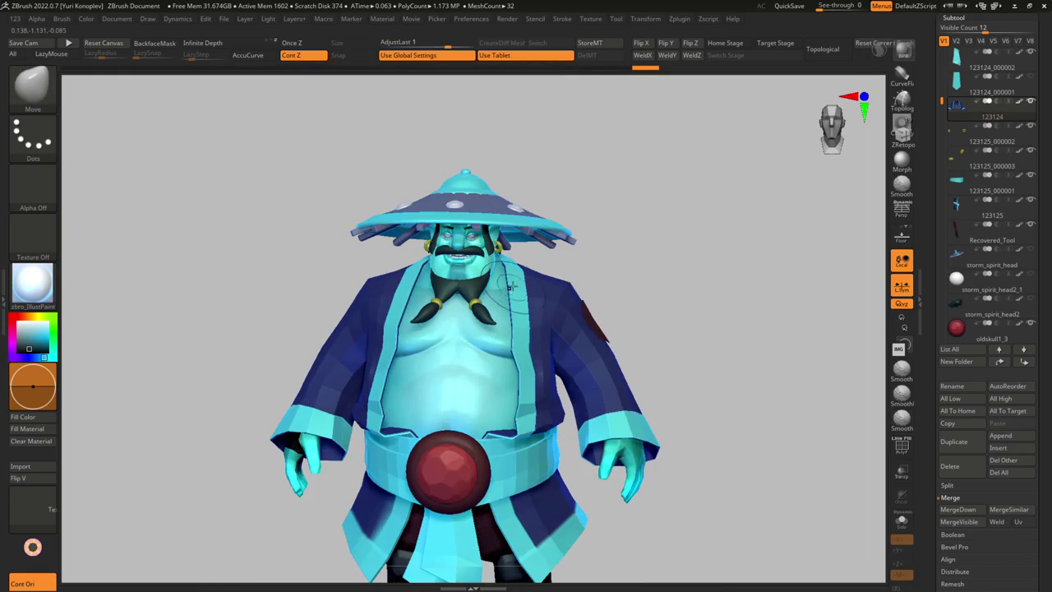
Nudge the robe near the head and orbit around the back and sides
mouse_move(510, 286)
right_down()
mouse_move(493, 262)
mouse_move(508, 265)
right_up()
drag(508, 266, 517, 270)
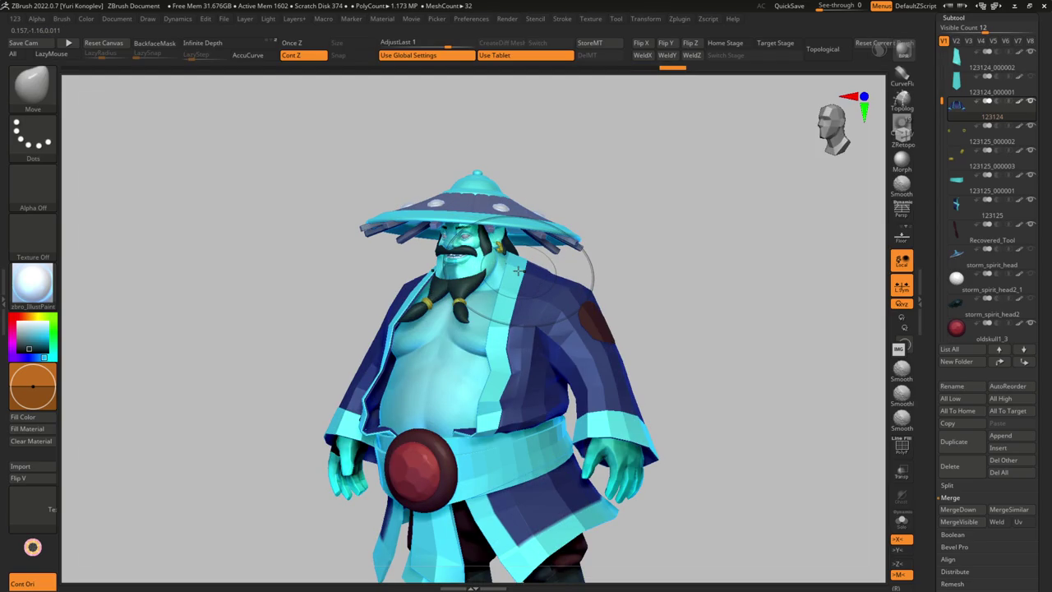
mouse_move(519, 269)
right_down()
mouse_move(411, 287)
mouse_move(561, 263)
mouse_move(616, 200)
mouse_move(557, 283)
mouse_move(850, 304)
right_up()
mouse_move(992, 314)
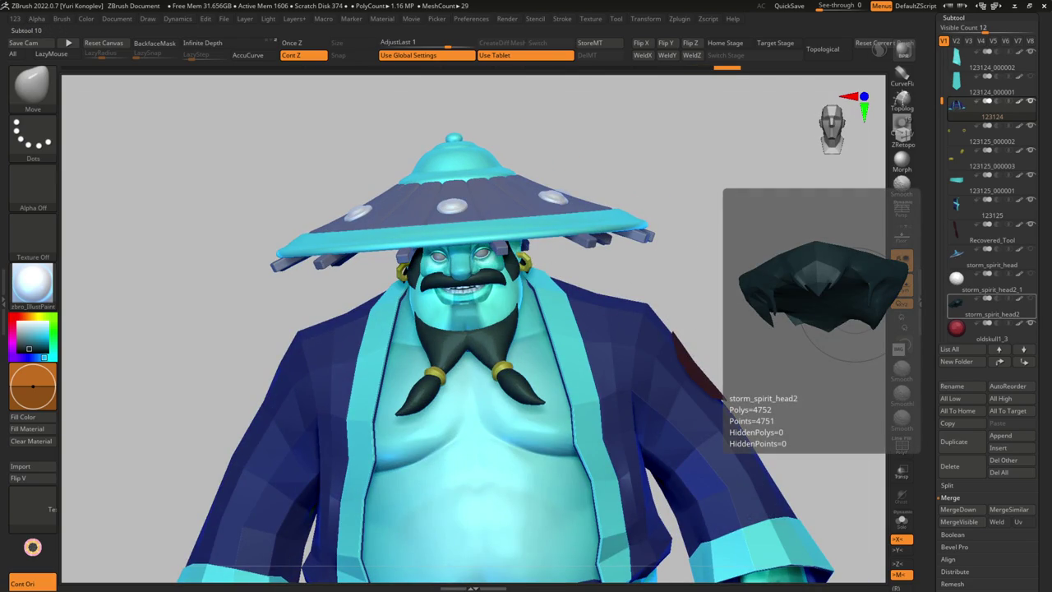
key(f)
mouse_move(695, 415)
right_down()
mouse_move(477, 305)
mouse_move(448, 263)
mouse_move(513, 369)
right_up()
key(s)
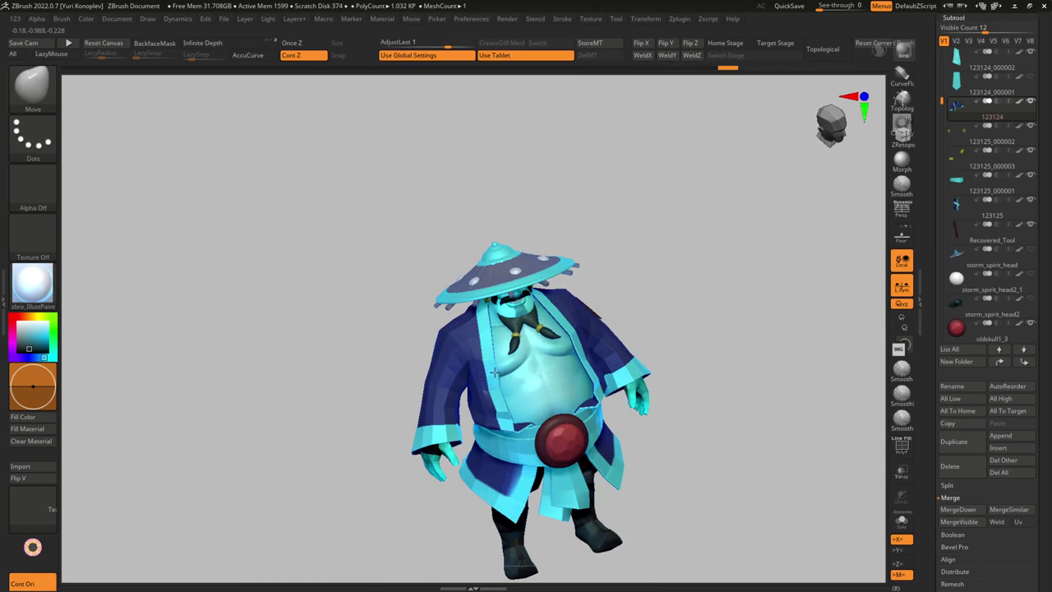
ctrl+right_drag(496, 371, 503, 353)
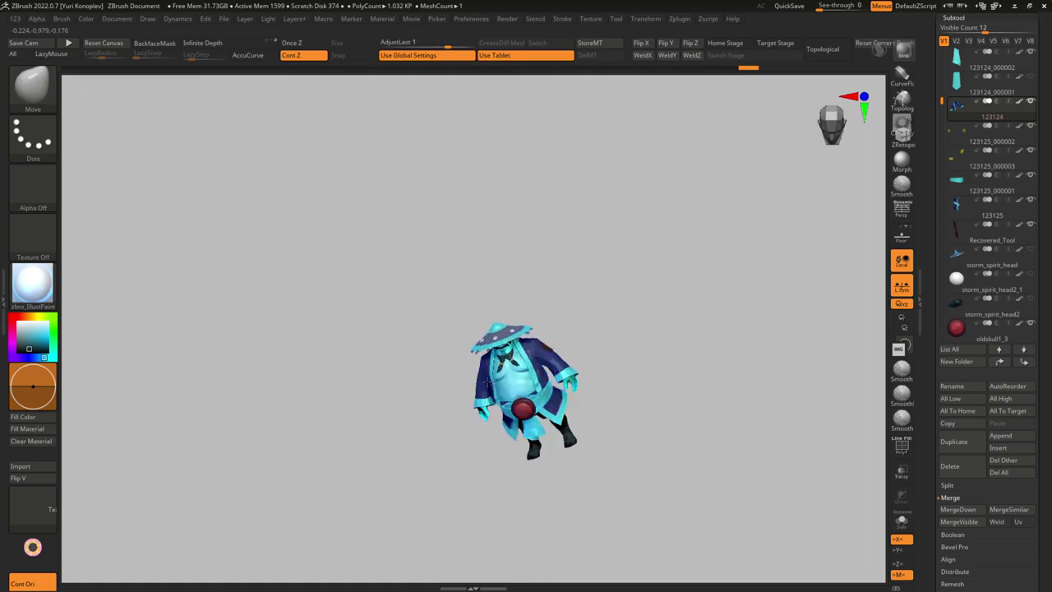
mouse_move(494, 411)
right_down()
mouse_move(481, 427)
mouse_move(481, 399)
mouse_move(635, 403)
right_up()
Lower Draw Size to 15 and inspect the lapel folds from side and three-quarter views
key(s)
drag(636, 403, 618, 402)
key(s)
mouse_move(618, 403)
right_down()
mouse_move(612, 376)
mouse_move(684, 398)
right_up()
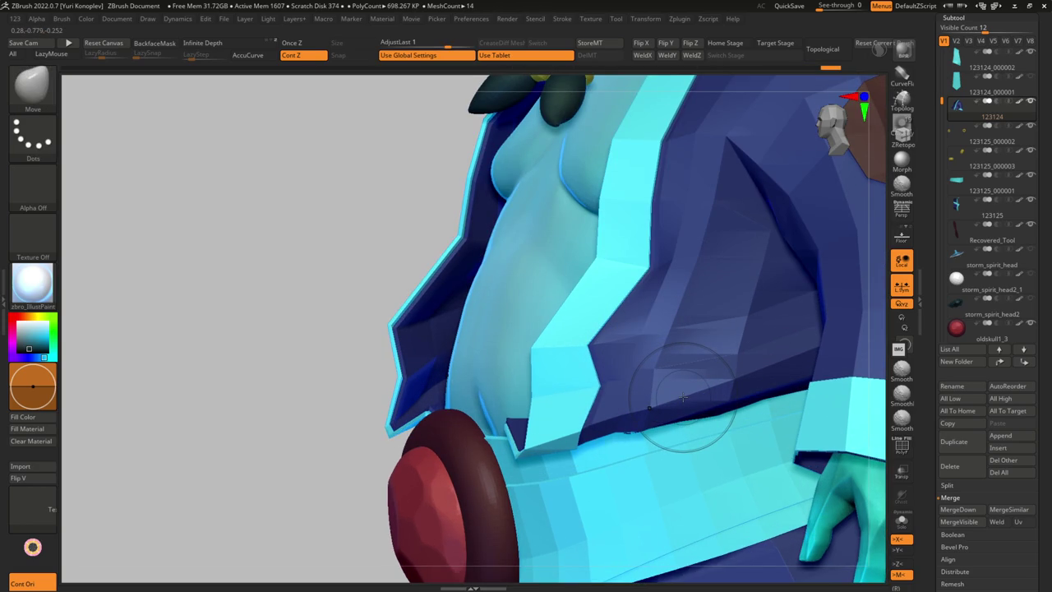
mouse_move(684, 398)
right_down()
mouse_move(616, 379)
mouse_move(660, 370)
right_up()
key(s)
mouse_move(669, 329)
right_down()
mouse_move(657, 339)
mouse_move(588, 329)
right_up()
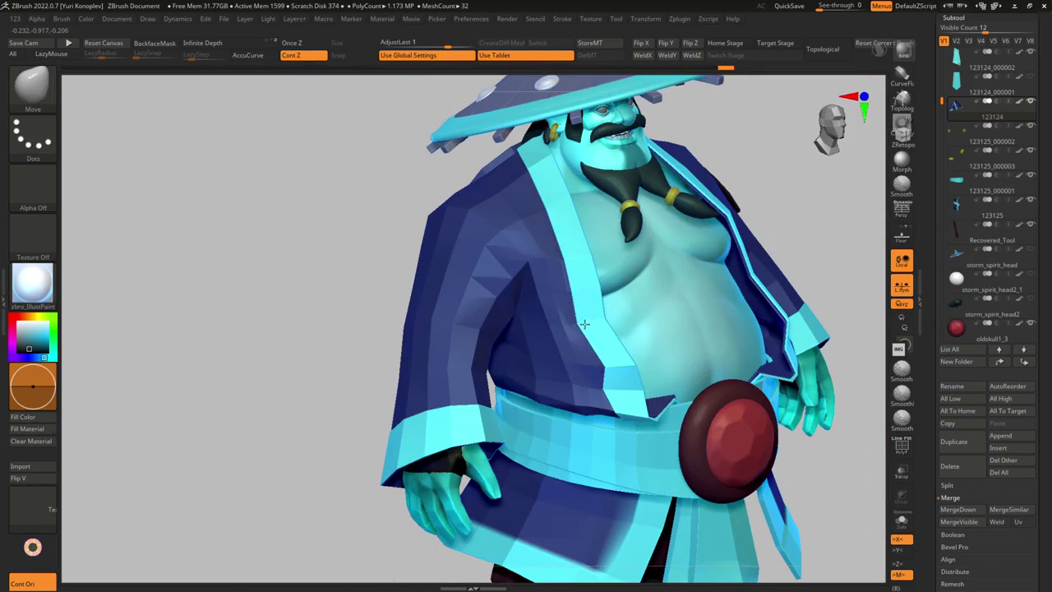
mouse_move(582, 323)
right_down()
mouse_move(581, 354)
mouse_move(590, 335)
mouse_move(600, 377)
mouse_move(515, 359)
mouse_move(496, 328)
mouse_move(494, 296)
mouse_move(485, 304)
mouse_move(520, 327)
mouse_move(827, 47)
right_up()
Select the Recovered_Tool subtool and QuickSave the project
key(f)
alt+click(520, 327)
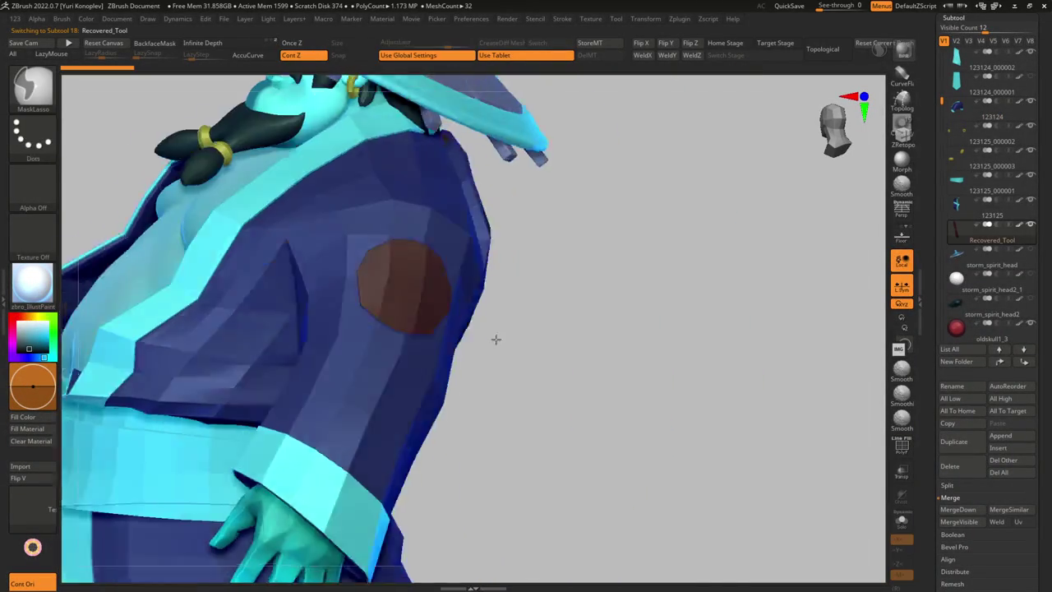
key(ctrl+s)
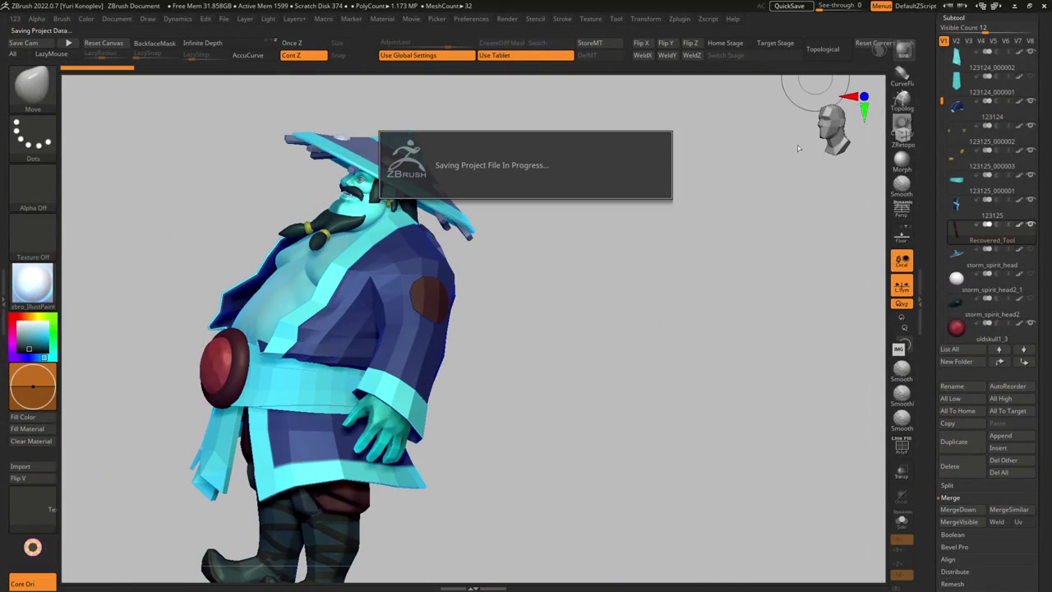
scroll(1011, 120, up, 3)
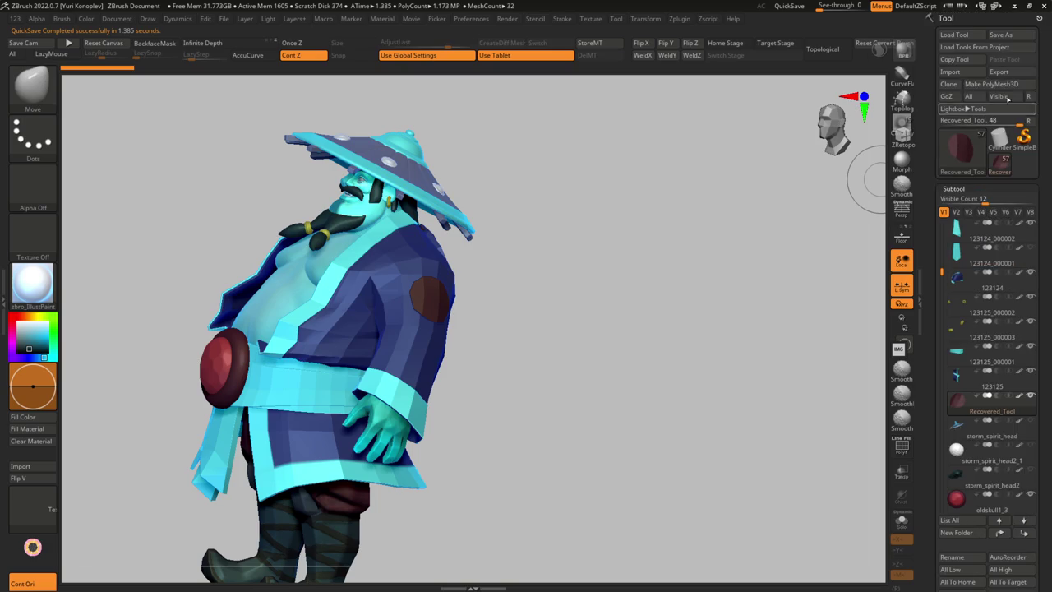
click(1007, 36)
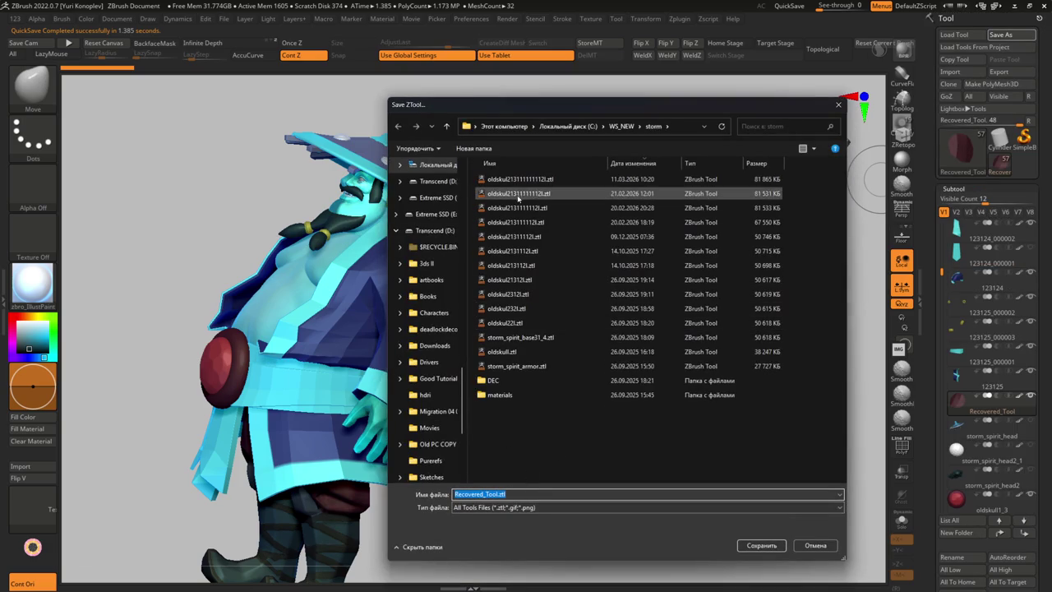
click(518, 179)
click(501, 494)
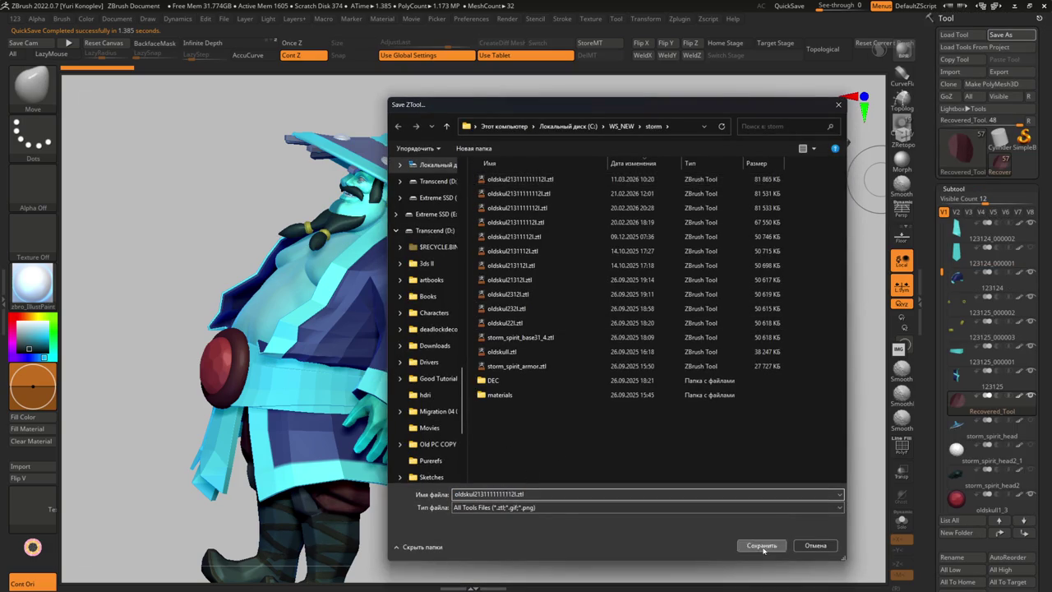
click(761, 545)
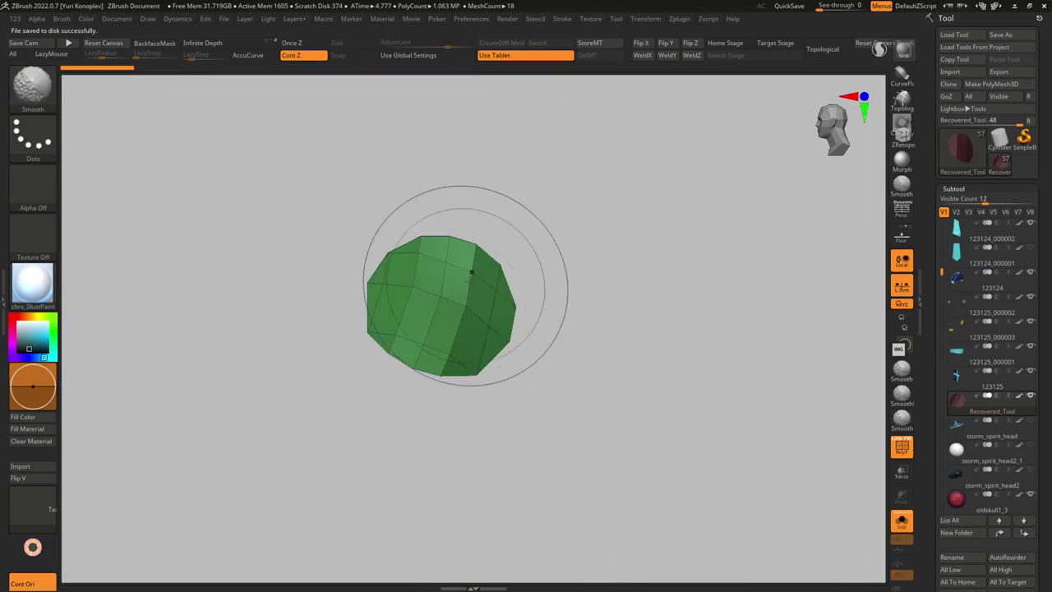
Extrude the green piece's mesh border outward with ZModeler Extrude Move, which crashes ZBrush
key(space)
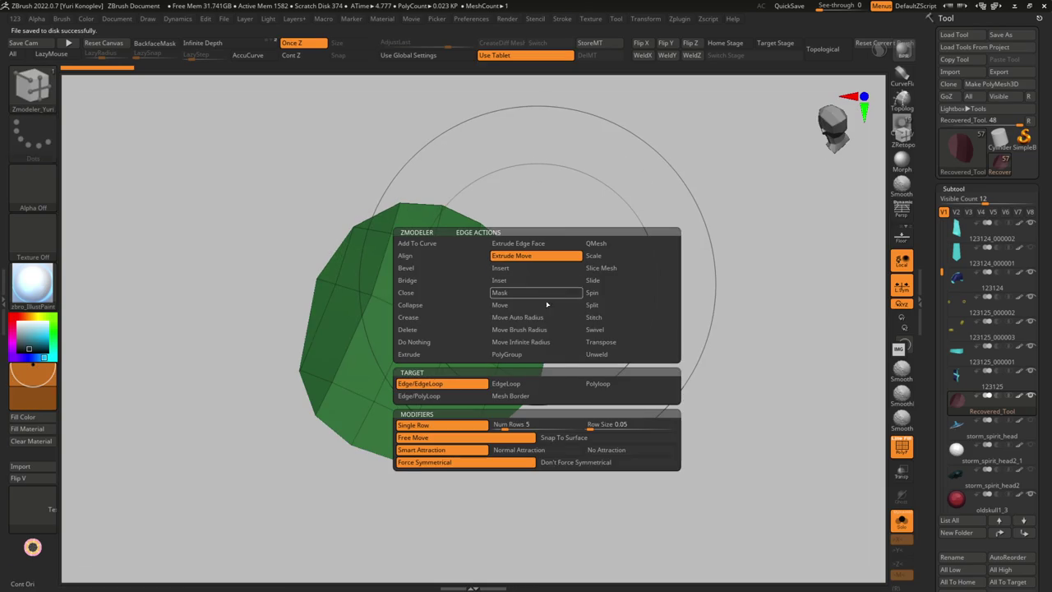
click(513, 395)
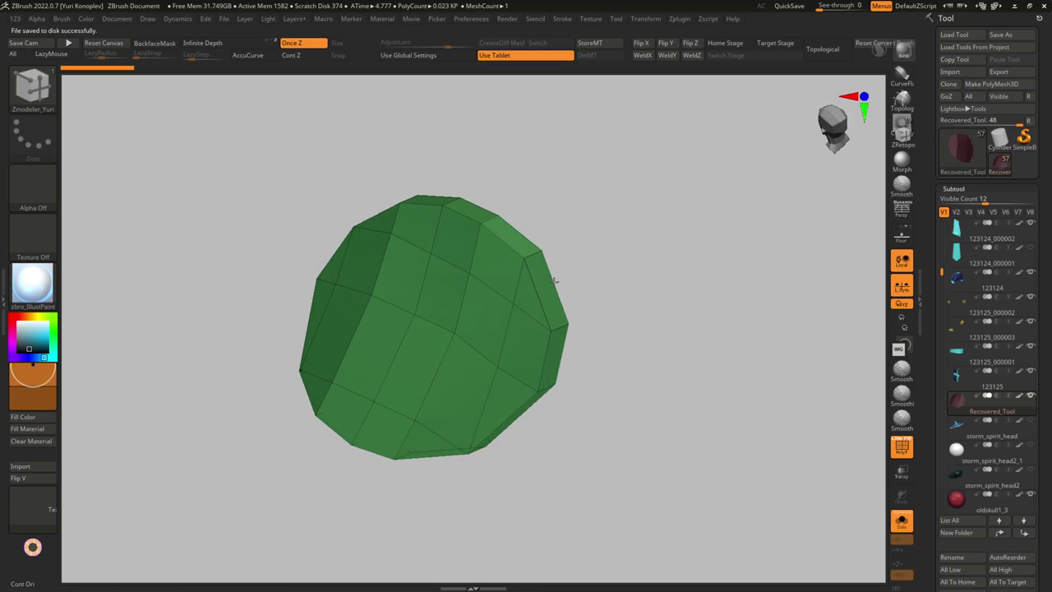
key(space)
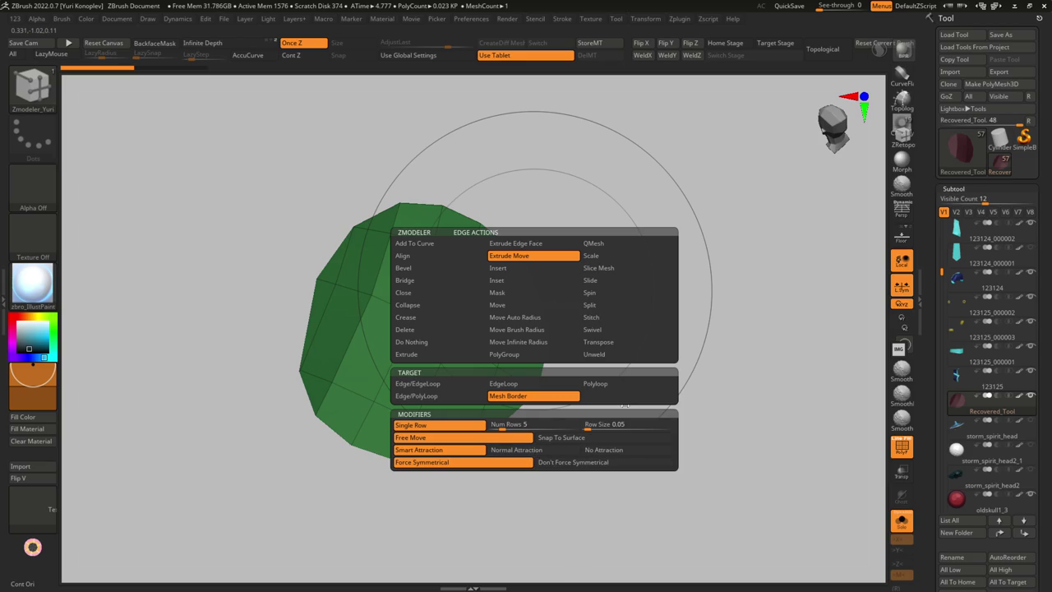
mouse_move(625, 404)
mouse_down()
mouse_move(561, 256)
mouse_move(517, 287)
mouse_up()
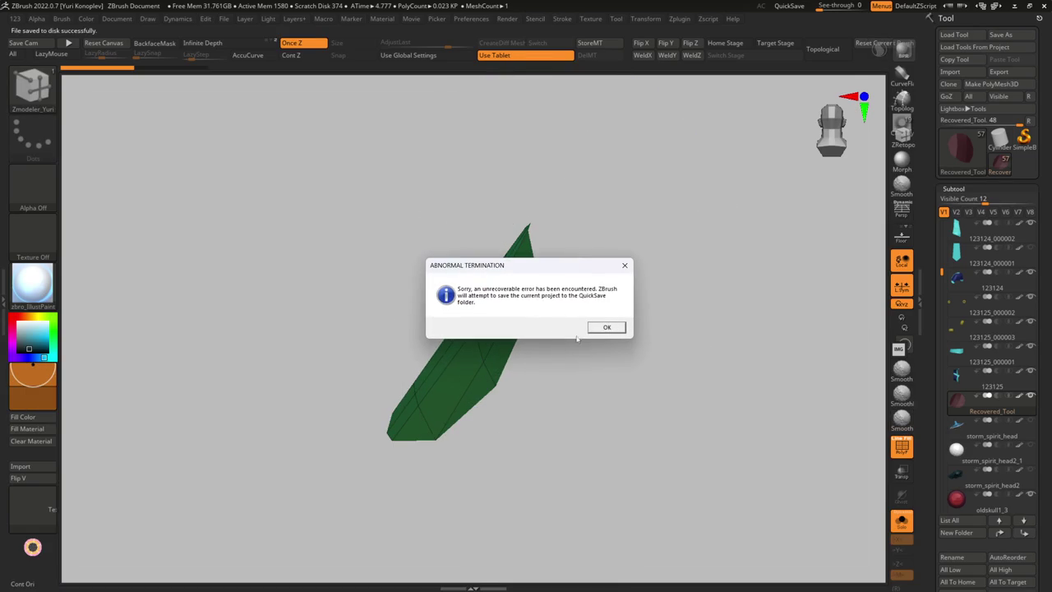
click(607, 327)
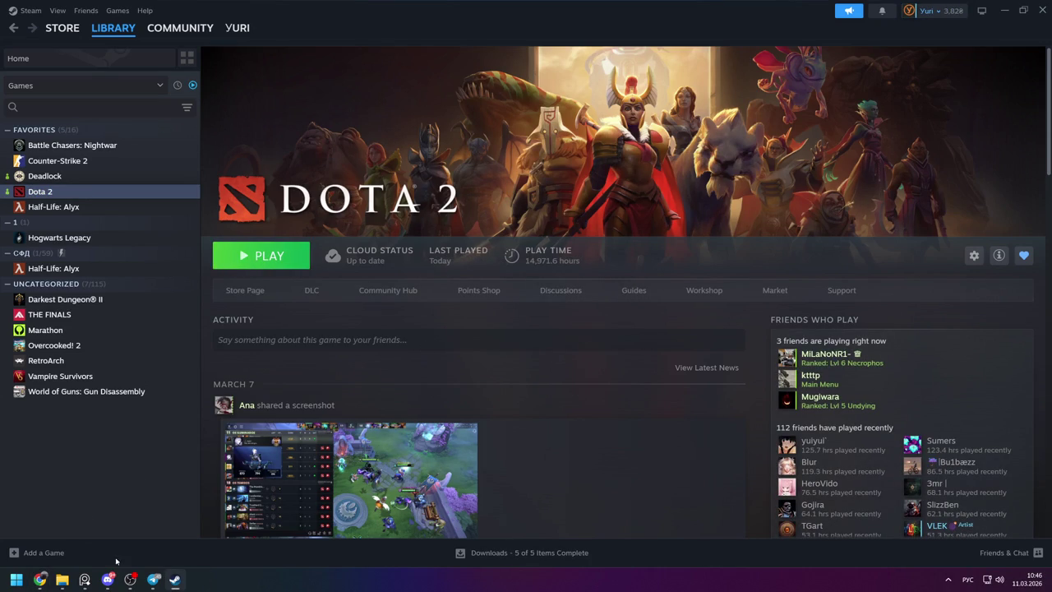
mouse_move(153, 580)
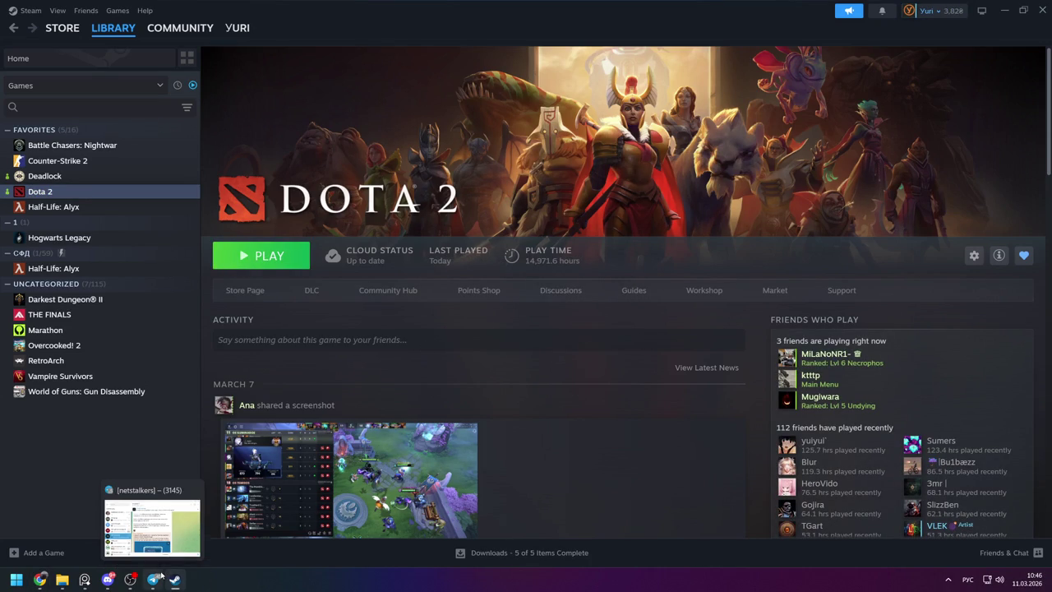
Relaunch ZBrush 2022 from the Windows Start menu after the crash
key(super)
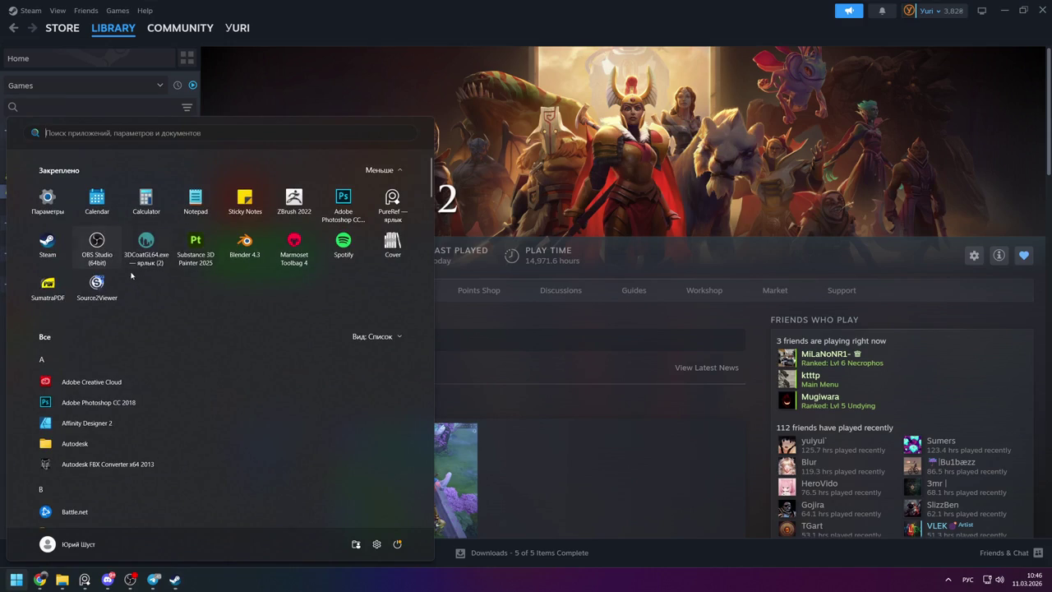
text(pure)
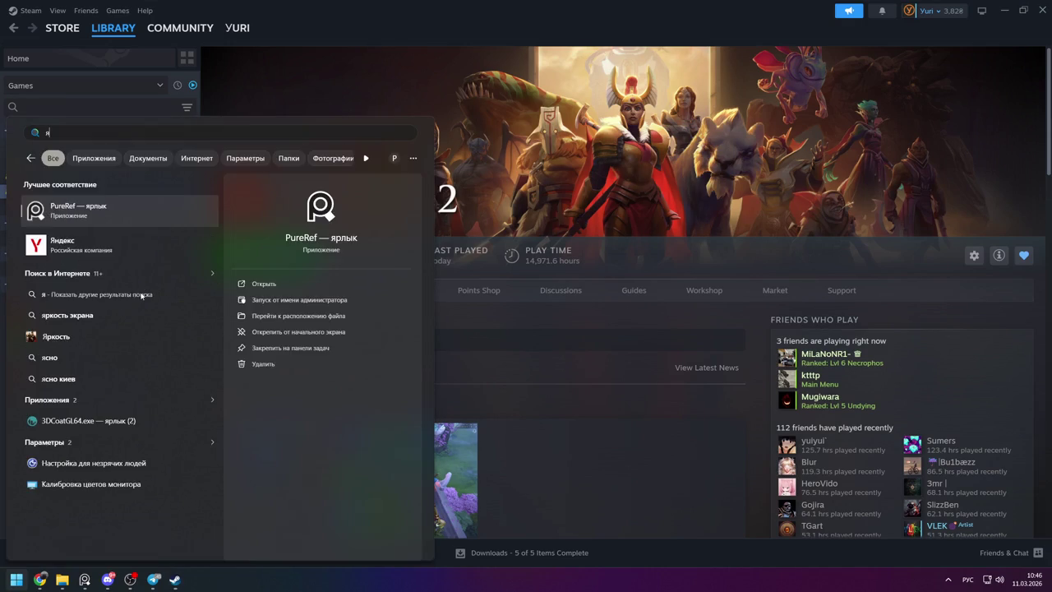
key(Return)
click(297, 197)
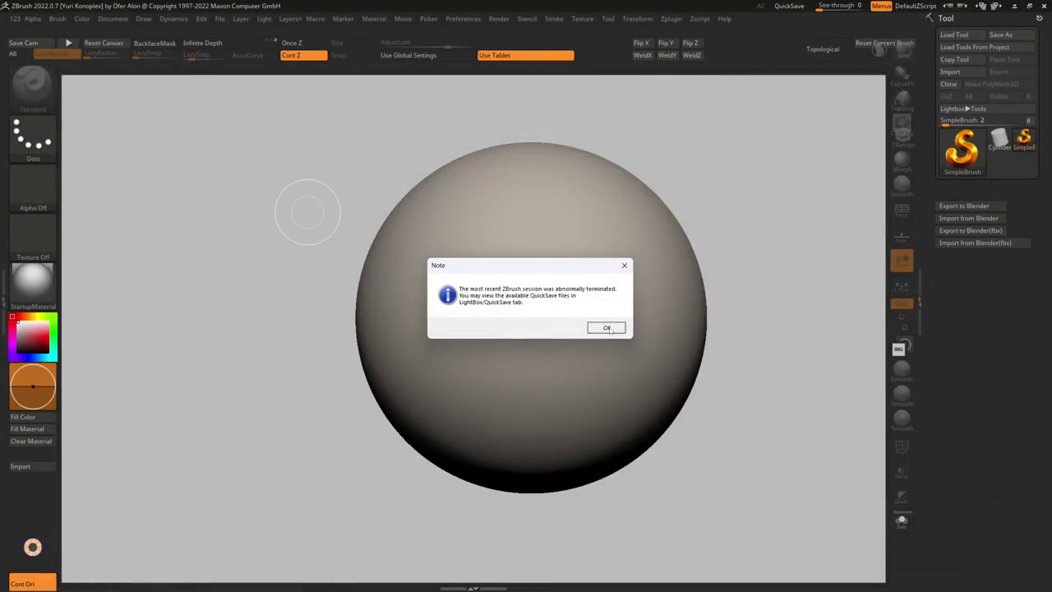
Browse Lightbox QuickSave files and open QS_44025 to restore the Storm Spirit project
click(607, 328)
scroll(427, 214, down, 2)
scroll(407, 216, down, 2)
scroll(387, 216, down, 2)
scroll(365, 218, down, 2)
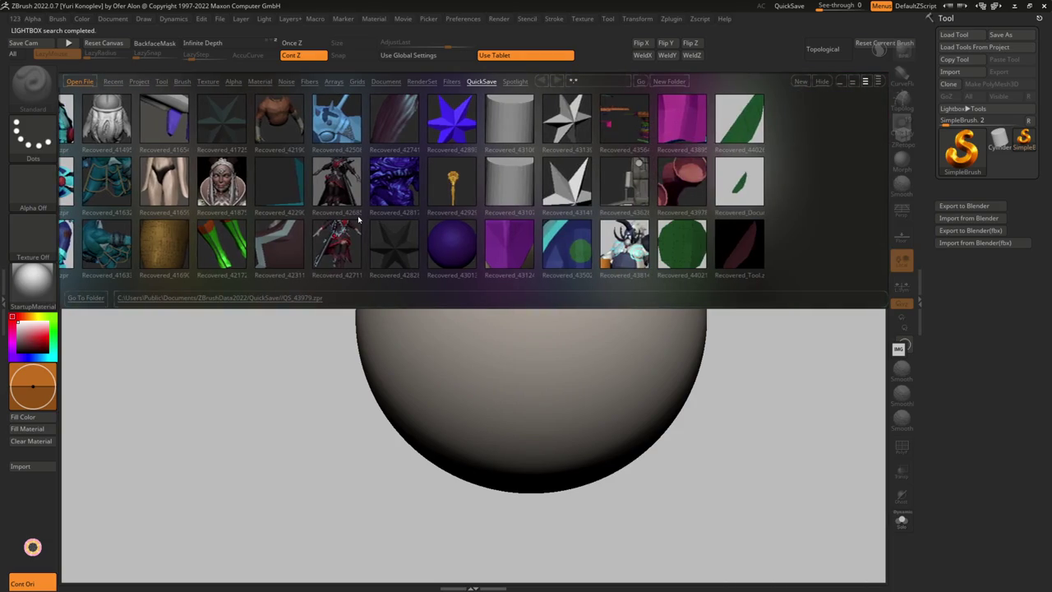
mouse_move(358, 218)
mouse_down()
mouse_move(485, 224)
mouse_move(612, 246)
mouse_up()
click(613, 247)
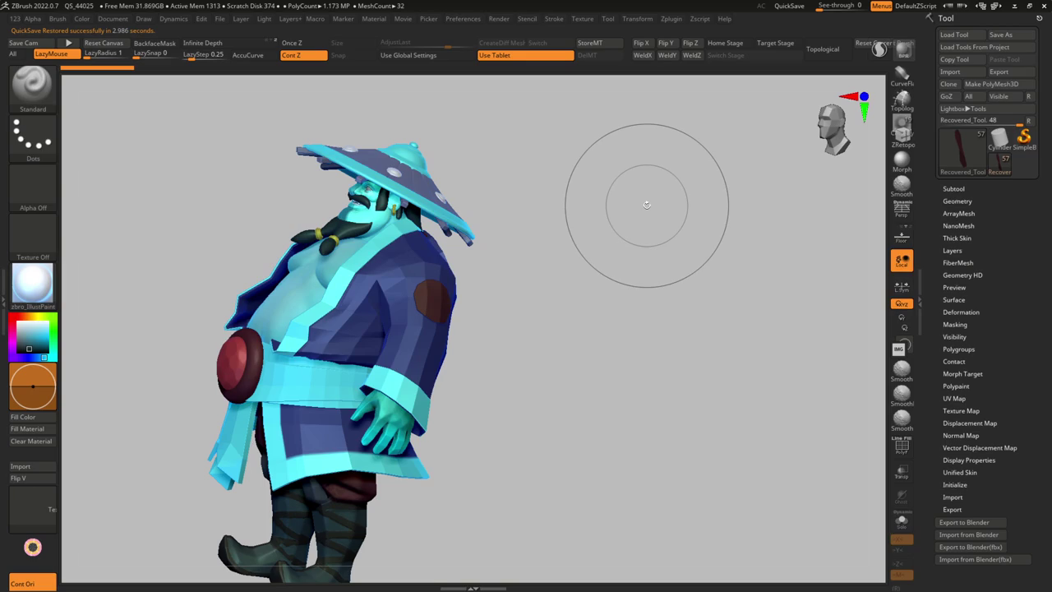
Solo the cyan collar strip in a straight front view
mouse_move(176, 188)
mouse_down()
mouse_move(428, 334)
mouse_move(431, 406)
mouse_up()
alt+click(432, 406)
key(w)
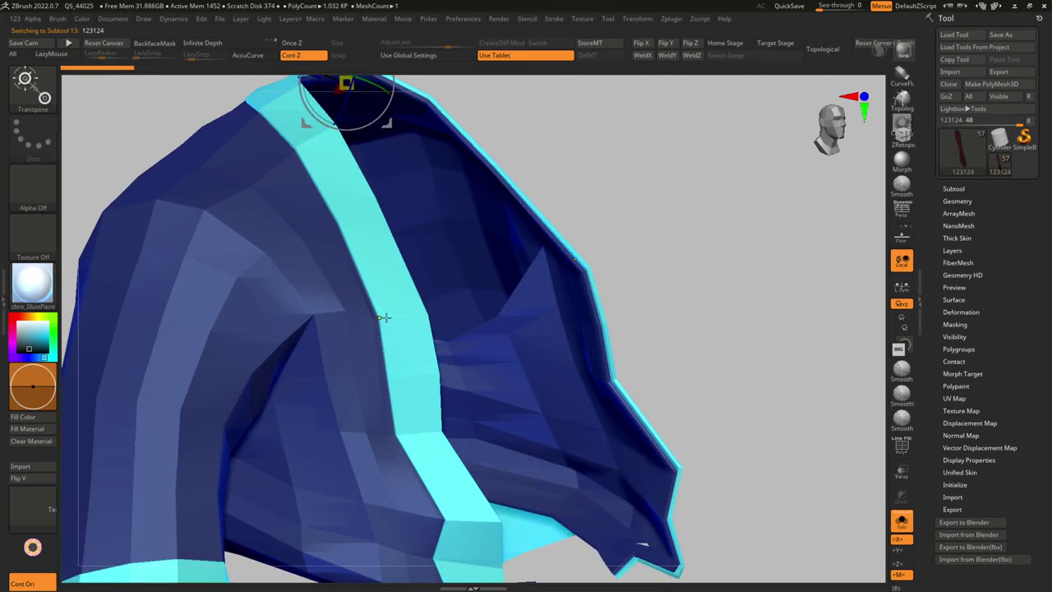
mouse_move(383, 319)
shift+mouse_down()
mouse_move(400, 431)
mouse_move(385, 418)
shift+mouse_up()
alt+click(400, 430)
key(shift+f)
key(alt+s)
key(shift+f)
drag(433, 377, 441, 380)
Nudge the collar's middle segment into place with a smaller Move brush
key(q)
key(b)
key(m)
key(v)
mouse_move(394, 419)
mouse_down()
mouse_move(405, 386)
mouse_move(396, 380)
mouse_up()
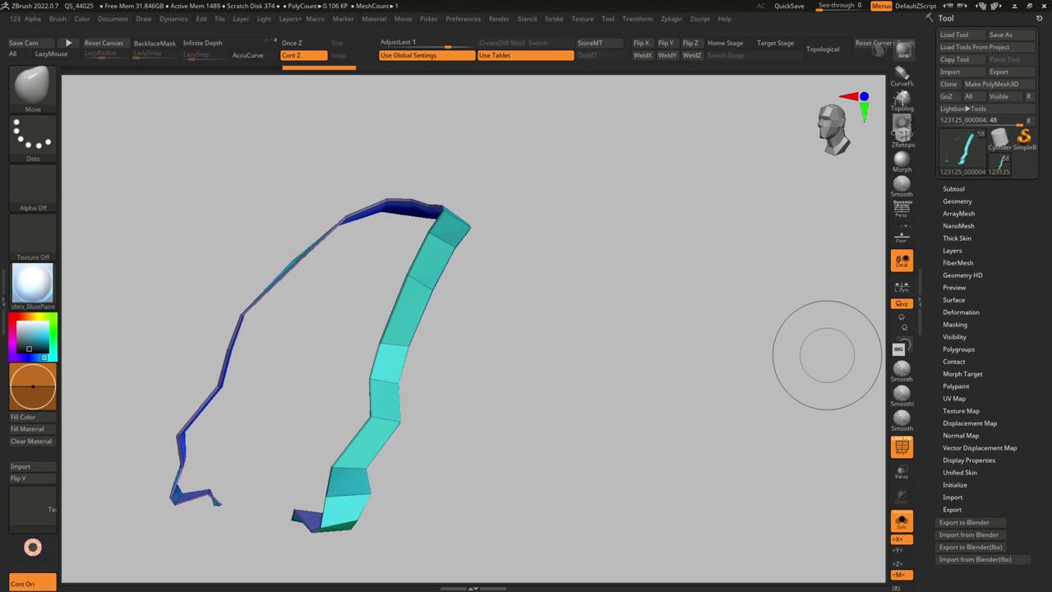
drag(688, 392, 439, 399)
ctrl+shift+click(439, 399)
right_drag(439, 399, 381, 469)
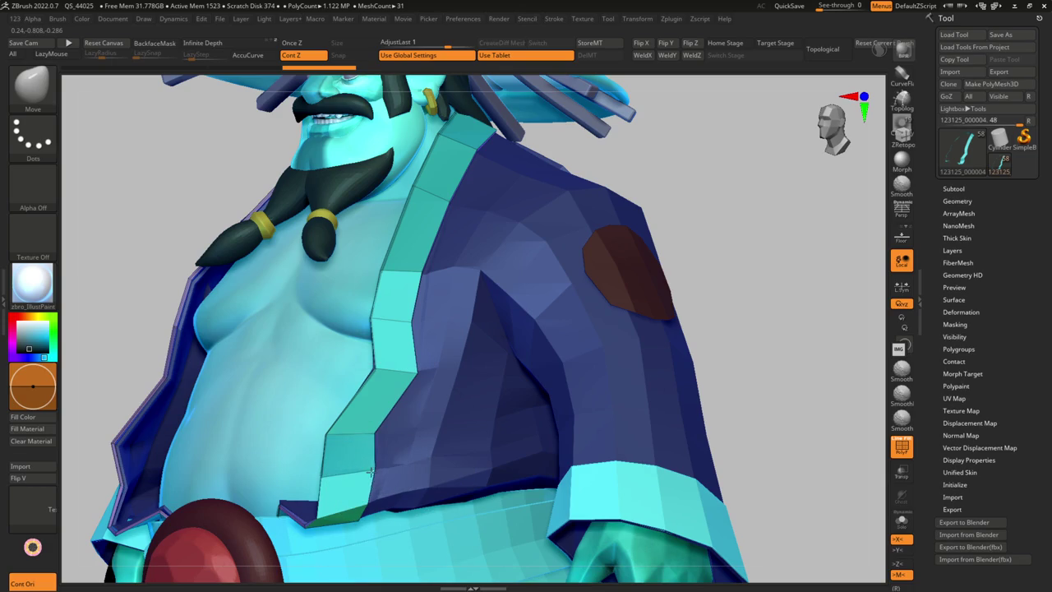
key(f)
Solo the front-edge strip and turn on its Dynamic Subdiv smooth preview
mouse_move(363, 472)
right_down()
mouse_move(382, 366)
mouse_move(440, 434)
mouse_move(430, 433)
mouse_move(461, 386)
mouse_move(433, 307)
mouse_move(583, 301)
mouse_move(592, 258)
mouse_move(713, 228)
mouse_move(544, 397)
mouse_move(578, 400)
right_up()
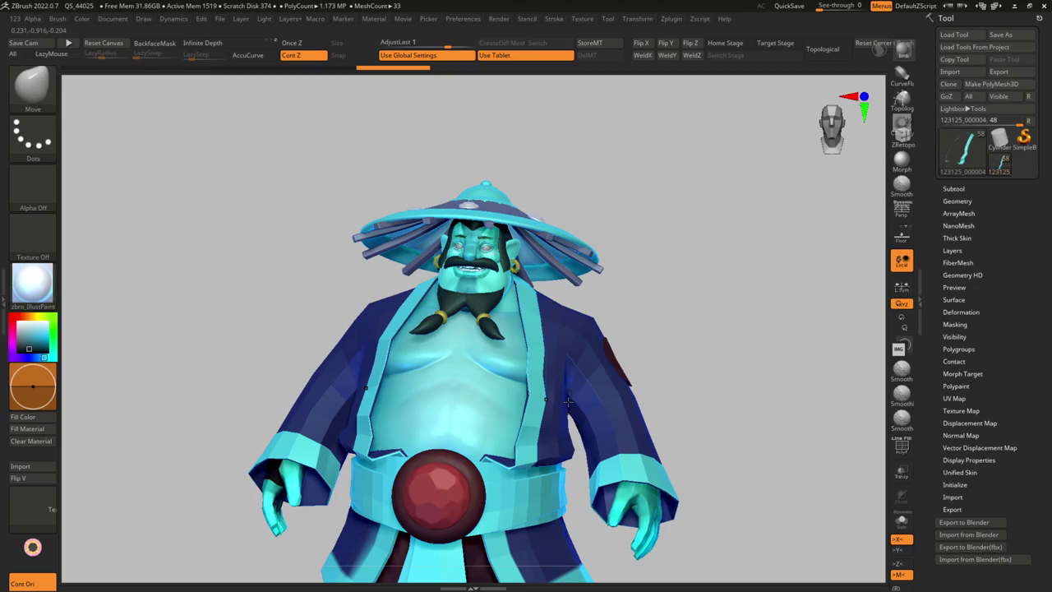
mouse_move(422, 400)
right_down()
mouse_move(449, 403)
mouse_move(493, 346)
right_up()
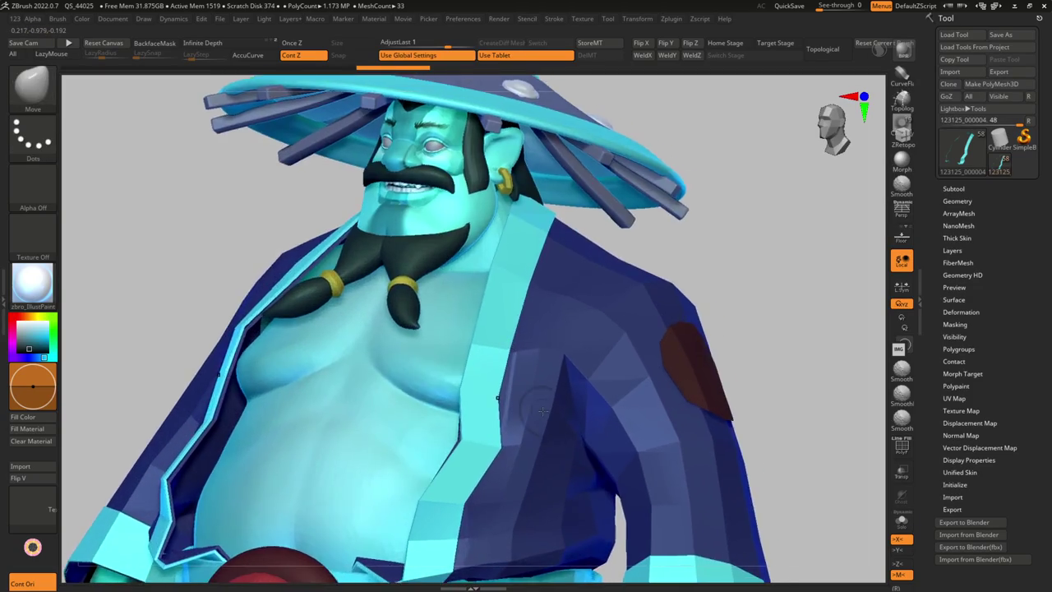
key(shift+s)
mouse_move(533, 312)
right_down()
mouse_move(474, 318)
mouse_move(548, 307)
mouse_move(578, 288)
right_up()
key(shift+d)
click(473, 188)
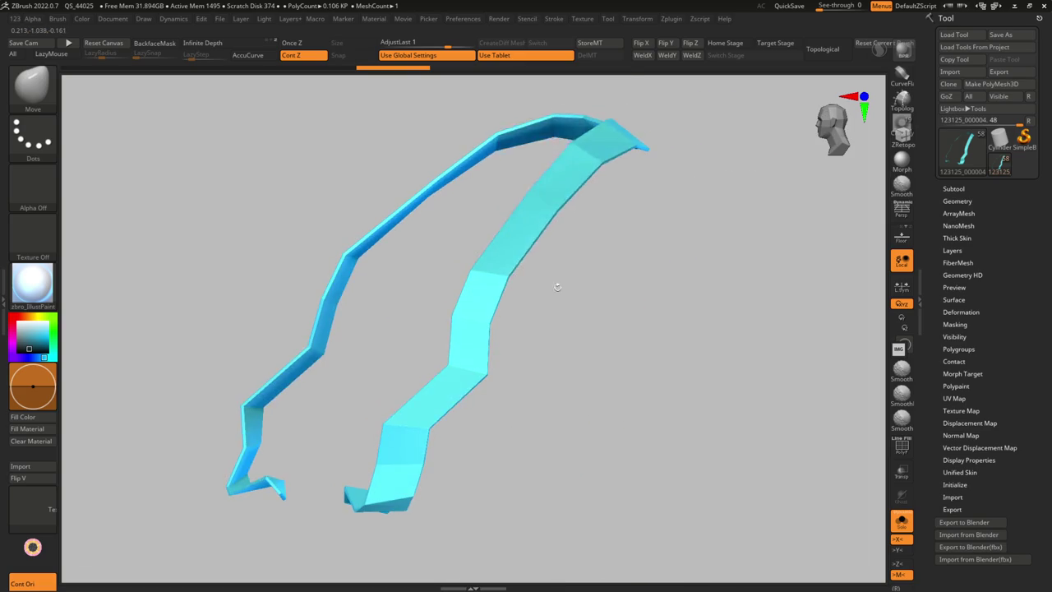
key(g)
mouse_move(460, 345)
right_down()
mouse_move(541, 278)
mouse_move(494, 296)
right_up()
Check the strip against the full character using the Transpose gizmo
key(w)
key(y)
drag(424, 270, 611, 254)
mouse_move(573, 290)
right_down()
mouse_move(542, 312)
mouse_move(575, 329)
mouse_move(564, 345)
mouse_move(622, 206)
mouse_move(575, 223)
right_up()
key(f)
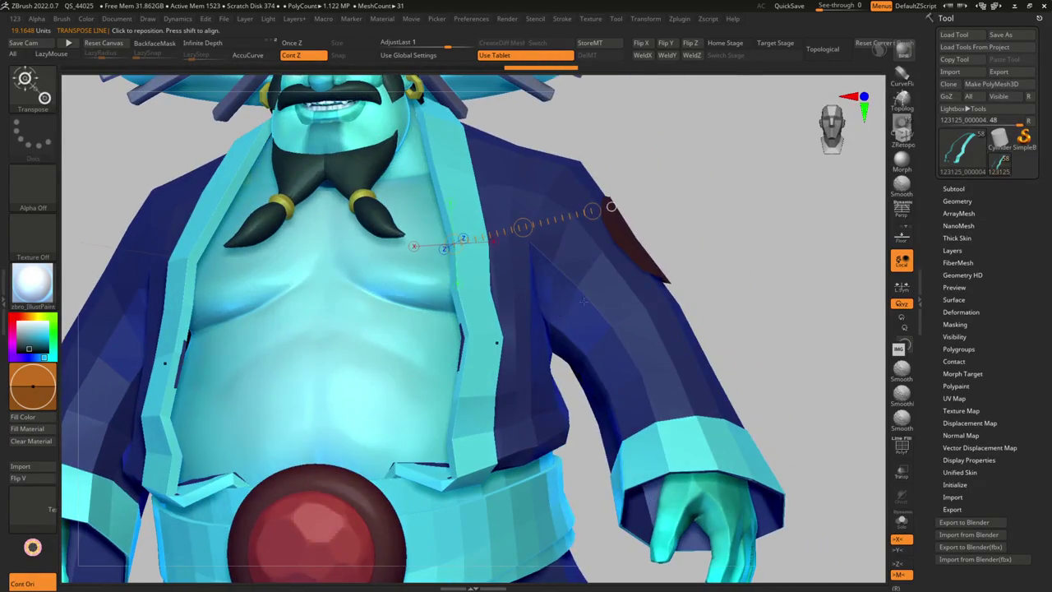
key(g)
mouse_move(559, 287)
right_down()
mouse_move(494, 296)
mouse_move(568, 292)
mouse_move(534, 304)
mouse_move(493, 345)
right_up()
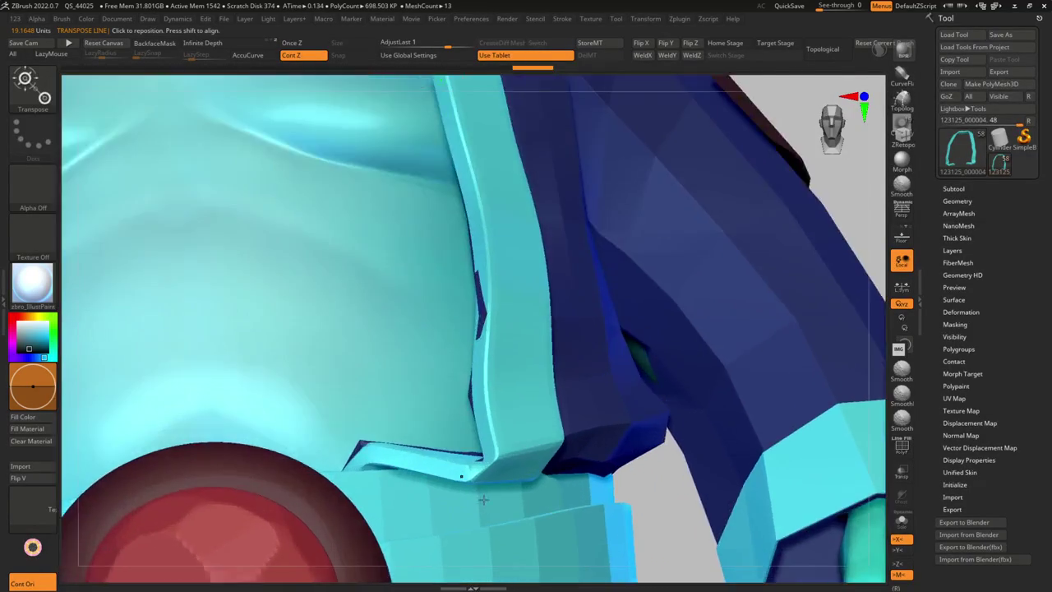
Select the robe-edge strip and shape it with the Move brush, previewing it smoothed
key(shift+f)
click(902, 522)
mouse_move(499, 483)
right_down()
mouse_move(493, 446)
mouse_move(489, 468)
mouse_move(470, 477)
mouse_move(485, 460)
mouse_move(468, 463)
mouse_move(481, 422)
mouse_move(454, 454)
mouse_move(545, 449)
mouse_move(493, 411)
mouse_move(458, 336)
mouse_move(510, 392)
mouse_move(473, 347)
mouse_move(461, 362)
mouse_move(380, 348)
mouse_move(423, 408)
right_up()
key(q)
key(shift+f)
ctrl+shift+click(523, 436)
right_drag(405, 483, 394, 370)
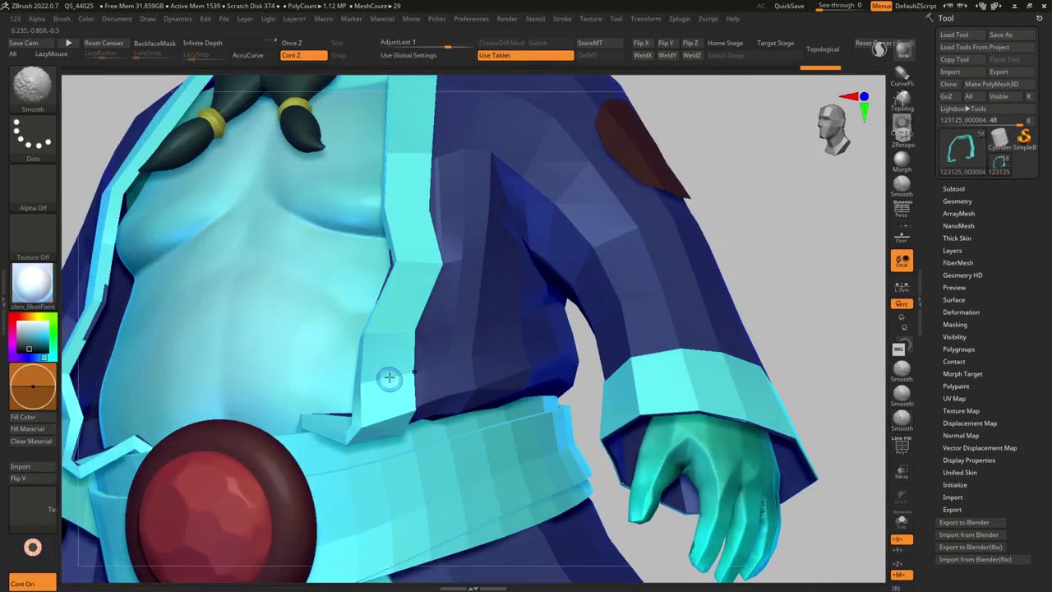
Solo the front-edge strip under ZModeler and compare base mesh with smoothed preview
alt+click(387, 334)
key(b)
key(z)
key(m)
key(space)
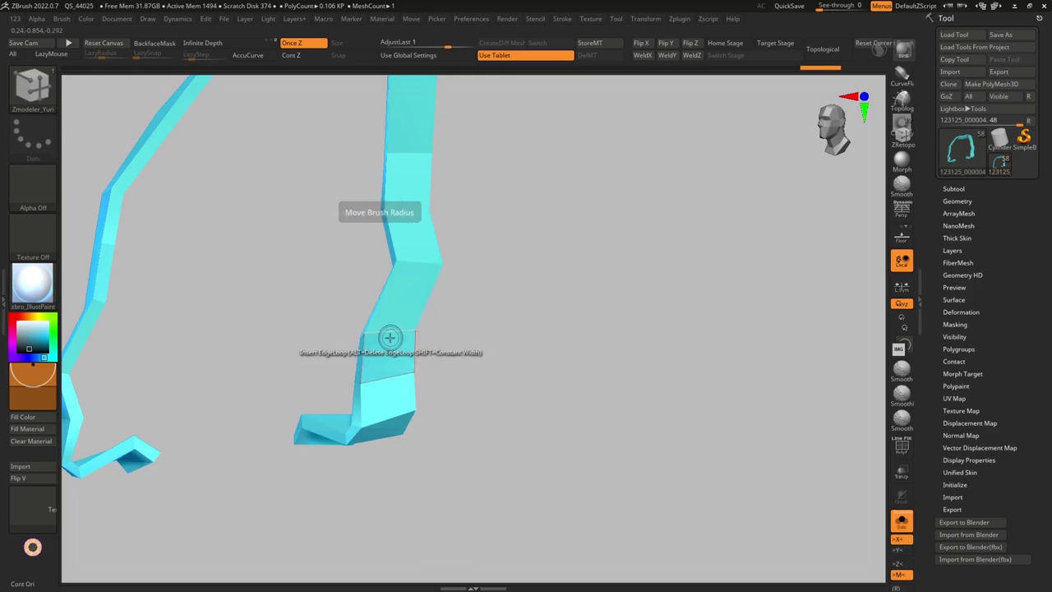
key(shift+f)
key(d)
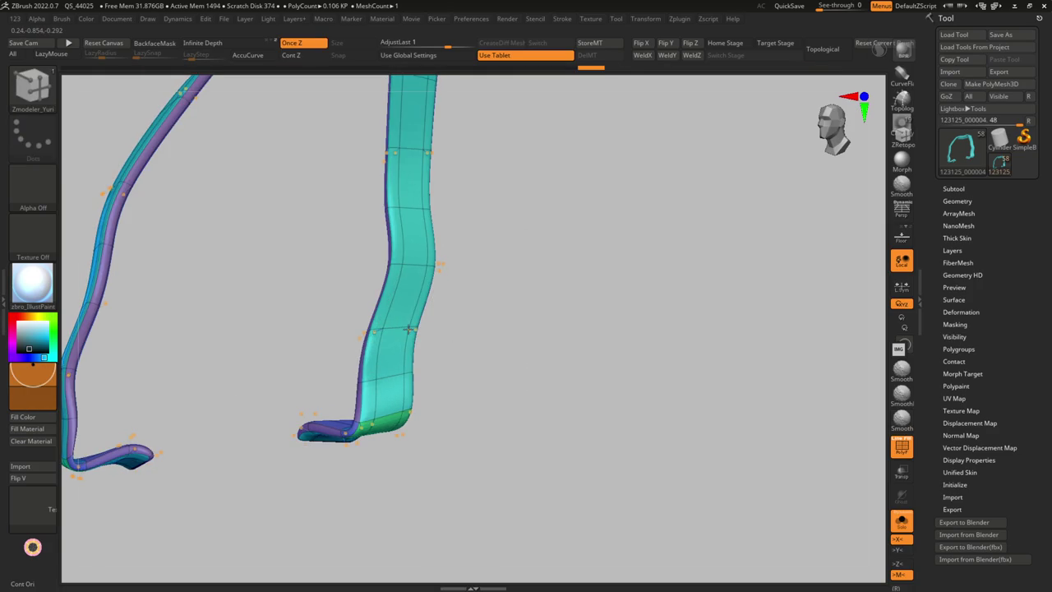
key(shift+d)
Inspect the strip's lower bend, toggling between blocky base and subdivided levels
alt+right_drag(409, 330, 383, 357)
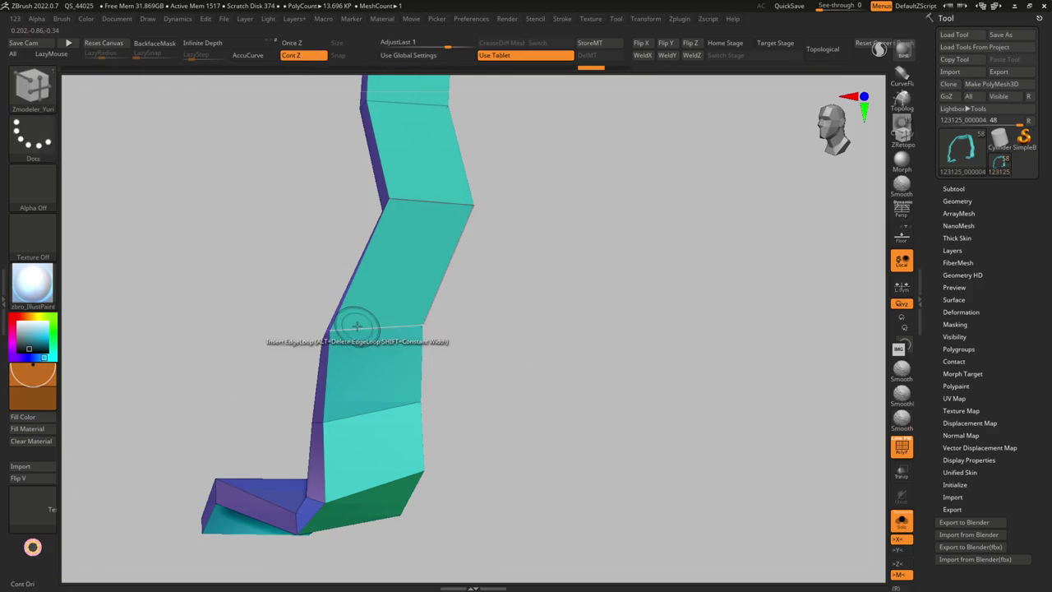
key(d)
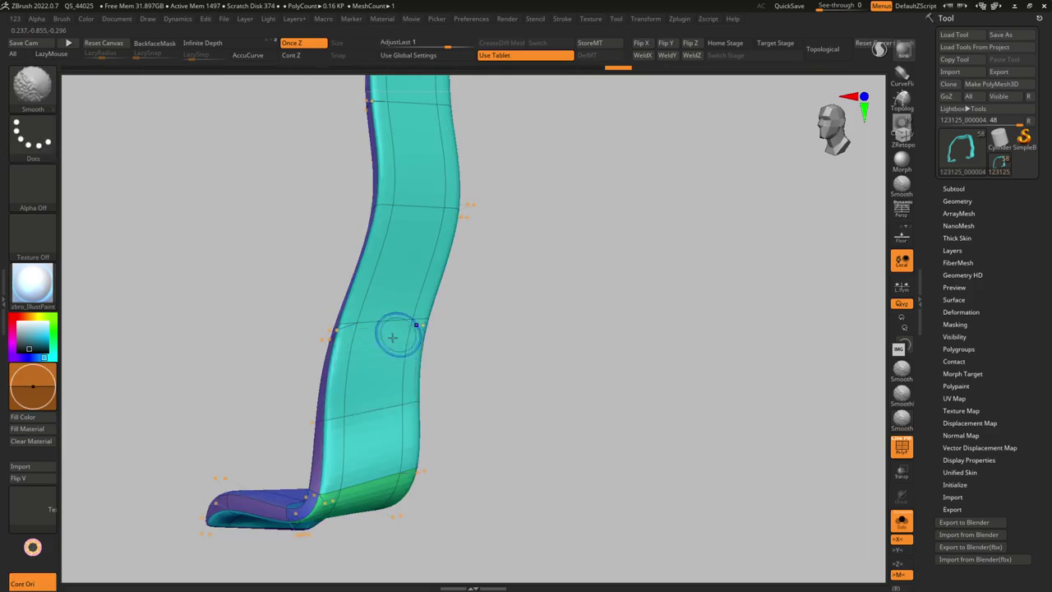
key(shift+f)
key(shift+d)
key(shift+f)
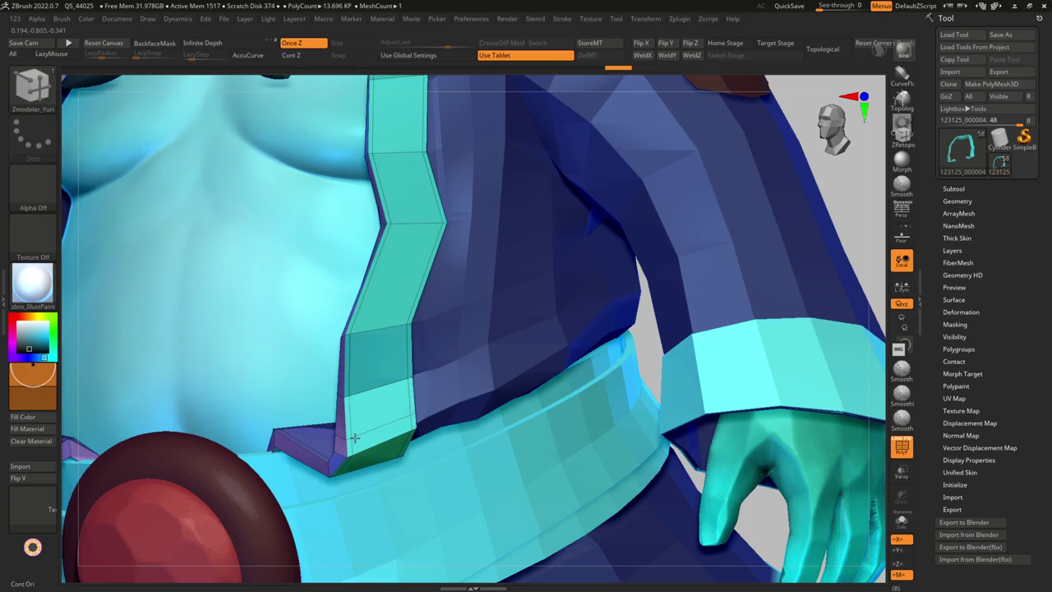
key(d)
alt+right_drag(355, 438, 355, 370)
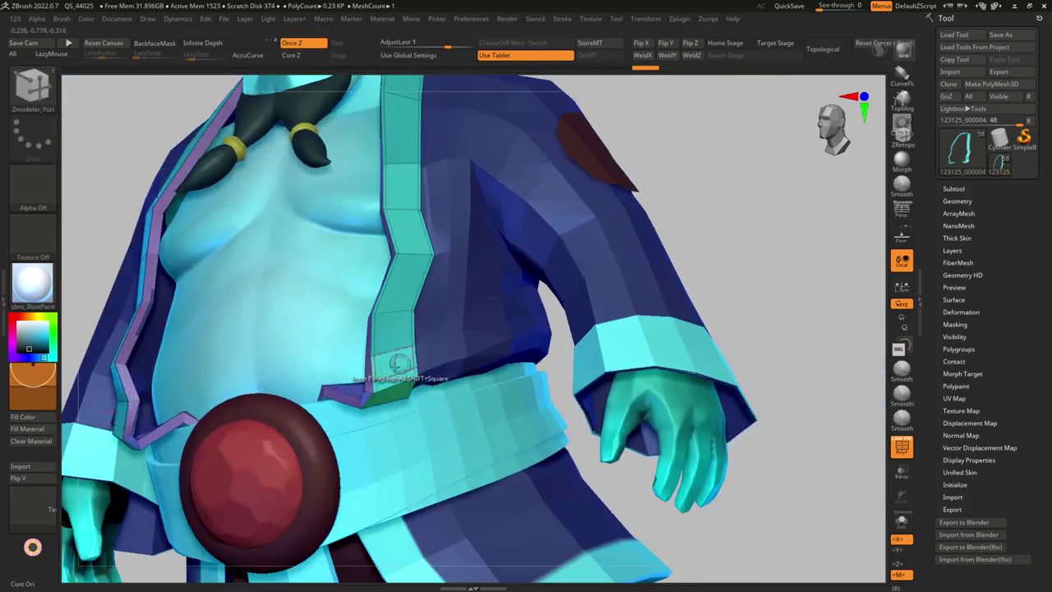
key(b)
key(z)
key(m)
key(shift+d)
Check the strip's bend wireframe at low and high subdivision
alt+right_drag(400, 247, 400, 308)
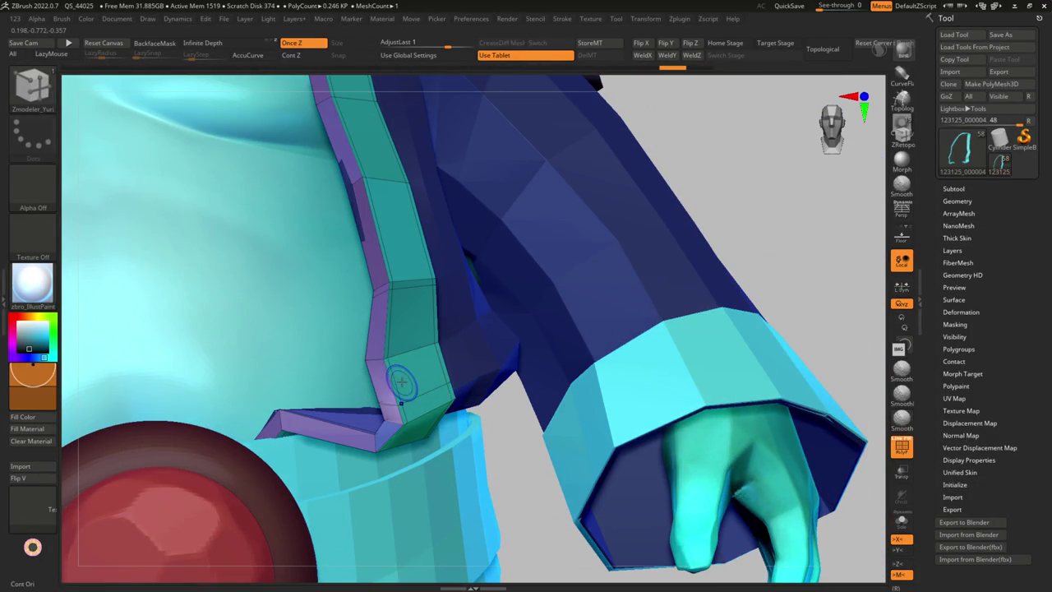
key(d)
mouse_move(394, 362)
alt+right_down()
mouse_move(364, 353)
mouse_move(421, 405)
mouse_move(418, 387)
mouse_move(421, 408)
alt+right_up()
key(shift+d)
key(shift+f)
key(d)
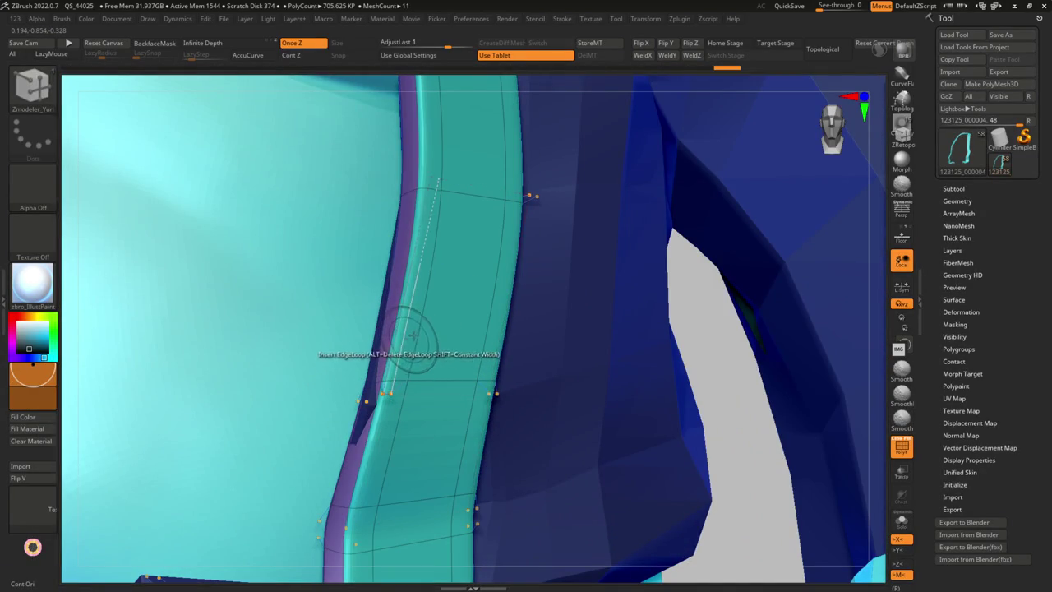
key(shift+f)
mouse_move(402, 397)
alt+right_down()
mouse_move(436, 344)
mouse_move(436, 369)
mouse_move(467, 307)
alt+right_up()
key(shift+f)
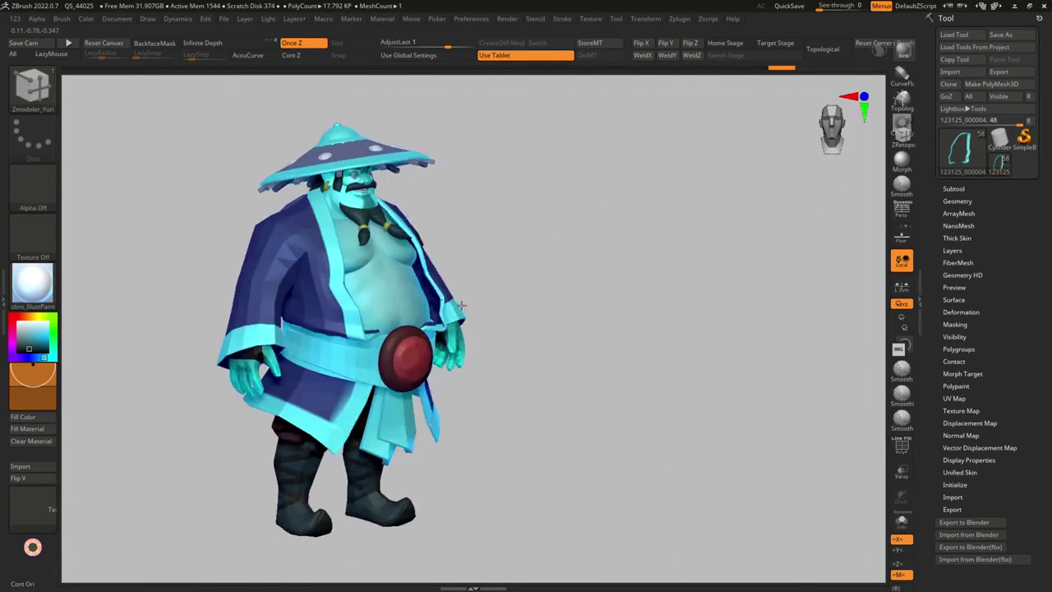
mouse_move(420, 304)
right_down()
mouse_move(374, 384)
mouse_move(440, 355)
mouse_move(403, 338)
mouse_move(394, 361)
mouse_move(473, 303)
mouse_move(436, 329)
mouse_move(462, 357)
mouse_move(533, 339)
mouse_move(597, 294)
mouse_move(614, 260)
right_up()
Insert a supporting single edge loop near the strip's fold
key(shift+f)
key(shift+f)
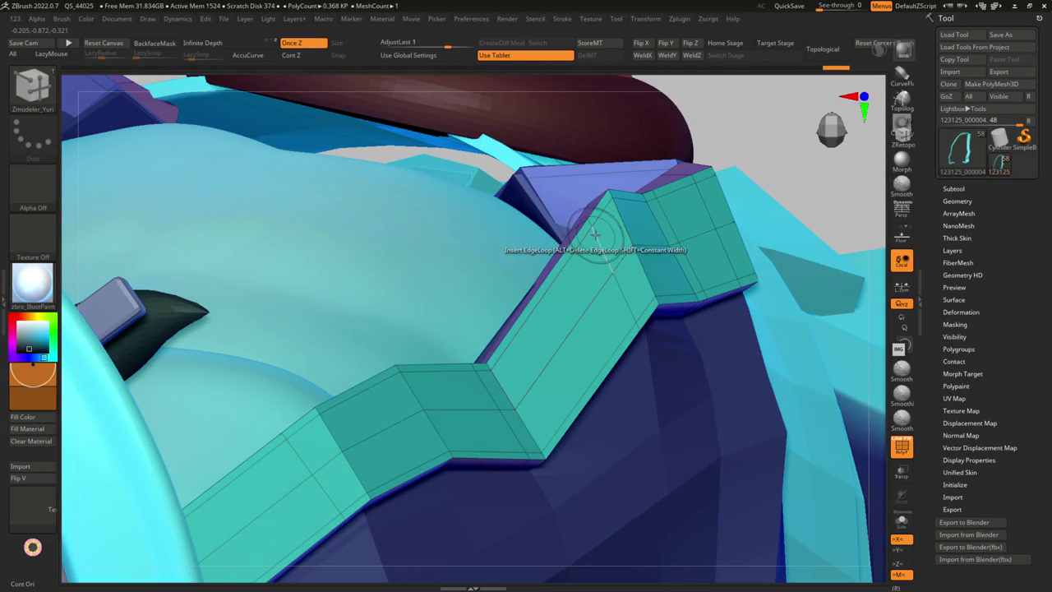
drag(604, 214, 600, 218)
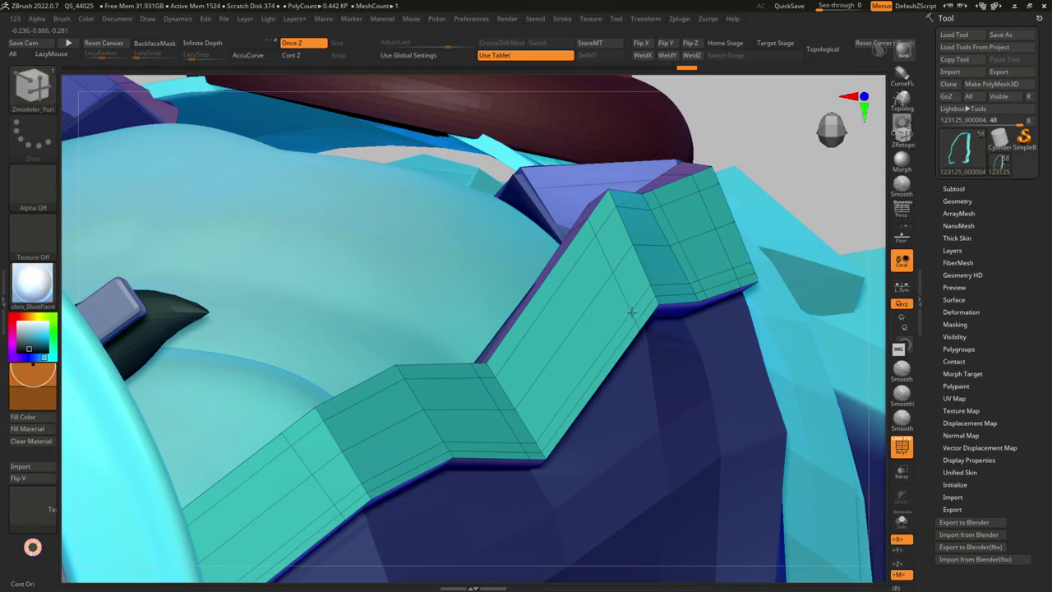
key(space)
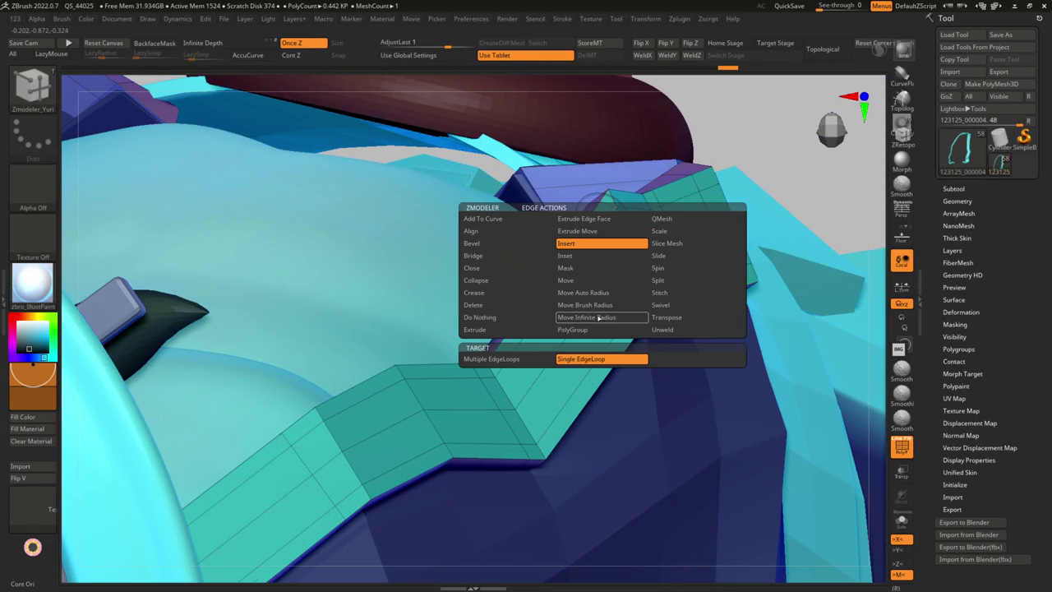
click(598, 318)
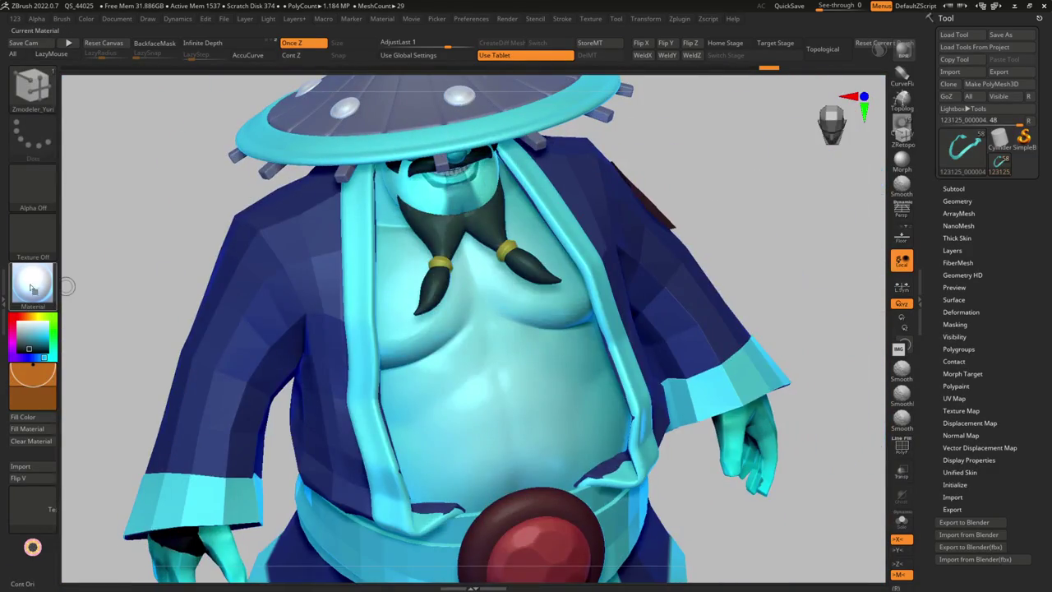
click(31, 288)
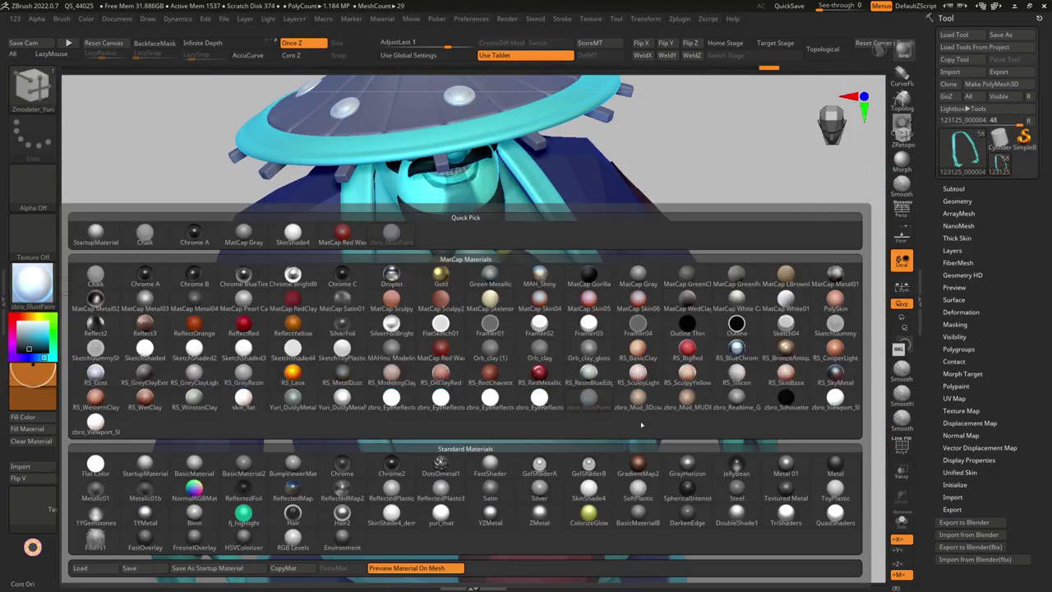
Apply a Mud MatCap clay material and select the robe subtool 123124
click(775, 317)
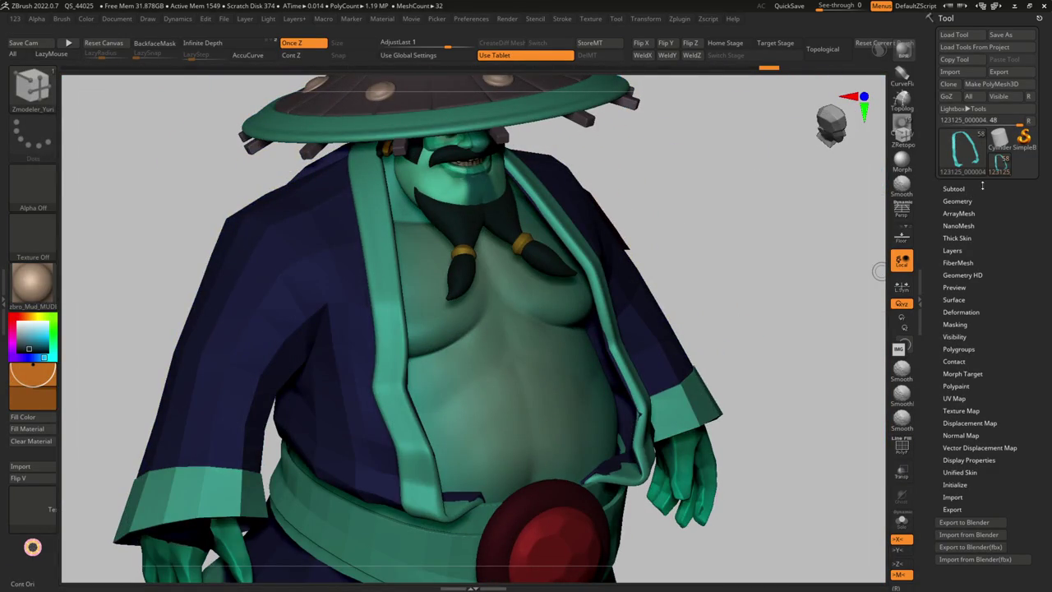
click(953, 188)
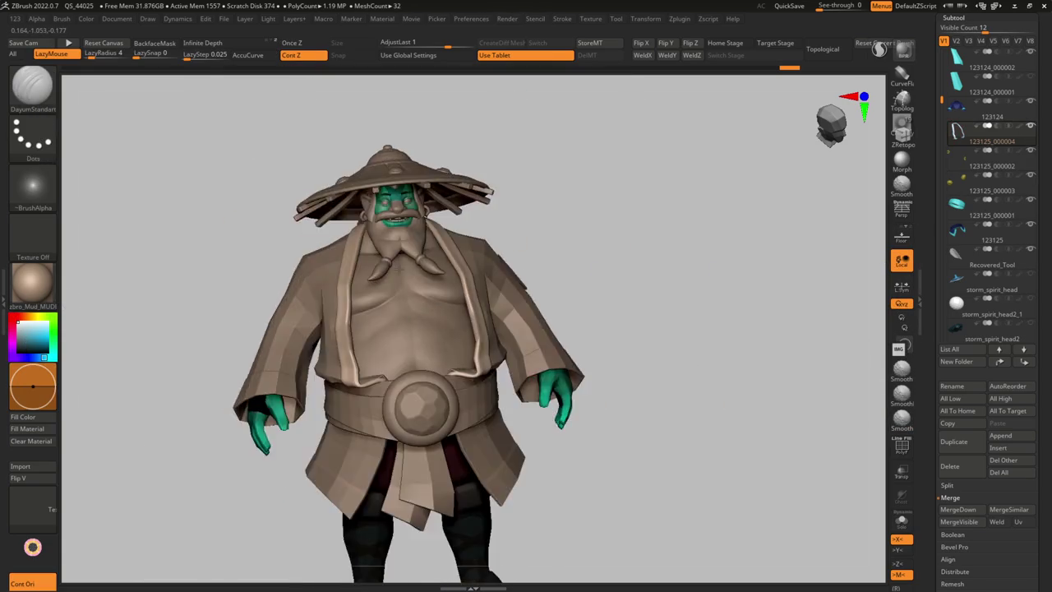
ctrl+right_drag(400, 267, 480, 338)
alt+click(481, 337)
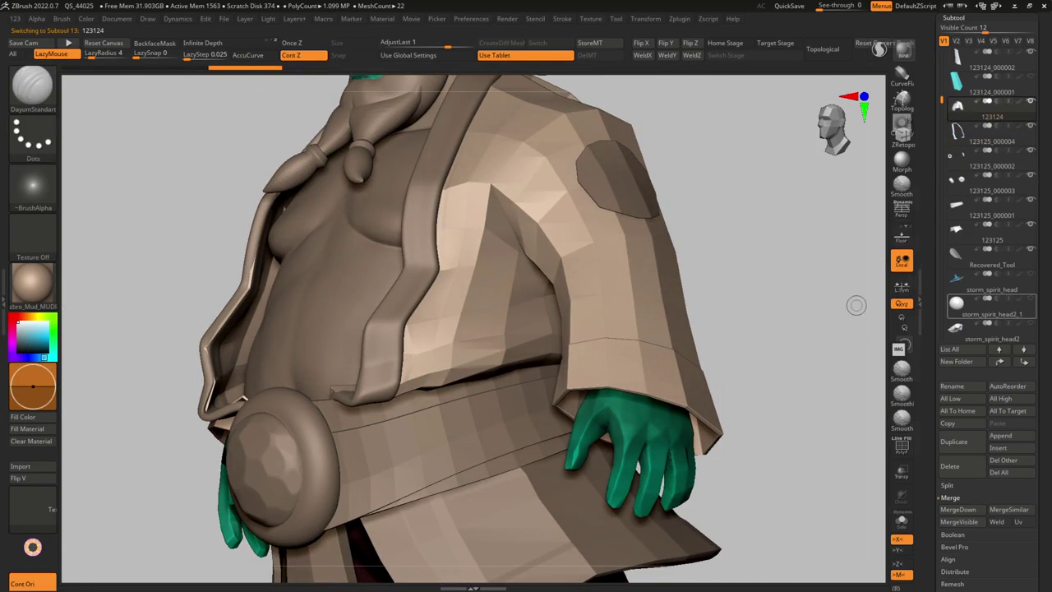
mouse_move(990, 309)
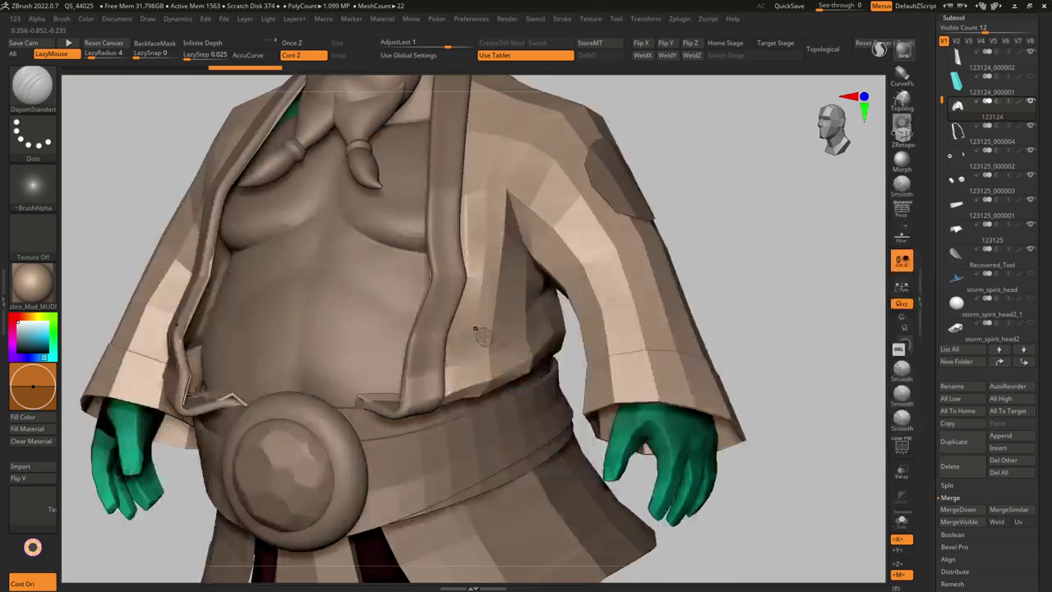
Solo the jacket and extract the sleeve ends as cuff subtool 123125_000005
key(f)
drag(562, 362, 474, 285)
alt+drag(526, 353, 533, 316)
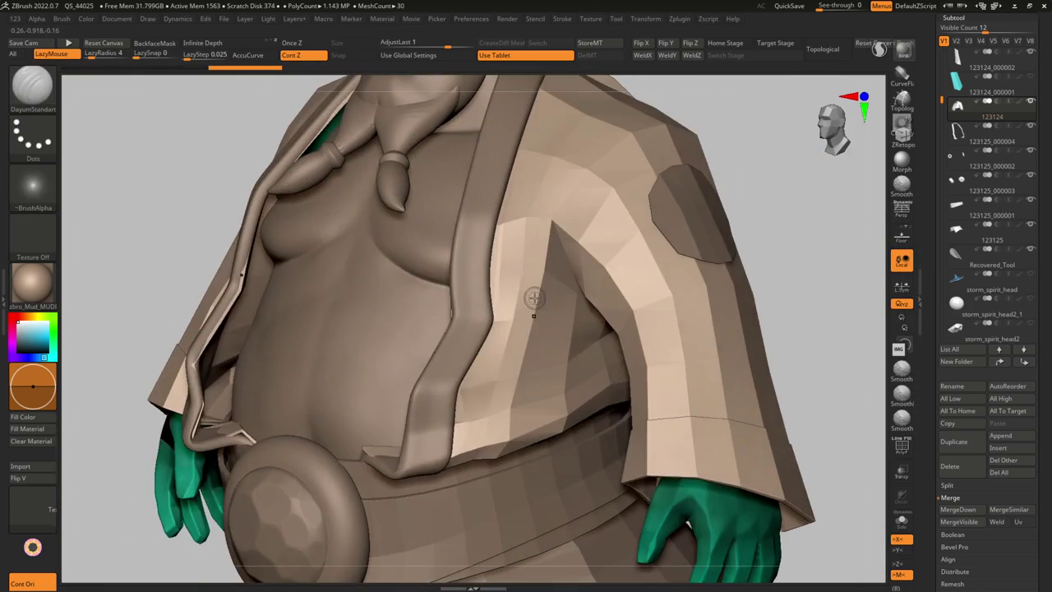
key(f)
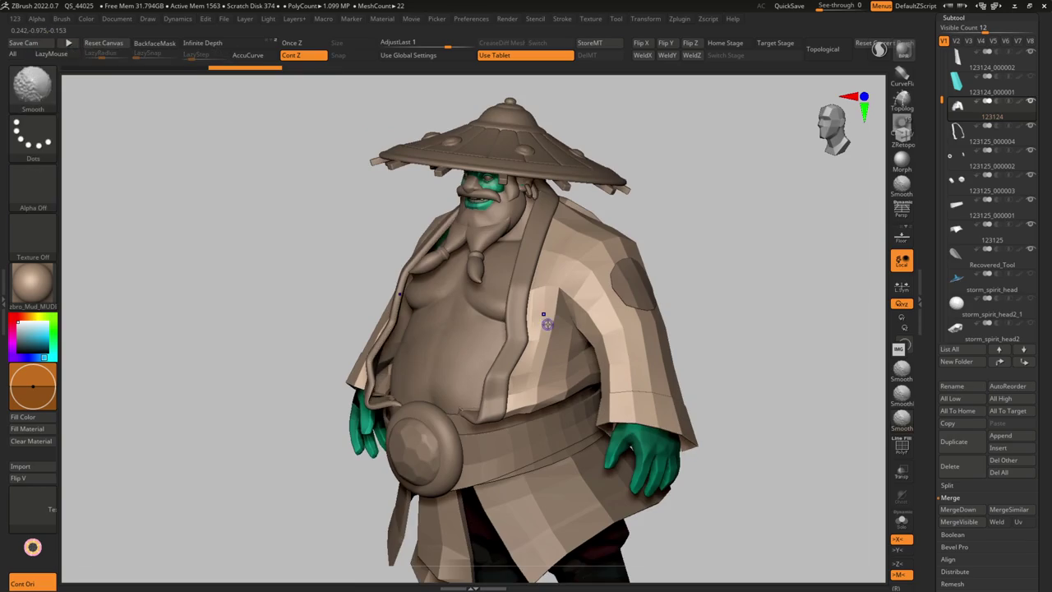
key(ctrl+shift+s)
scroll(646, 398, up, 3)
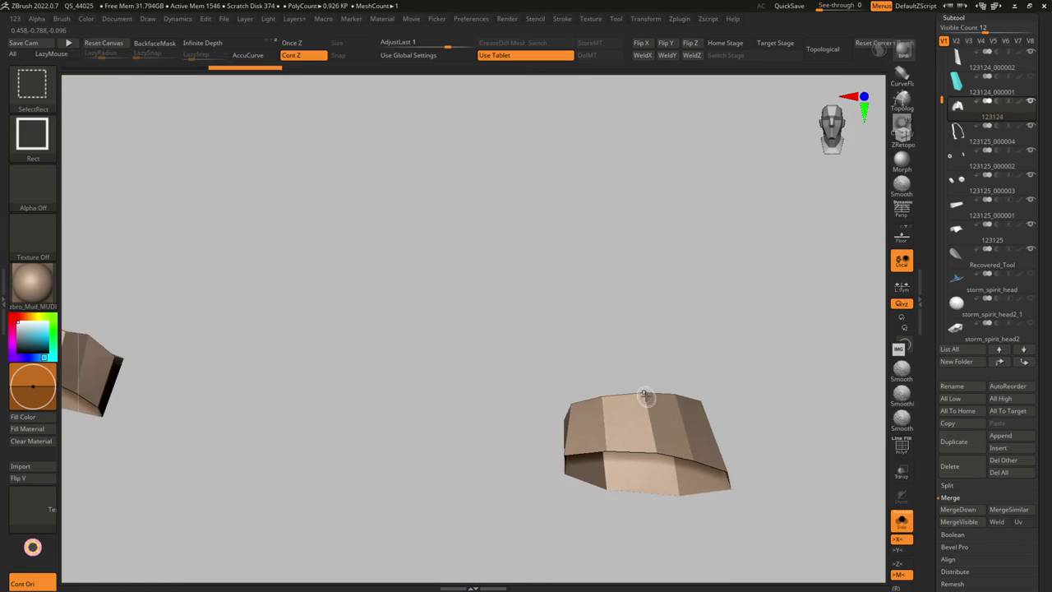
key(g)
click(667, 554)
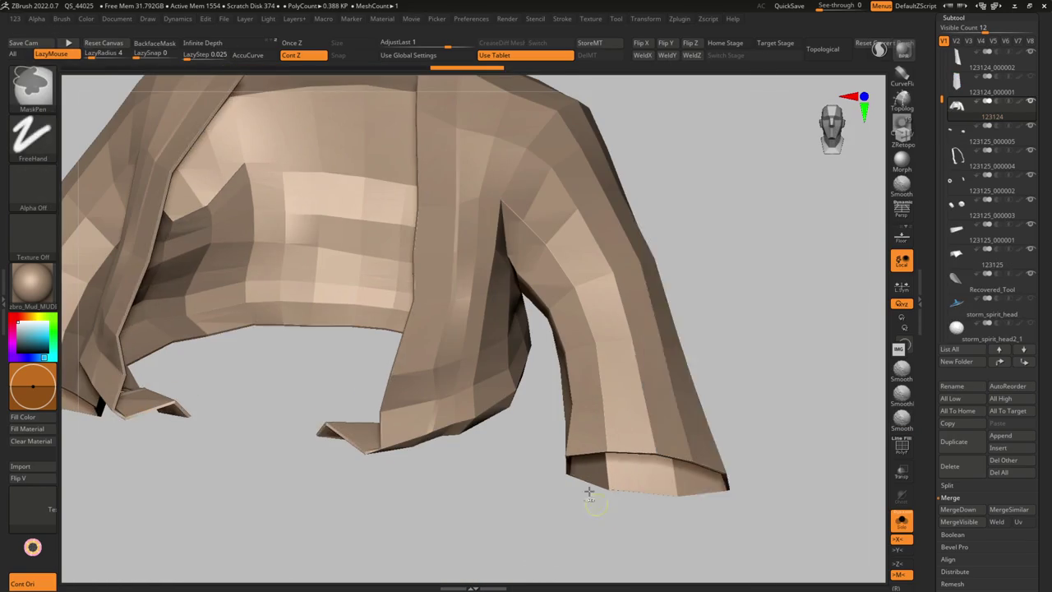
Show the full character again and inspect the sleeve and hand
key(ctrl+shift+s)
drag(630, 422, 575, 370)
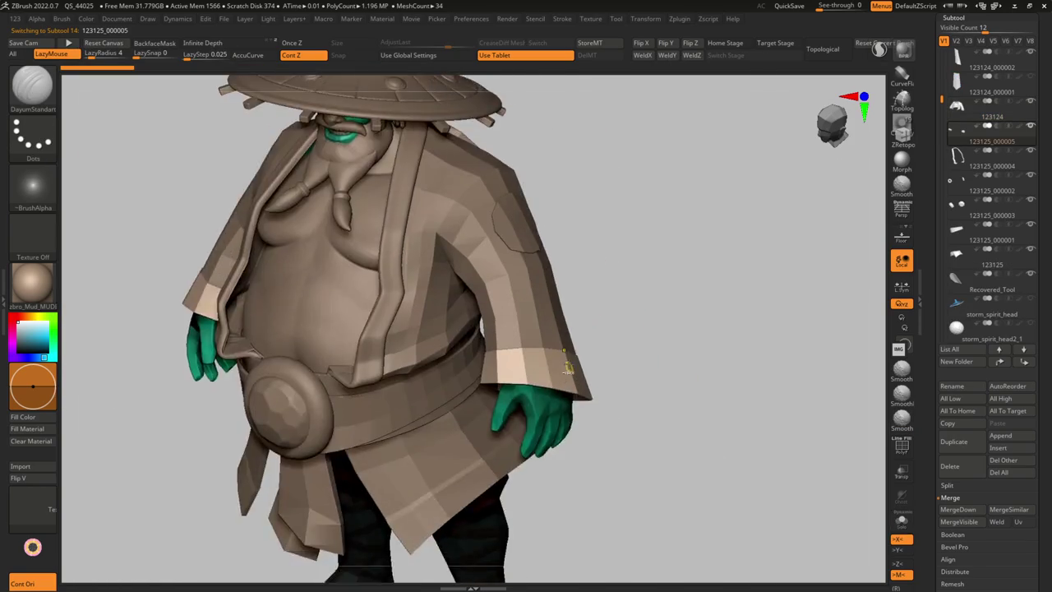
scroll(567, 346, up, 5)
key(g)
scroll(567, 346, down, 2)
drag(674, 353, 575, 329)
key(g)
mouse_move(304, 306)
right_down()
mouse_move(336, 305)
mouse_move(314, 334)
right_up()
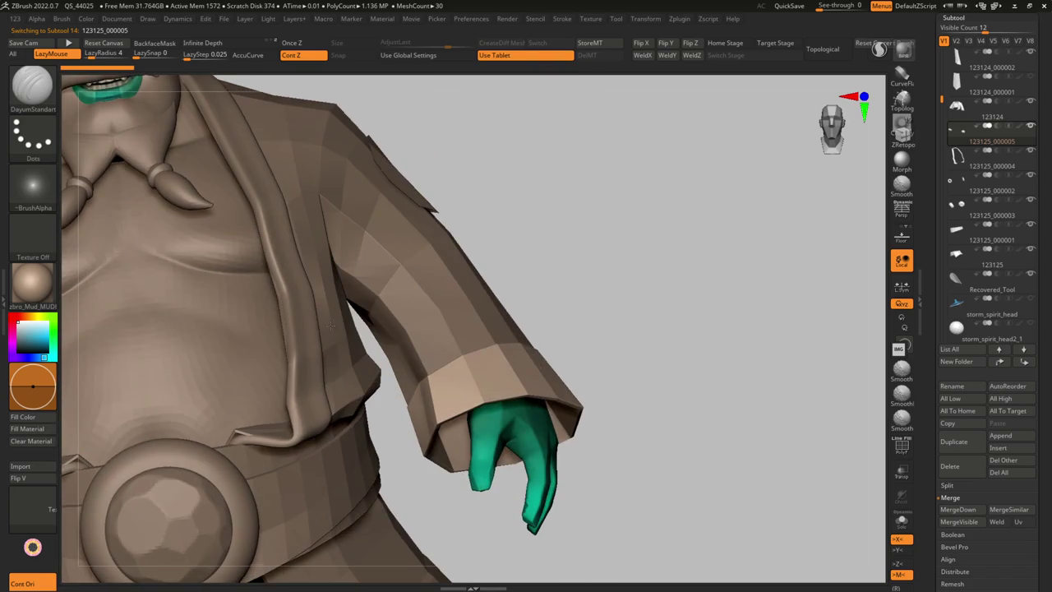
key(g)
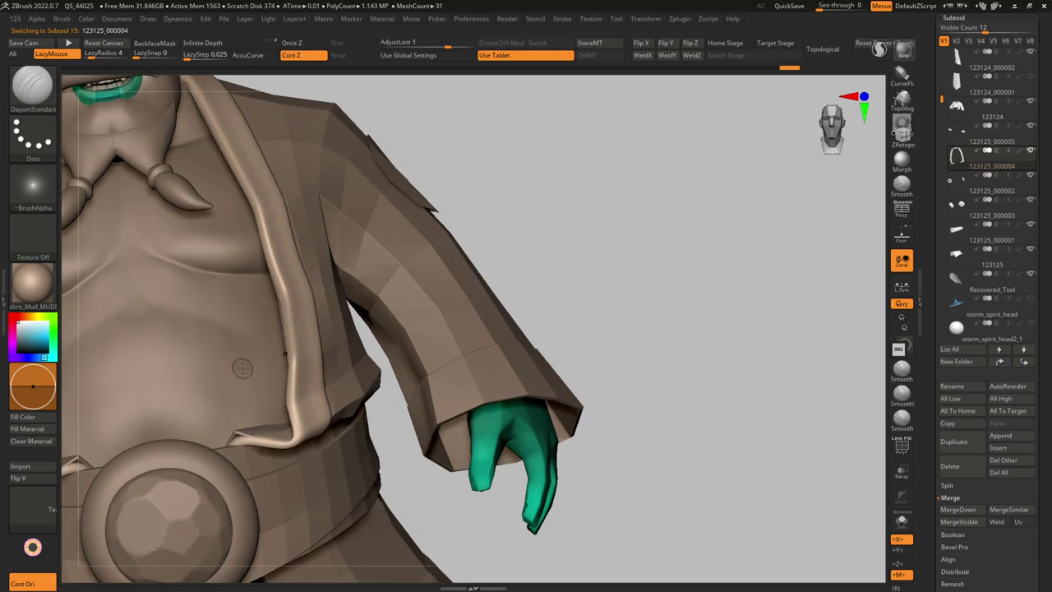
Solo the extracted band, check its polygon wireframe, and select the cuff piece
key(alt+s)
mouse_move(329, 362)
right_down()
mouse_move(348, 357)
mouse_move(393, 229)
right_up()
key(g)
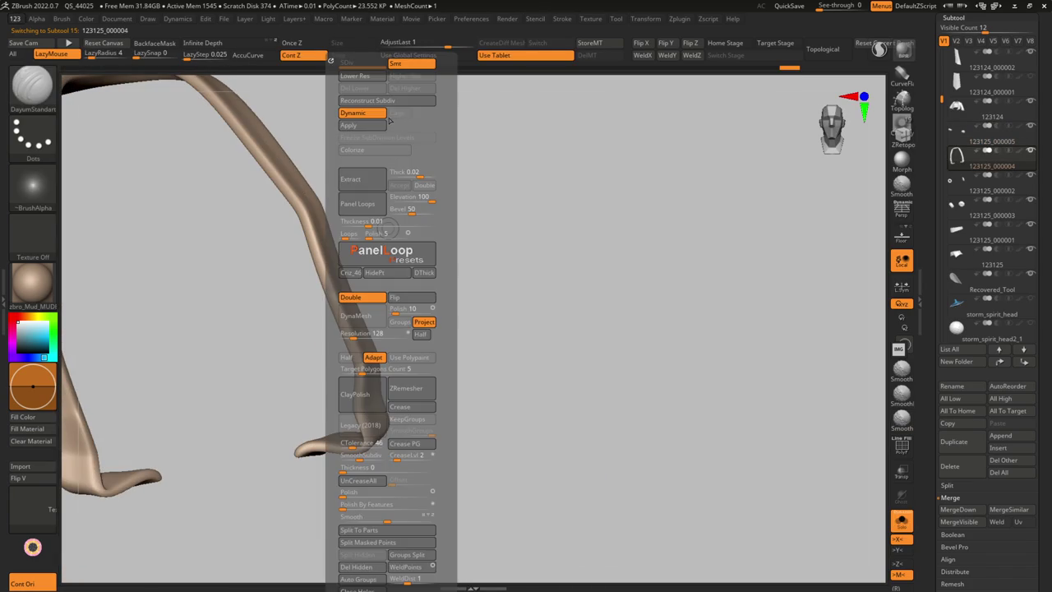
key(g)
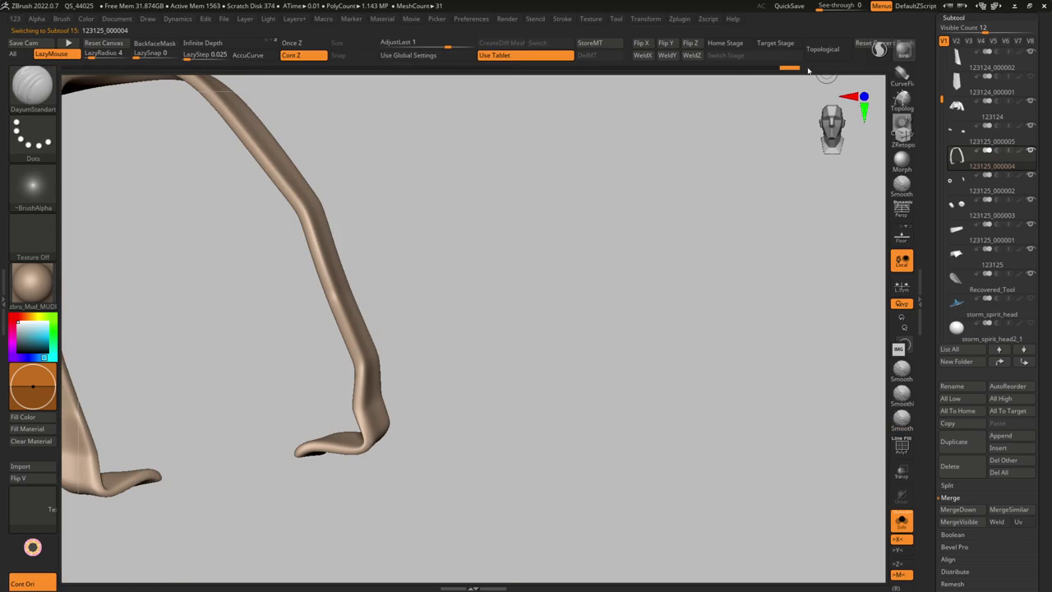
key(shift+f)
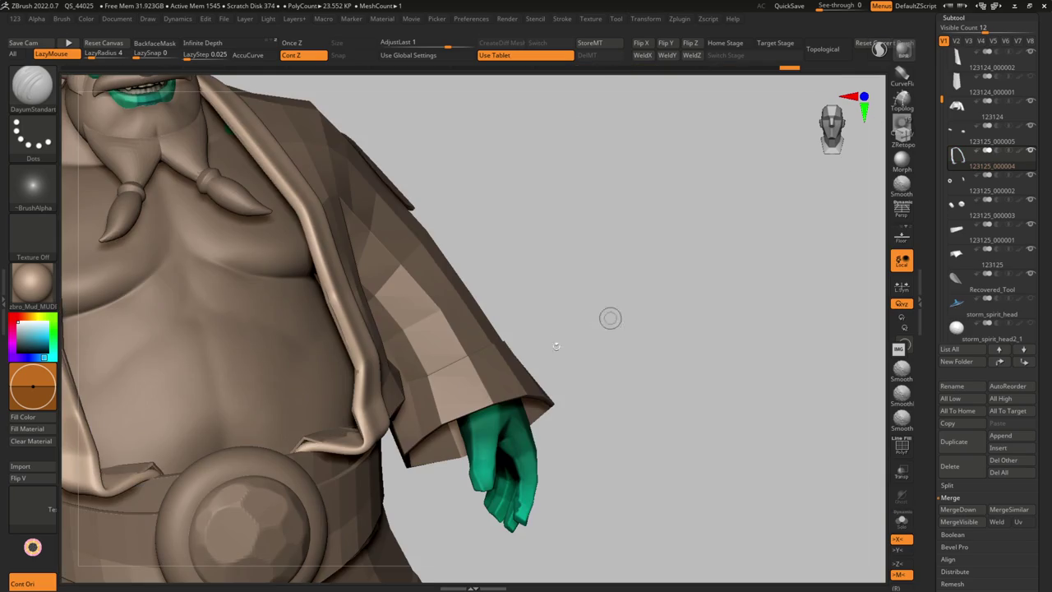
alt+click(559, 406)
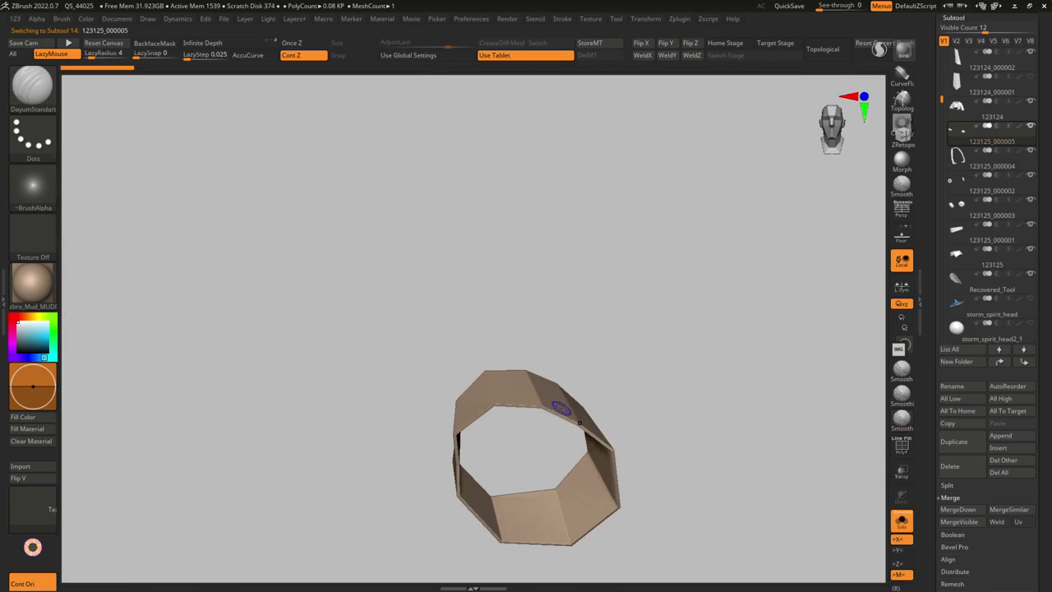
Thicken cuff band 123125_000005 with Dynamic Thickness set to about 0.00628
key(shift+ctrl+s)
key(shift+t)
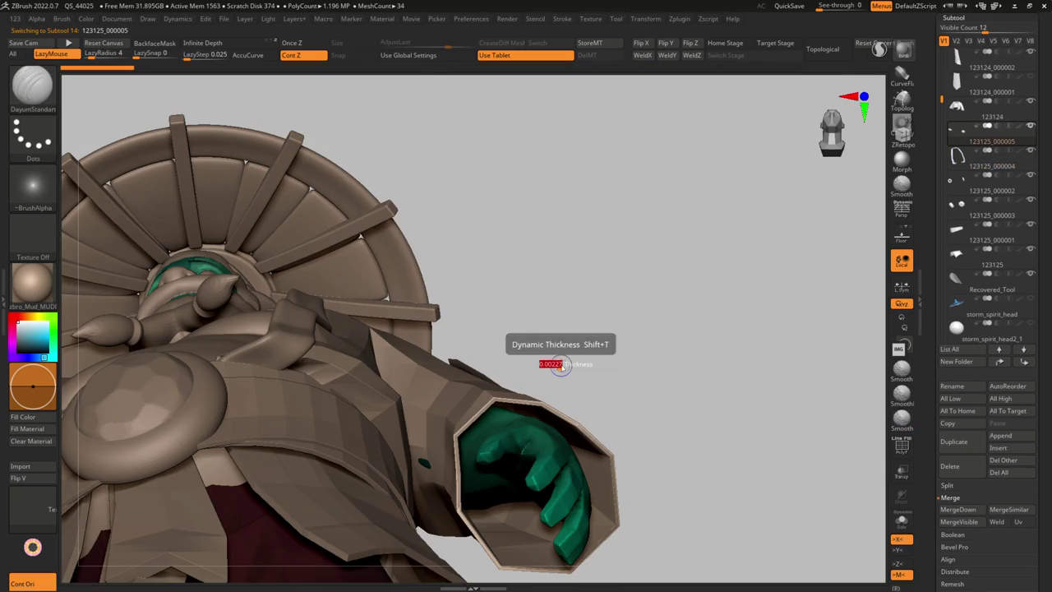
mouse_move(561, 364)
mouse_down()
mouse_move(552, 364)
mouse_move(580, 392)
mouse_up()
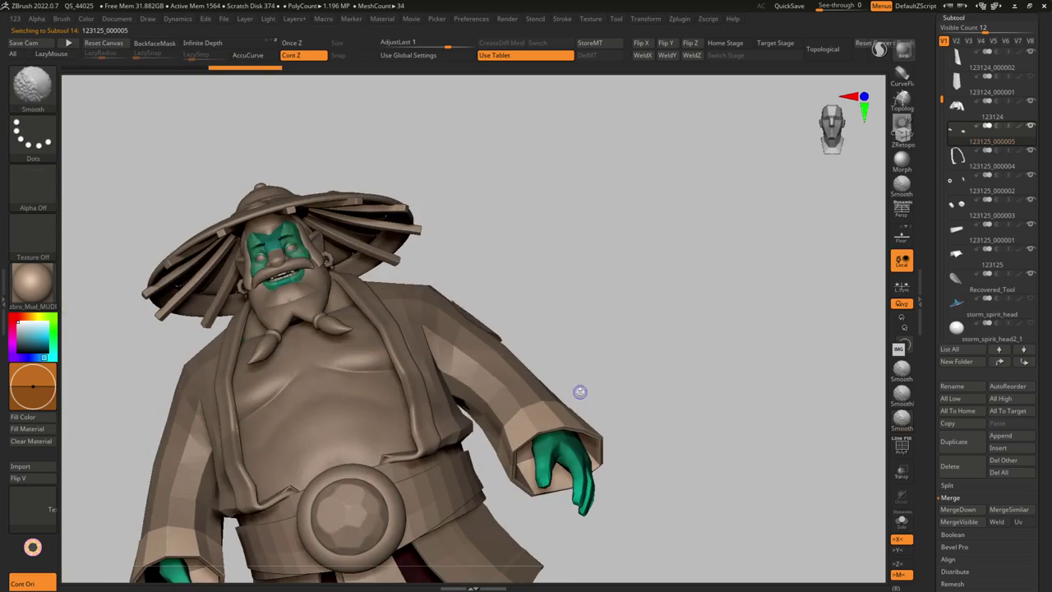
key(shift+t)
mouse_move(567, 389)
mouse_down()
mouse_move(569, 428)
mouse_move(573, 409)
mouse_up()
key(shift+t)
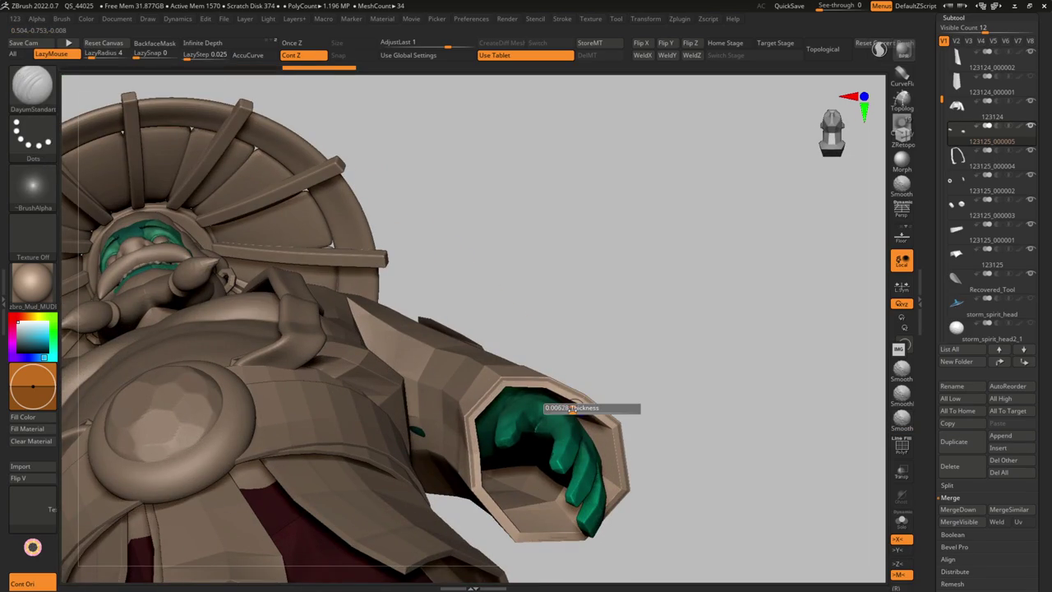
key(shift+t)
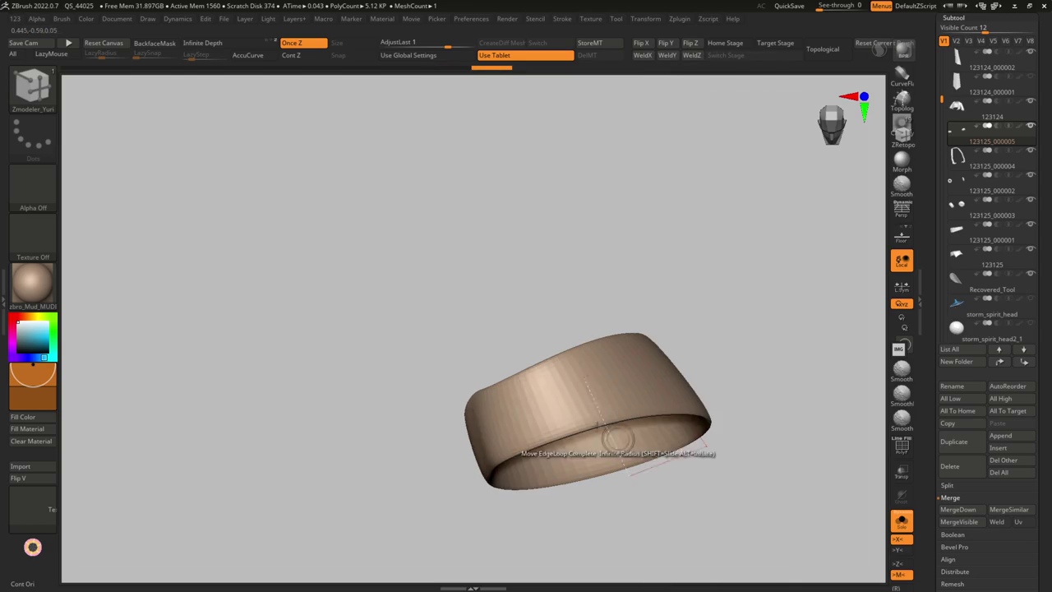
Insert horizontal edge loops around the cuff with ZModeler and preview it smoothed
key(shift+f)
key(shift+d)
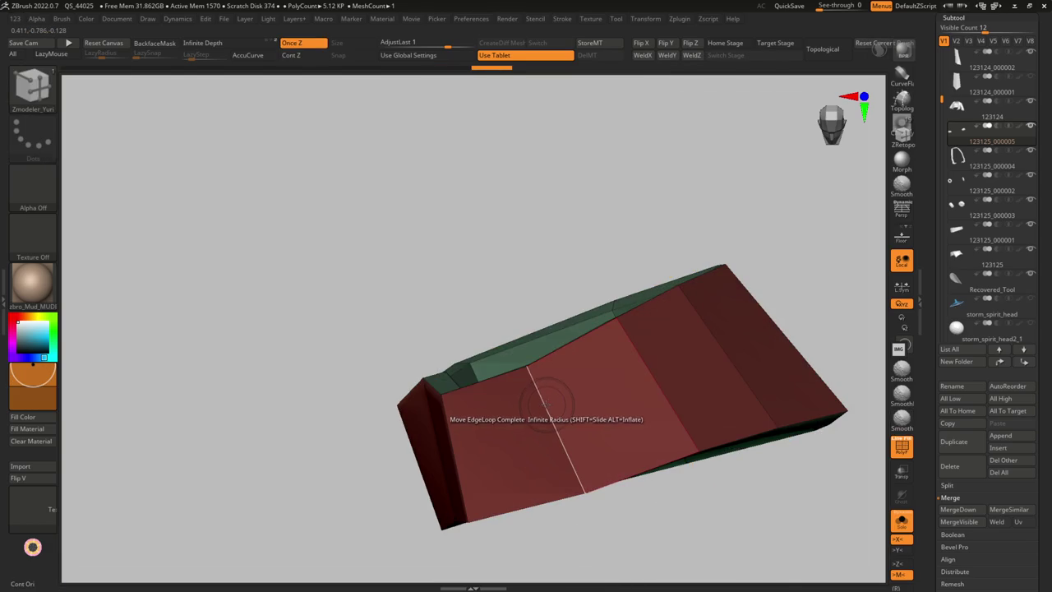
key(space)
click(508, 268)
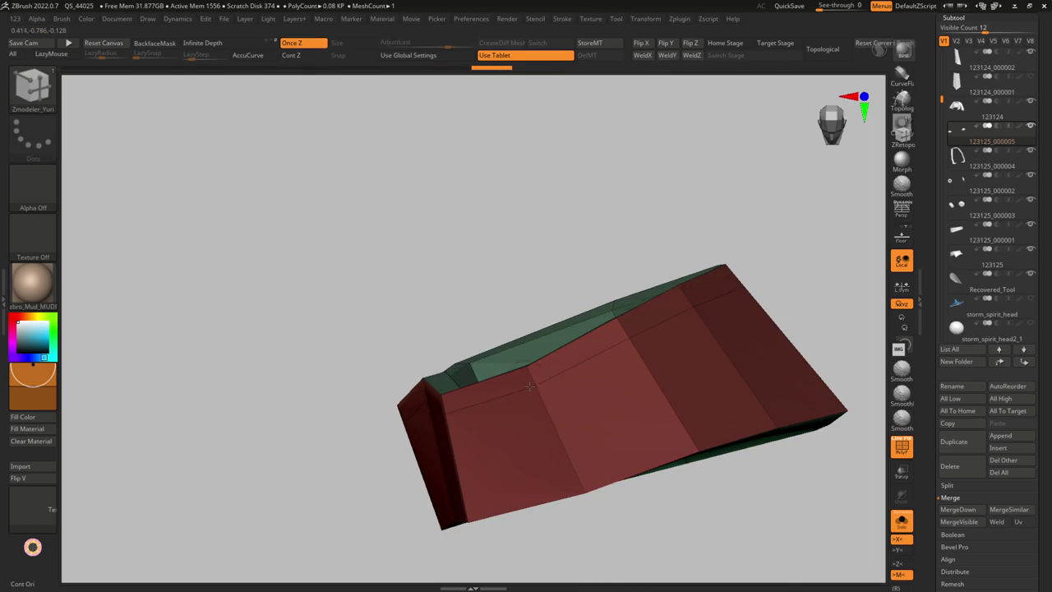
click(576, 493)
drag(576, 505, 610, 405)
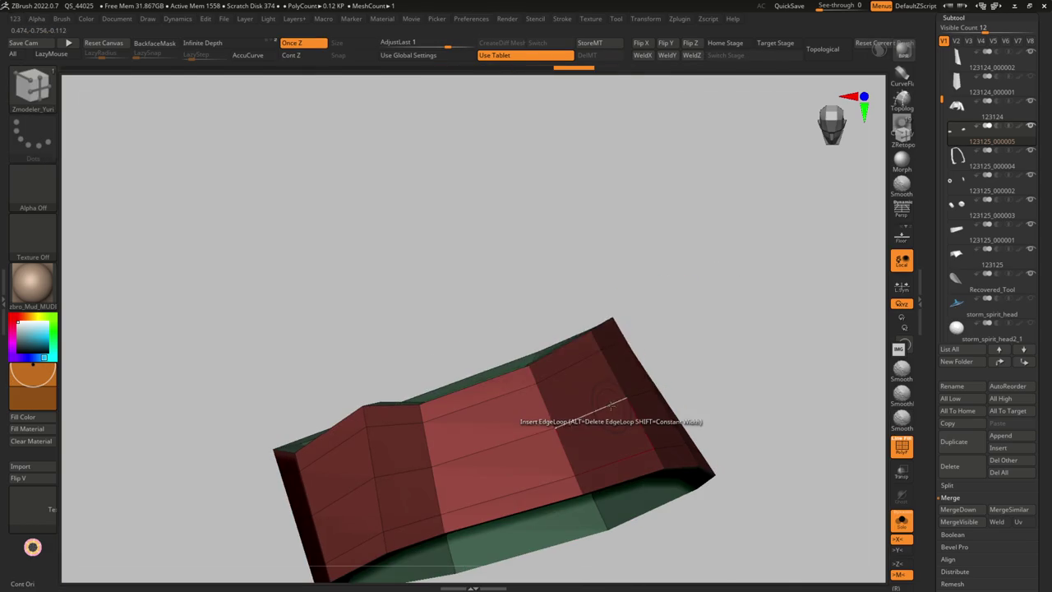
key(space)
click(611, 340)
click(517, 383)
key(shift+d)
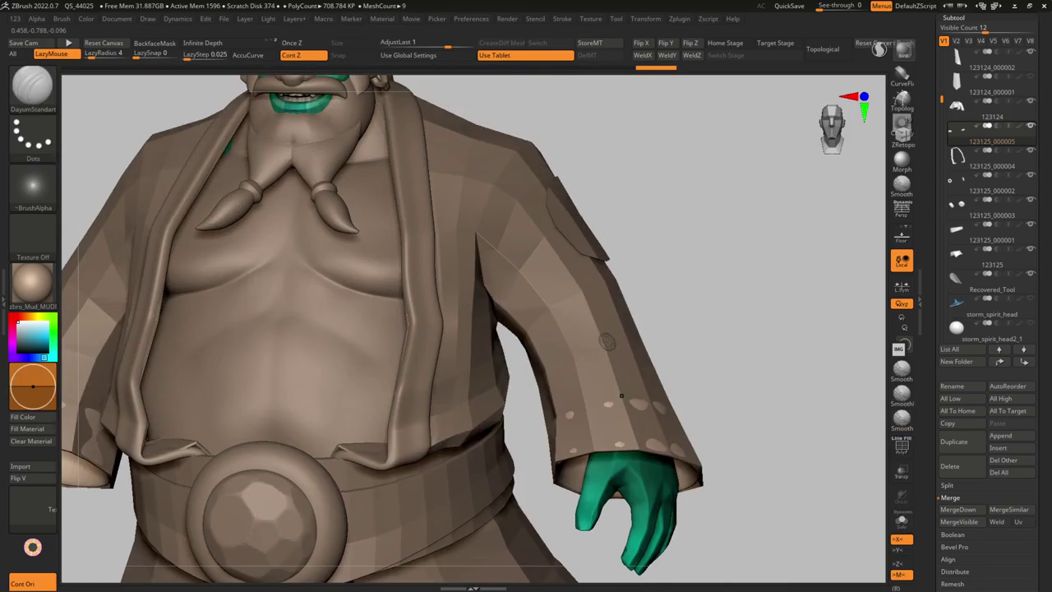
Settle the cuff onto the sleeve with Transpose, then return to DamStandard sculpting
right_drag(621, 395, 641, 353)
key(w)
drag(637, 374, 712, 364)
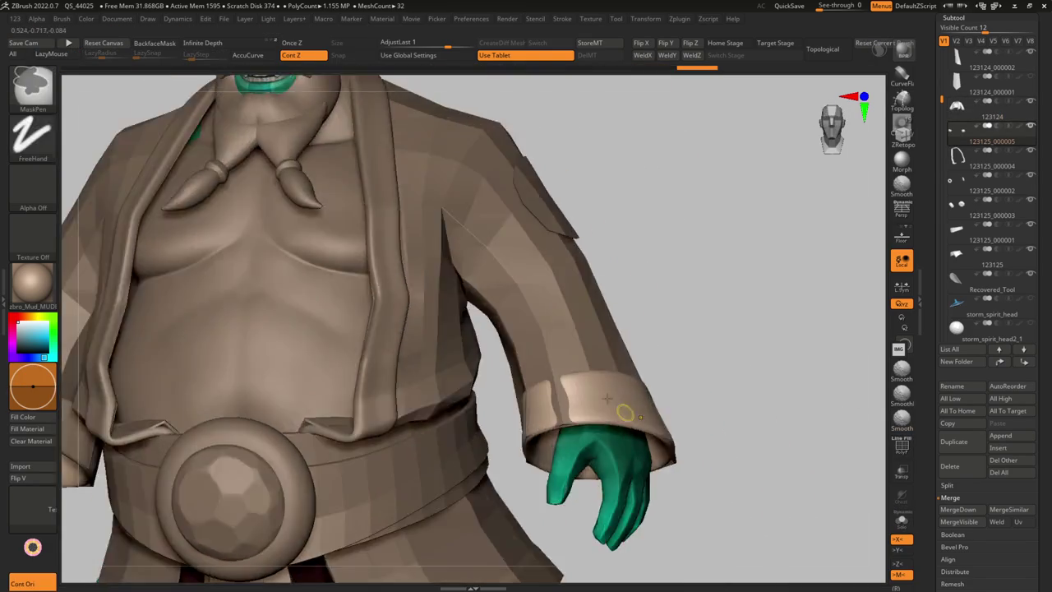
key(f)
mouse_move(733, 362)
right_down()
mouse_move(727, 485)
mouse_move(726, 387)
right_up()
drag(608, 364, 662, 359)
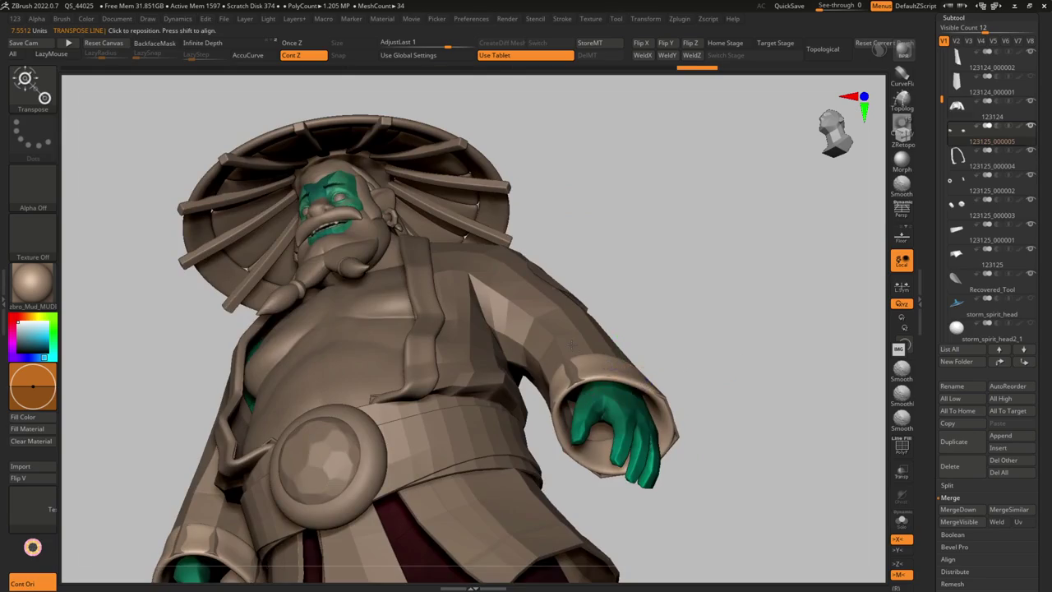
mouse_move(571, 344)
right_down()
mouse_move(697, 402)
mouse_move(659, 285)
mouse_move(509, 382)
mouse_move(516, 366)
mouse_move(754, 371)
right_up()
key(q)
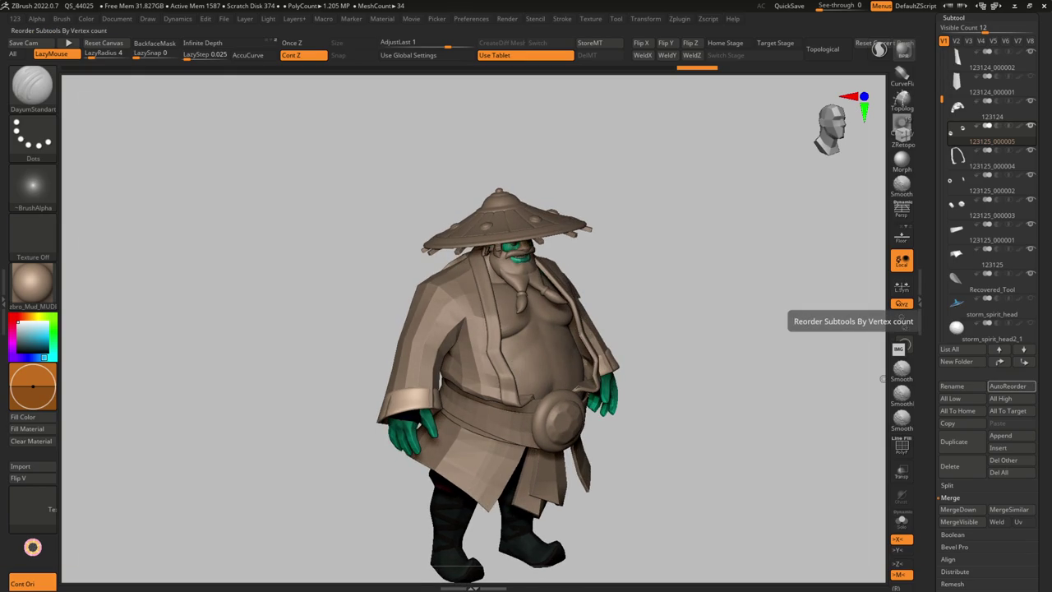
Select the robe coat subtool 123124 and check its polygroups
key(super)
key(alt+Tab)
drag(883, 378, 528, 309)
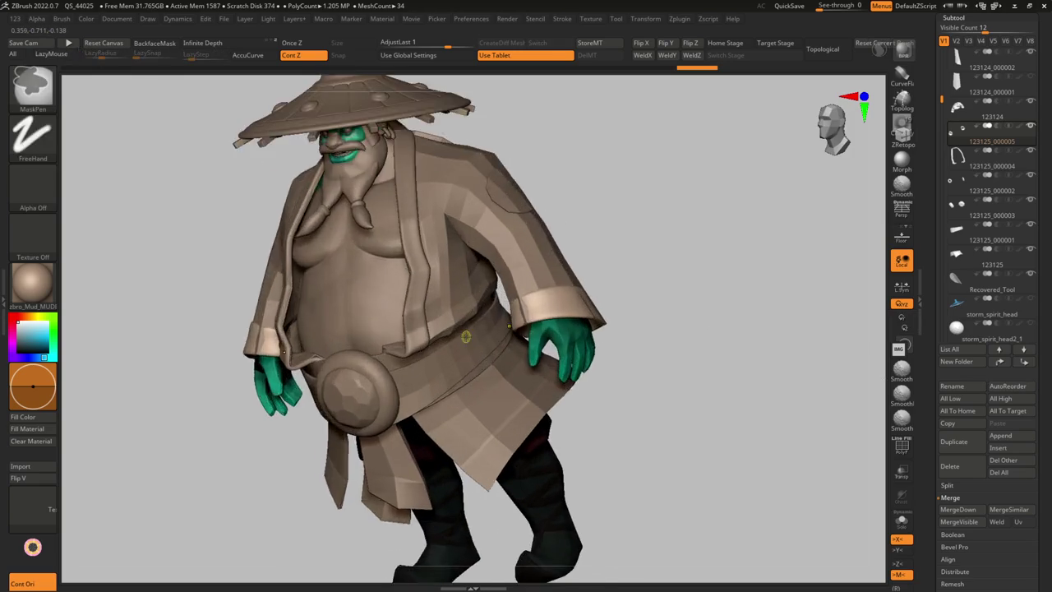
mouse_move(533, 300)
mouse_down()
mouse_move(544, 334)
mouse_move(552, 308)
mouse_move(469, 305)
mouse_move(494, 312)
mouse_move(539, 293)
mouse_move(329, 284)
mouse_up()
alt+click(543, 334)
key(shift+f)
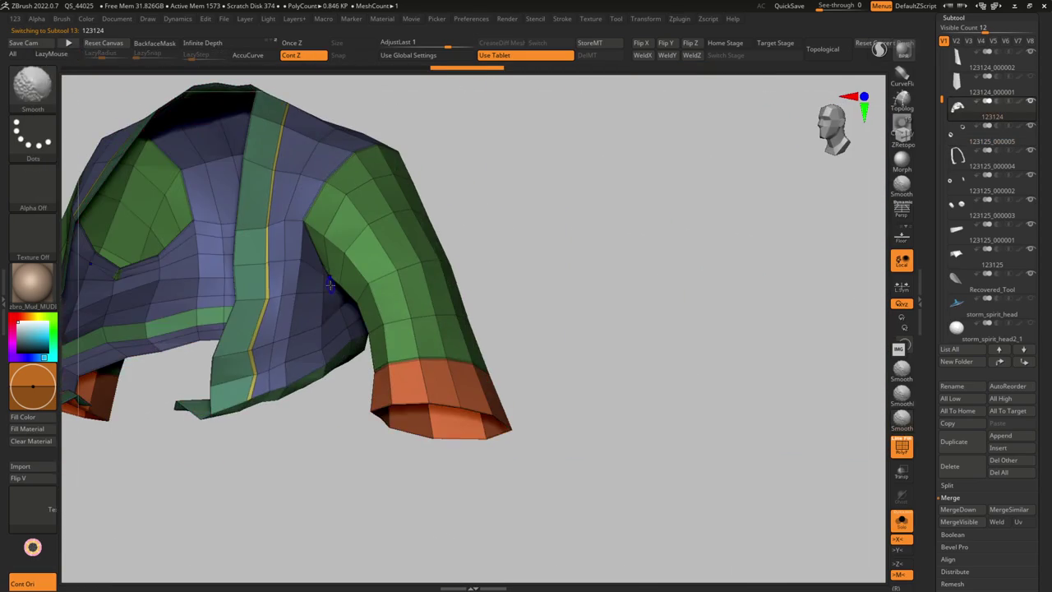
key(shift+f)
Apply the coat's Dynamic Subdiv as real geometry and run the Criz_46 macro
key(space)
drag(356, 274, 520, 319)
key(space)
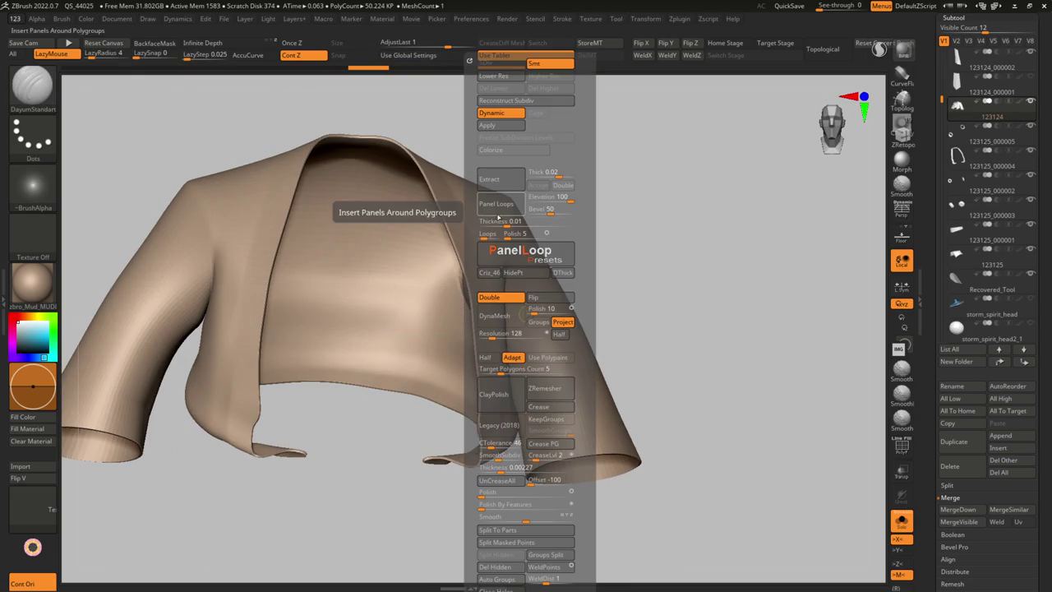
click(489, 125)
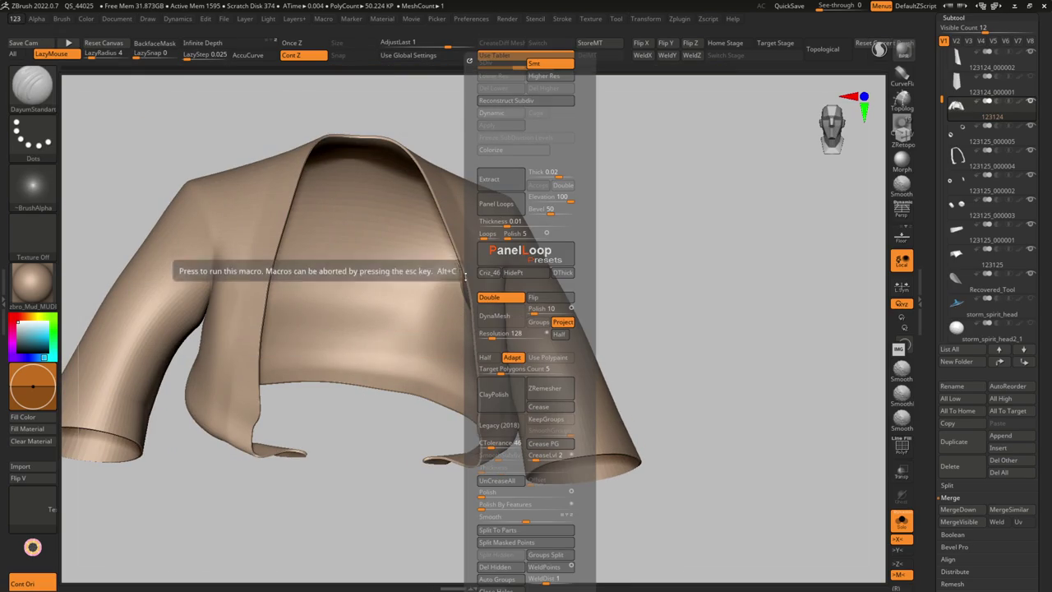
click(475, 273)
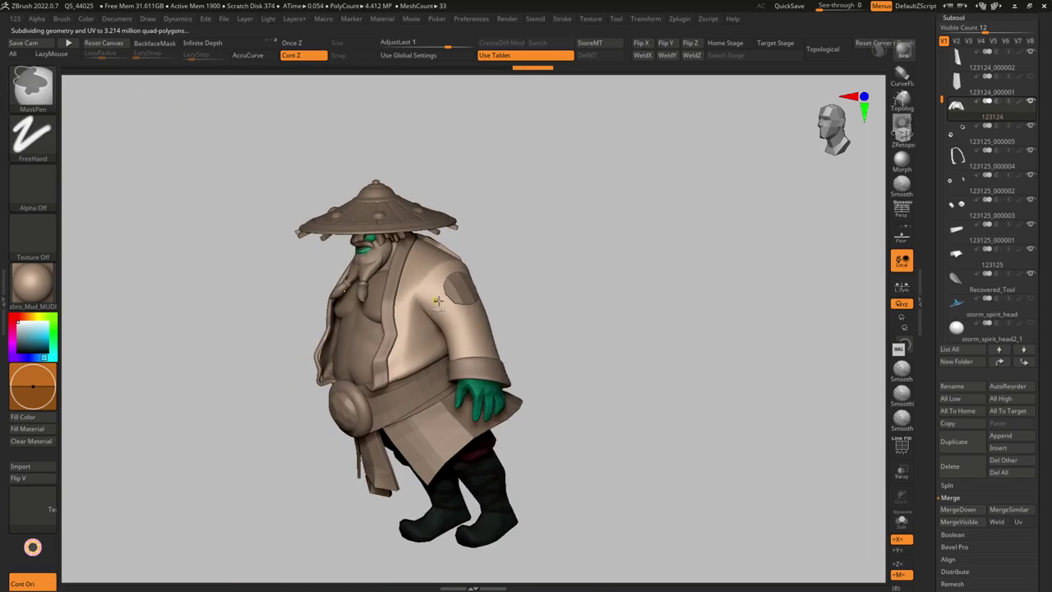
right_drag(428, 301, 460, 304)
Select the round shoulder patch, frame it with wireframe showing, and switch to ZModeler
alt+click(474, 305)
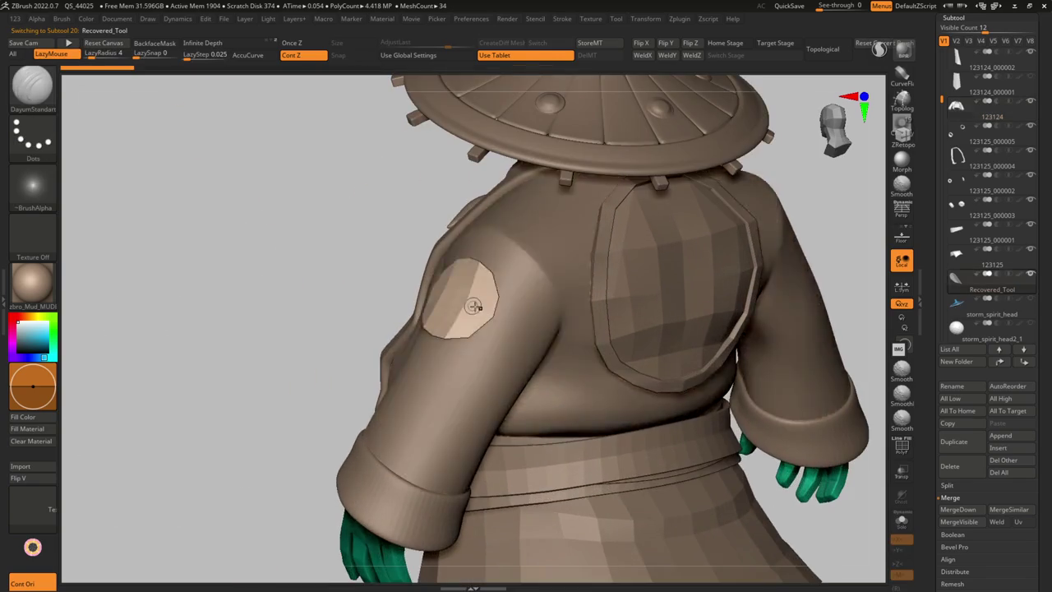
key(shift+f)
key(shift+f)
key(shift+f)
key(f)
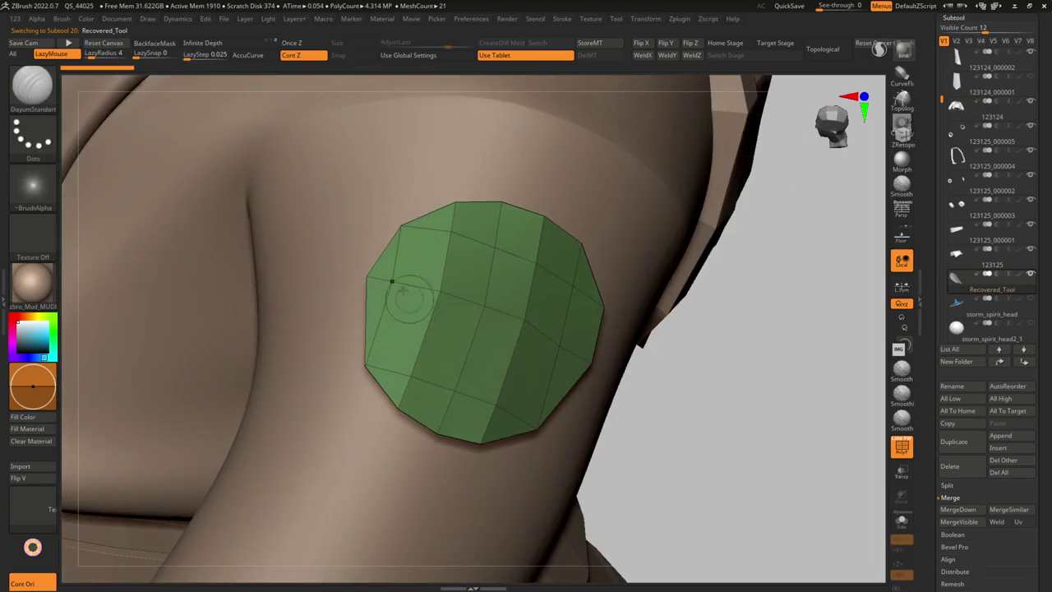
key(b)
key(z)
key(m)
right_drag(392, 280, 393, 281)
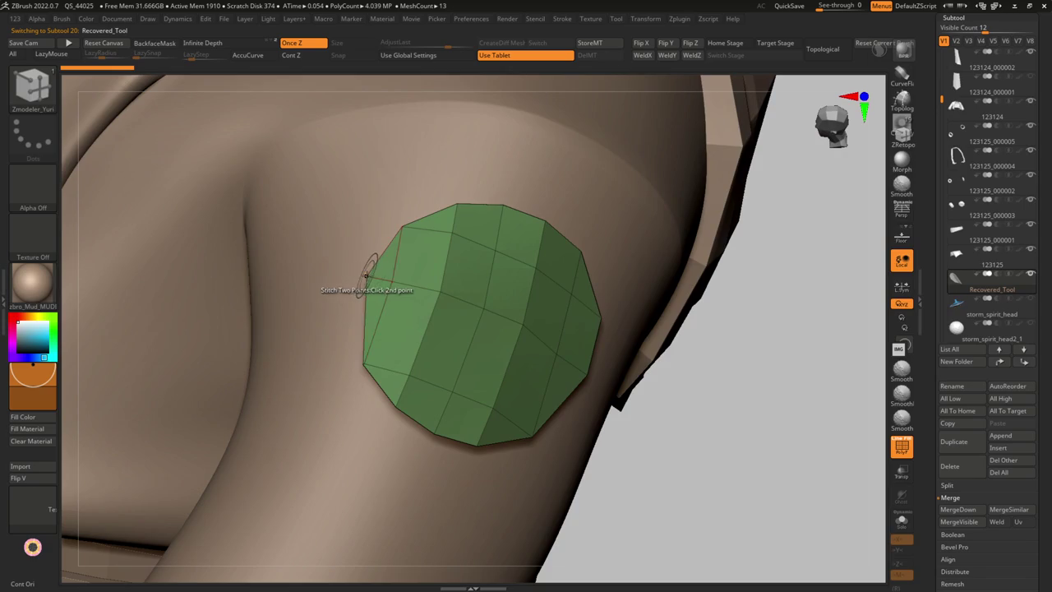
mouse_move(434, 294)
right_down()
mouse_move(403, 276)
mouse_move(575, 156)
right_up()
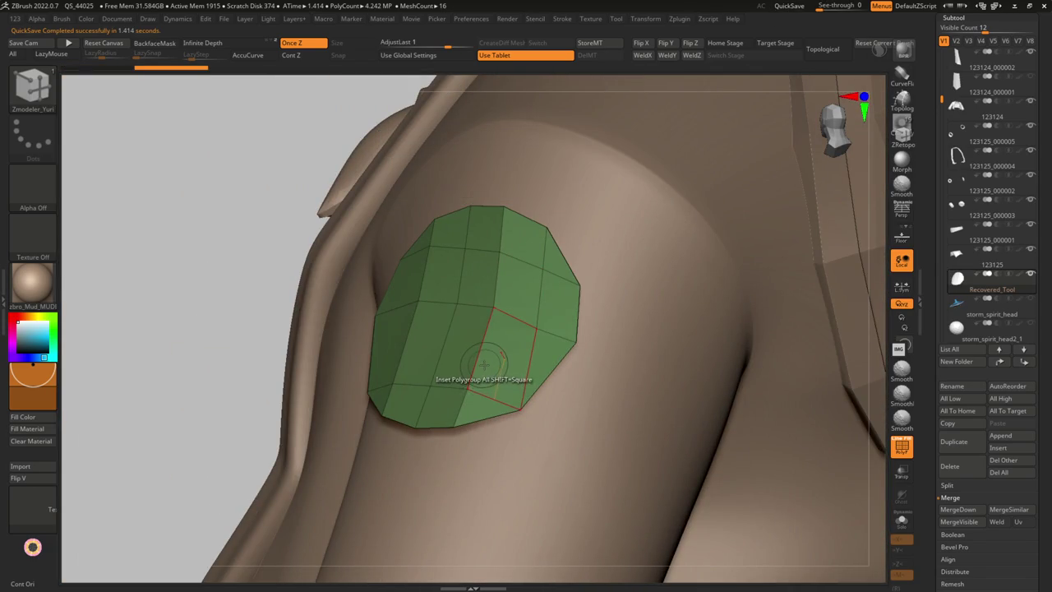
mouse_move(507, 383)
right_down()
mouse_move(482, 422)
mouse_move(531, 310)
right_up()
Inset the patch's polygroup and set the inset modifier to Equidistant for an even border ring
key(g)
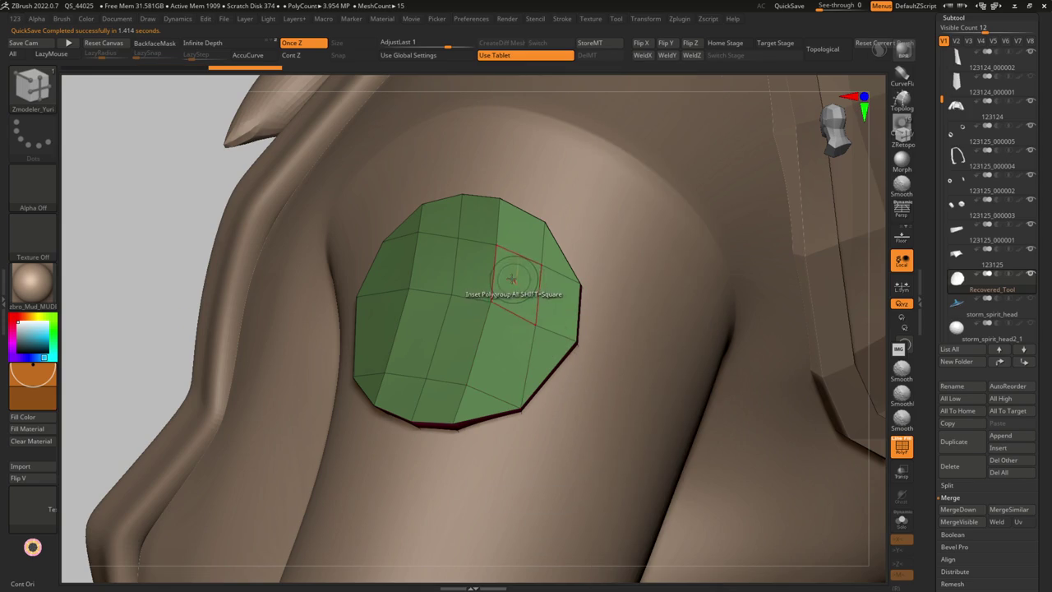
key(space)
drag(564, 286, 514, 301)
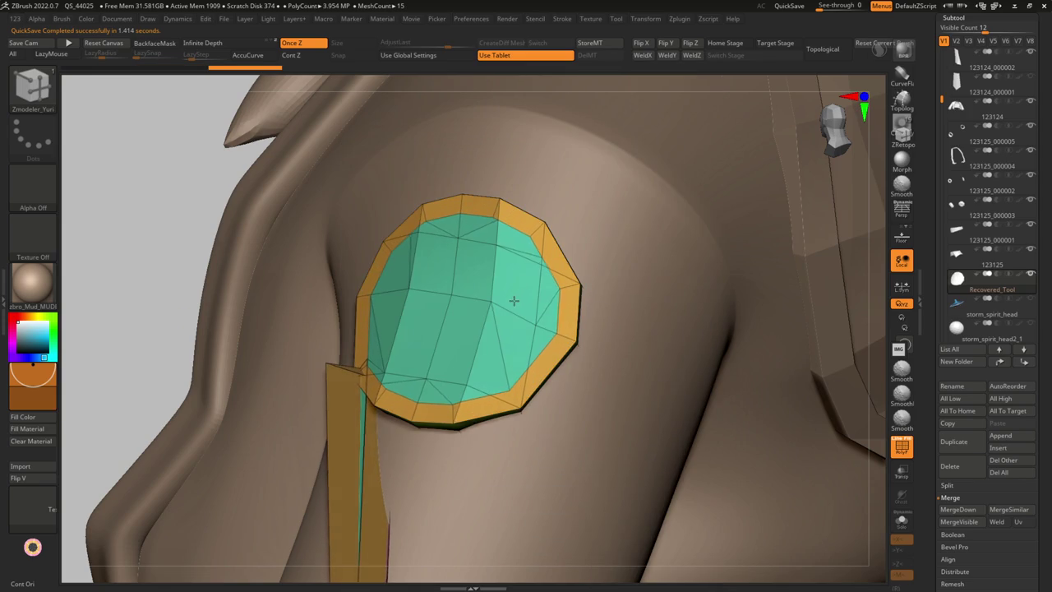
mouse_move(513, 301)
right_down()
mouse_move(460, 329)
mouse_move(379, 416)
mouse_move(383, 400)
mouse_move(270, 348)
right_up()
key(ctrl)
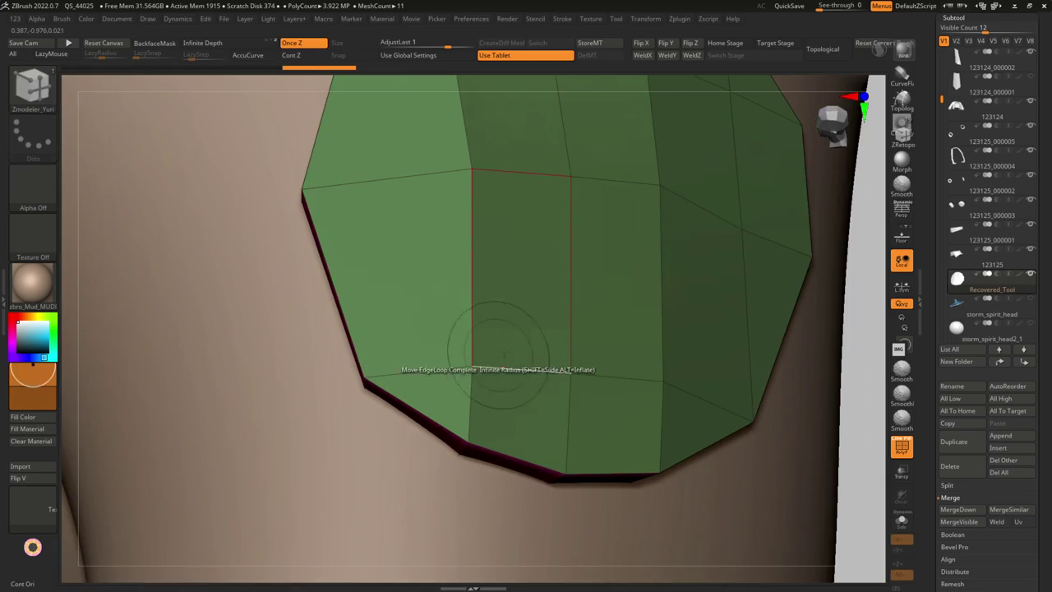
mouse_move(592, 359)
right_down()
mouse_move(606, 345)
mouse_move(522, 228)
right_up()
key(g)
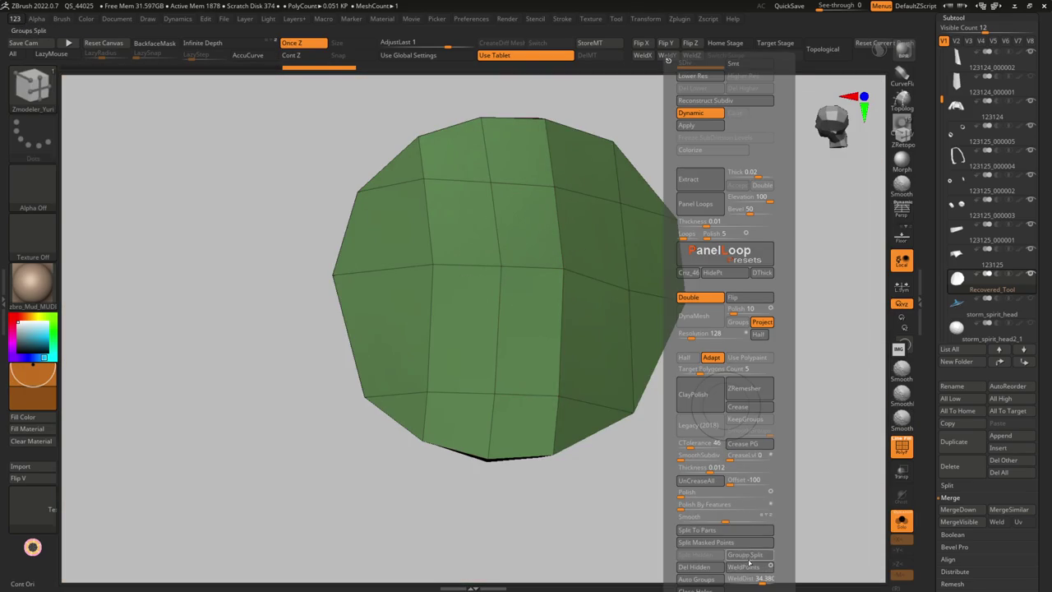
click(745, 567)
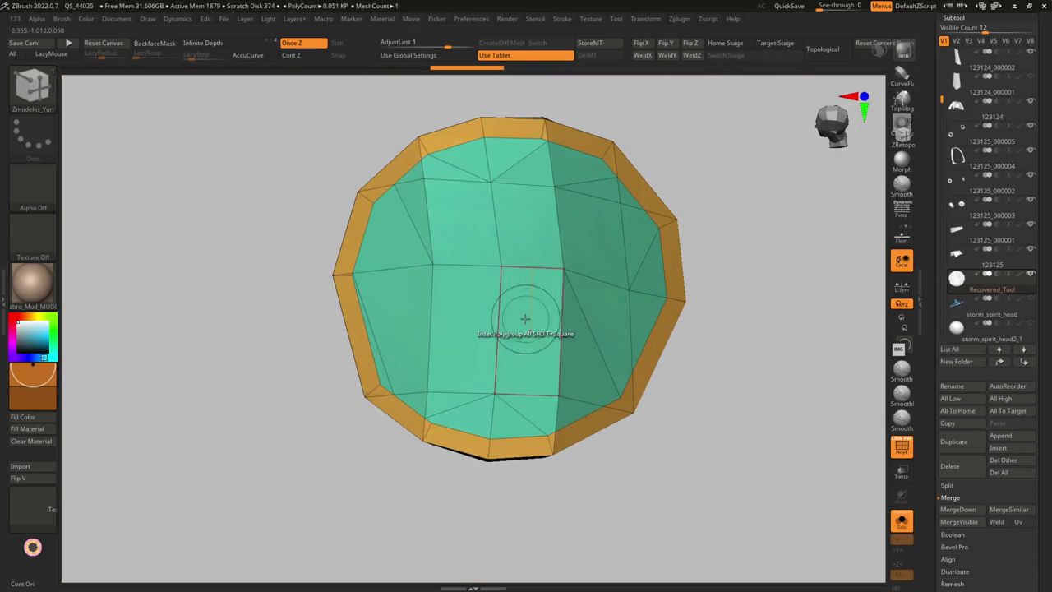
key(space)
click(550, 442)
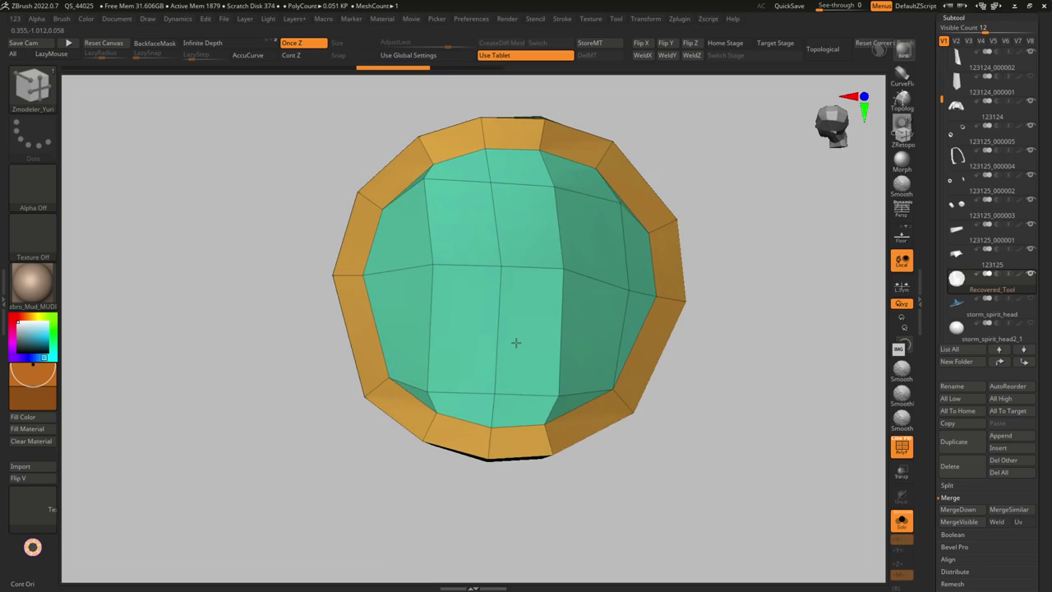
mouse_move(513, 339)
ctrl+right_down()
mouse_move(495, 270)
mouse_move(523, 308)
ctrl+right_up()
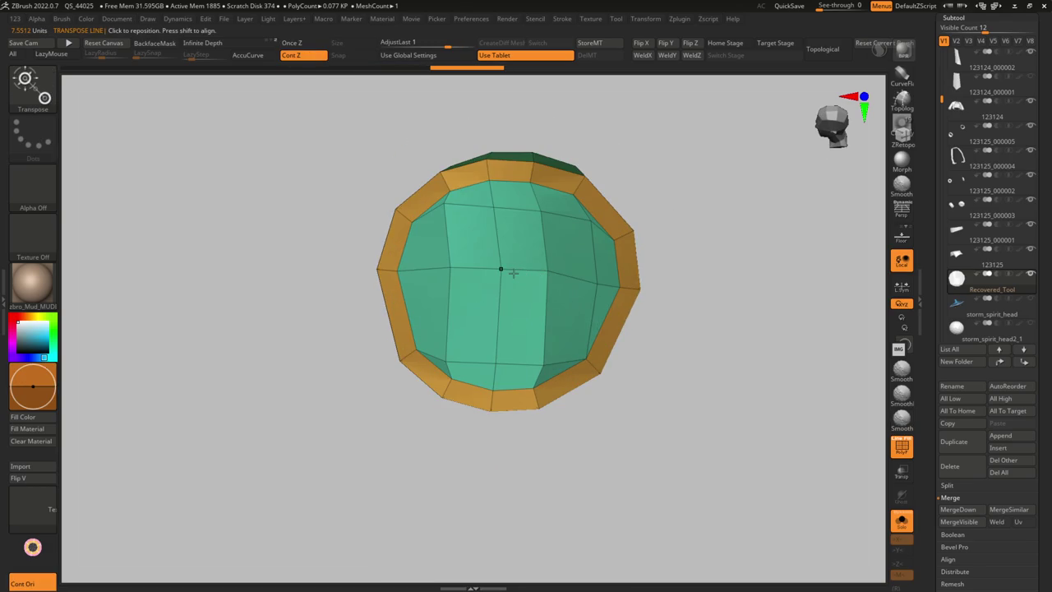
Settle the patch onto the shoulder using Move Topological and a Transpose line
key(b)
key(m)
key(t)
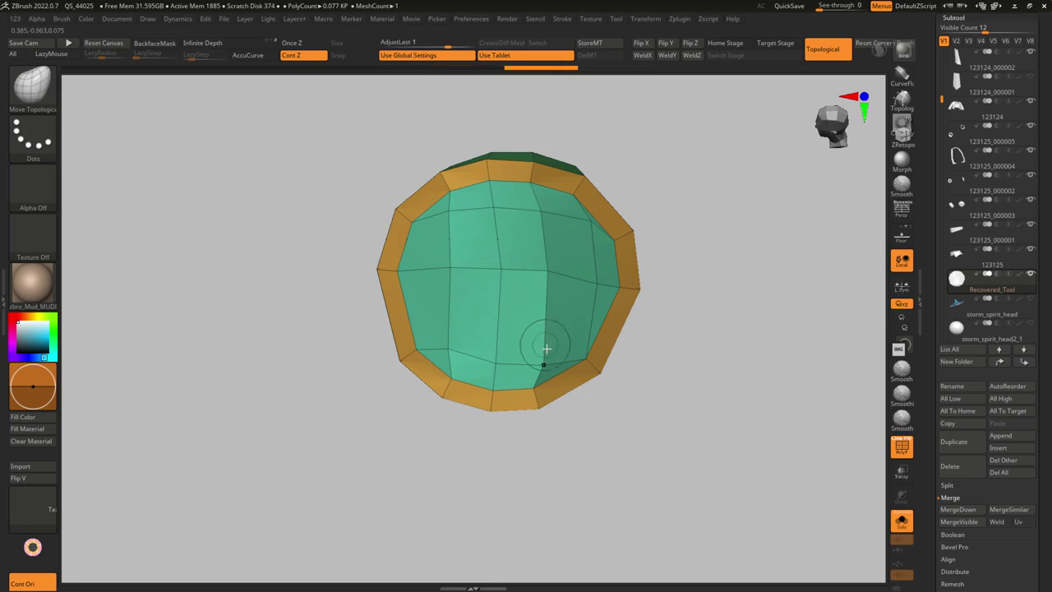
mouse_move(559, 278)
right_down()
mouse_move(554, 312)
mouse_move(570, 219)
mouse_move(573, 235)
mouse_move(547, 253)
right_up()
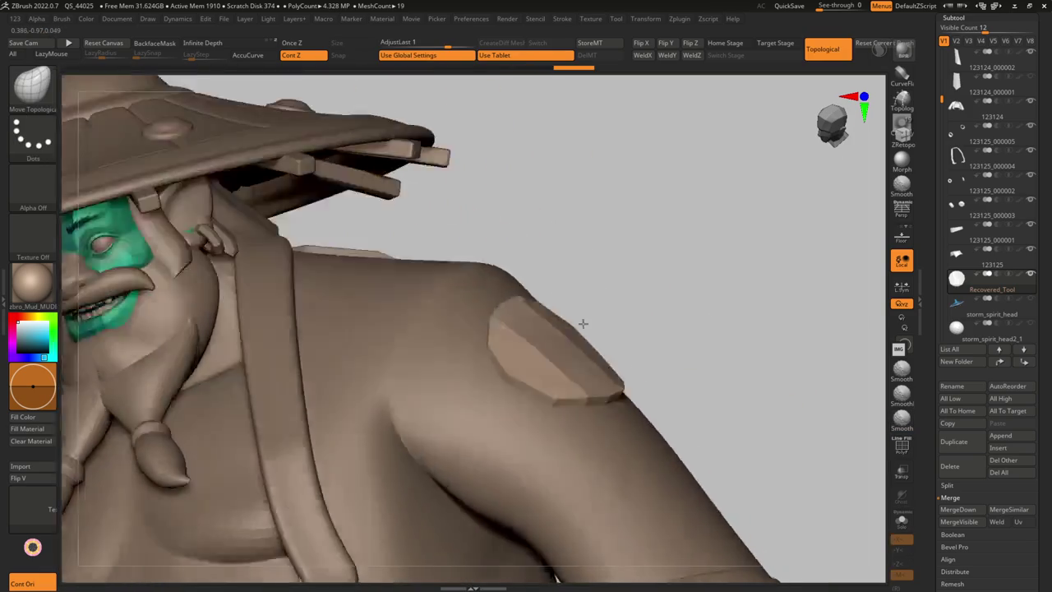
mouse_move(583, 324)
right_down()
mouse_move(559, 317)
mouse_move(594, 324)
right_up()
key(shift+f)
key(w)
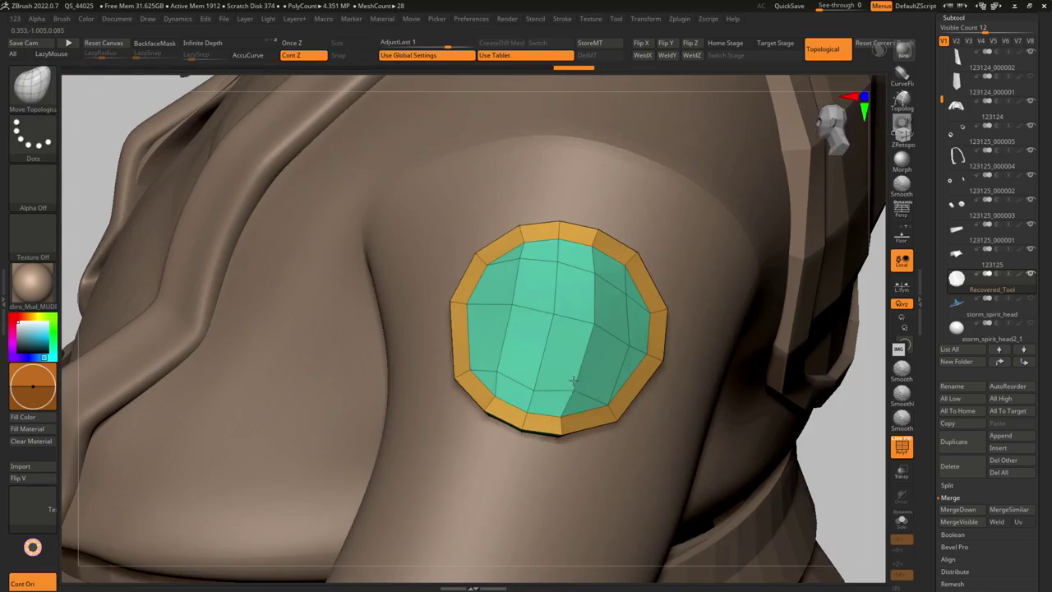
click(594, 323)
drag(637, 324, 639, 324)
right_drag(658, 324, 656, 328)
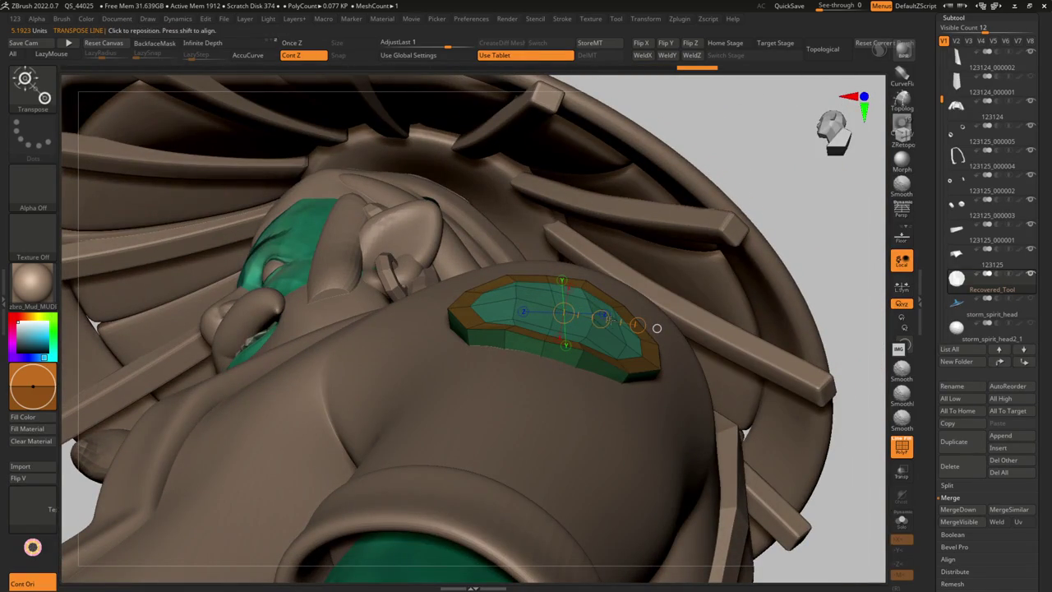
mouse_move(657, 327)
right_down()
mouse_move(552, 323)
mouse_move(558, 283)
mouse_move(622, 265)
right_up()
Show the patch alone with polygroups and give it a Dynamic Thickness of 0.012
key(q)
key(f)
right_drag(432, 252, 506, 289)
mouse_move(580, 316)
ctrl+right_down()
mouse_move(590, 272)
mouse_move(596, 285)
mouse_move(665, 304)
mouse_move(615, 305)
mouse_move(615, 288)
mouse_move(614, 331)
mouse_move(547, 369)
mouse_move(557, 378)
mouse_move(575, 371)
mouse_move(534, 372)
mouse_move(576, 364)
ctrl+right_up()
key(shift+f)
mouse_move(674, 343)
right_down()
mouse_move(634, 301)
mouse_move(575, 305)
right_up()
key(shift+t)
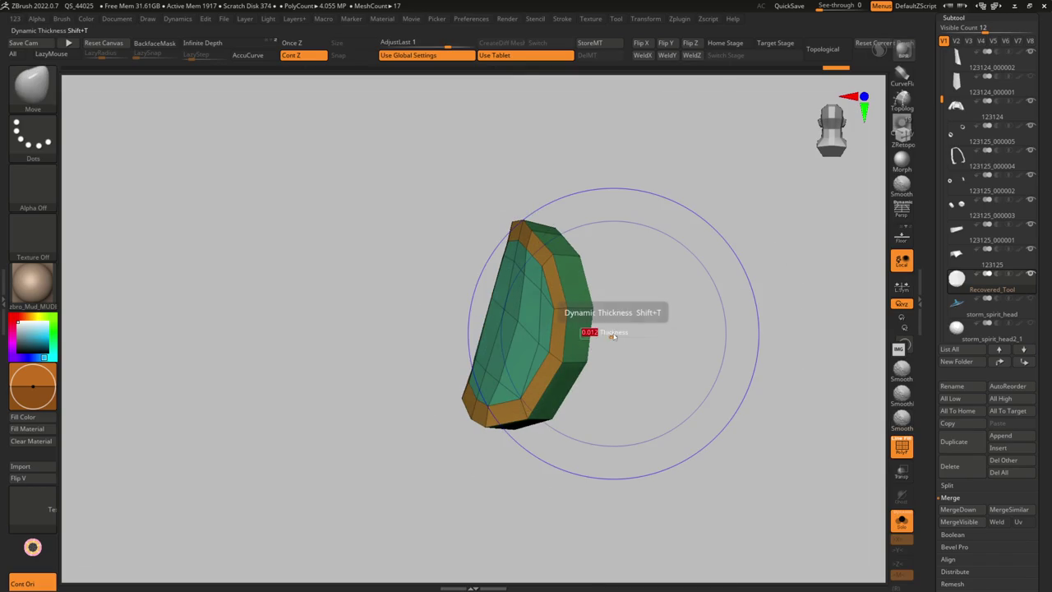
Apply the patch's dynamic thickness so the solid shell becomes permanent
right_click(609, 334)
mouse_move(710, 233)
right_down()
mouse_move(728, 227)
mouse_move(658, 312)
right_up()
key(shift+ctrl+s)
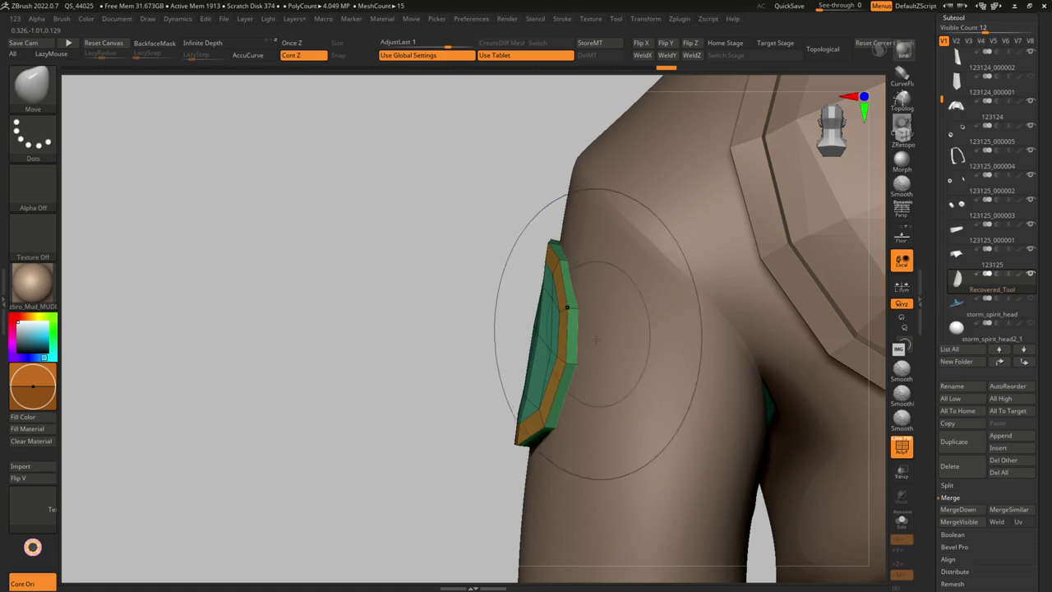
key(g)
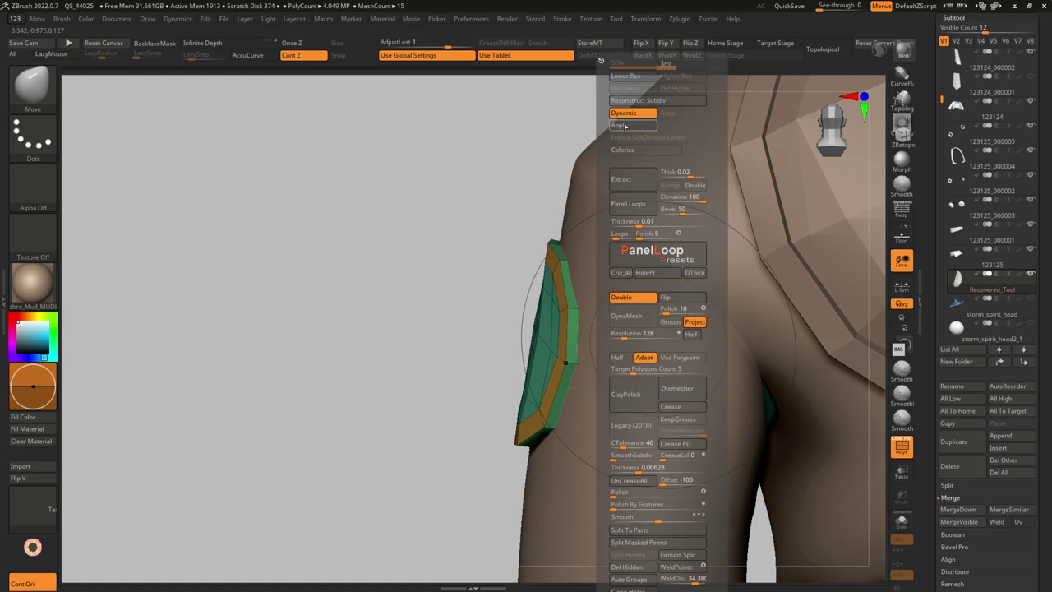
mouse_move(594, 291)
right_down()
mouse_move(586, 324)
mouse_move(612, 374)
right_up()
key(shift+f)
ctrl+right_drag(620, 409, 618, 444)
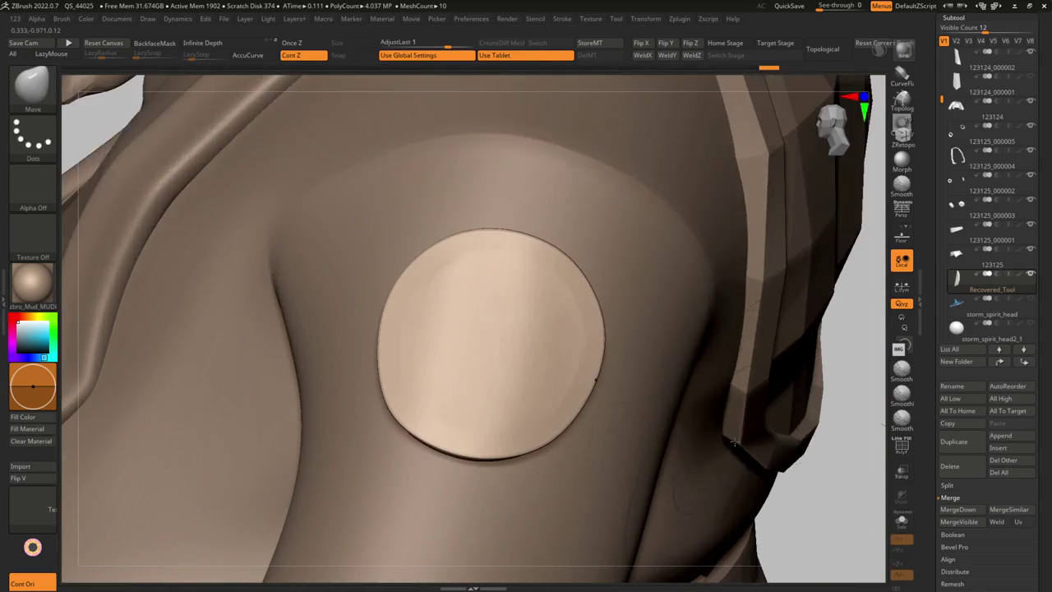
Raise the Polish slider to round the disc's edges into smooth bevels
key(g)
drag(725, 490, 728, 484)
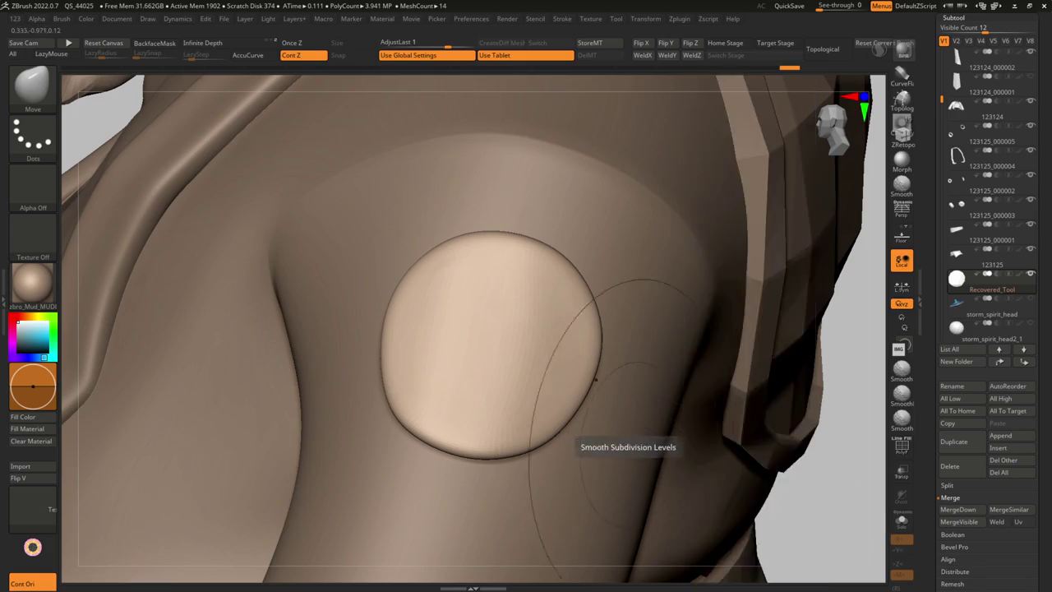
right_drag(625, 387, 599, 375)
key(shift+f)
Set ZModeler's edge action to Inset, trying Insert edge loop first
key(b)
key(z)
key(m)
key(space)
click(575, 265)
key(space)
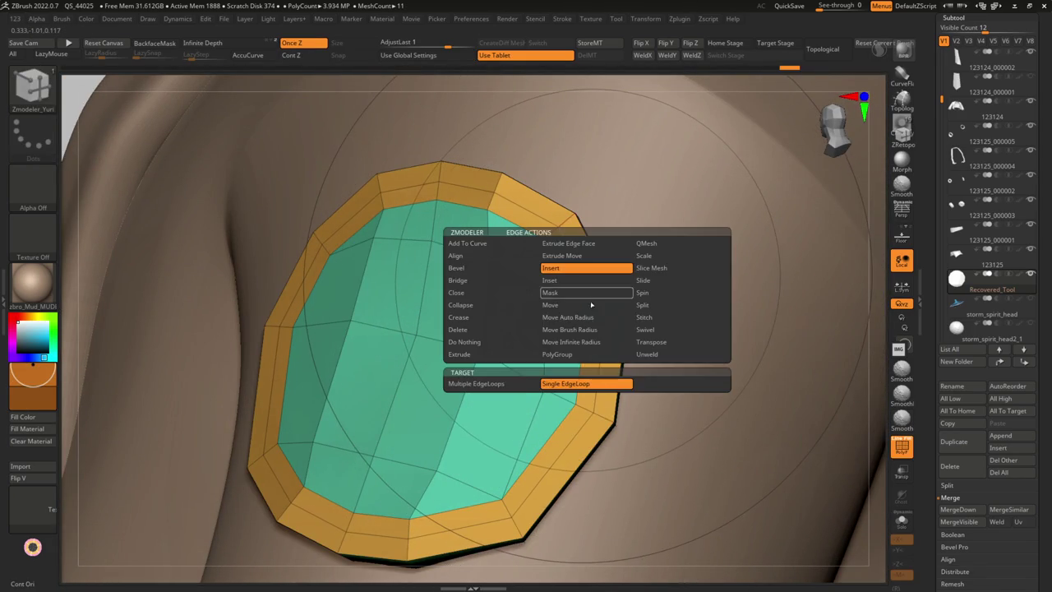
click(549, 280)
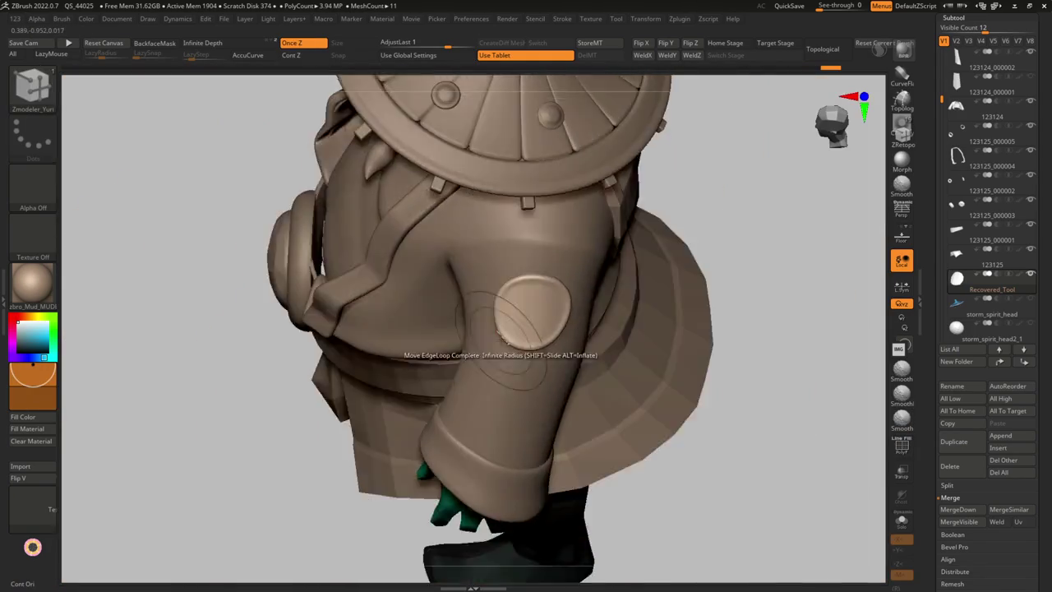
right_drag(504, 337, 541, 230)
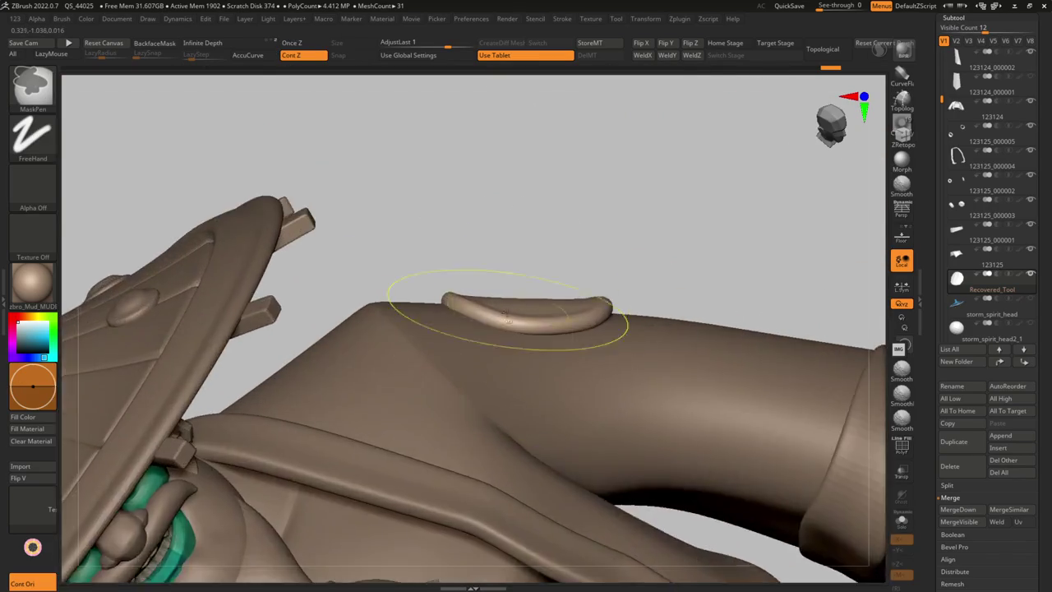
key(space)
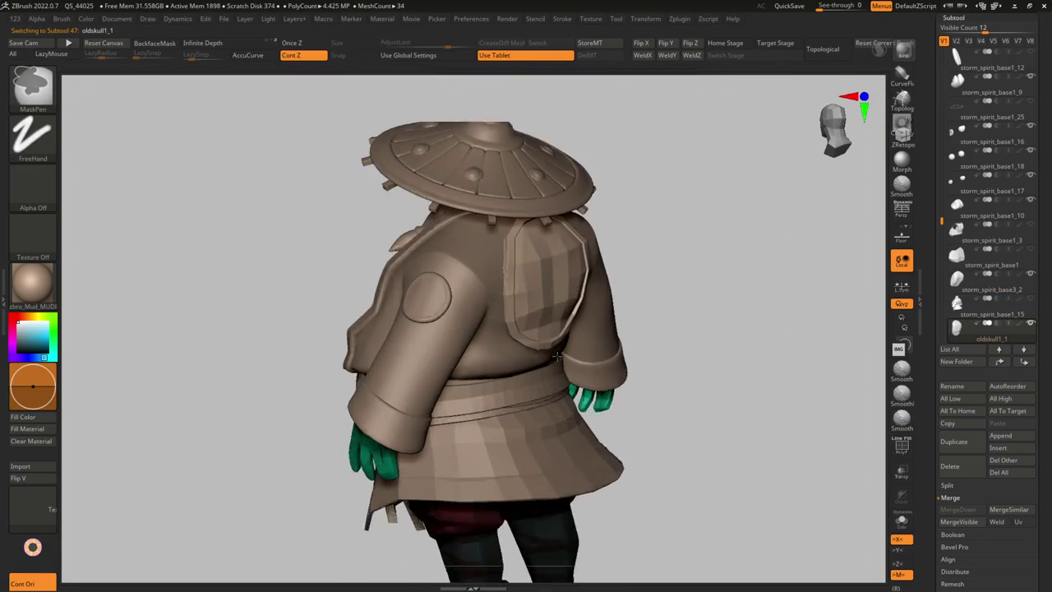
key(shift+f)
Frame the back plate and lower its Dynamic Thickness for a much thinner shell
key(f)
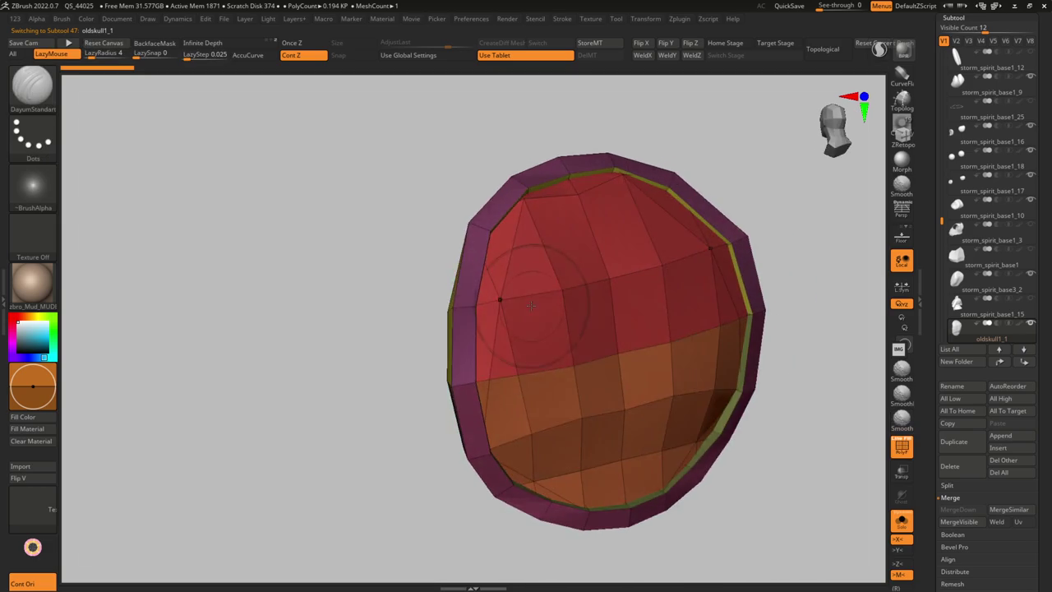
drag(509, 261, 446, 282)
key(space)
drag(621, 304, 519, 233)
key(space)
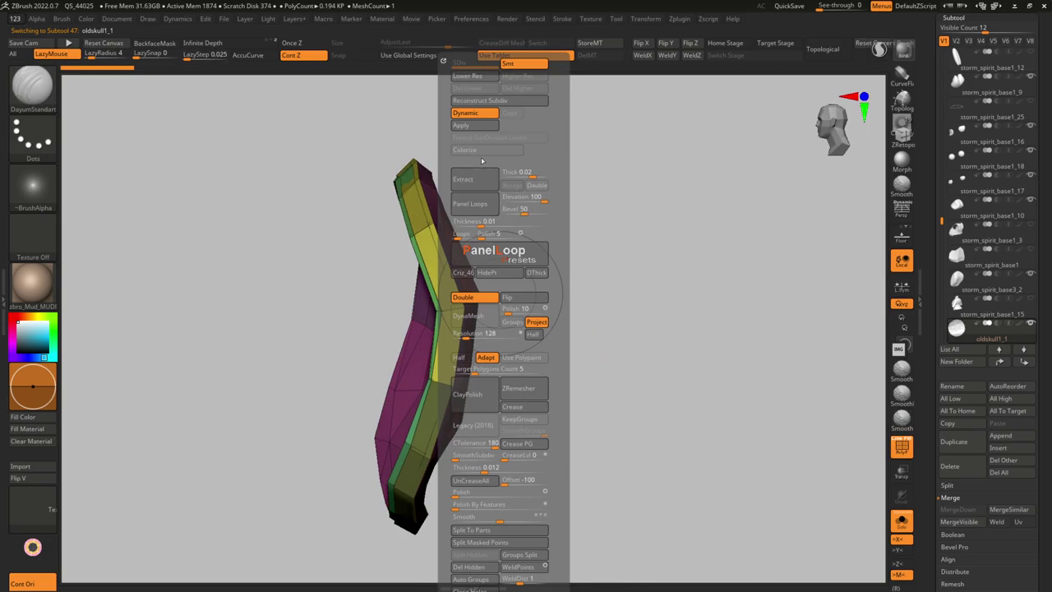
drag(542, 385, 538, 384)
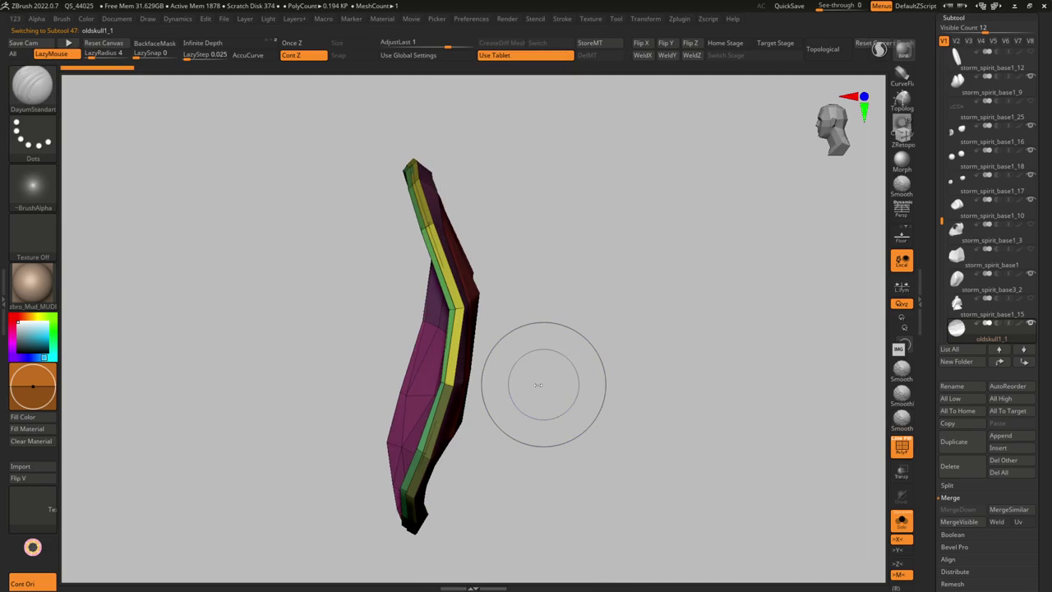
Apply and polish the back plate into a smooth rounded disc on the robe's back
drag(415, 305, 550, 217)
key(space)
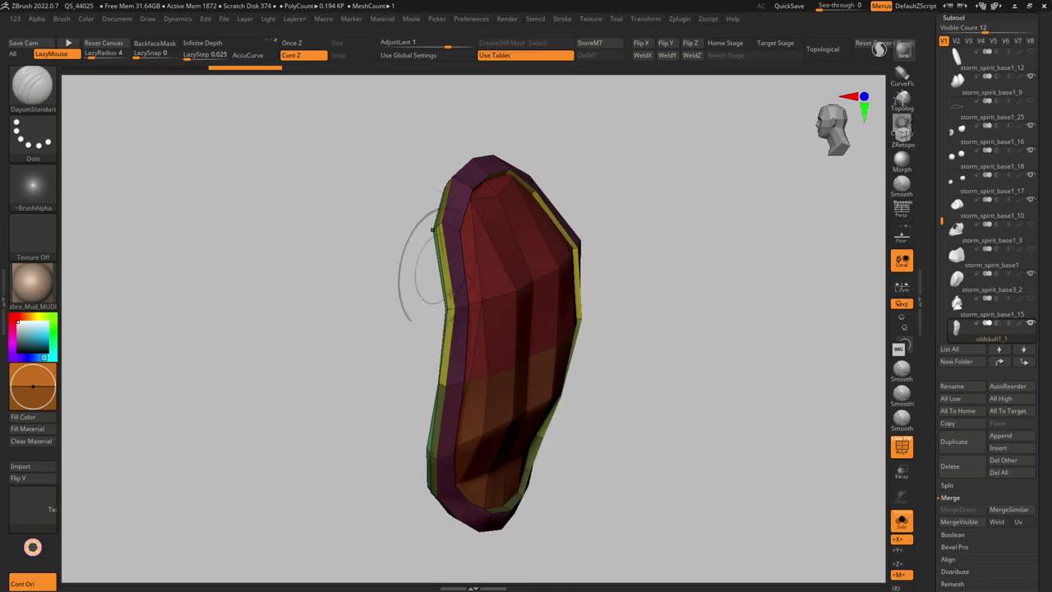
mouse_move(542, 441)
mouse_down()
mouse_move(411, 399)
mouse_move(527, 372)
mouse_move(493, 364)
mouse_up()
key(shift+f)
key(space)
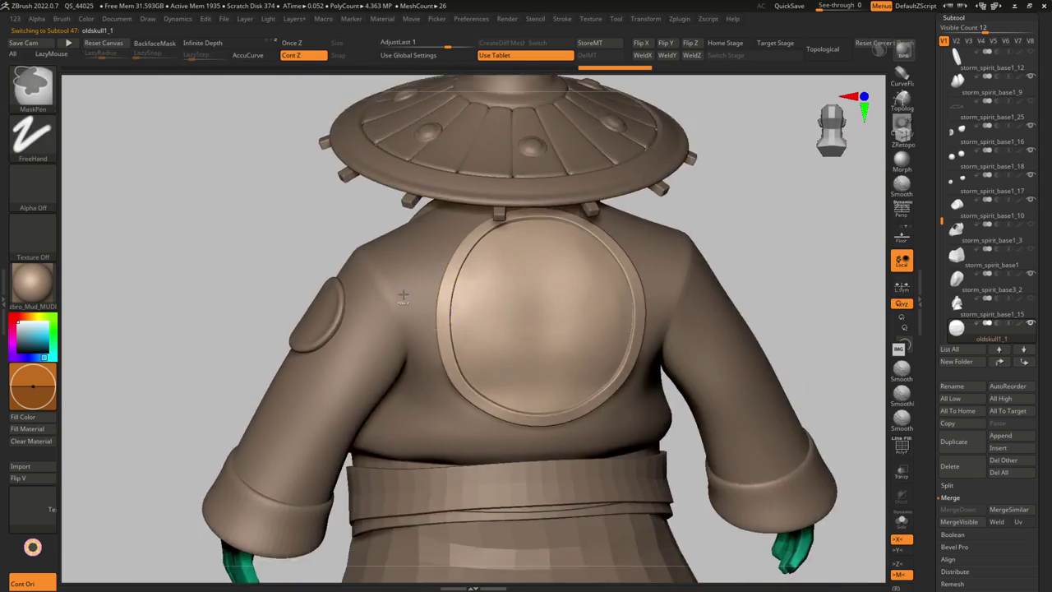
key(g)
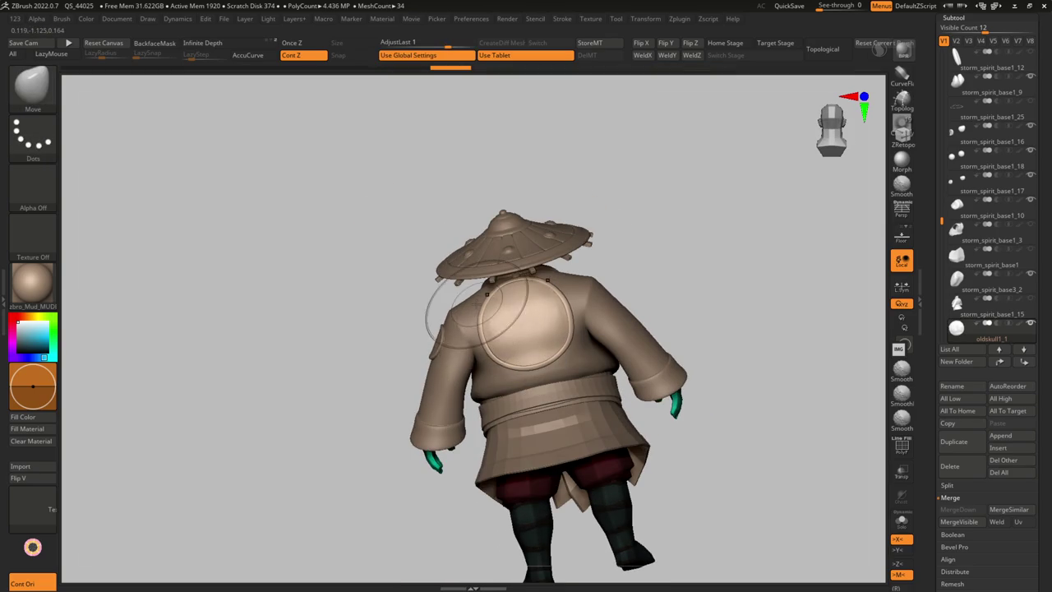
Inspect the back plate's wireframe with the Move brush and isolate it
mouse_move(487, 293)
right_down()
mouse_move(511, 355)
mouse_move(548, 327)
mouse_move(539, 289)
mouse_move(518, 329)
mouse_move(470, 310)
mouse_move(485, 423)
right_up()
key(shift+f)
key(s)
key(b)
key(m)
key(v)
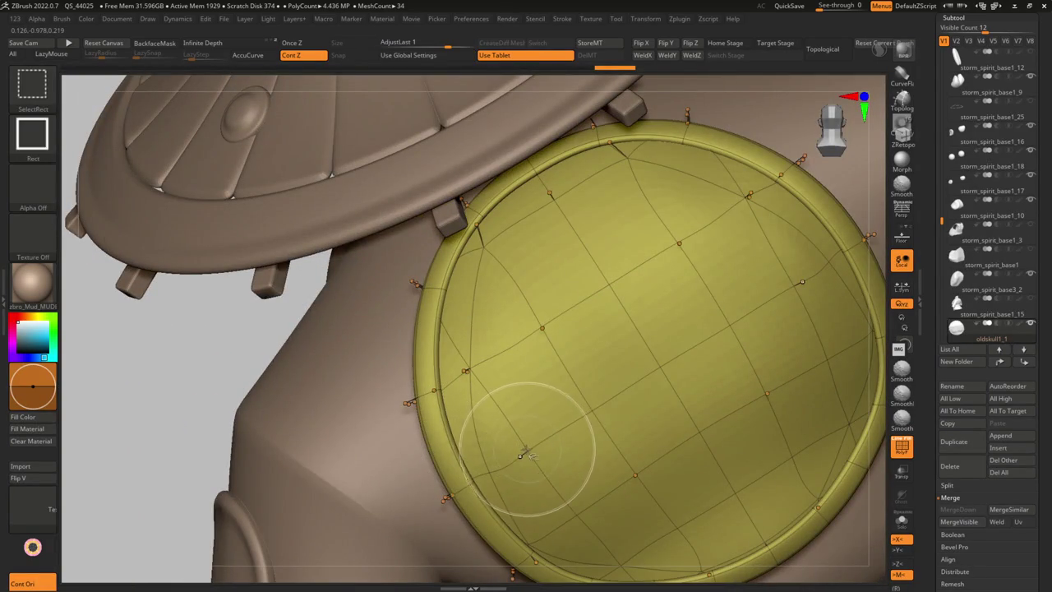
mouse_move(547, 438)
right_down()
mouse_move(520, 457)
mouse_move(512, 386)
mouse_move(528, 356)
right_up()
key(ctrl+shift+s)
Set ZModeler's edge action to Delete and check the plate's lower edge, then return to Move
key(b)
key(z)
key(m)
right_drag(482, 305, 441, 338)
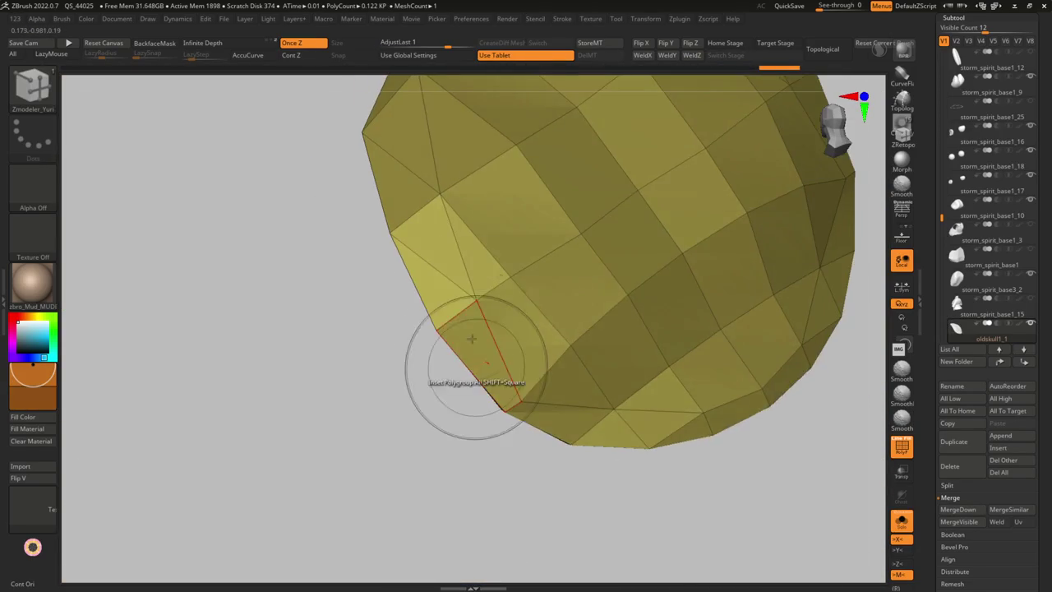
key(space)
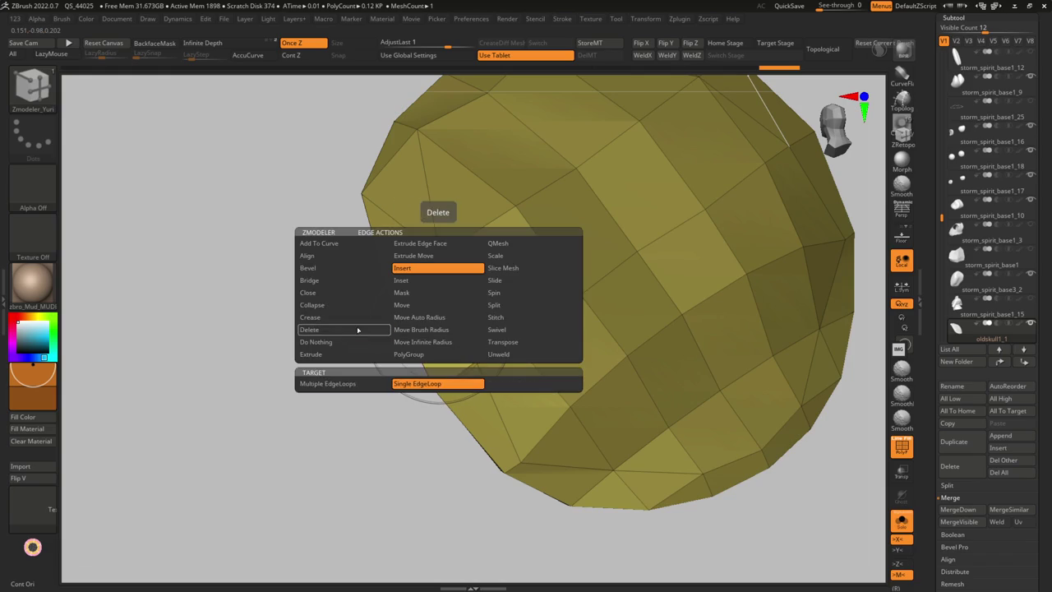
click(357, 329)
mouse_move(429, 286)
right_down()
mouse_move(416, 352)
mouse_move(418, 333)
mouse_move(395, 376)
mouse_move(359, 364)
mouse_move(518, 390)
right_up()
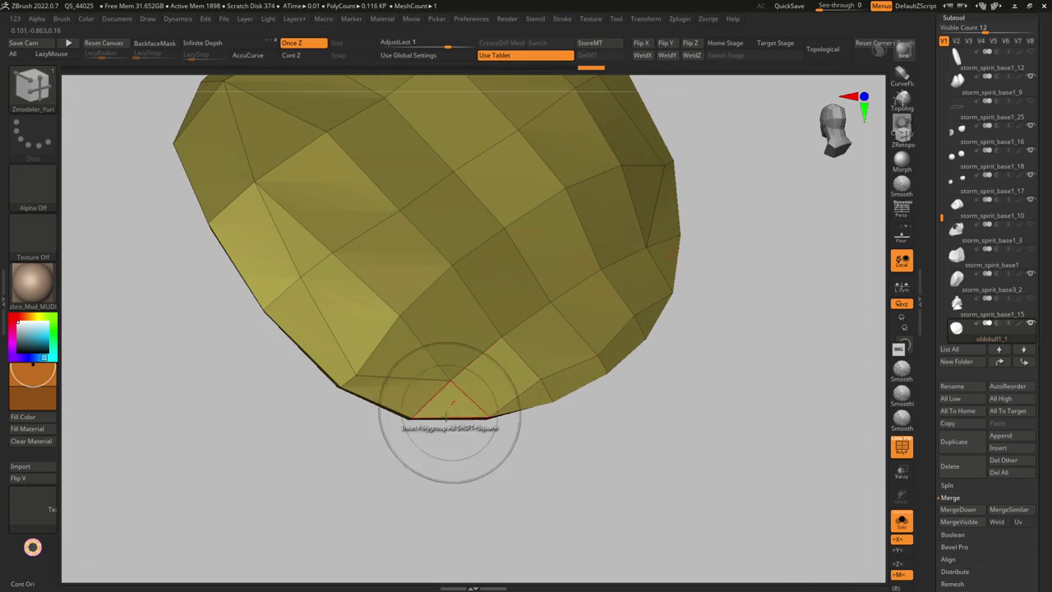
right_drag(451, 408, 481, 399)
key(b)
key(m)
key(v)
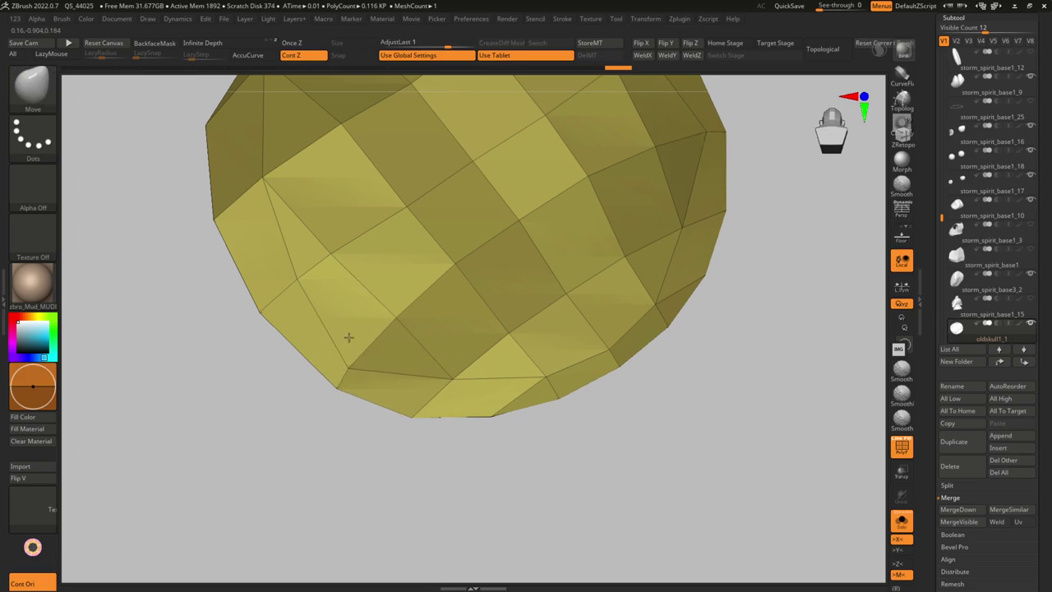
mouse_move(545, 378)
right_down()
mouse_move(505, 418)
mouse_move(570, 399)
mouse_move(512, 436)
mouse_move(459, 356)
mouse_move(337, 287)
right_up()
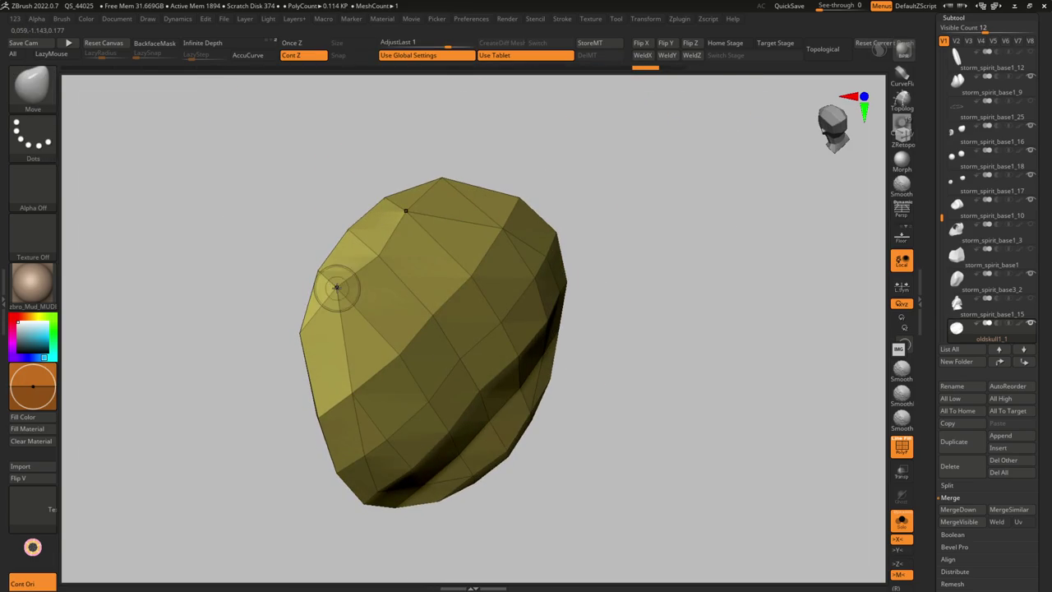
Select jacket subtool 123125 and show it alone with polygroup colours and wireframe
key(alt+s)
mouse_move(374, 252)
right_down()
mouse_move(443, 424)
mouse_move(313, 534)
mouse_move(518, 390)
mouse_move(496, 405)
mouse_move(521, 354)
mouse_move(521, 387)
mouse_move(499, 402)
right_up()
alt+click(436, 402)
alt+click(443, 424)
alt+click(521, 354)
key(shift+f)
key(space)
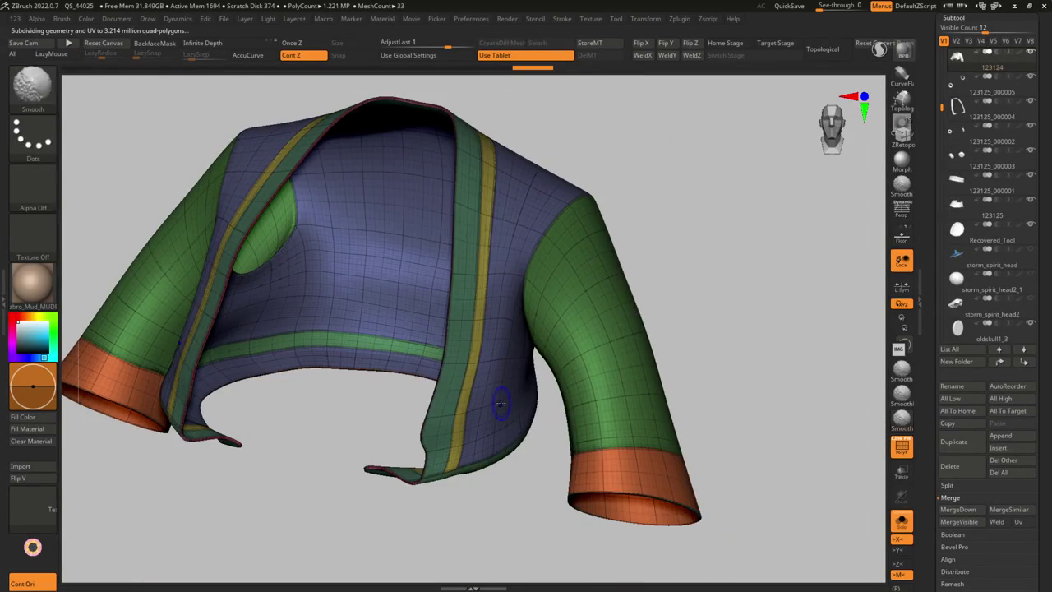
Drop the jacket to its 50 KP level and attempt Reconstruct Subdiv, which fails
key(space)
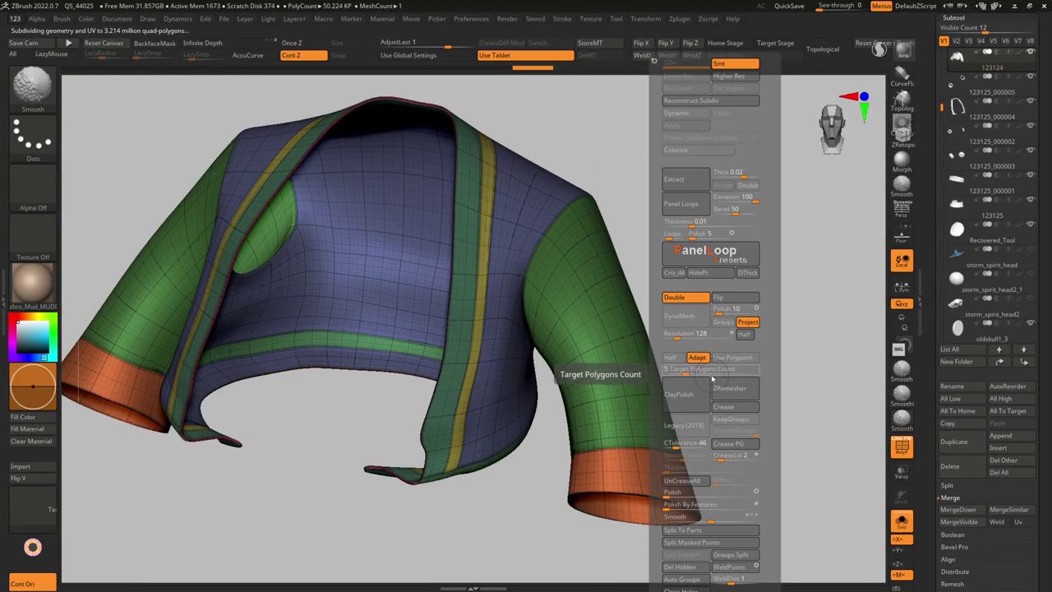
key(shift+f)
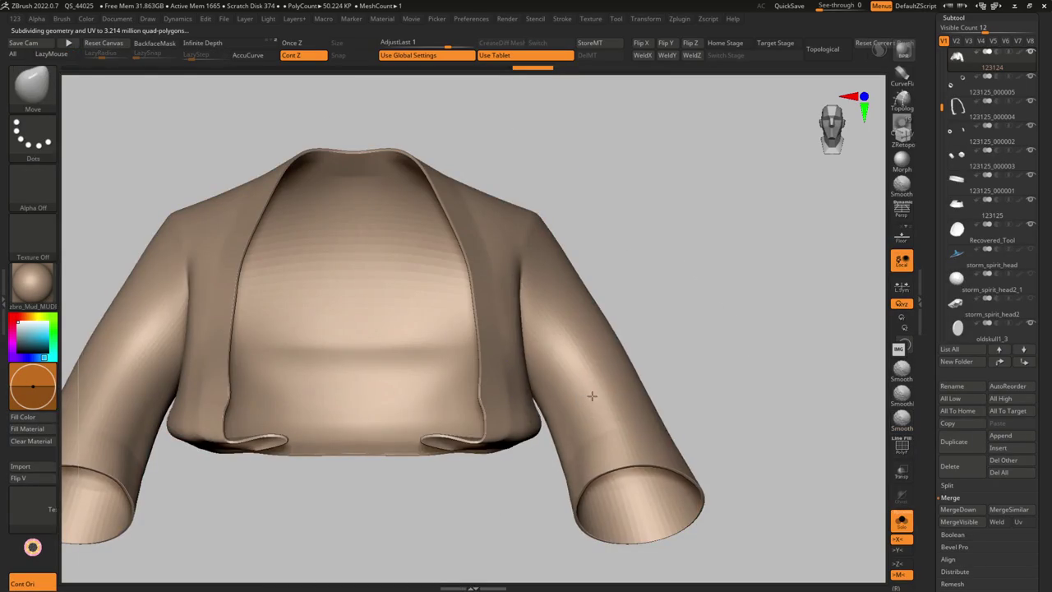
key(g)
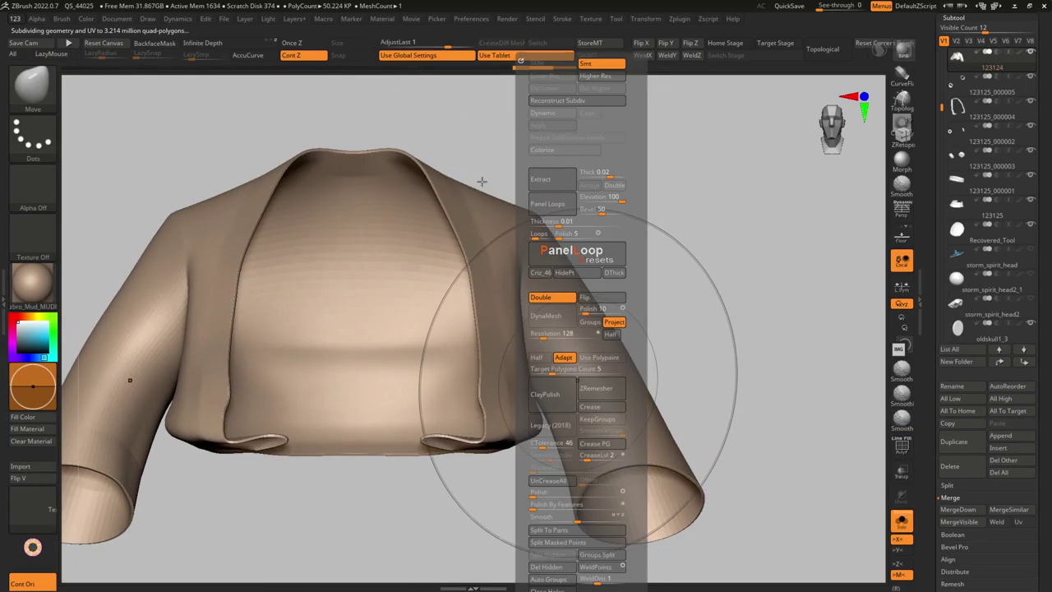
key(shift+f)
drag(541, 144, 424, 306)
key(g)
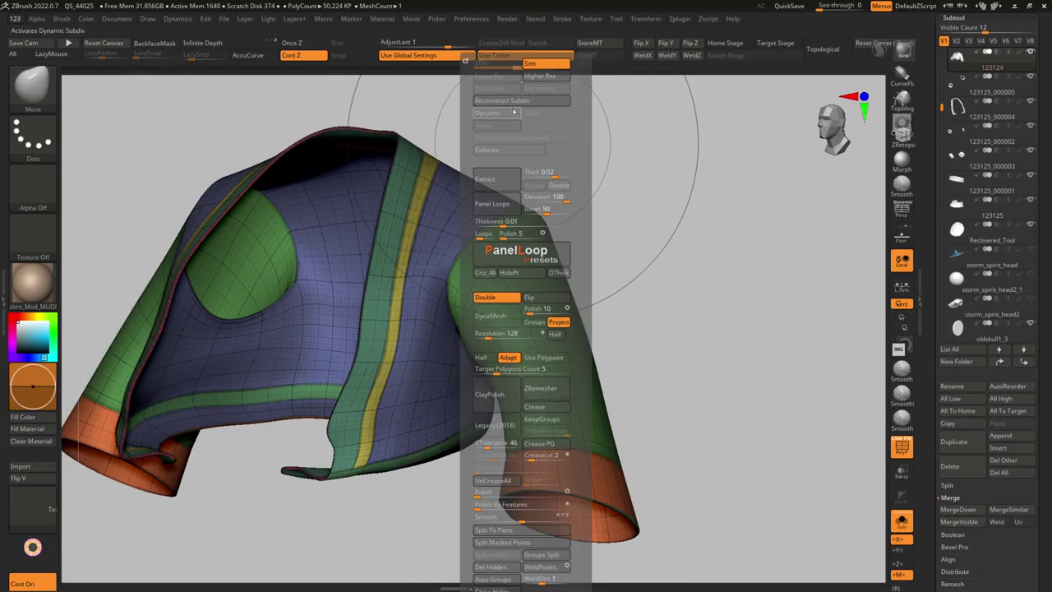
click(508, 102)
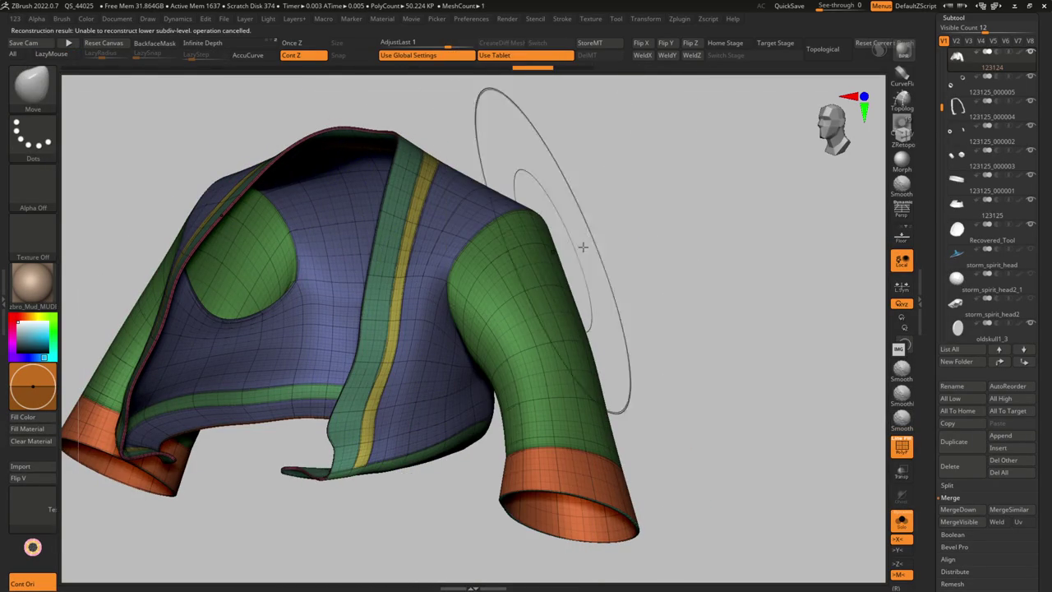
key(shift+f)
mouse_move(671, 301)
mouse_down()
mouse_move(652, 305)
mouse_move(553, 458)
mouse_move(575, 392)
mouse_move(560, 469)
mouse_up()
key(s)
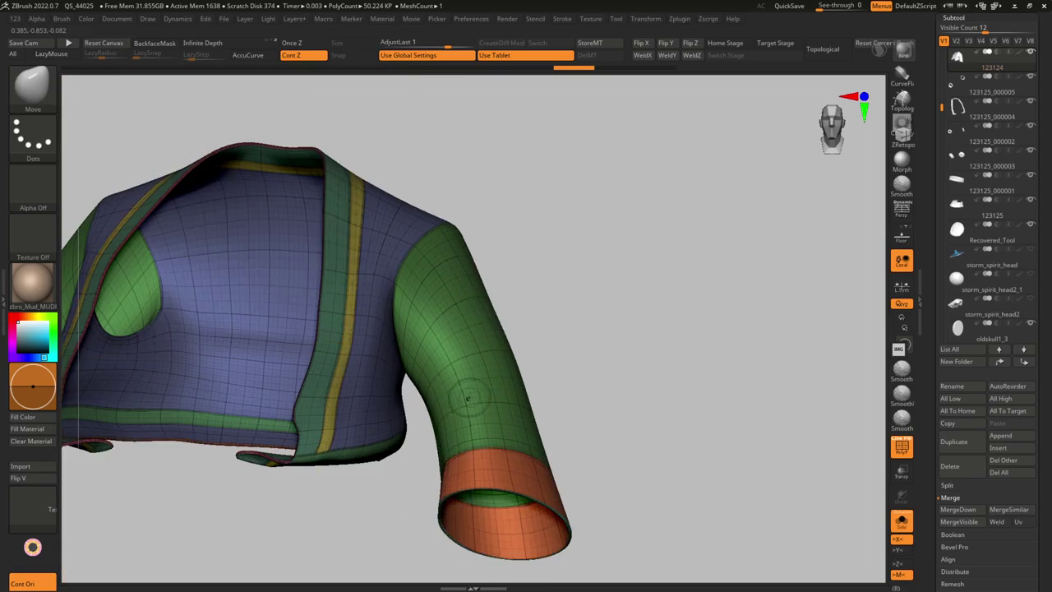
Show the whole character, adjust Draw Size, and select cuff subtool 123125_000005
key(w)
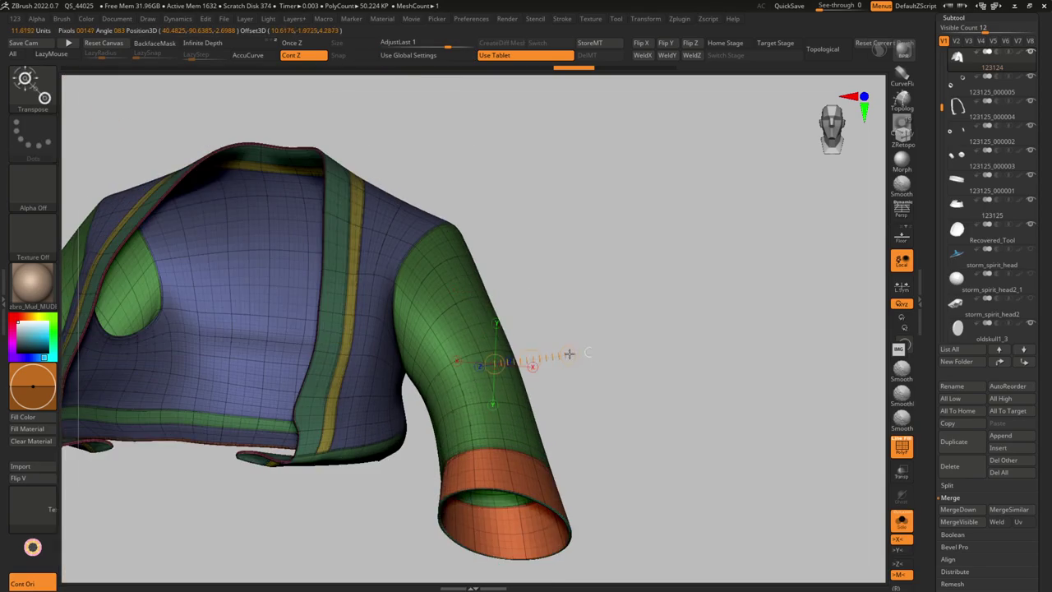
key(shift+f)
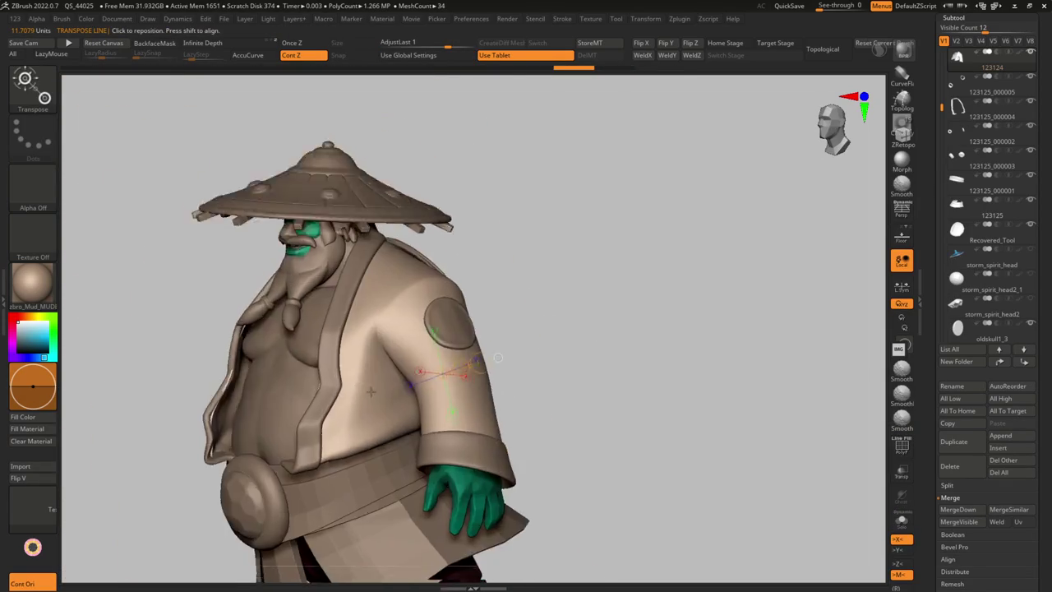
drag(498, 358, 415, 350)
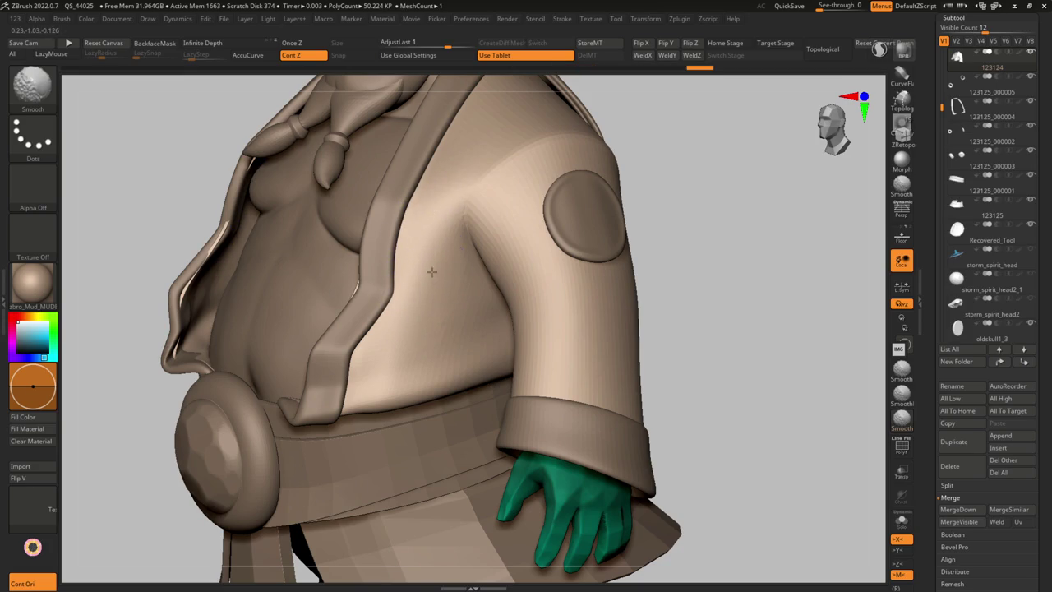
key(s)
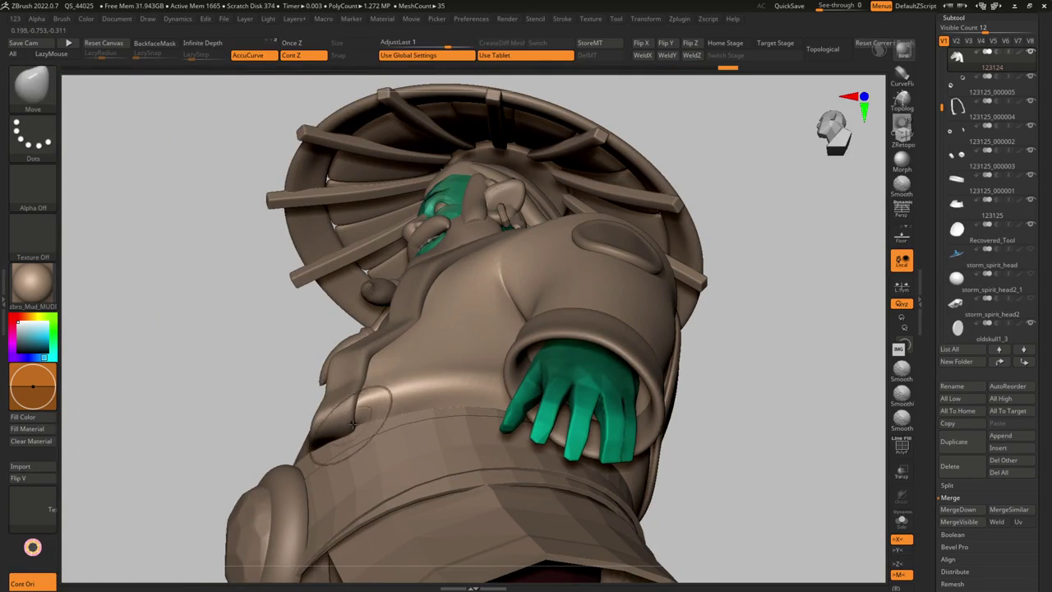
key(s)
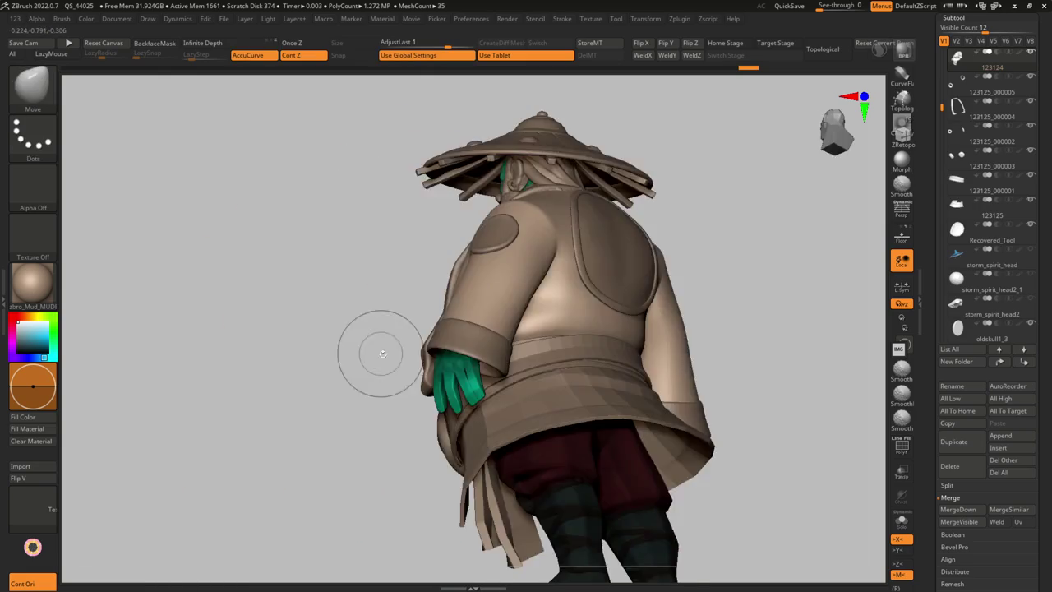
alt+click(469, 333)
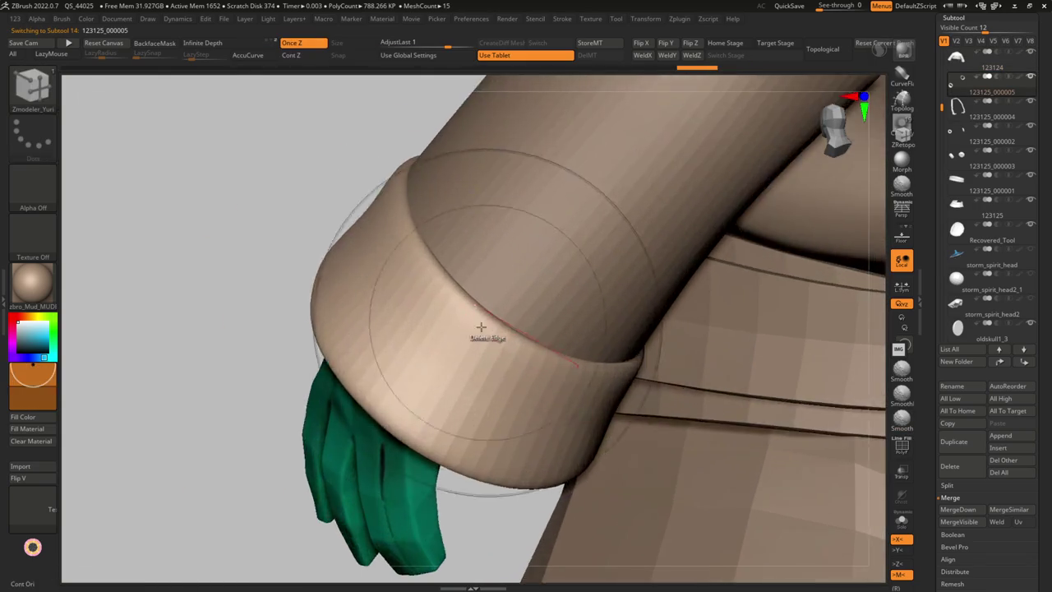
Isolate the cuff and apply ZModeler Inset Polygroup All to its ring
key(shift+f)
key(b)
key(z)
key(m)
drag(497, 296, 485, 305)
key(space)
click(394, 380)
click(487, 293)
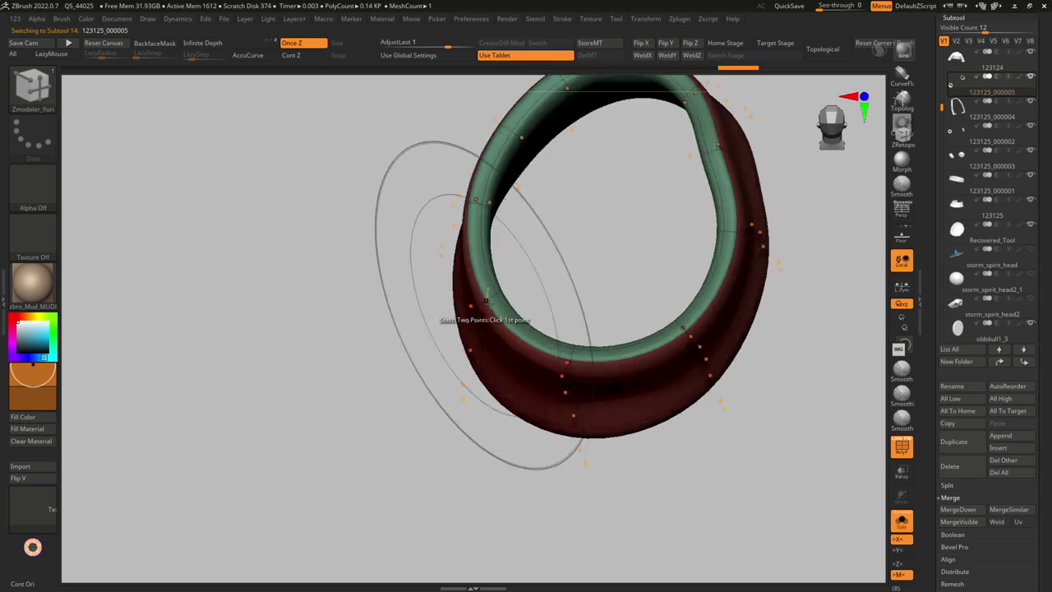
key(shift+f)
Insert an edge loop along the cuff rim, preview it smoothed, then restore the full character
mouse_move(247, 493)
mouse_down()
mouse_move(519, 255)
mouse_move(441, 310)
mouse_move(451, 258)
mouse_up()
key(shift+f)
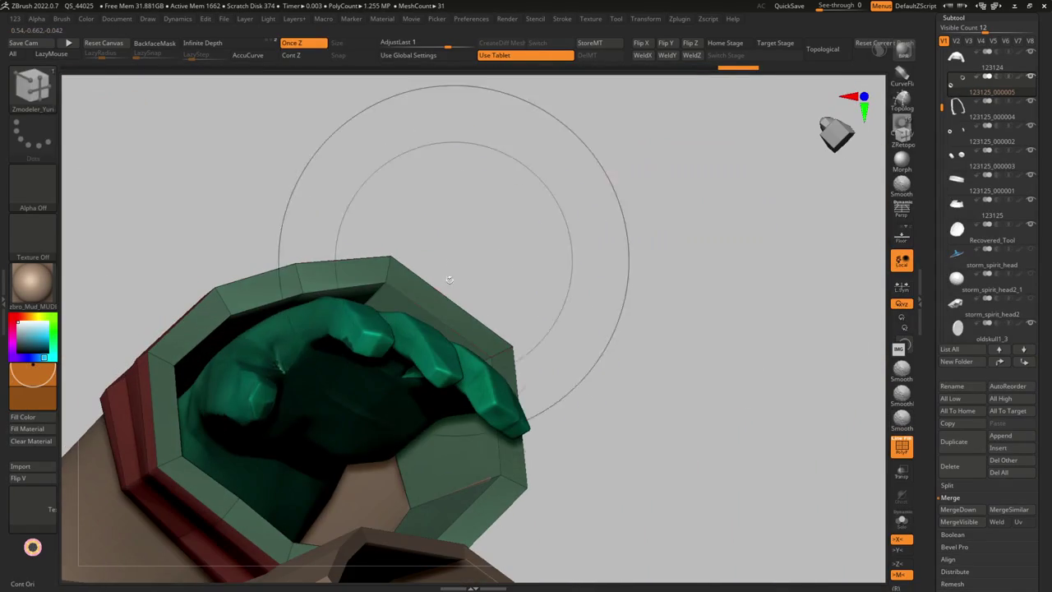
key(alt+s)
drag(380, 285, 362, 320)
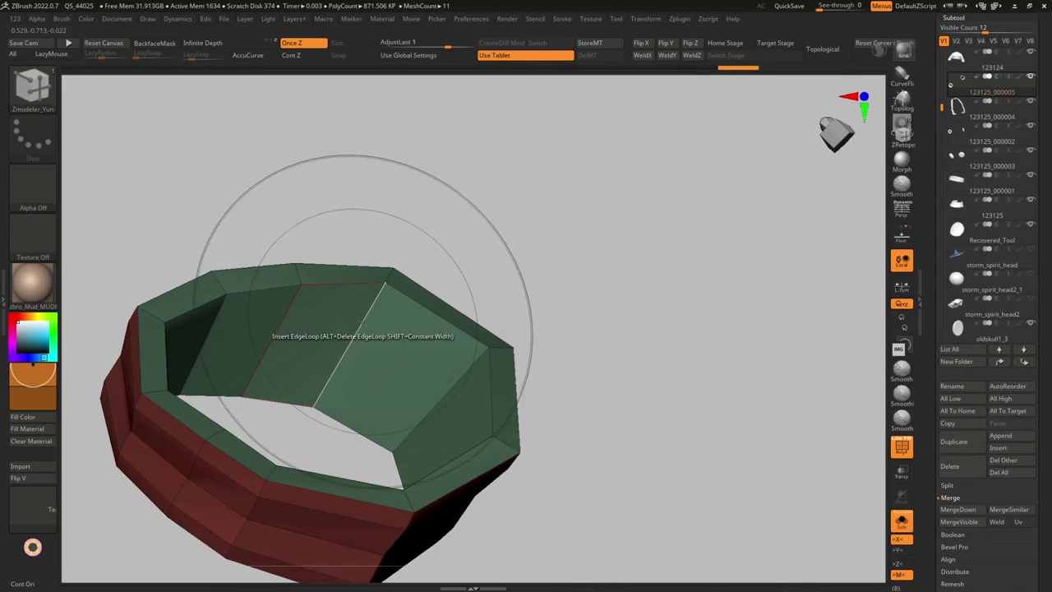
click(373, 296)
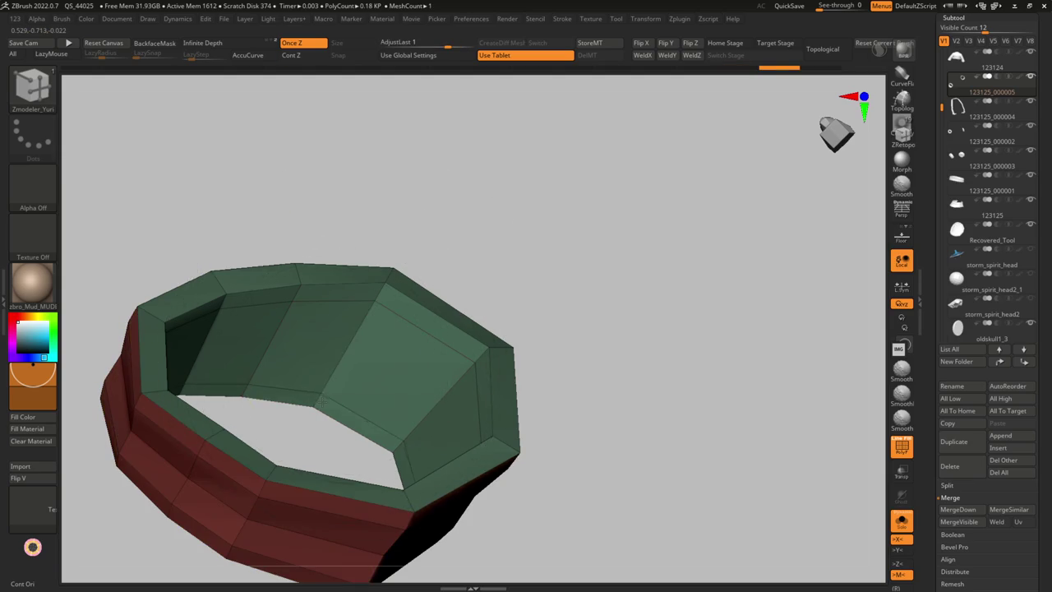
key(d)
key(alt+s)
mouse_move(393, 351)
mouse_down()
mouse_move(339, 355)
mouse_move(399, 277)
mouse_move(343, 379)
mouse_move(323, 298)
mouse_move(348, 347)
mouse_move(387, 292)
mouse_move(348, 282)
mouse_move(350, 268)
mouse_move(394, 301)
mouse_move(372, 337)
mouse_up()
key(b)
key(m)
key(v)
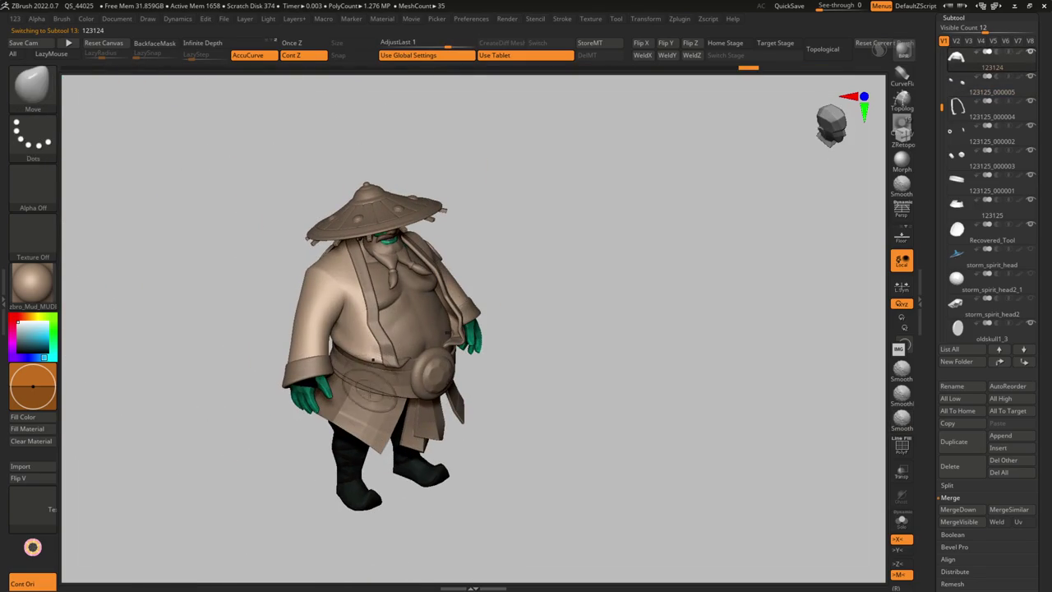
Solo belt piece 123125 and insert an edge loop across its front flap with ZModeler
key(shift+ctrl+s)
key(f)
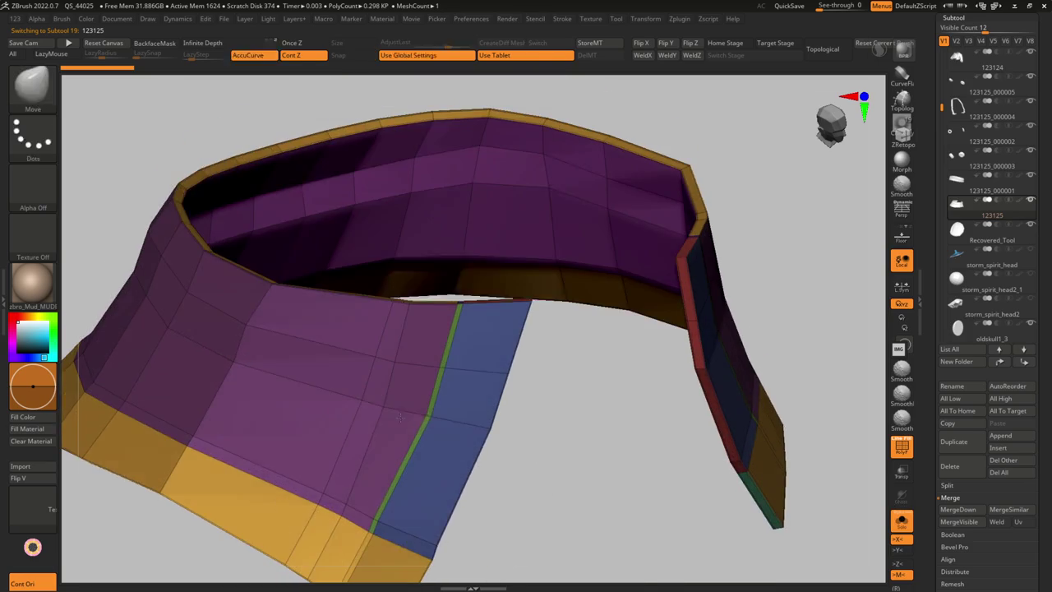
key(space)
click(351, 376)
drag(348, 375, 435, 355)
click(420, 385)
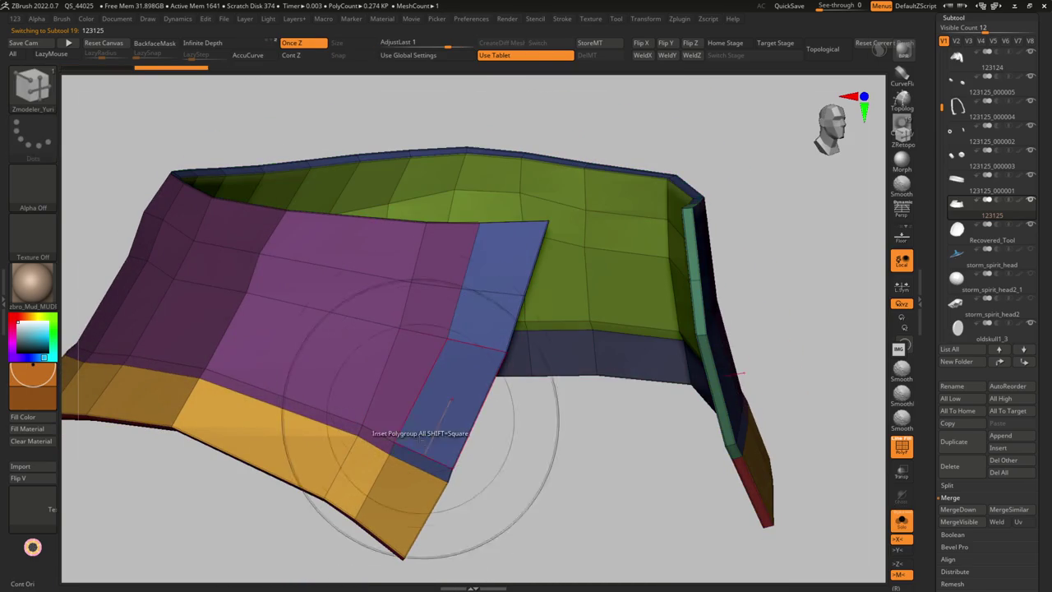
Undo and redo the edge loop to compare results, then reselect the piece in the Subtool list
key(ctrl+z)
mouse_move(394, 444)
right_down()
mouse_move(352, 411)
mouse_move(399, 418)
mouse_move(348, 403)
mouse_move(411, 444)
mouse_move(416, 428)
mouse_move(472, 415)
mouse_move(458, 423)
right_up()
key(ctrl+z)
key(ctrl+shift+z)
key(ctrl+z)
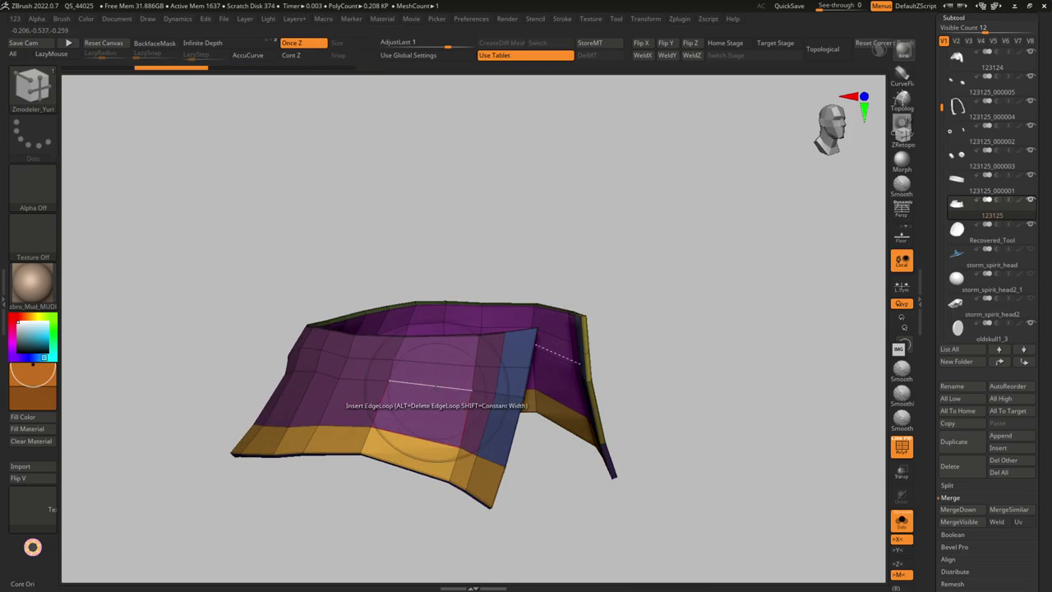
key(ctrl+shift+z)
key(ctrl+shift+z)
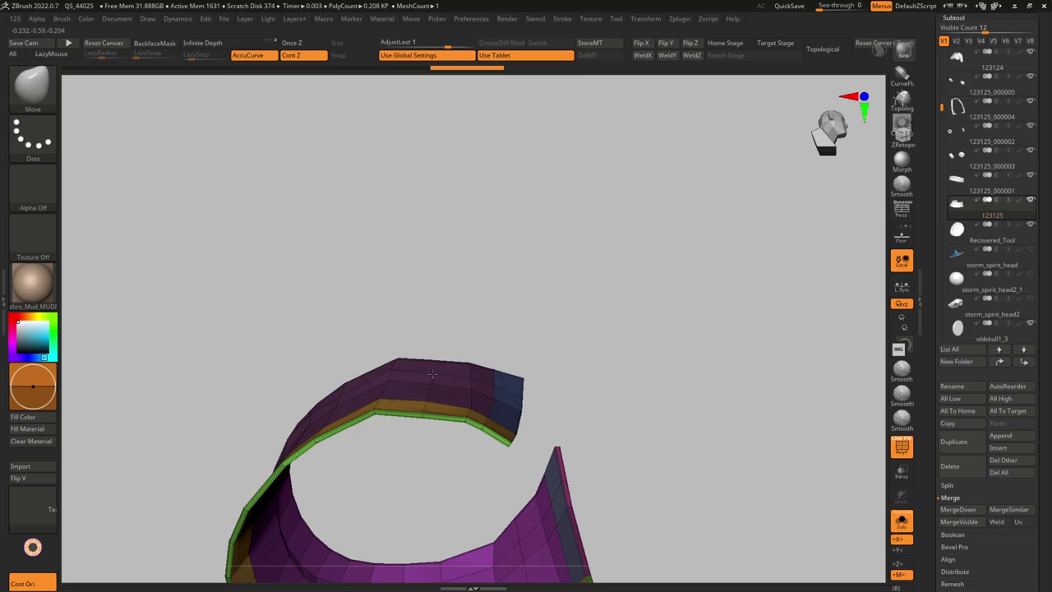
key(ctrl+z)
key(space)
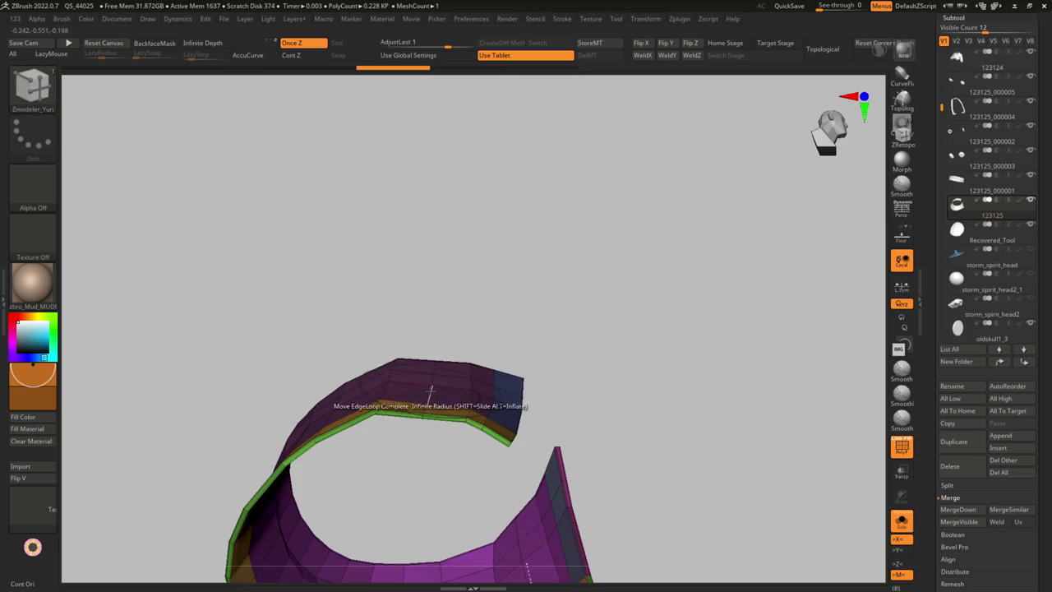
key(ctrl+shift+z)
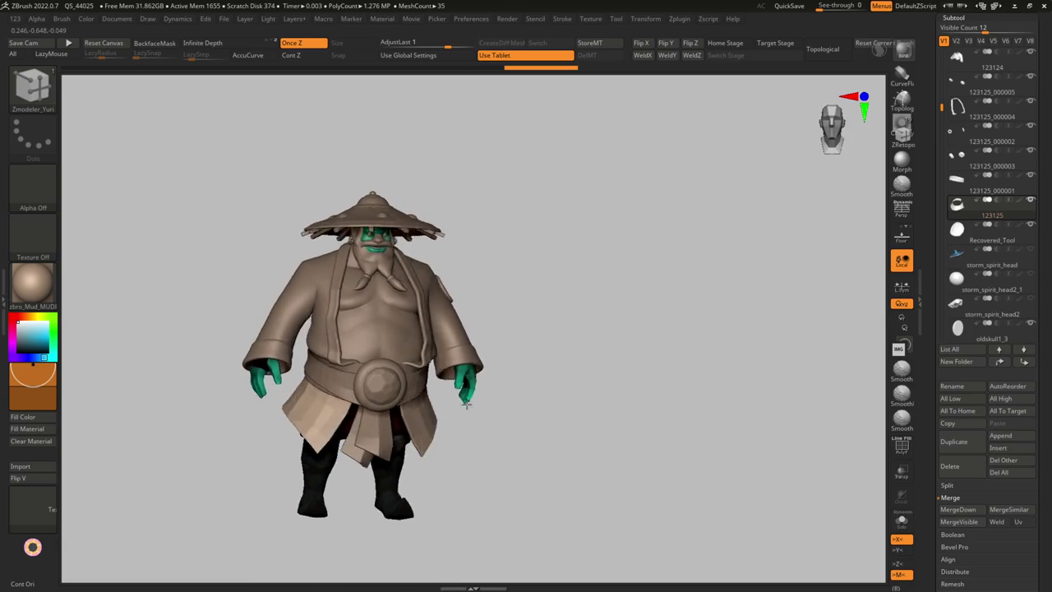
alt+click(467, 411)
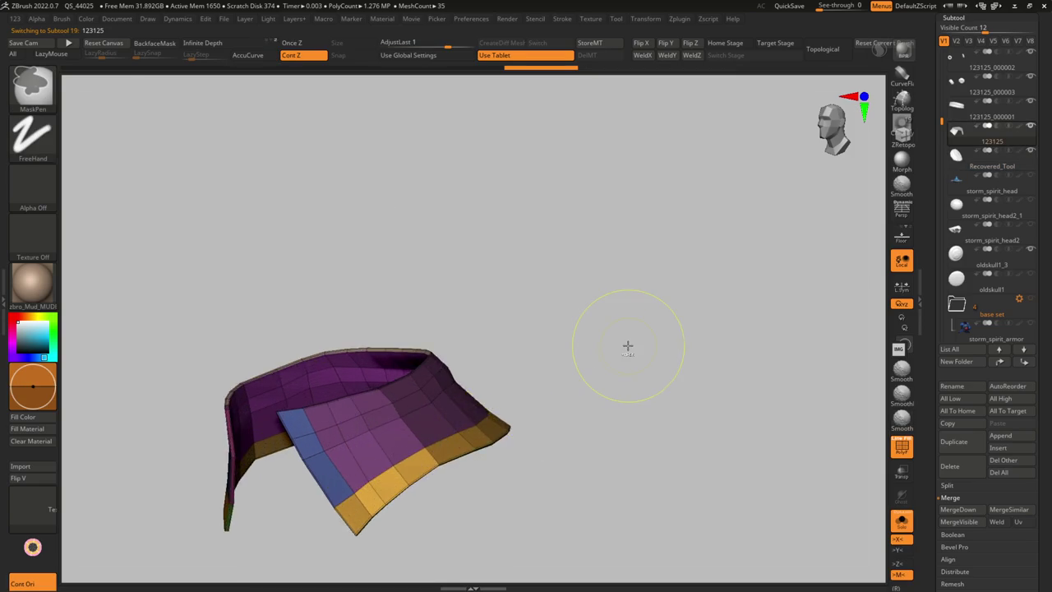
Browse up and down the character's subtool list
key(Up)
key(Up)
key(Up)
key(Up)
key(Up)
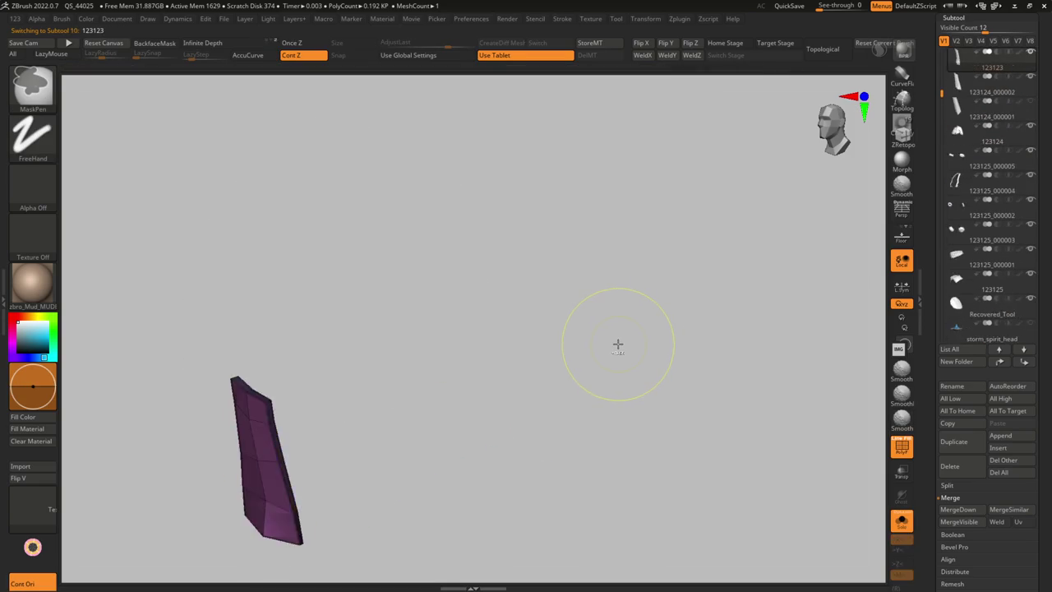
key(Up)
key(Up)
key(Up)
key(Up)
key(Up)
key(Up)
key(Up)
key(Up)
key(Up)
key(Up)
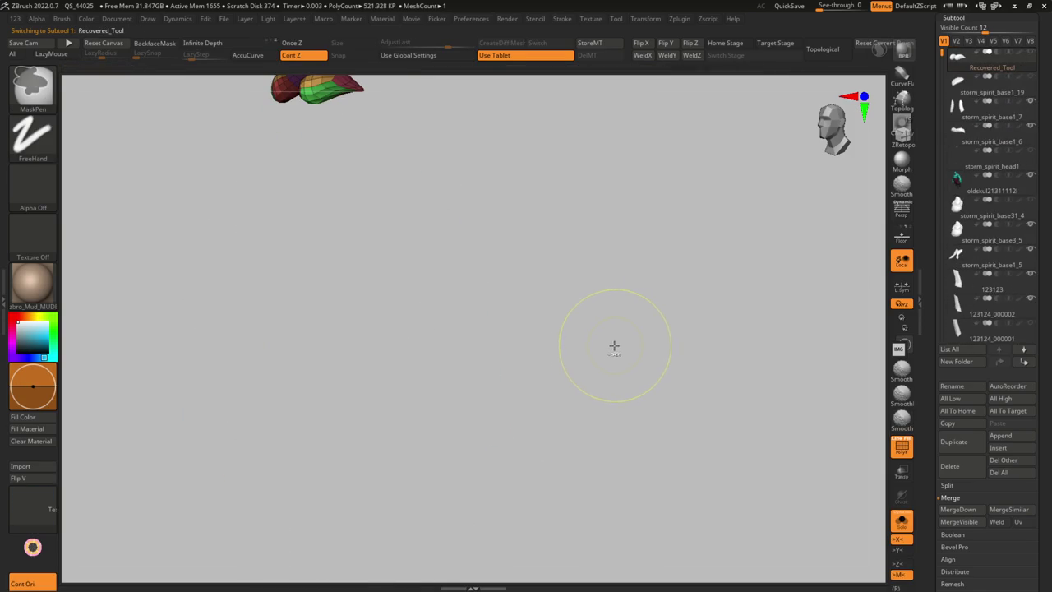
key(Down)
key(Down)
key(Down)
key(Down)
key(Down)
key(Down)
key(Down)
key(Down)
key(Down)
key(Down)
key(Down)
key(Down)
key(Down)
key(Down)
key(Down)
key(Down)
key(Down)
key(Down)
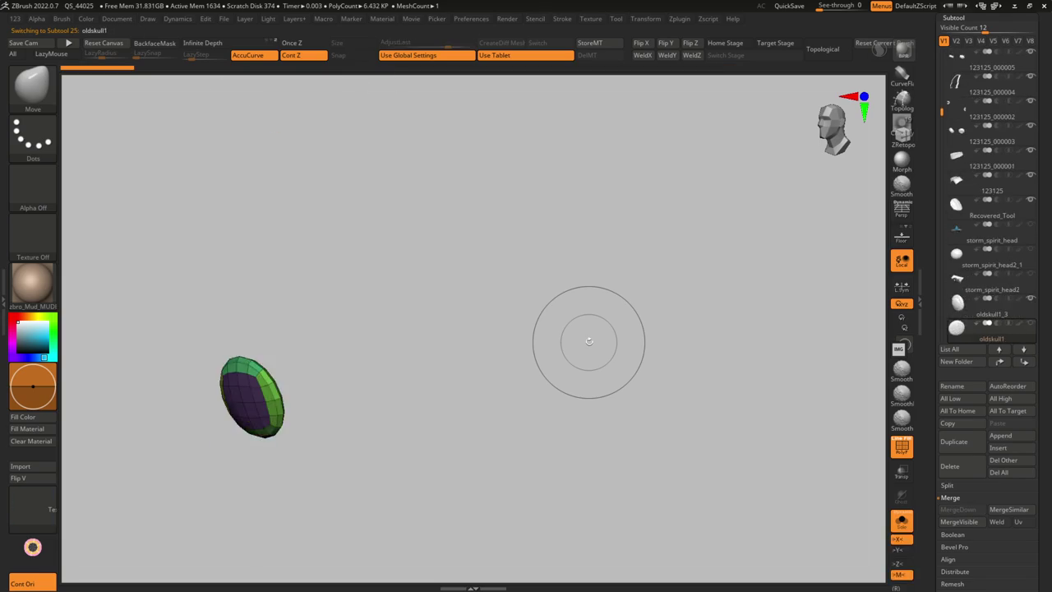
key(Down)
key(Down)
key(Down)
key(Down)
key(Down)
key(Down)
key(Down)
key(Down)
key(Down)
key(Down)
key(Down)
key(Down)
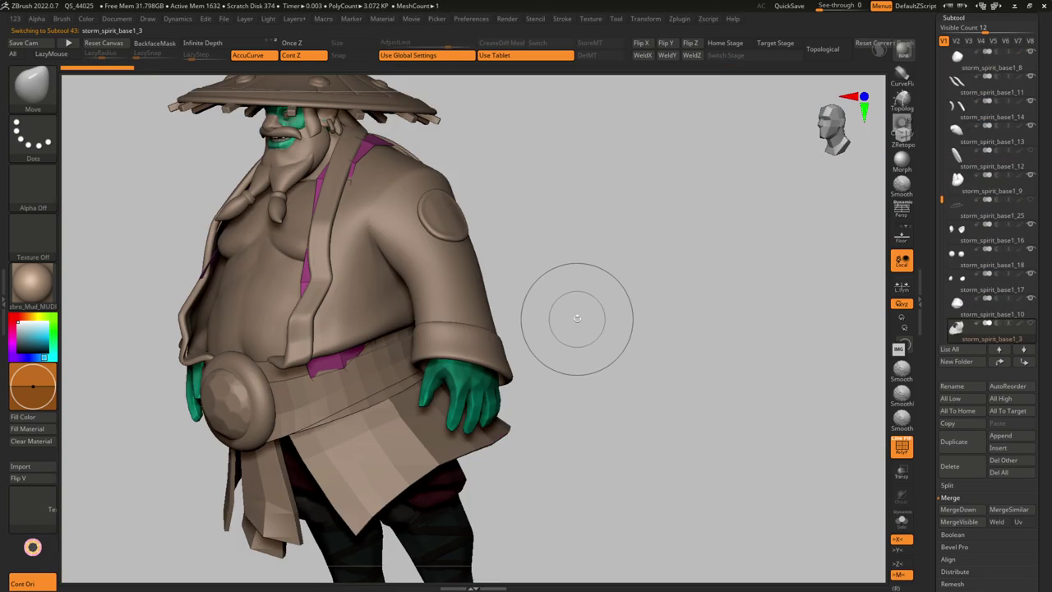
key(Down)
key(Down)
key(Down)
key(Down)
key(Down)
key(Down)
key(Down)
key(Down)
key(Down)
key(Down)
key(Down)
key(Down)
key(Down)
key(Down)
key(Down)
key(Down)
Show the full character, solo and frame 123125, then step down to subtool 123126
key(ctrl+shift+s)
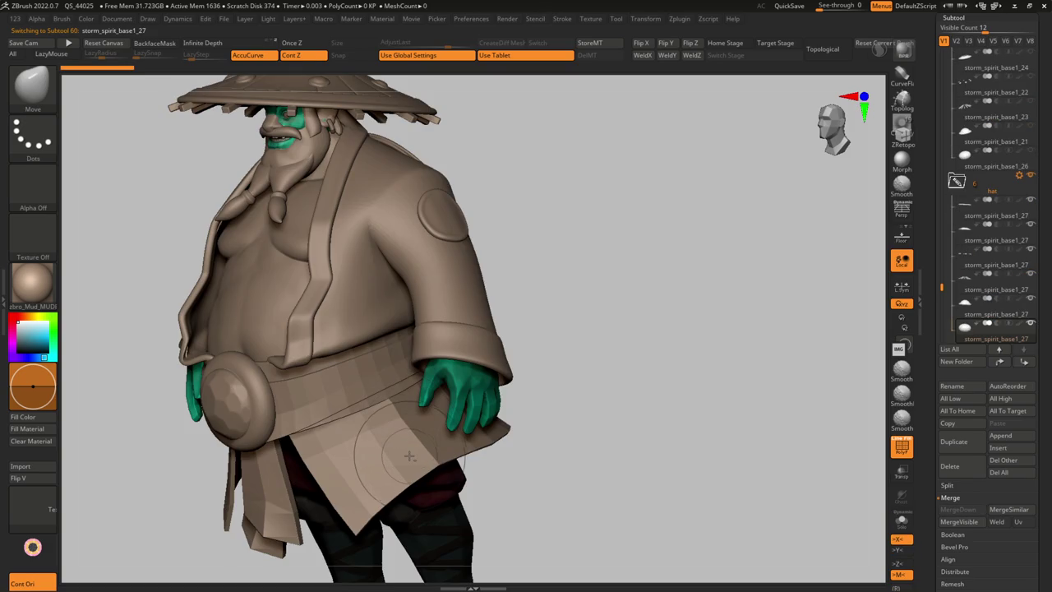
alt+click(409, 455)
key(ctrl+shift+s)
key(shift+f)
key(shift+f)
key(f)
key(Down)
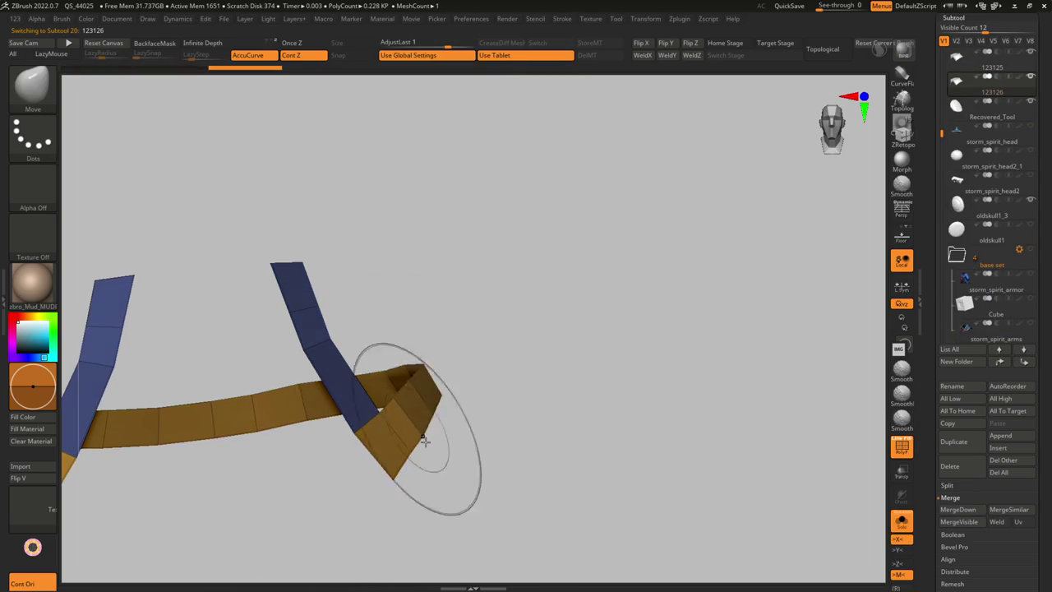
Run the Criz_46 crease macro on the 123126 strips, then show the full character and adjust with Transpose
key(ctrl+shift+s)
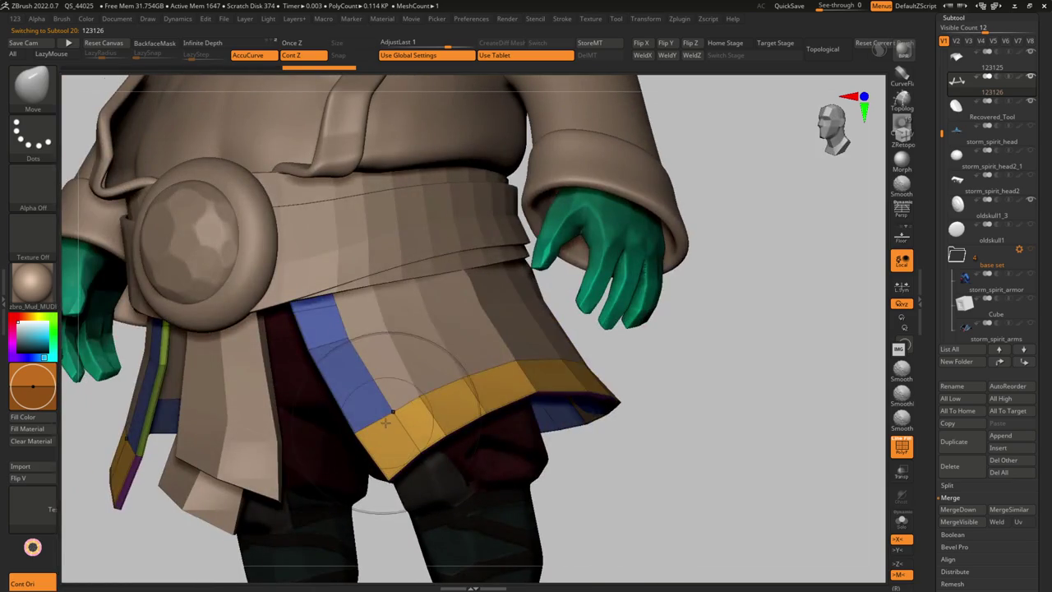
key(g)
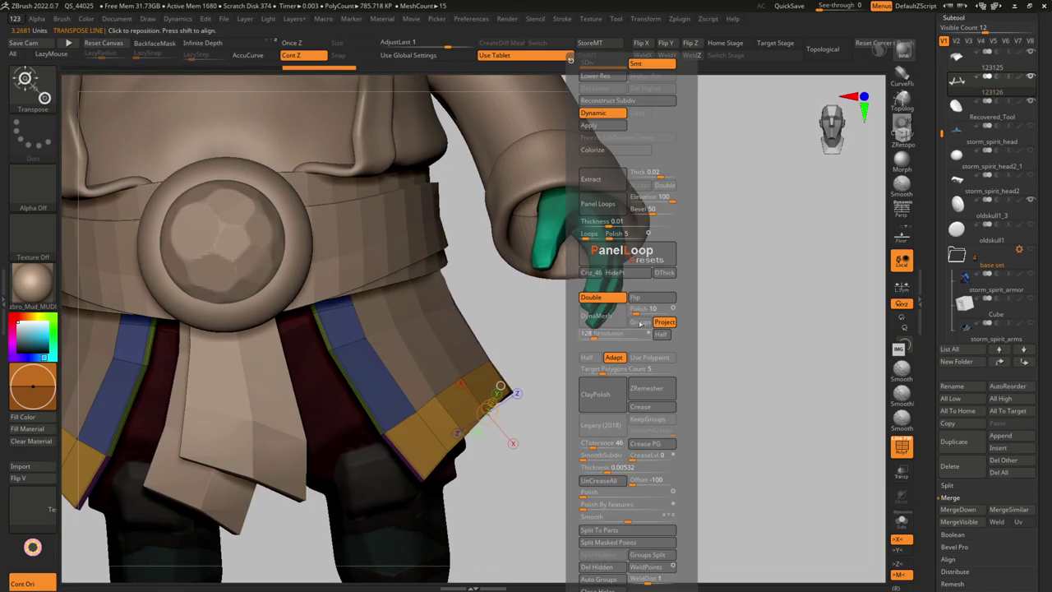
click(592, 278)
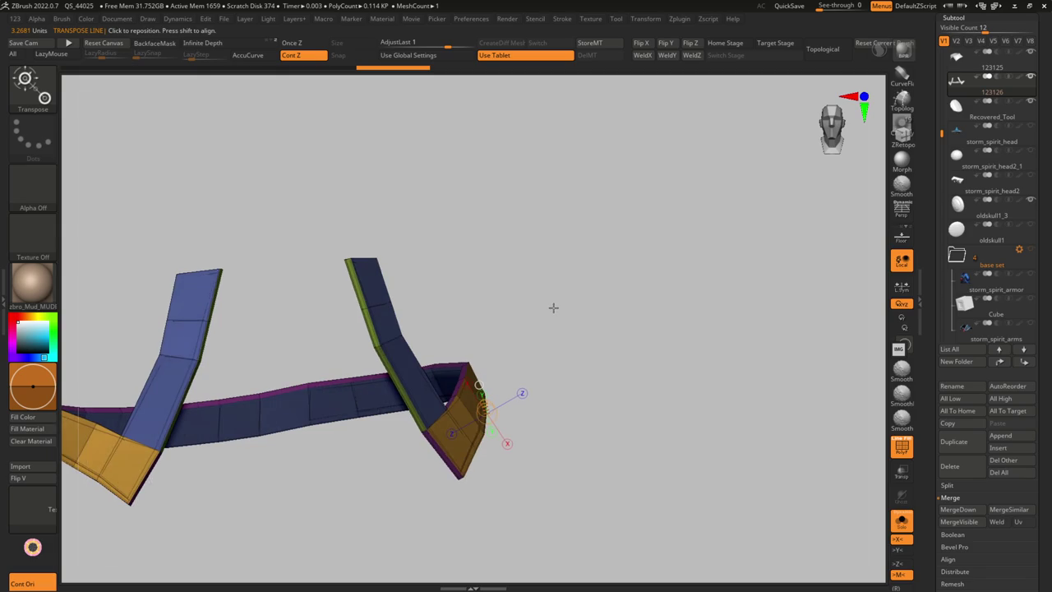
key(g)
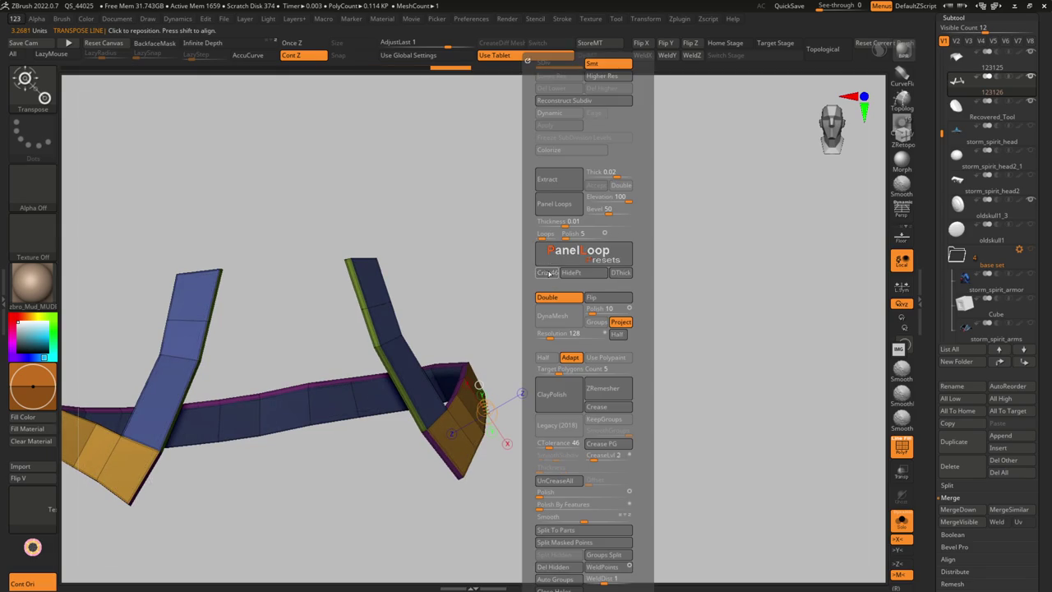
drag(512, 329, 542, 359)
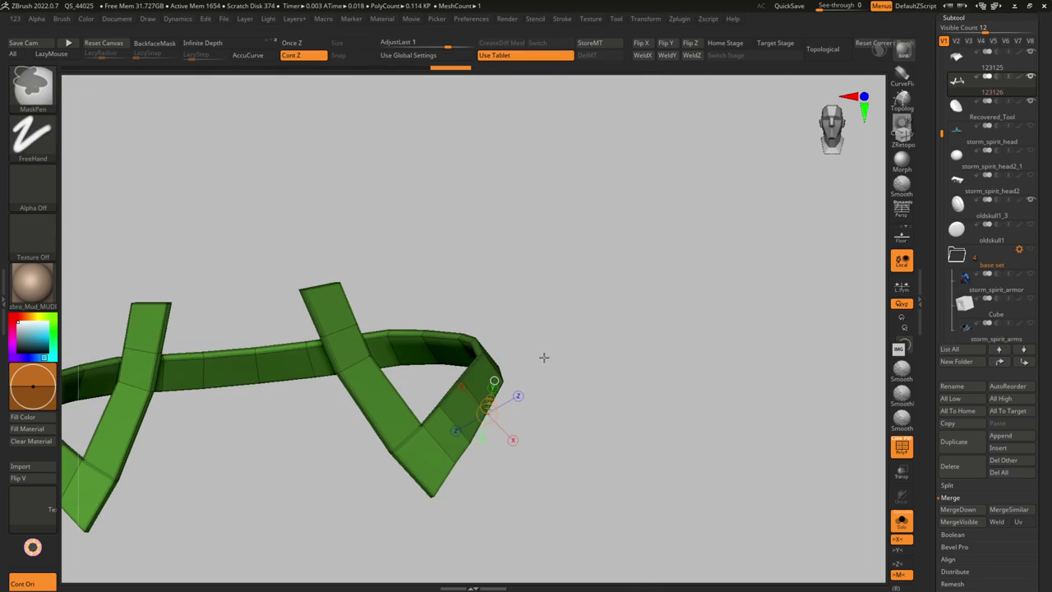
key(g)
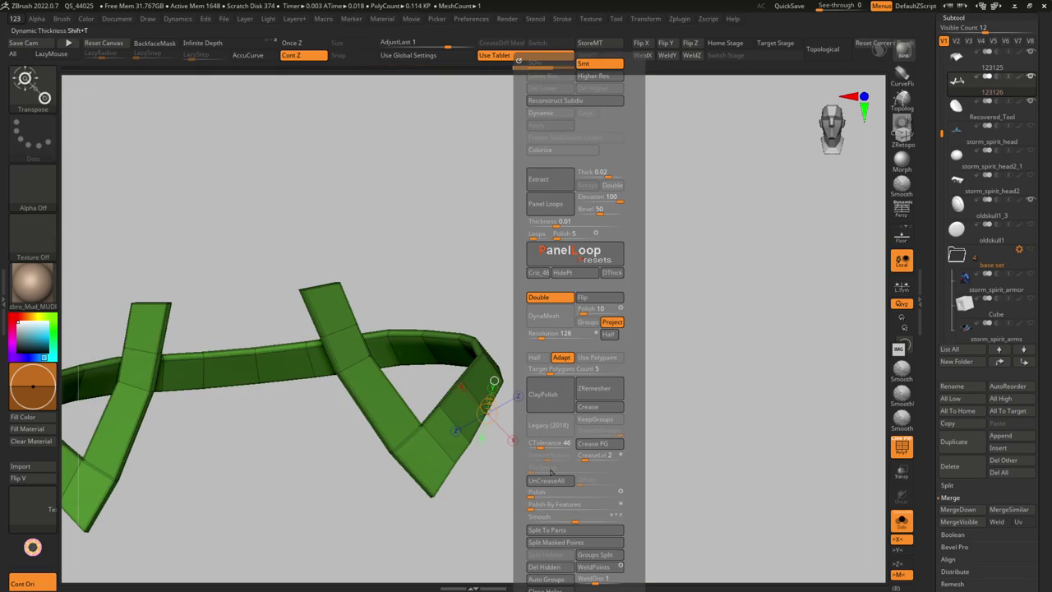
click(543, 483)
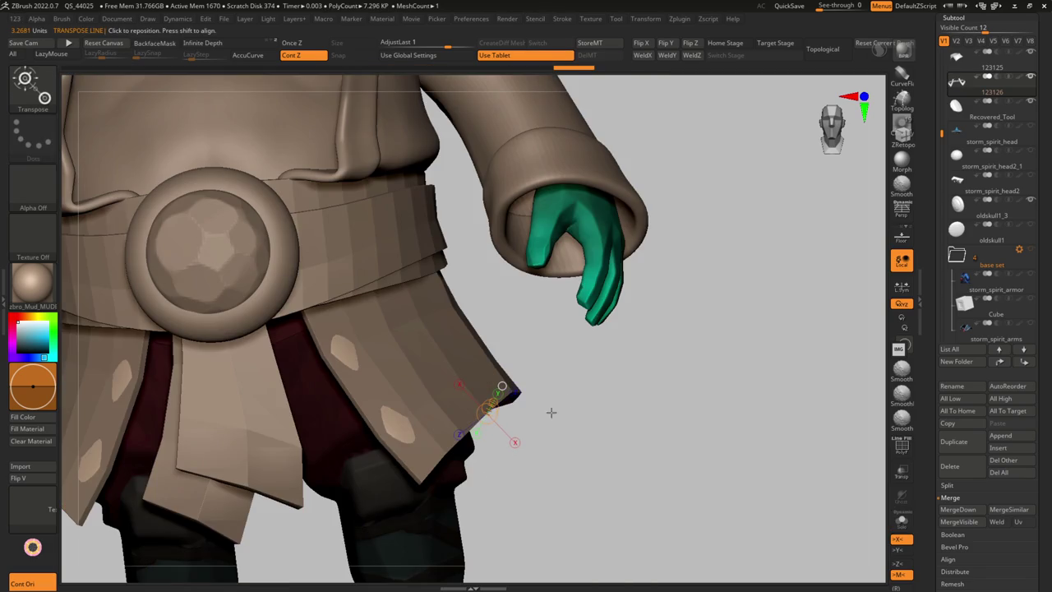
drag(530, 338, 569, 331)
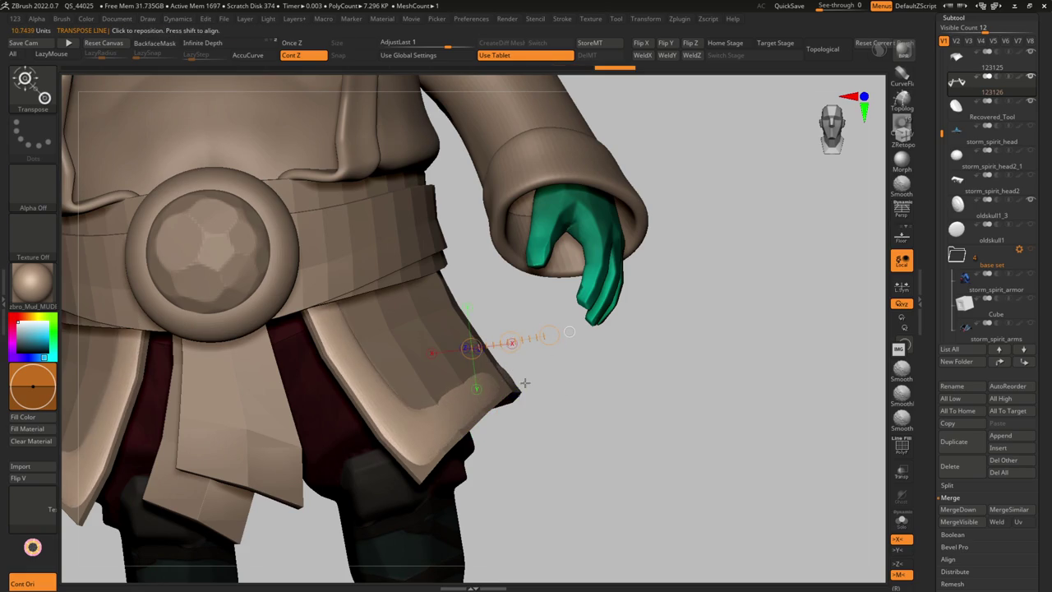
Solo the 123126 strip with PolyF shown in ZModeler, zoomed on the orange and blue strips
key(ctrl+shift+s)
key(shift+f)
key(shift+d)
key(q)
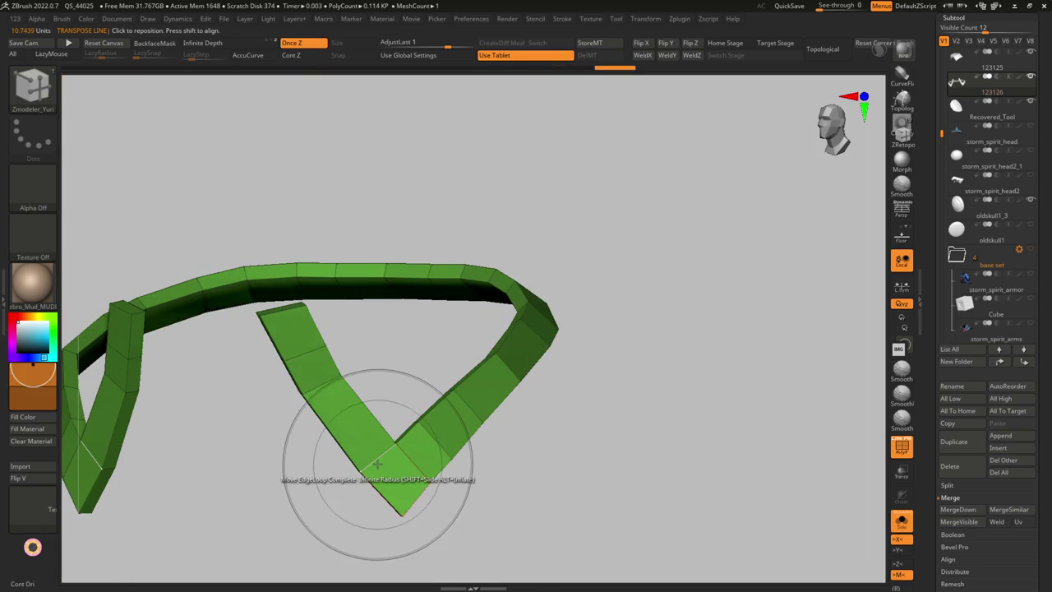
drag(377, 464, 417, 451)
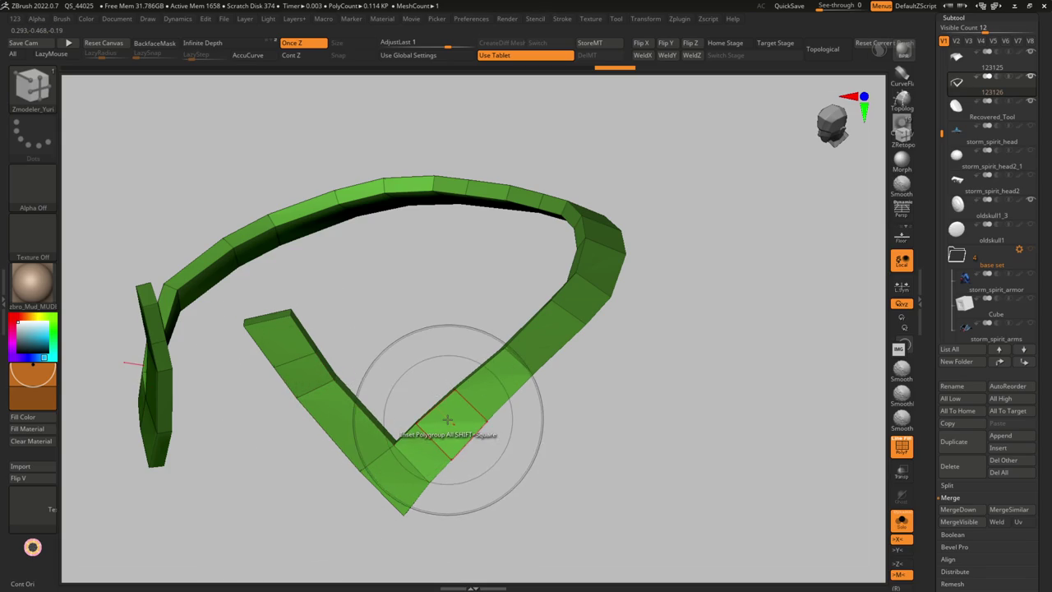
key(ctrl)
key(shift+f)
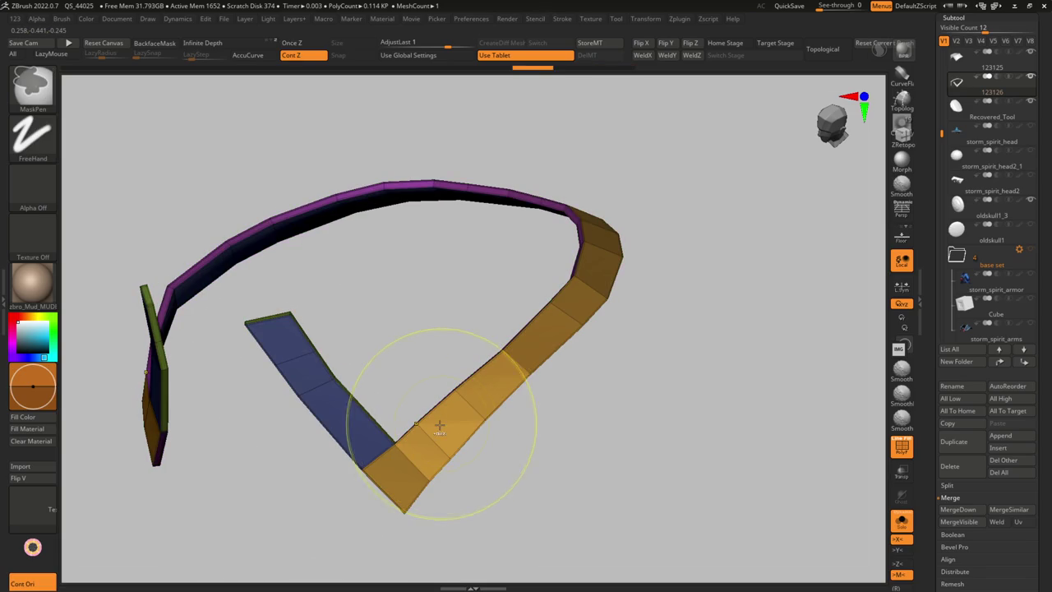
key(shift)
key(ctrl)
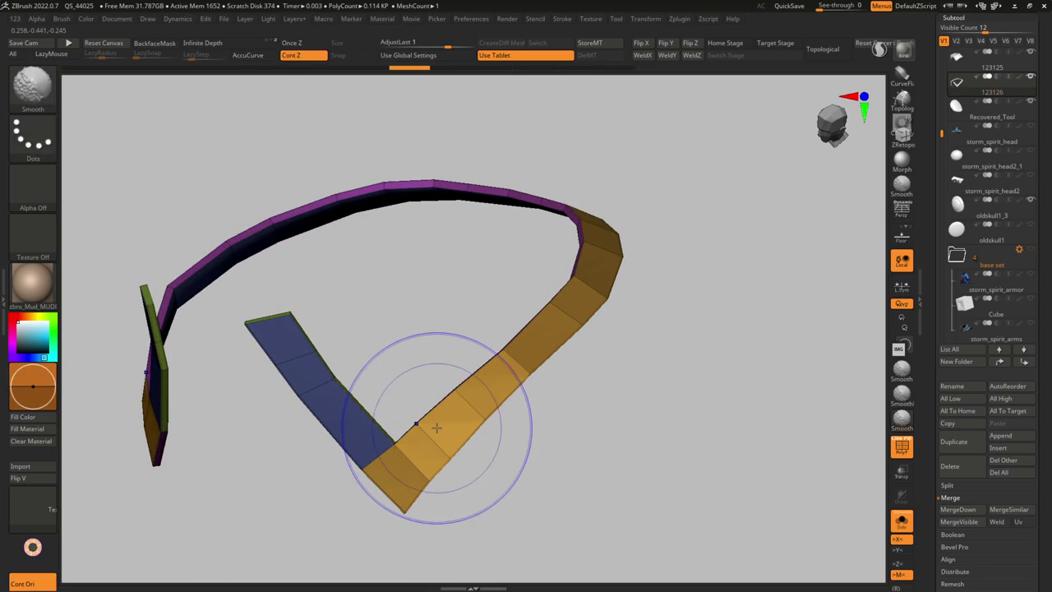
ctrl+right_drag(437, 426, 439, 467)
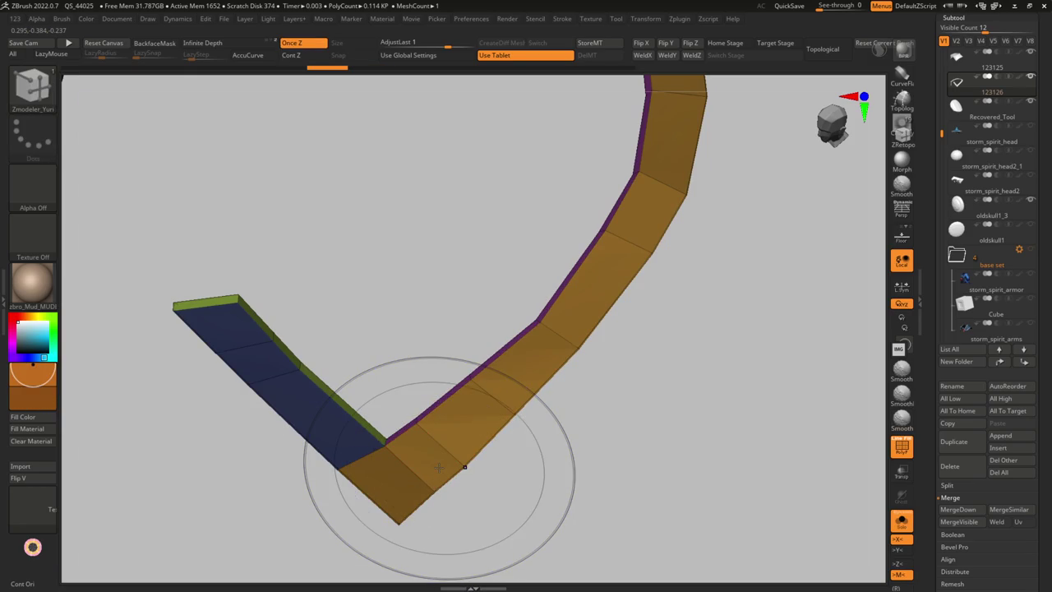
Apply Inset Polygroup All to the strip polygroups, giving a 0.086 KP border ring
key(space)
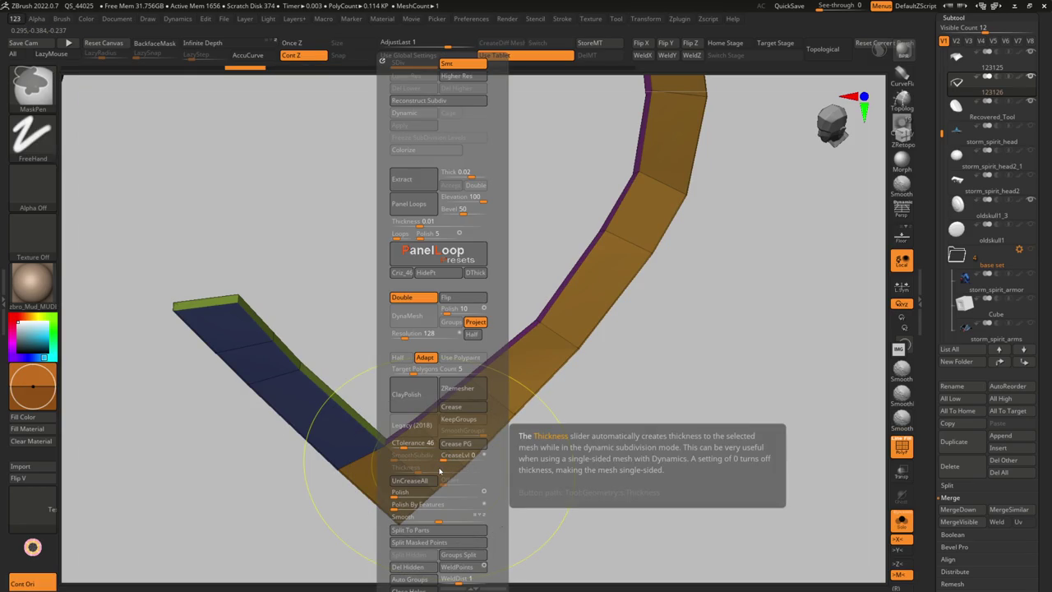
right_drag(423, 470, 380, 446)
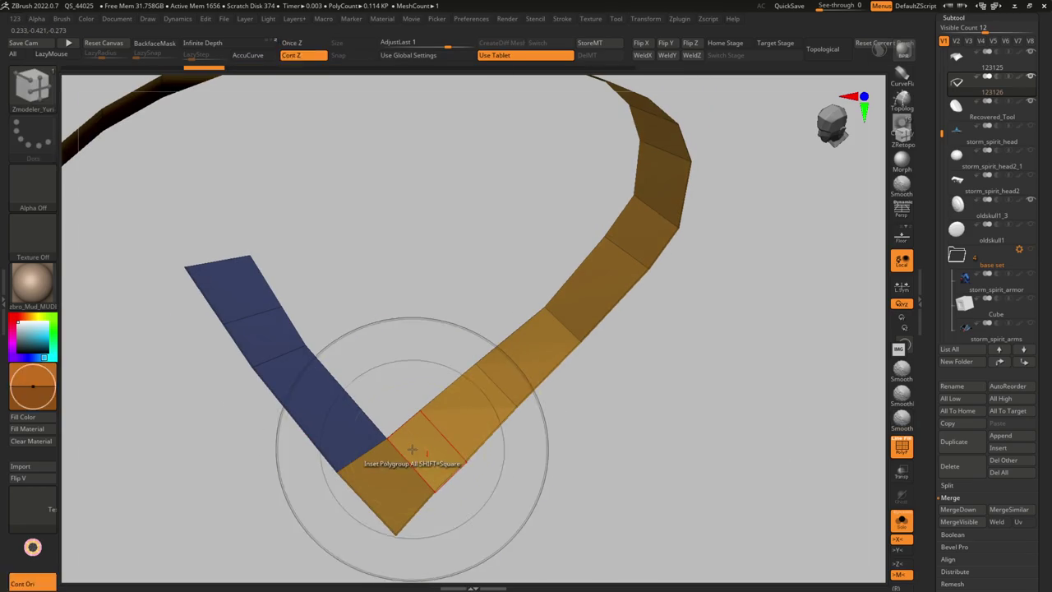
click(420, 444)
key(space)
click(425, 443)
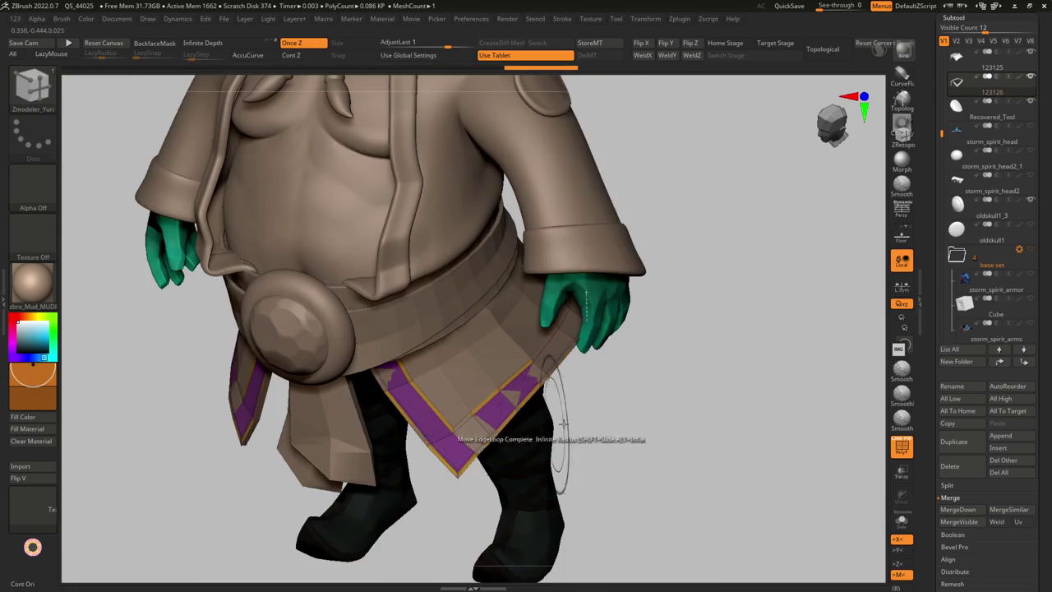
key(shift+ctrl+s)
key(g)
key(shift+f)
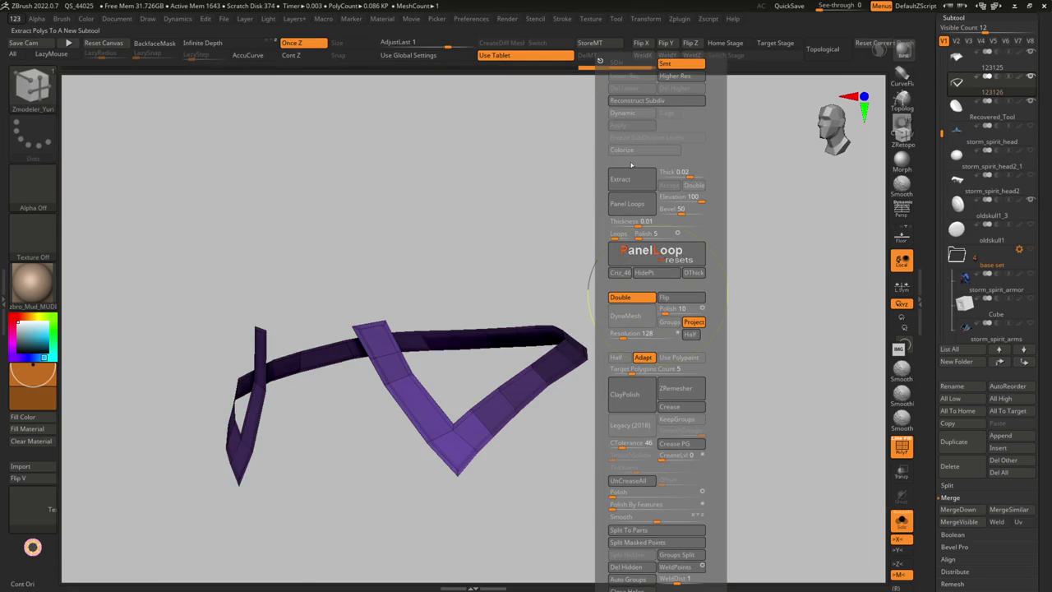
Add Panel Loops thickness to the strip and preview it with Dynamic subdivision
click(627, 203)
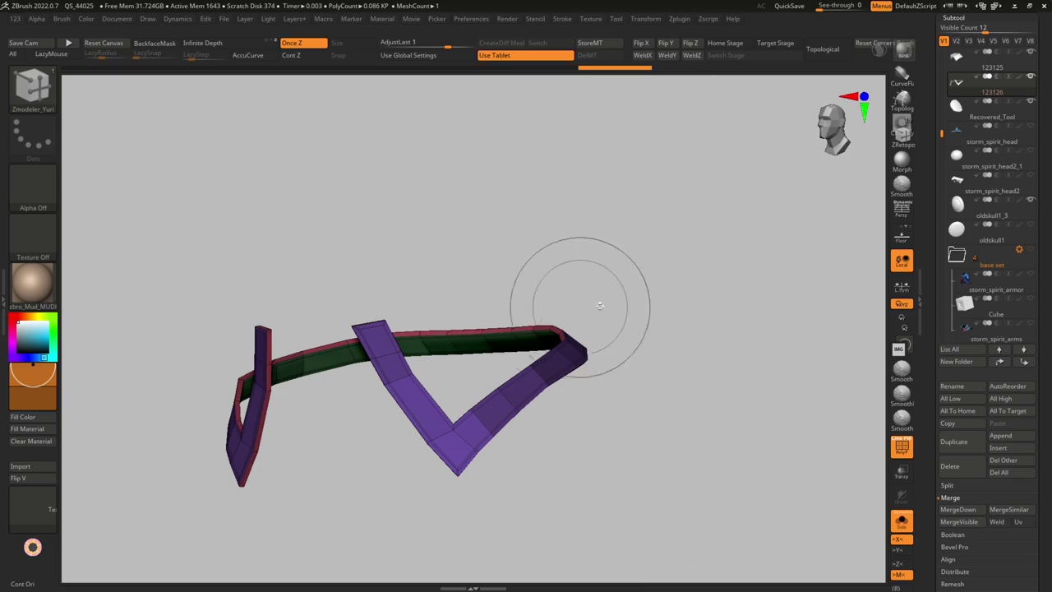
key(g)
click(578, 126)
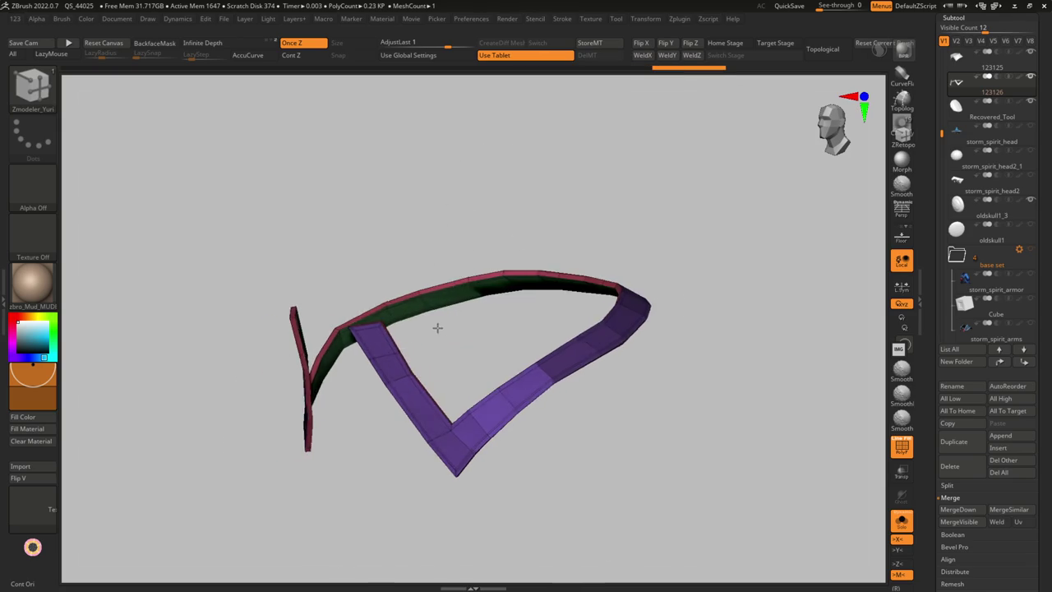
key(g)
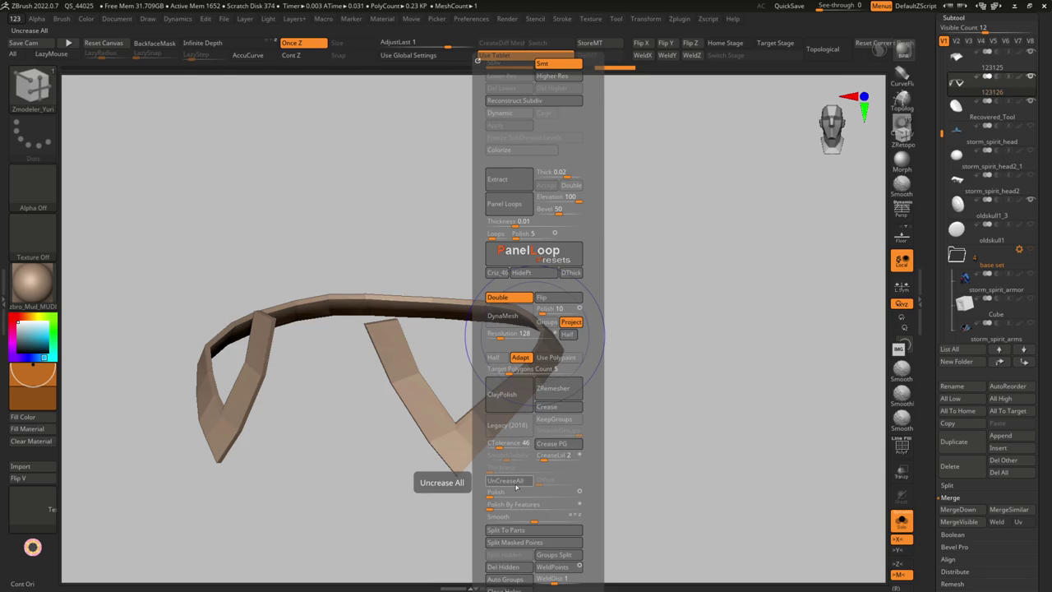
drag(422, 447, 469, 435)
key(shift+d)
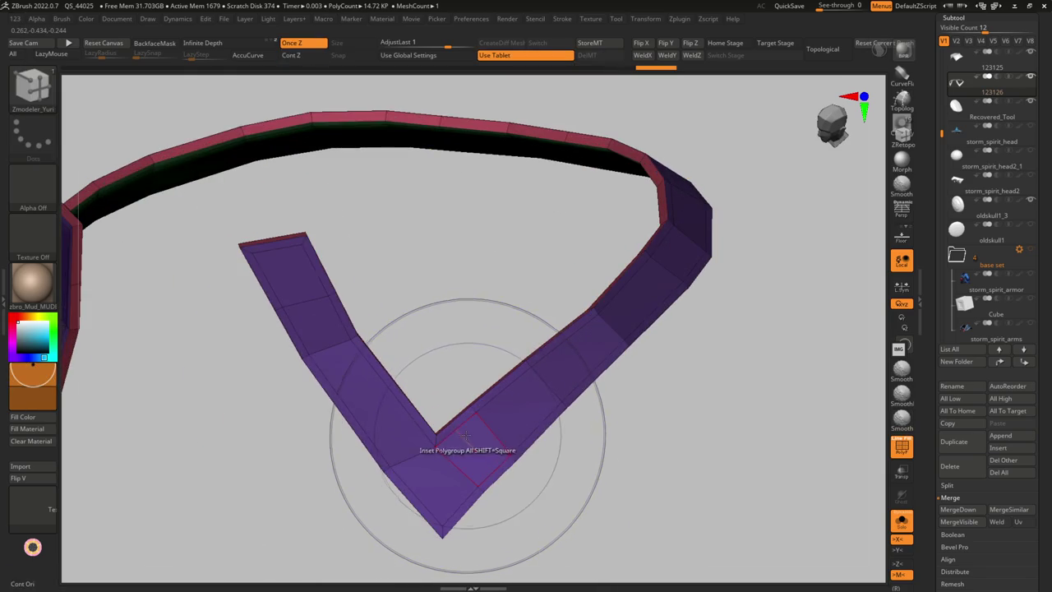
Re-inset the strip polygroups with ZModeler and preview the thickened shell
key(space)
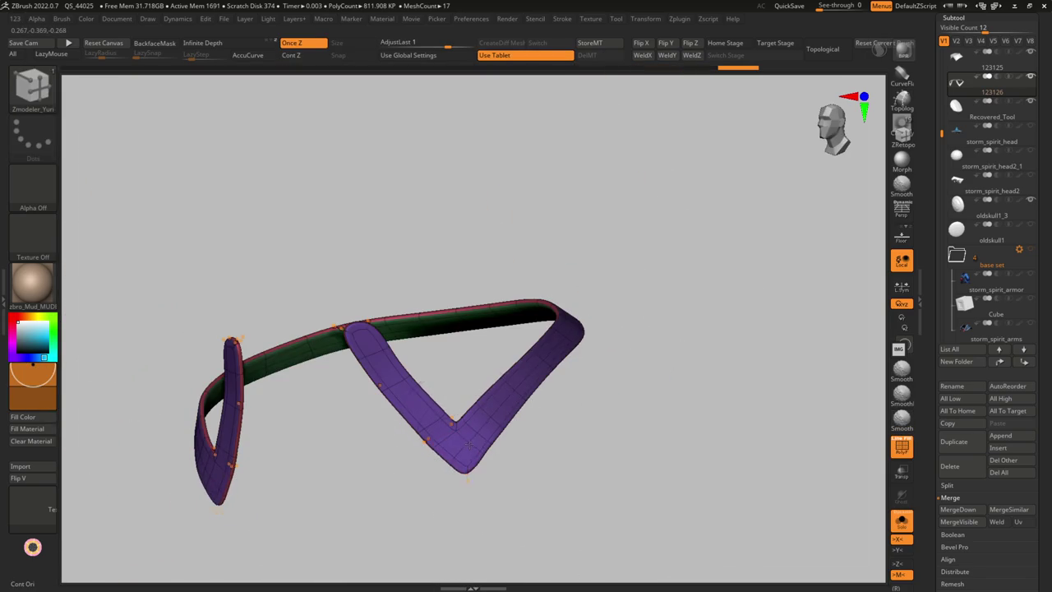
scroll(465, 472, up, 2)
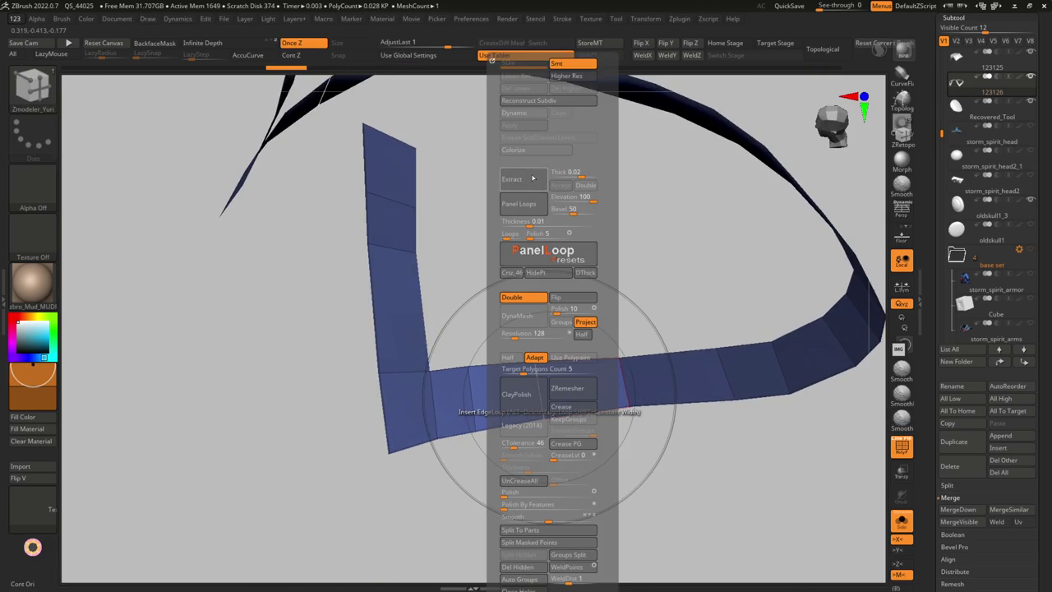
click(534, 180)
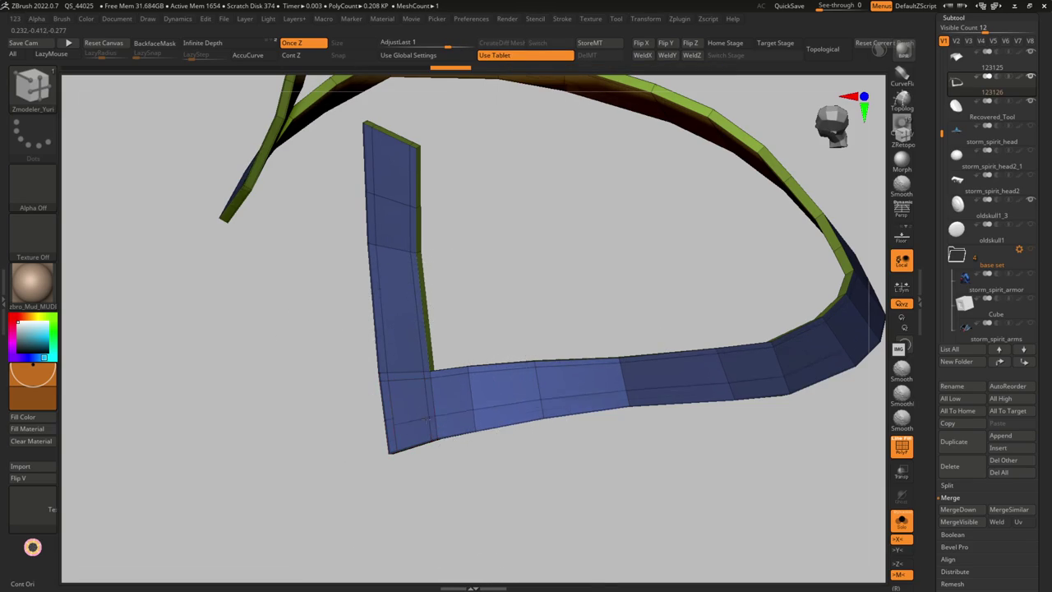
key(shift+f)
key(g)
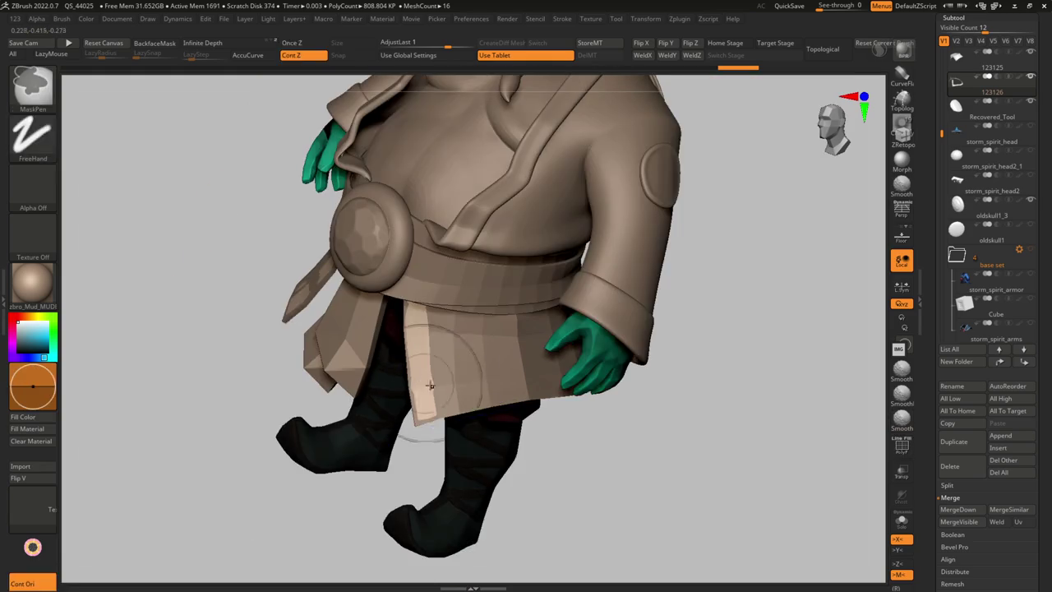
Turn off Dynamic subdivision and close in on the V tip of the 0.262 KP base mesh
drag(625, 427, 522, 380)
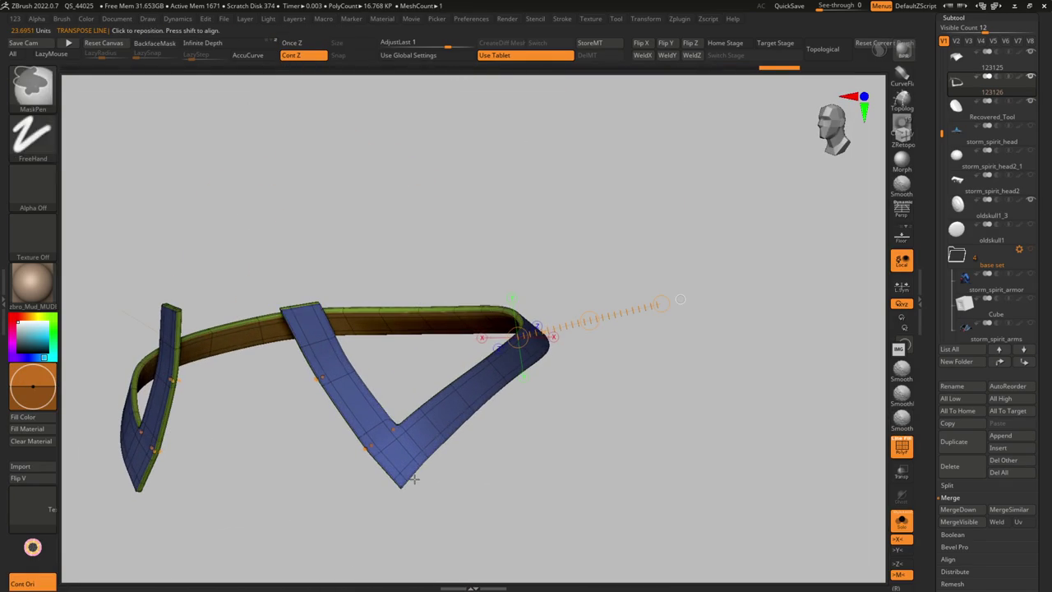
key(shift+d)
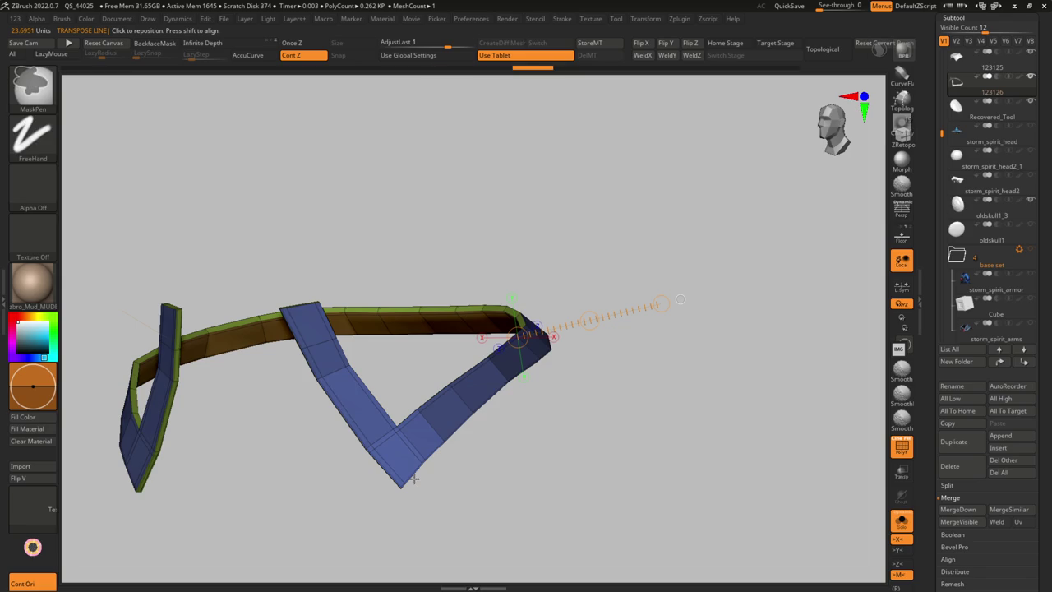
ctrl+right_drag(414, 478, 417, 519)
mouse_move(421, 468)
right_down()
mouse_move(408, 493)
mouse_move(418, 517)
mouse_move(362, 460)
mouse_move(425, 343)
right_up()
key(q)
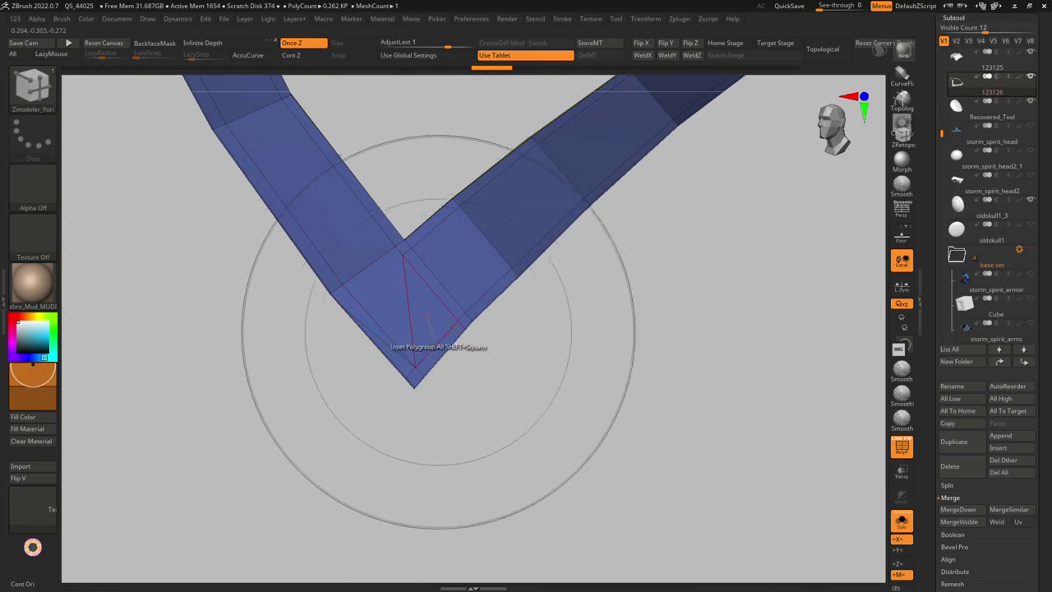
Stitch the strip's corner vertex to the V tip with ZModeler Stitch Two Points
drag(455, 381, 450, 345)
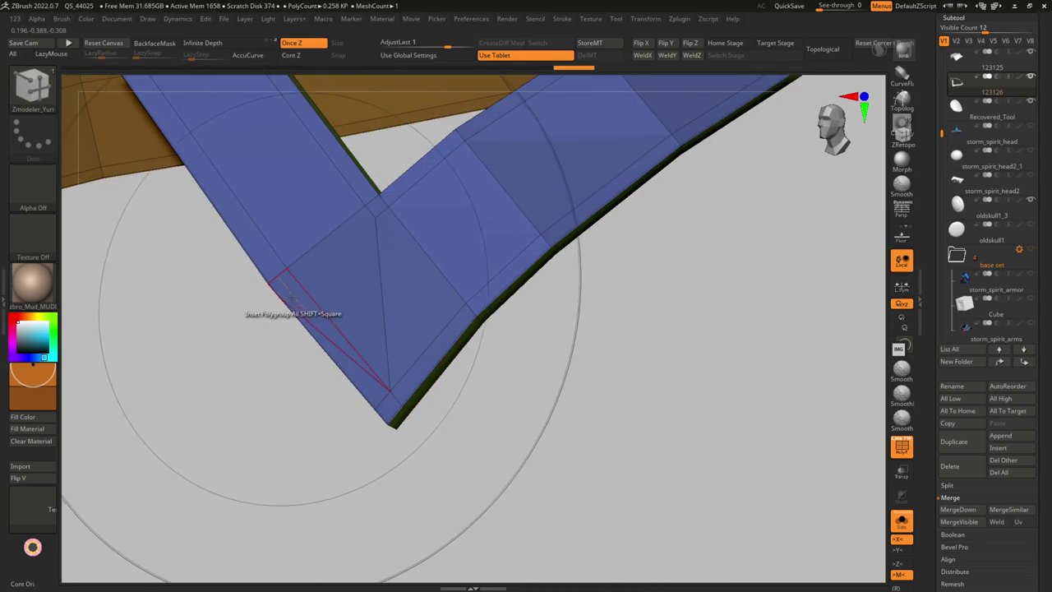
click(278, 298)
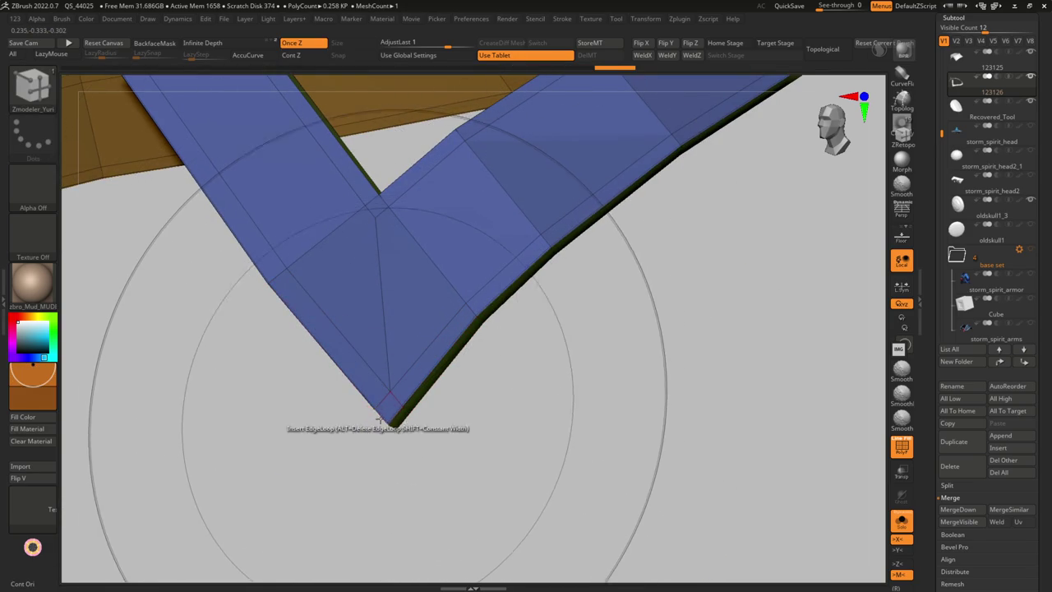
drag(374, 411, 463, 358)
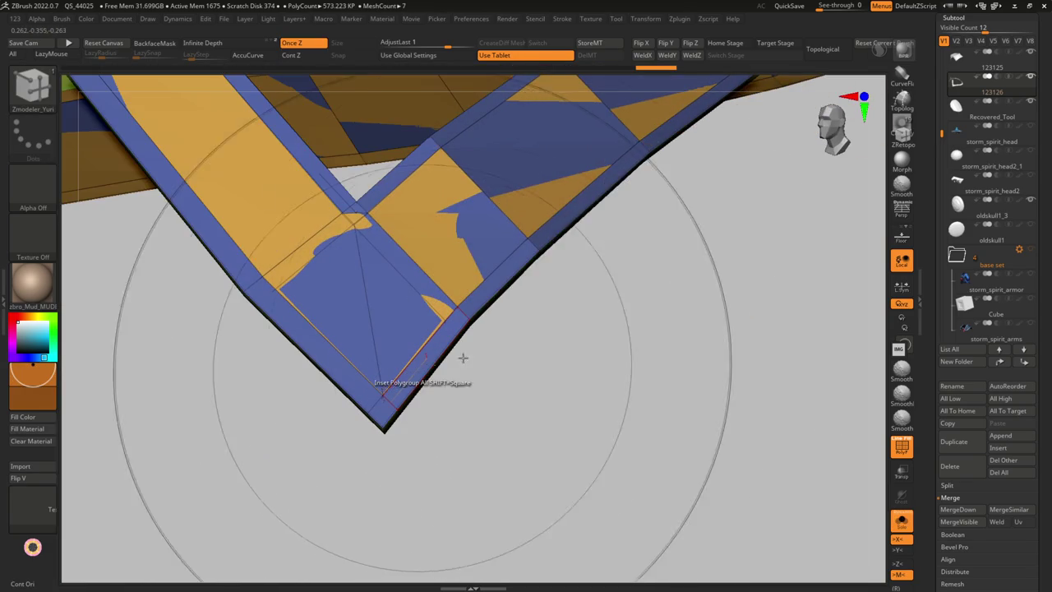
key(space)
click(566, 253)
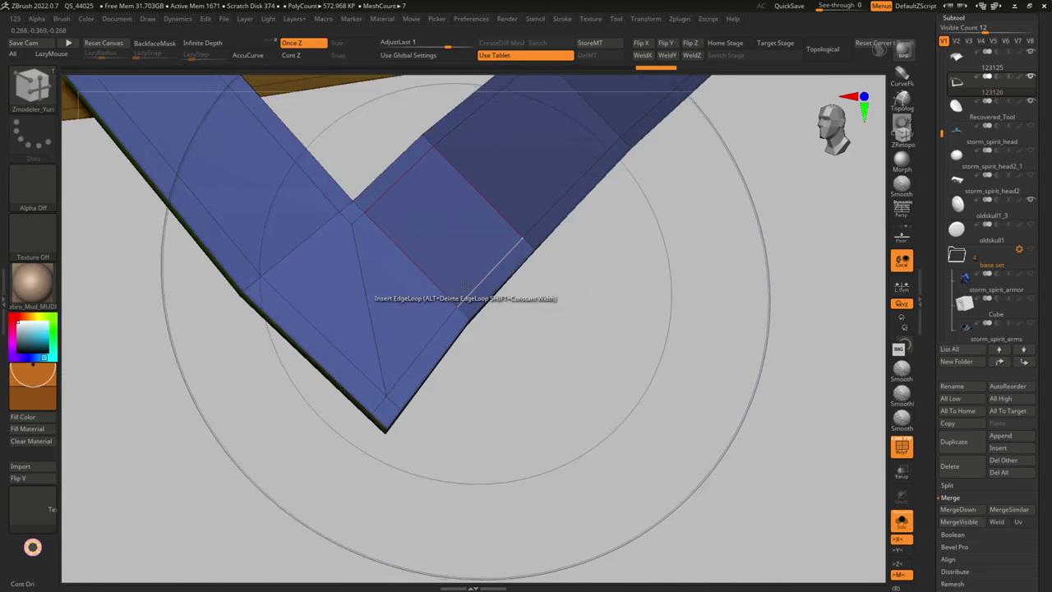
mouse_move(465, 283)
right_down()
mouse_move(439, 301)
mouse_move(430, 348)
mouse_move(504, 375)
right_up()
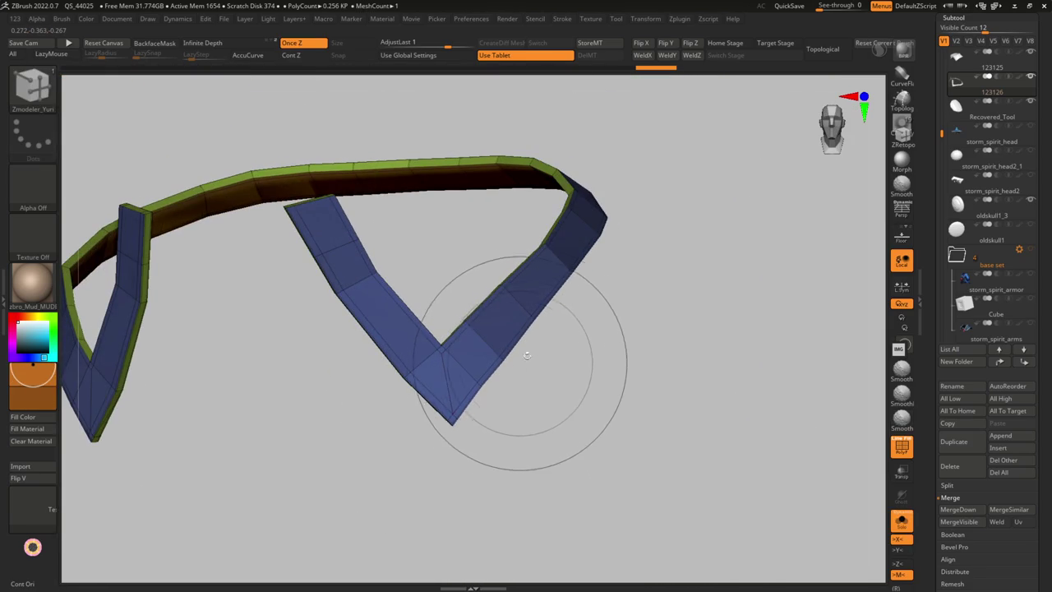
mouse_move(539, 338)
right_down()
mouse_move(584, 335)
mouse_move(575, 326)
right_up()
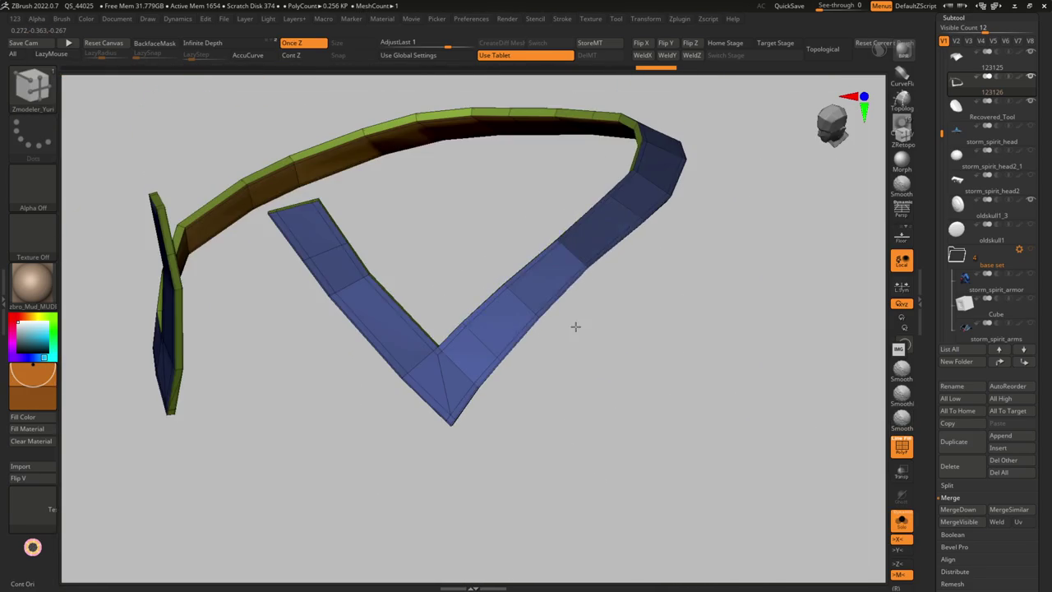
Extract and accept a thickened shell of the strip, then stitch its inner corner to the bottom vertex
key(g)
click(540, 179)
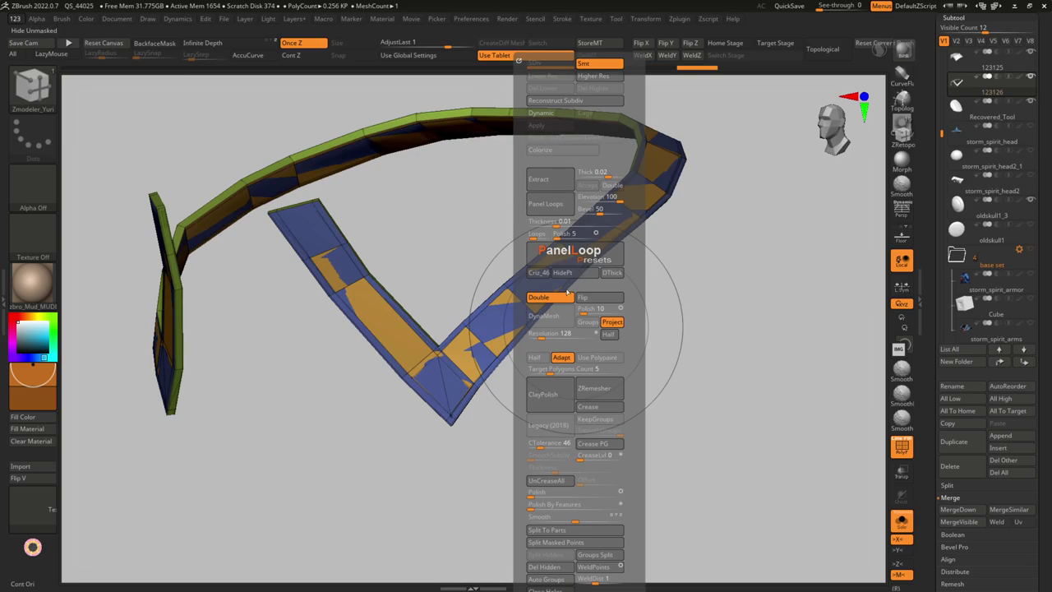
click(568, 484)
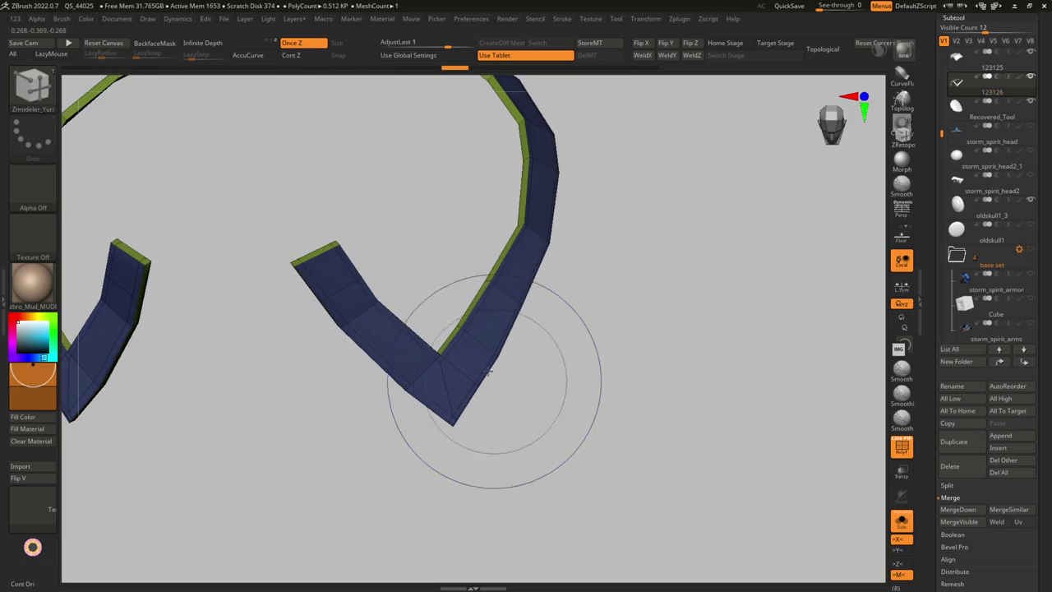
drag(559, 366, 481, 352)
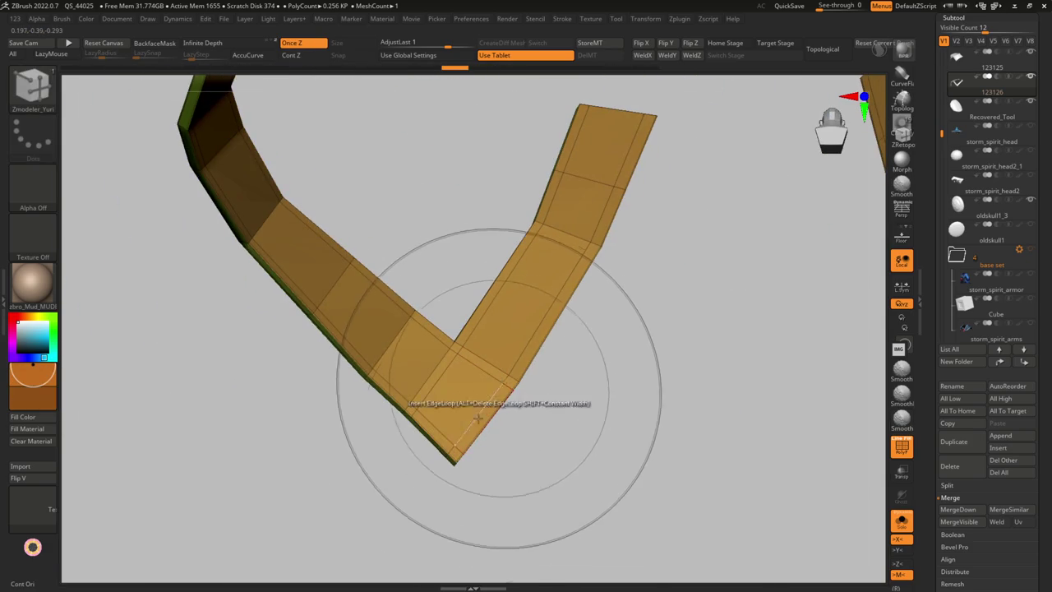
click(453, 444)
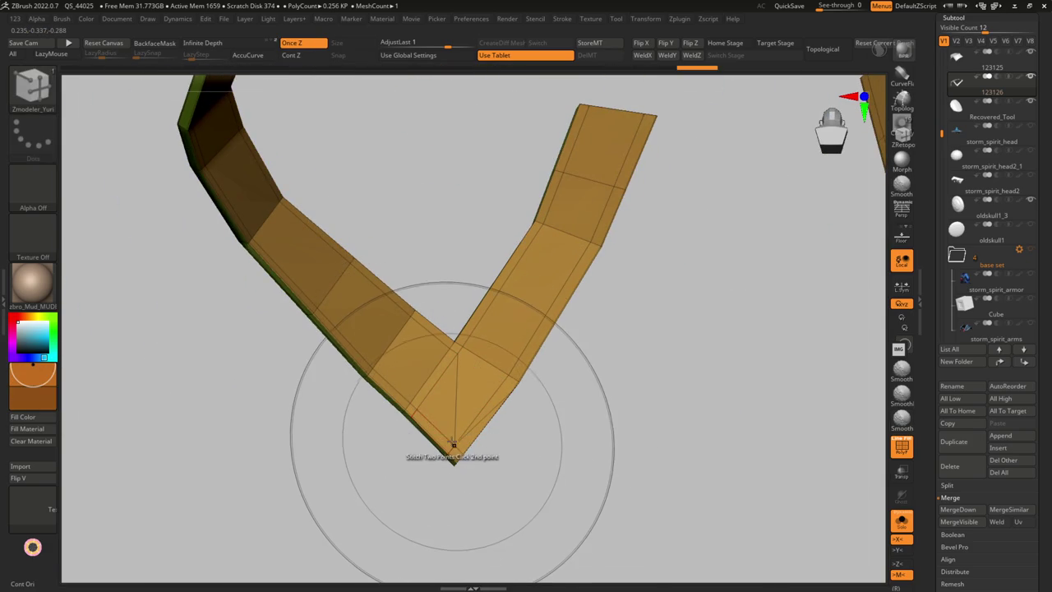
right_drag(417, 424, 427, 377)
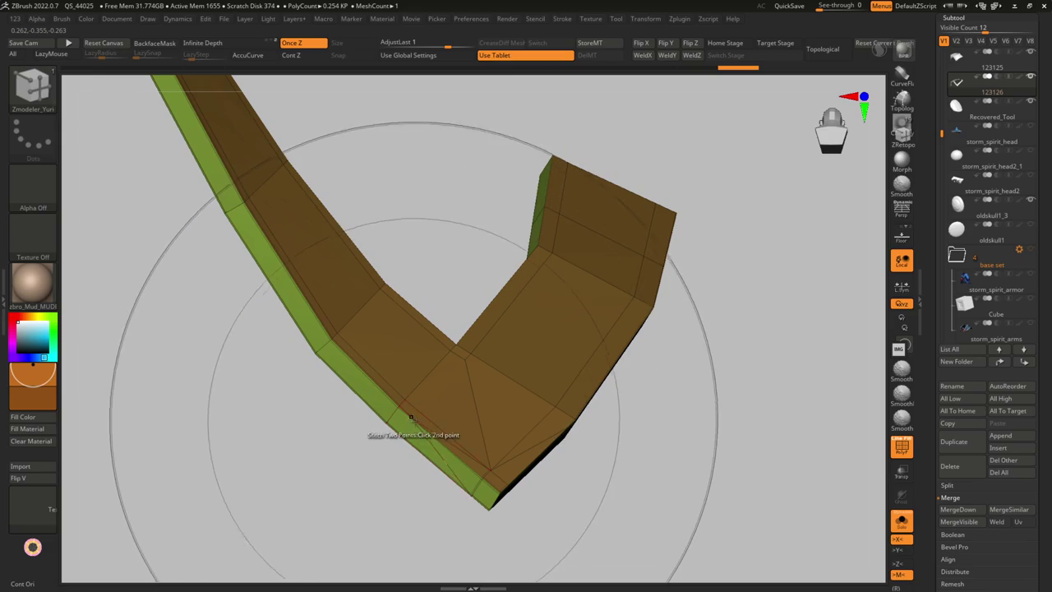
mouse_move(411, 424)
right_down()
mouse_move(476, 475)
mouse_move(514, 476)
mouse_move(625, 353)
mouse_move(592, 371)
right_up()
Try polishing the strip from the Geometry options, then return to the faceted low-poly view
key(g)
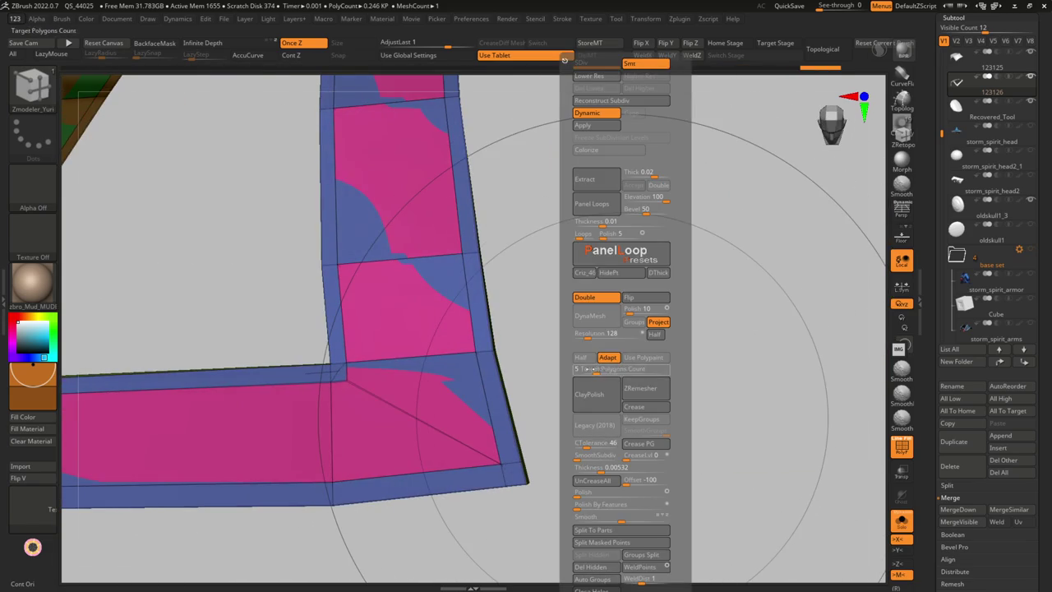
right_drag(586, 283, 559, 387)
key(g)
click(559, 387)
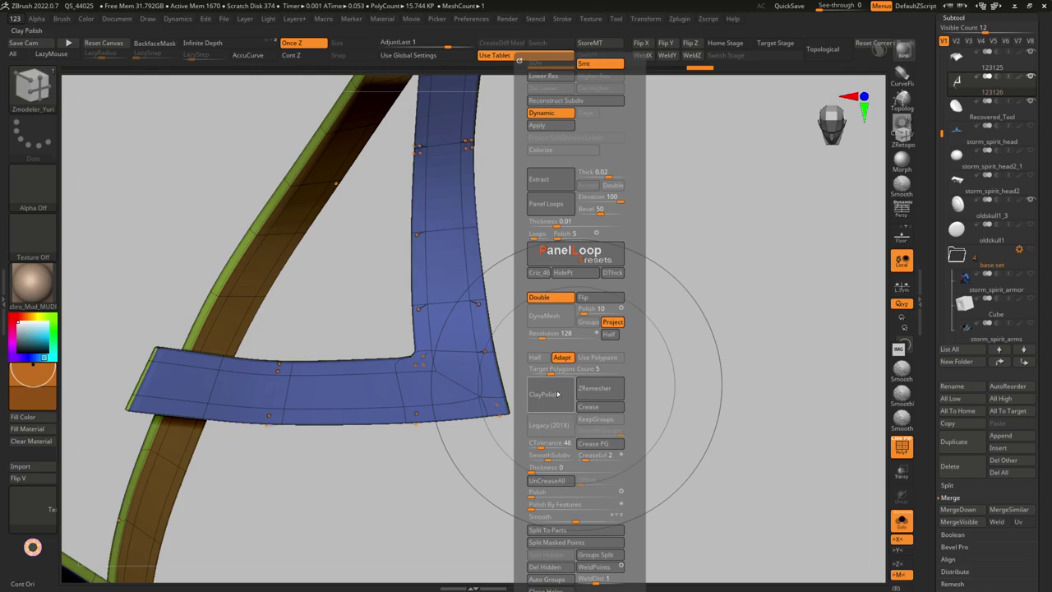
mouse_move(549, 475)
right_down()
mouse_move(460, 387)
mouse_move(415, 362)
mouse_move(397, 310)
right_up()
key(shift+f)
key(shift+f)
key(space)
click(397, 331)
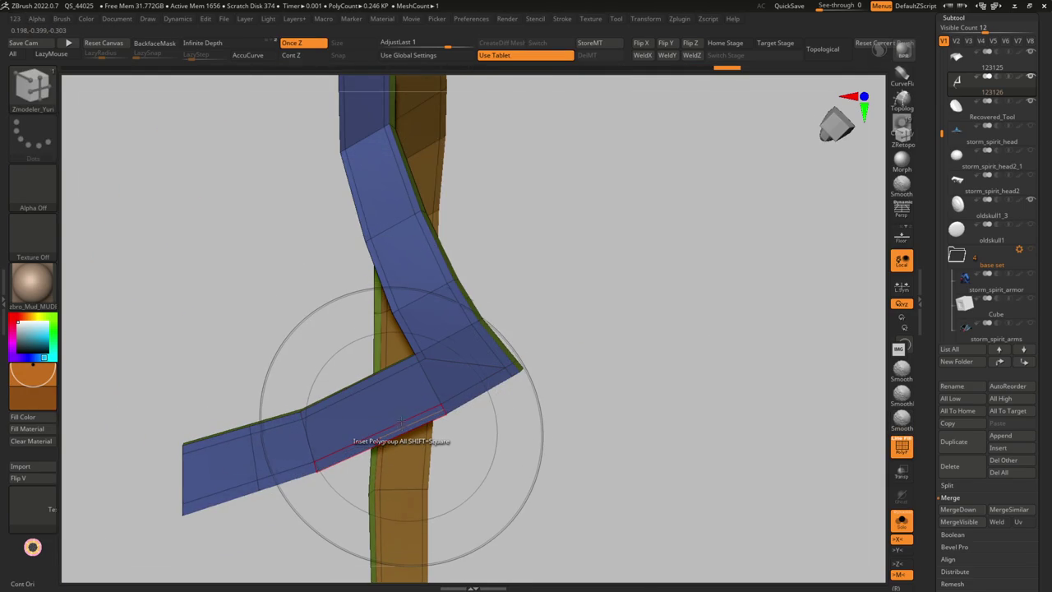
scroll(421, 360, up, 3)
mouse_move(419, 374)
right_down()
mouse_move(426, 346)
mouse_move(377, 400)
right_up()
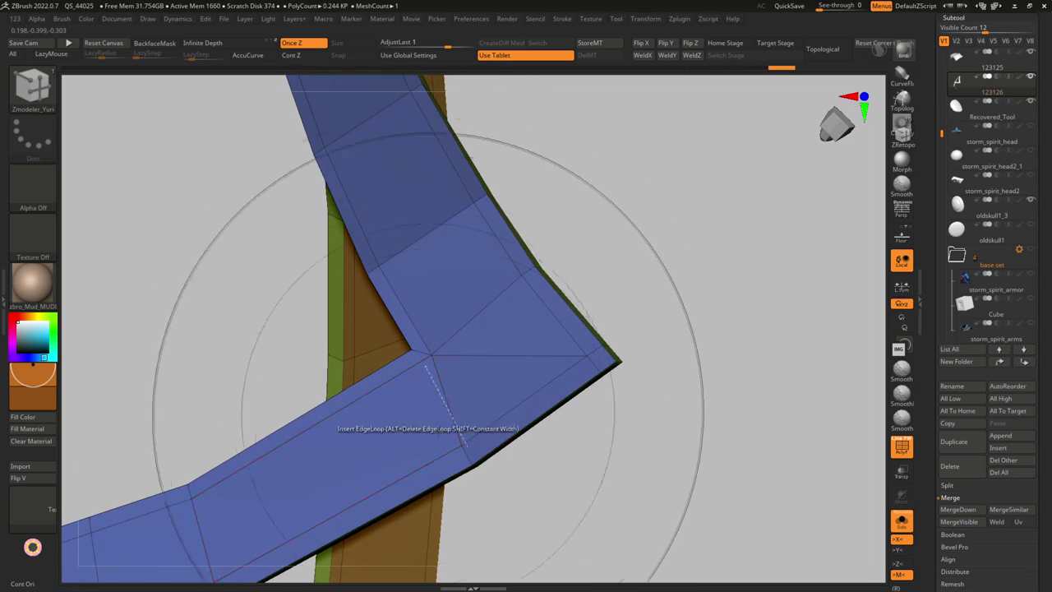
Insert three edge loops around the strip's V bend, bringing it to 0.348 KP
key(space)
click(376, 382)
click(399, 378)
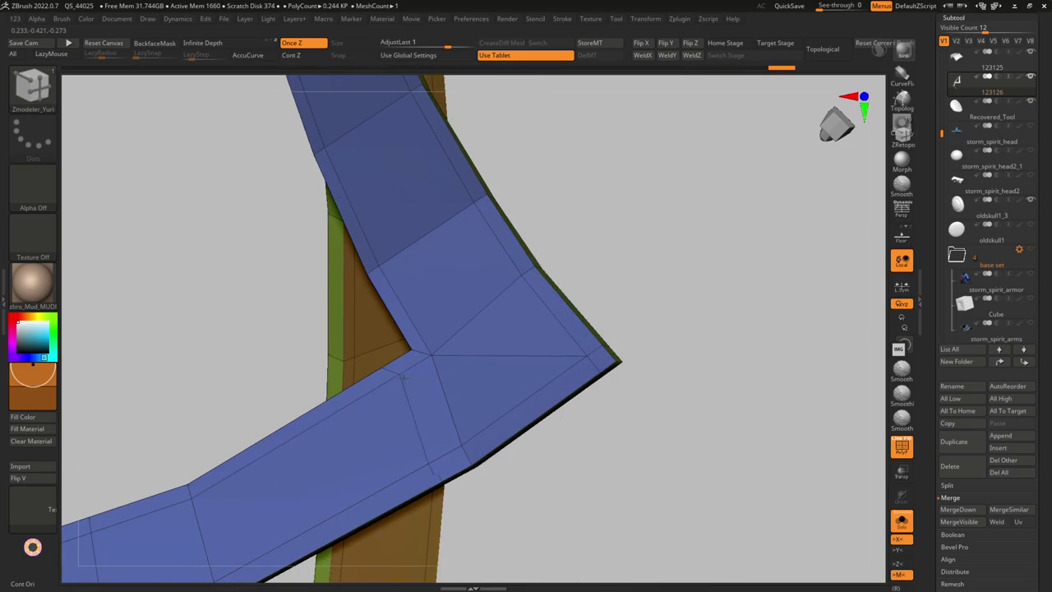
mouse_move(421, 374)
shift+right_down()
mouse_move(466, 348)
mouse_move(489, 433)
mouse_move(432, 438)
shift+right_up()
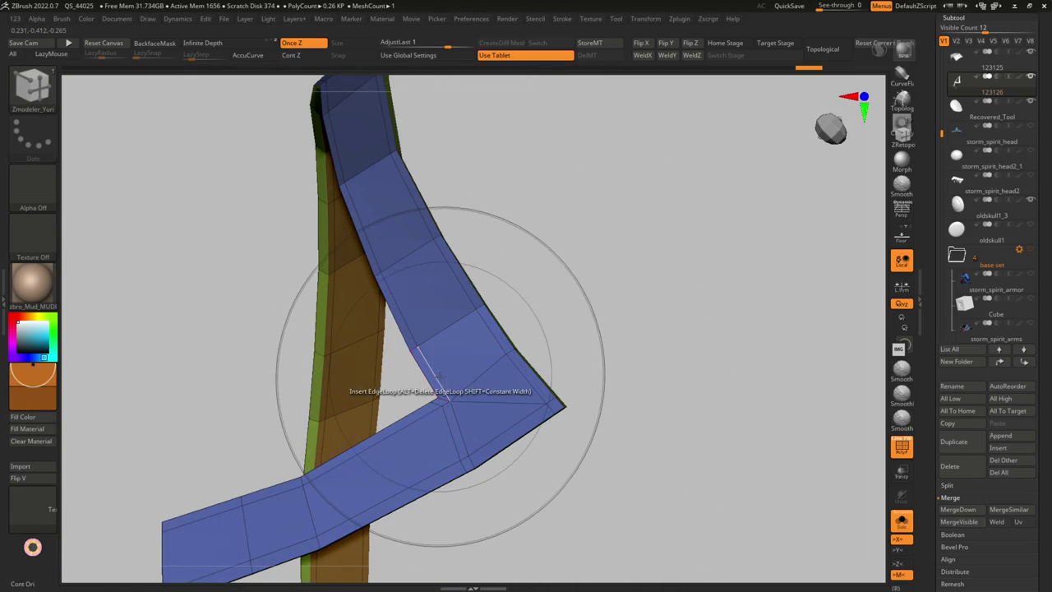
click(441, 392)
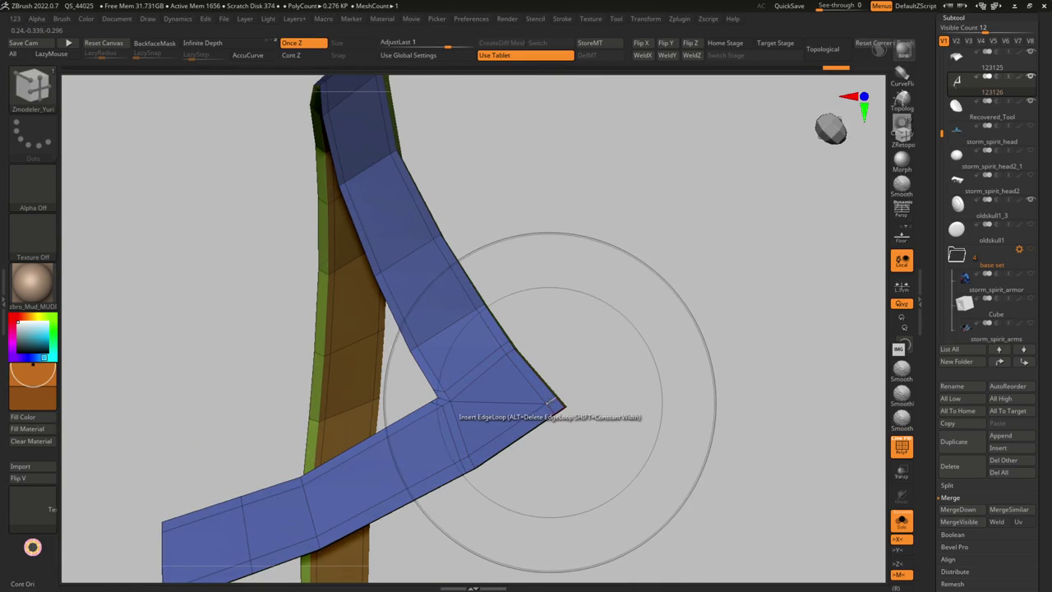
click(514, 348)
right_drag(514, 348, 580, 435)
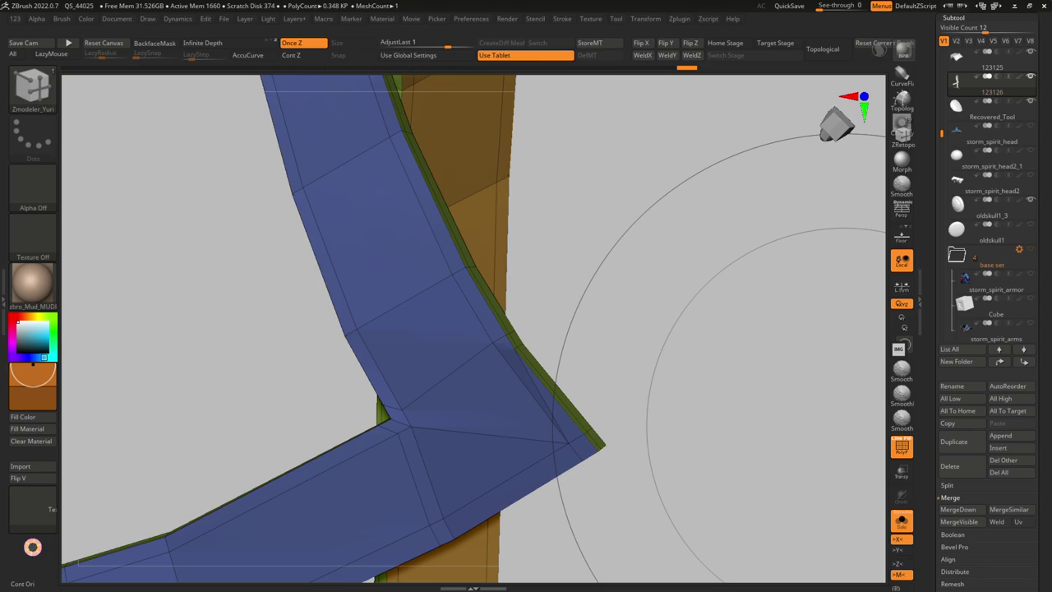
Stitch the bent strip's corner vertex pairs together on both sides, trimming it to 0.33 KP
right_drag(410, 337, 505, 251)
click(511, 245)
click(554, 312)
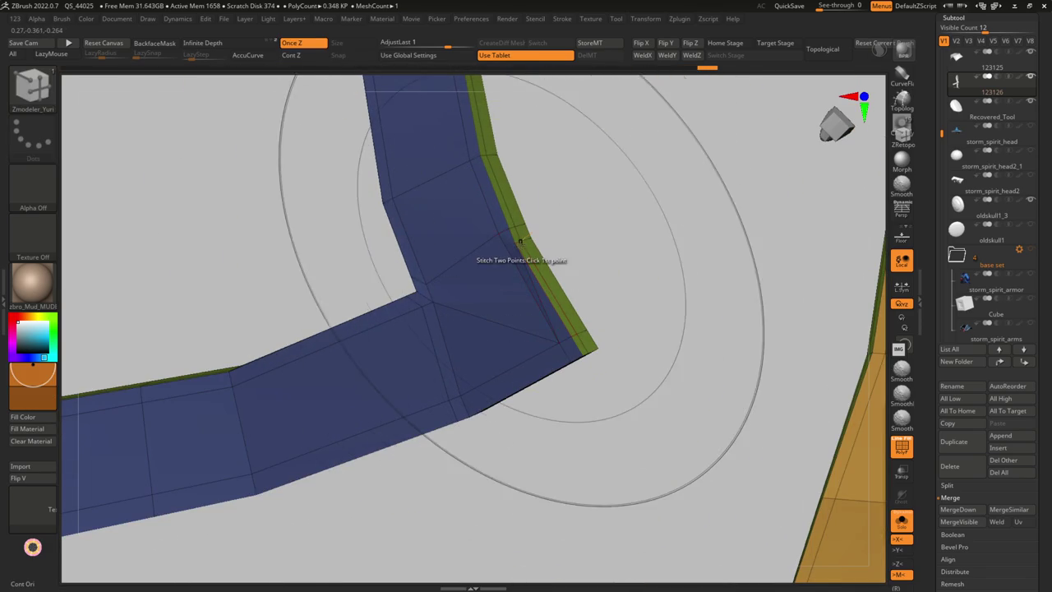
mouse_move(575, 353)
right_down()
mouse_move(519, 249)
mouse_move(554, 304)
mouse_move(446, 259)
right_up()
click(538, 238)
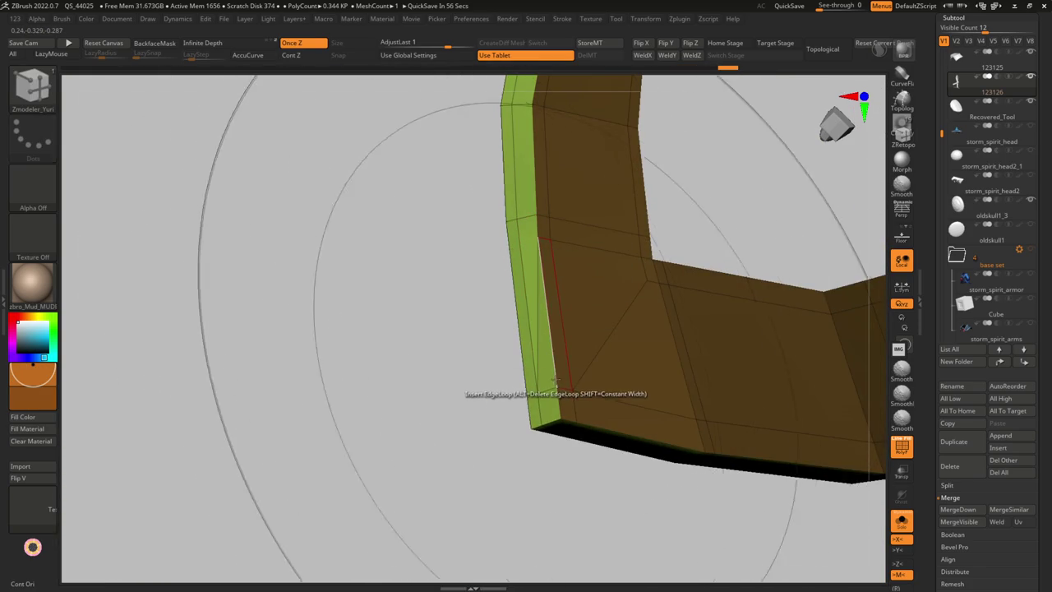
mouse_move(551, 247)
right_down()
mouse_move(554, 224)
mouse_move(563, 372)
mouse_move(575, 374)
mouse_move(583, 277)
mouse_move(636, 331)
mouse_move(695, 296)
mouse_move(575, 417)
right_up()
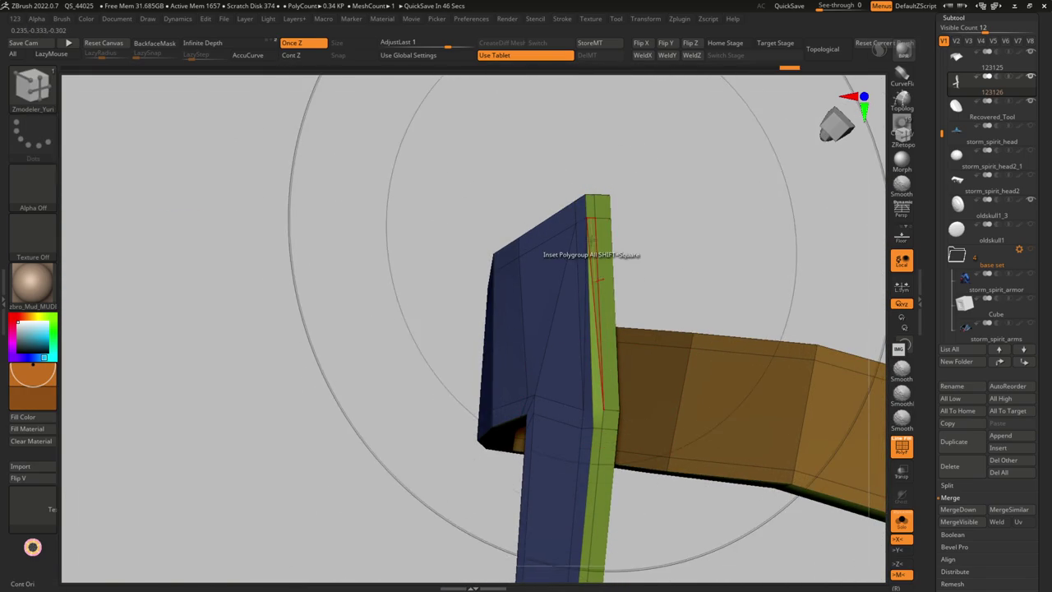
right_drag(594, 217, 573, 363)
mouse_move(580, 408)
right_down()
mouse_move(568, 223)
mouse_move(589, 293)
mouse_move(573, 411)
right_up()
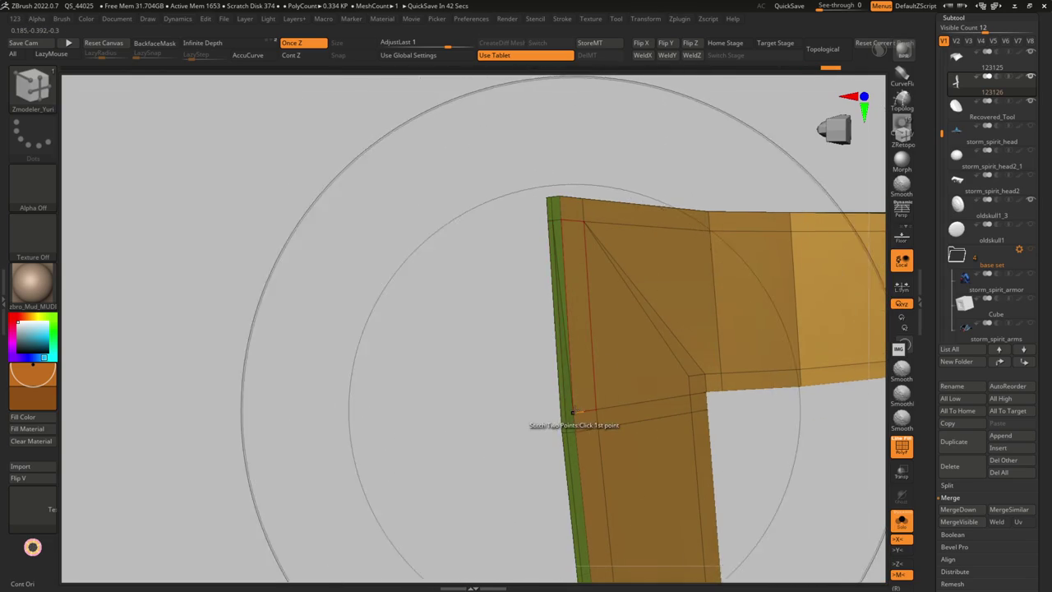
mouse_move(636, 298)
right_down()
mouse_move(592, 460)
mouse_move(587, 404)
right_up()
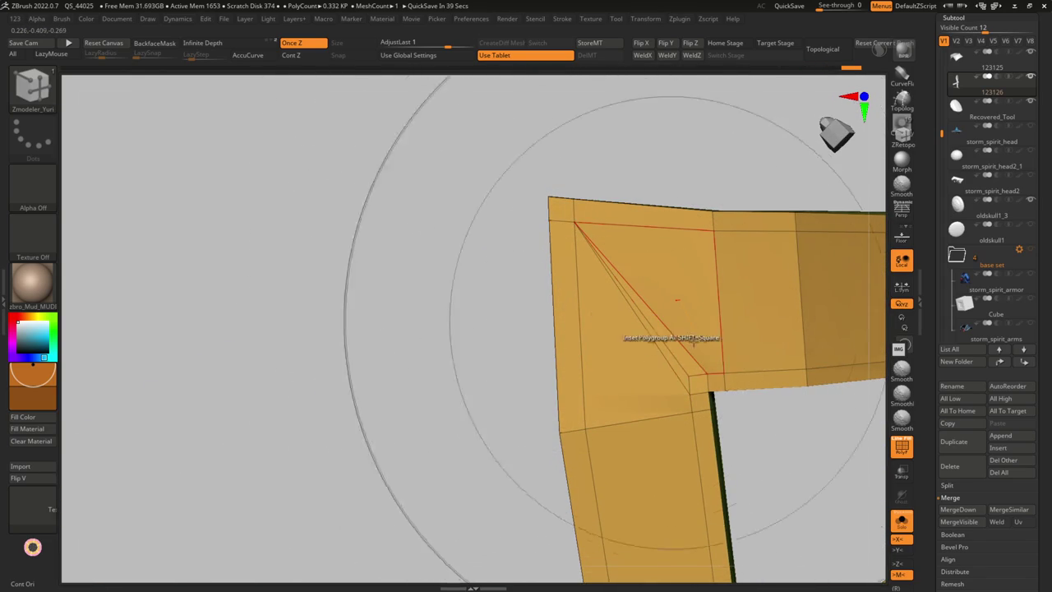
mouse_move(705, 374)
right_down()
mouse_move(669, 317)
mouse_move(686, 336)
mouse_move(699, 334)
mouse_move(688, 345)
mouse_move(656, 305)
mouse_move(716, 422)
mouse_move(681, 423)
mouse_move(703, 432)
right_up()
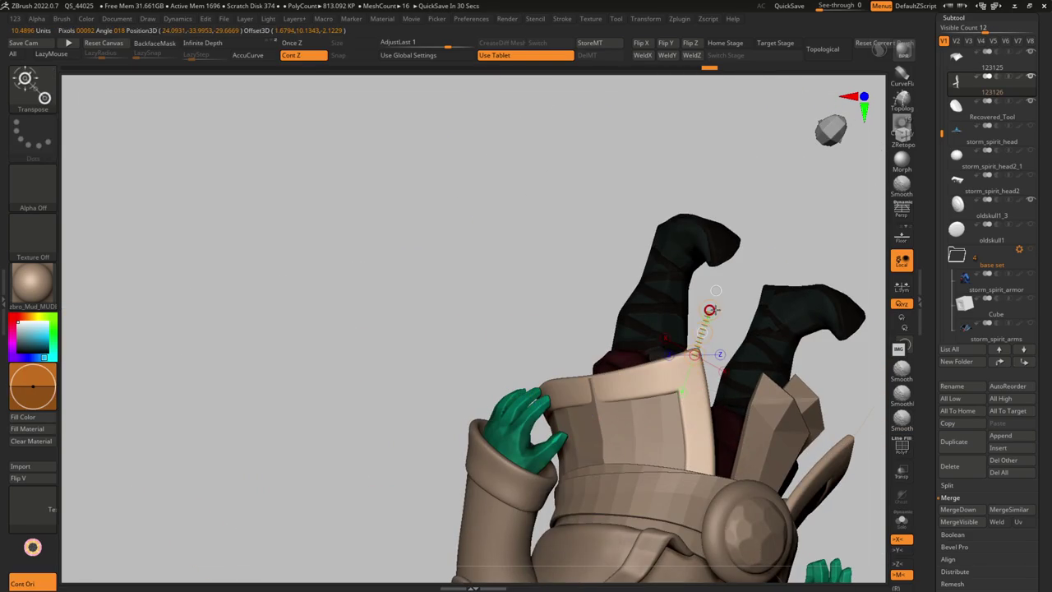
Switch to Transpose and toggle Solo off to display the full Storm Spirit character
key(q)
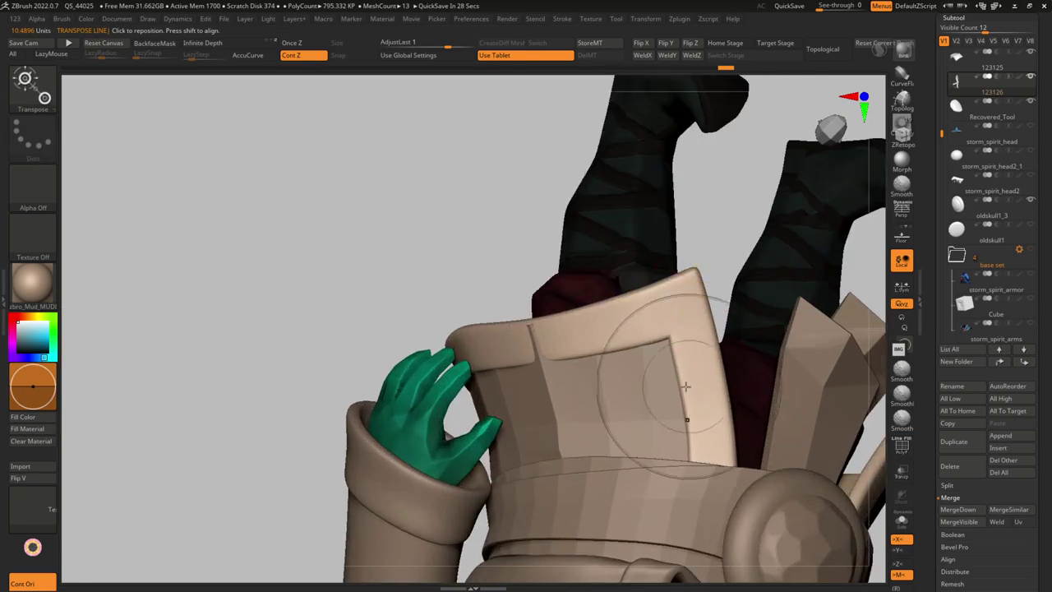
key(w)
key(ctrl+shift+s)
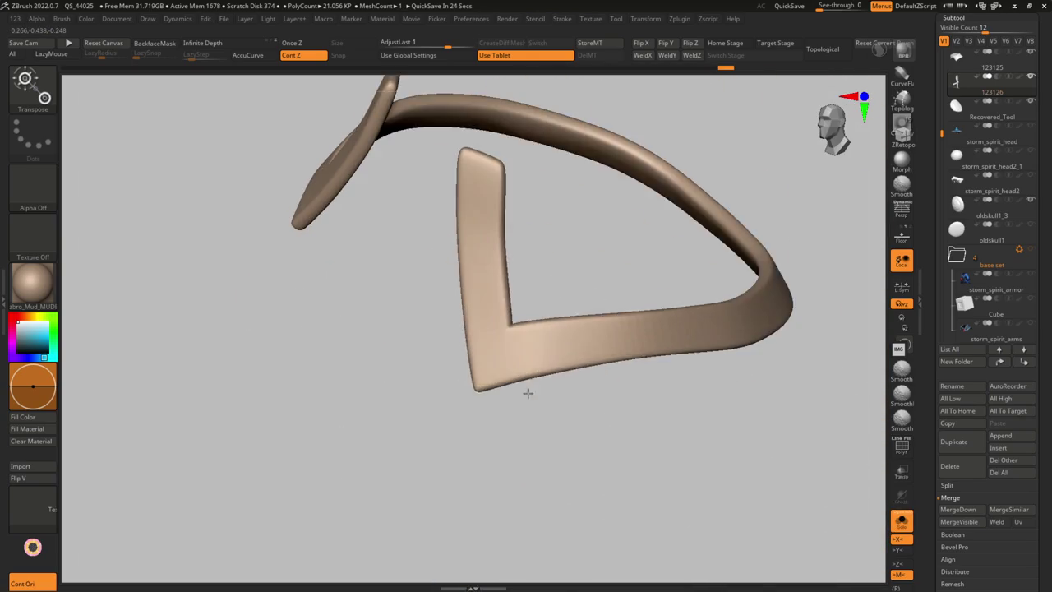
key(ctrl+shift+s)
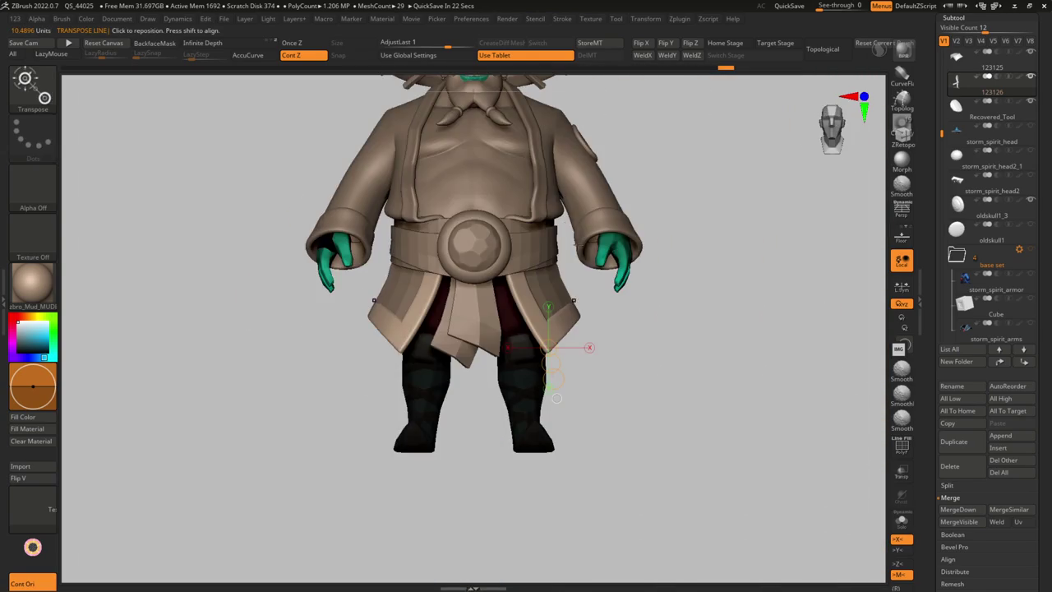